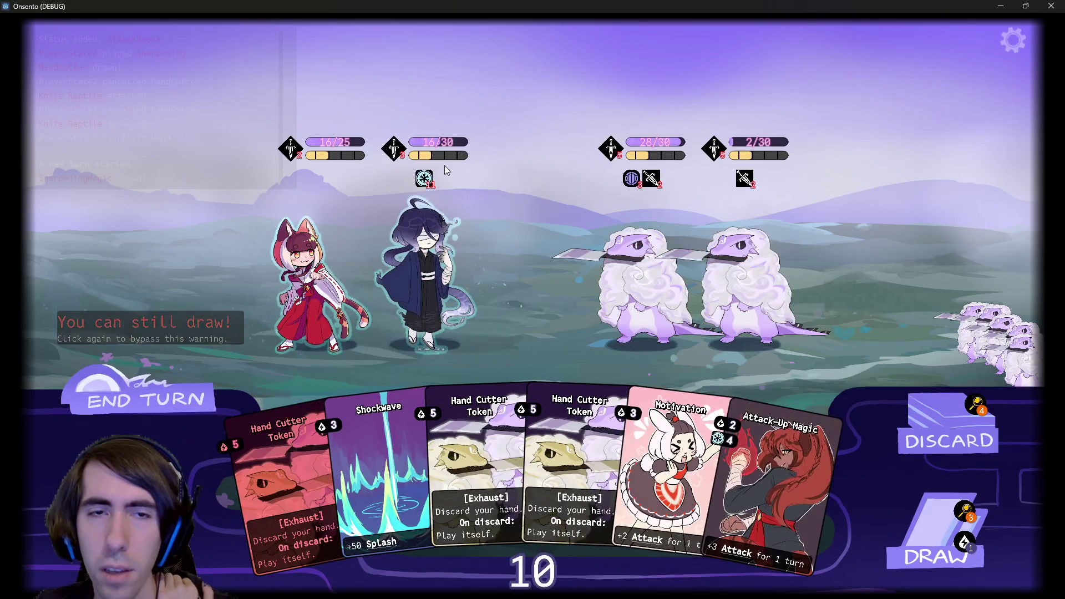
- Open room5.tscn via quick open and show RandomAIController's settings in a widened inspector
{"action": "left_click", "coordinate": [1001, 5]}
{"action": "left_click", "coordinate": [705, 231]}
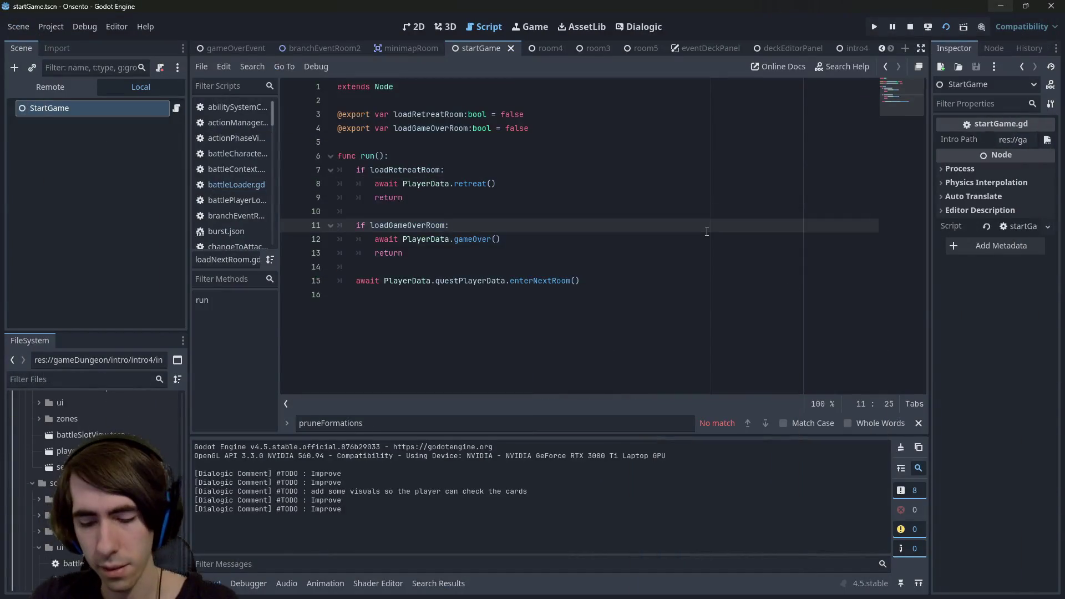
{"action": "key", "text": "alt+shift+o"}
{"action": "type", "text": "room5"}
{"action": "key", "text": "Down"}
{"action": "key", "text": "Down"}
{"action": "key", "text": "Up"}
{"action": "key", "text": "Up"}
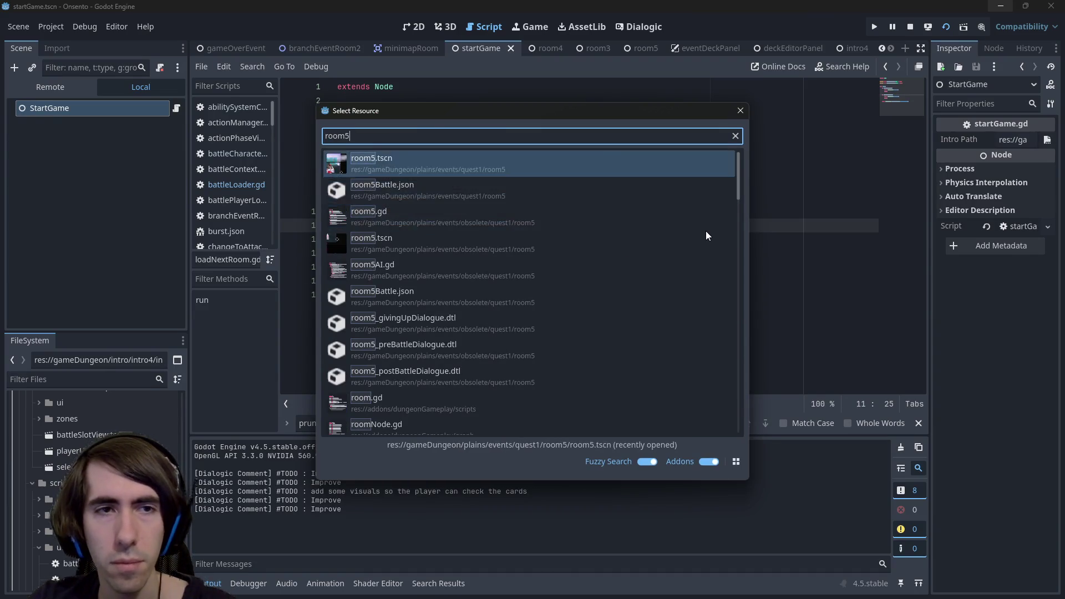
{"action": "key", "text": "Return"}
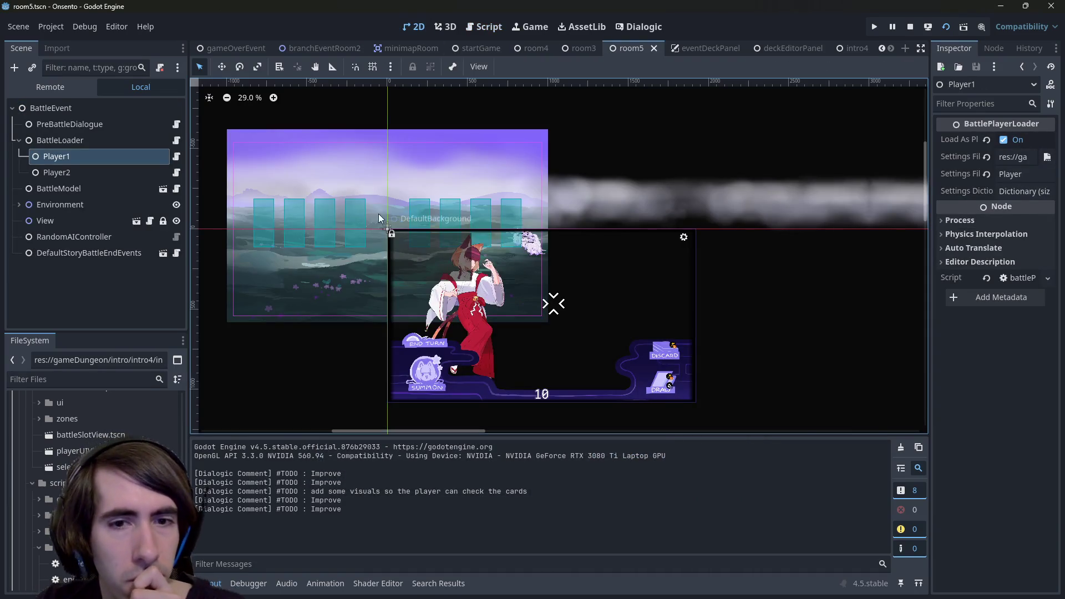
{"action": "left_click", "coordinate": [121, 238]}
{"action": "left_click_drag", "start_coordinate": [930, 235], "coordinate": [804, 232]}
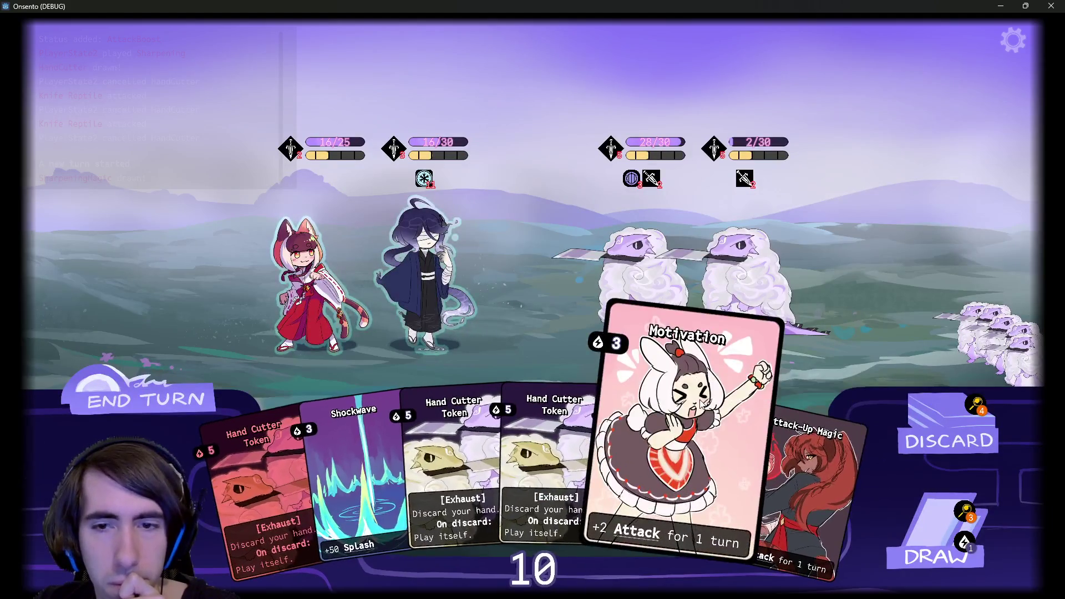
- Play Motivation, Overclock and Shockwave on the blindfolded character, drawing one card, then end the turn
{"action": "left_click", "coordinate": [433, 272]}
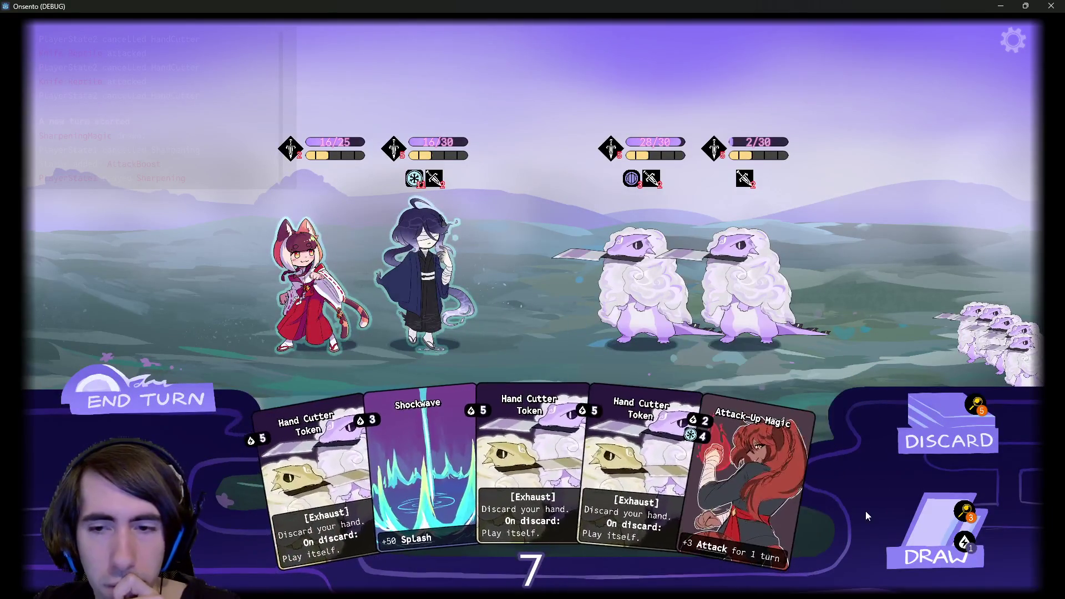
{"action": "left_click", "coordinate": [932, 532]}
{"action": "left_click_drag", "start_coordinate": [693, 499], "coordinate": [427, 278]}
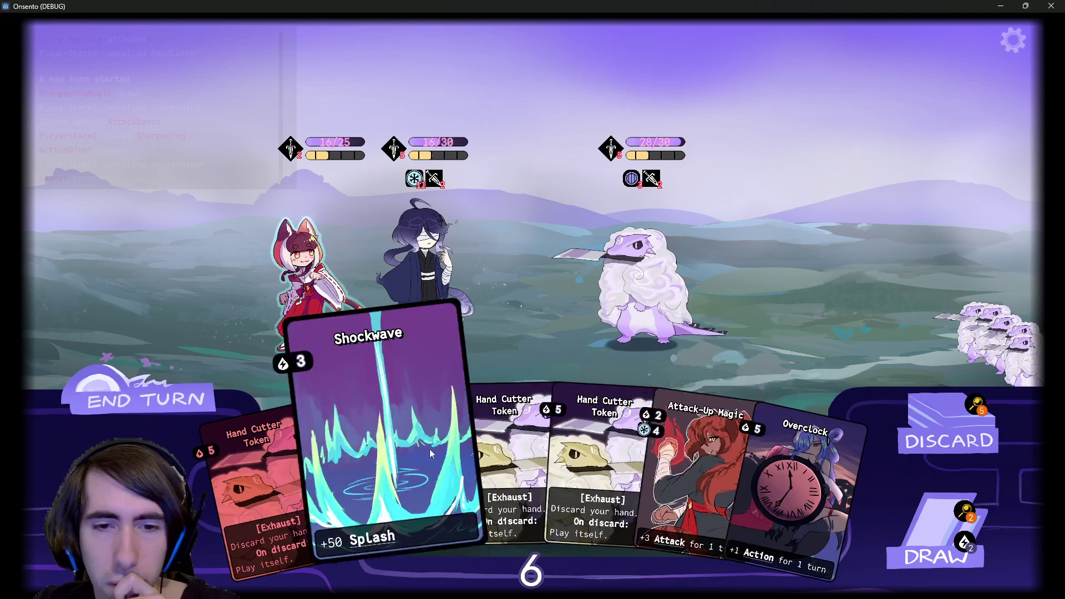
{"action": "left_click_drag", "start_coordinate": [385, 414], "coordinate": [407, 288]}
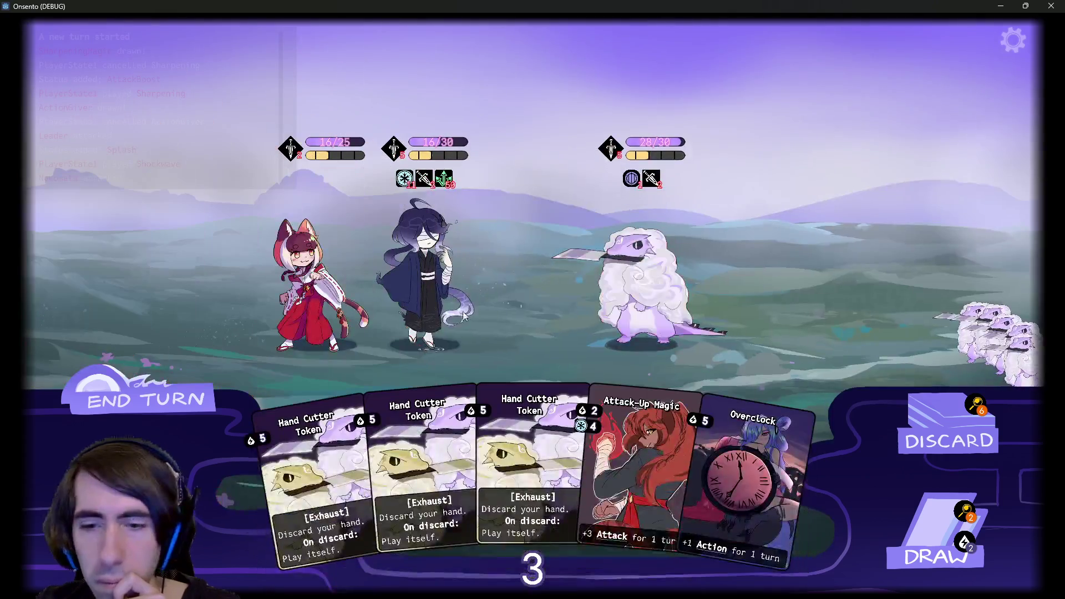
{"action": "left_click", "coordinate": [145, 399]}
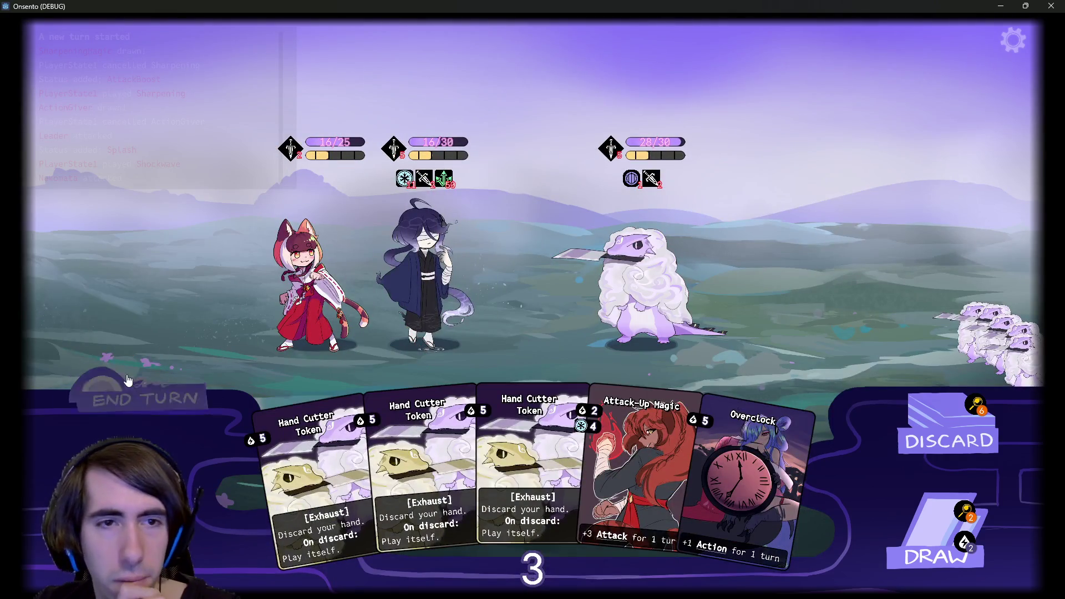
- Play Attack-Up Magic and Overclock, draw a card, cancel Breath of Mana, and end the turn
{"action": "left_click_drag", "start_coordinate": [638, 466], "coordinate": [577, 367]}
{"action": "left_click_drag", "start_coordinate": [638, 471], "coordinate": [463, 278]}
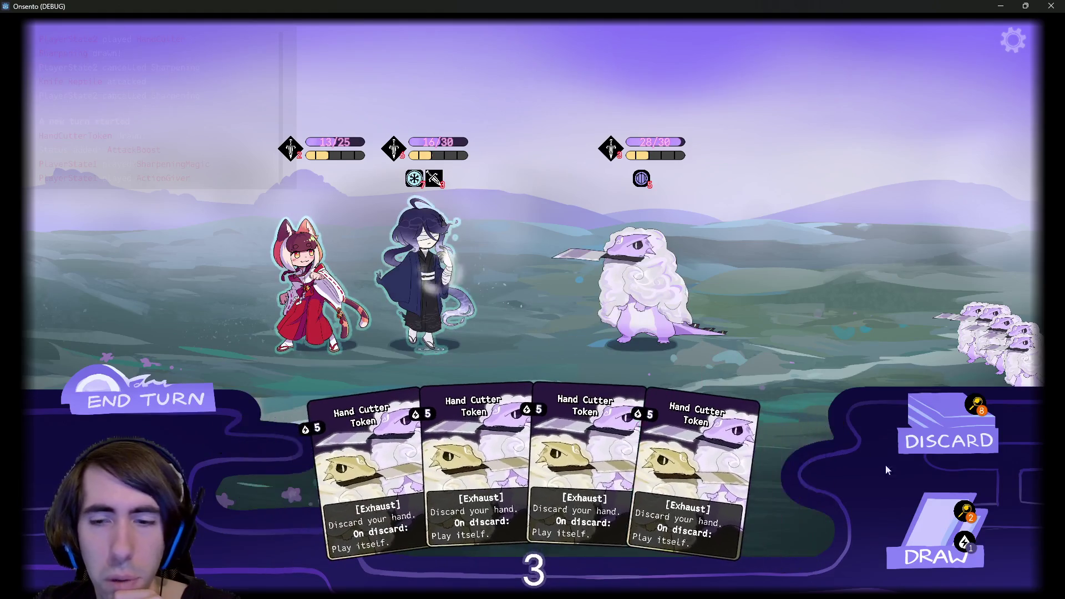
{"action": "left_click", "coordinate": [920, 526]}
{"action": "left_click_drag", "start_coordinate": [743, 472], "coordinate": [510, 288]}
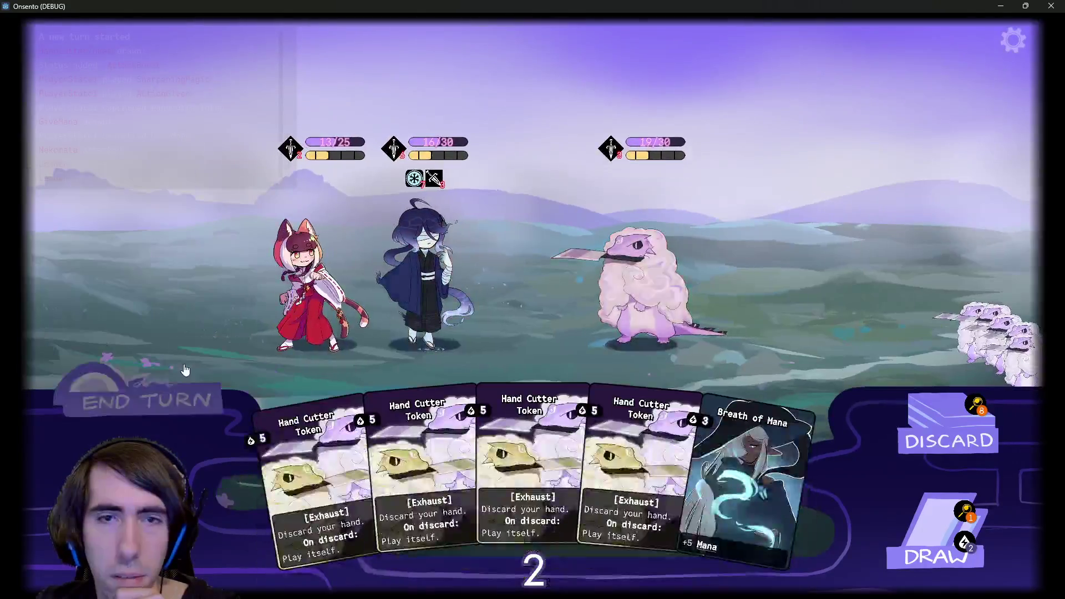
{"action": "double_click", "coordinate": [185, 370]}
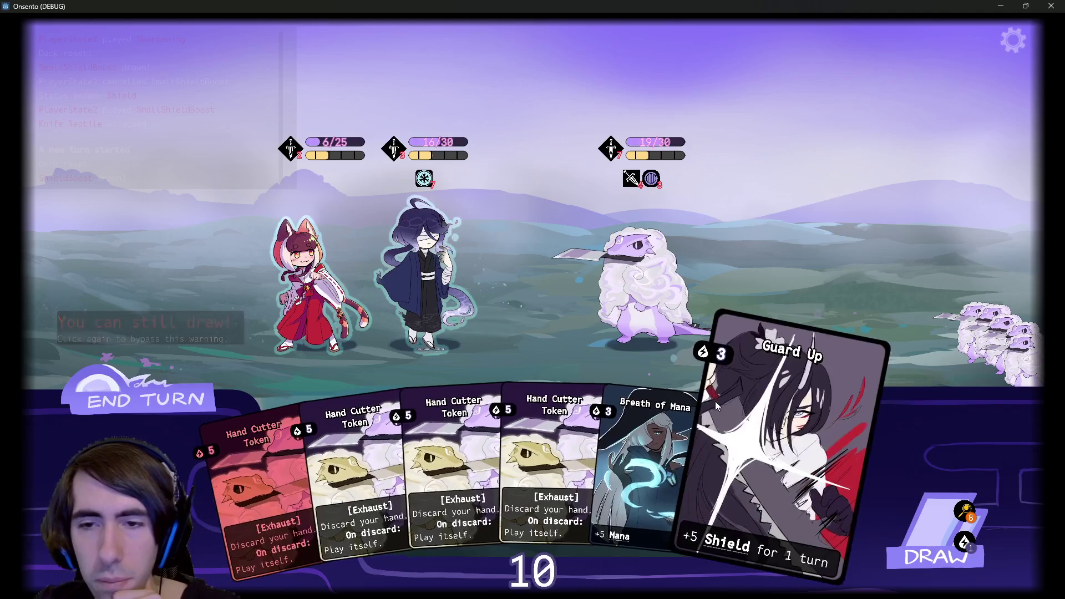
- Play a Hand Cutter Token and Intimidation, draw two cards, play Motivation, and end the turn
{"action": "left_click", "coordinate": [247, 421]}
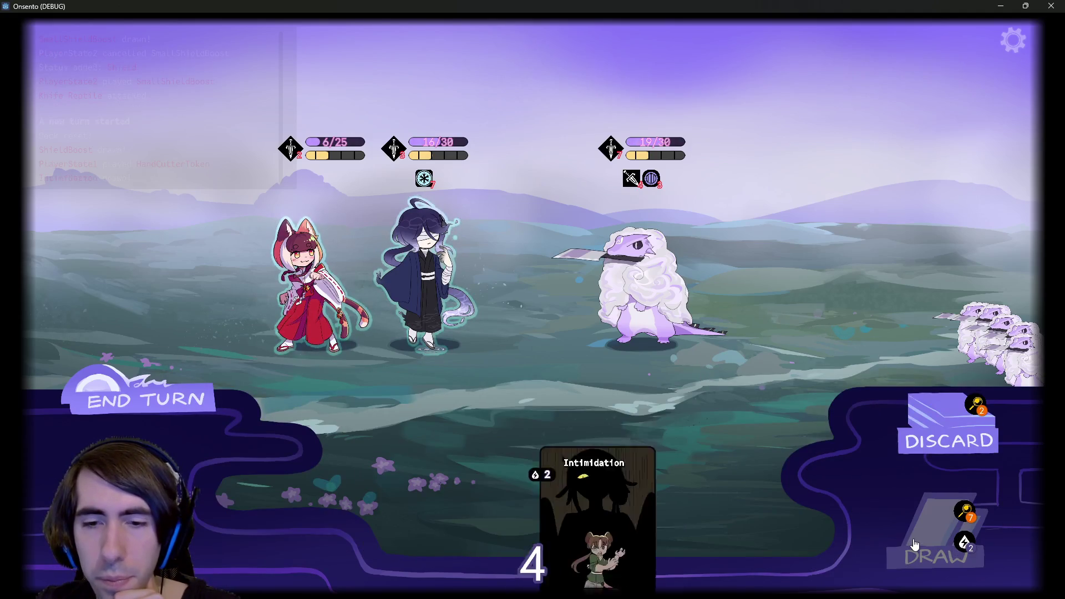
{"action": "left_click", "coordinate": [443, 460]}
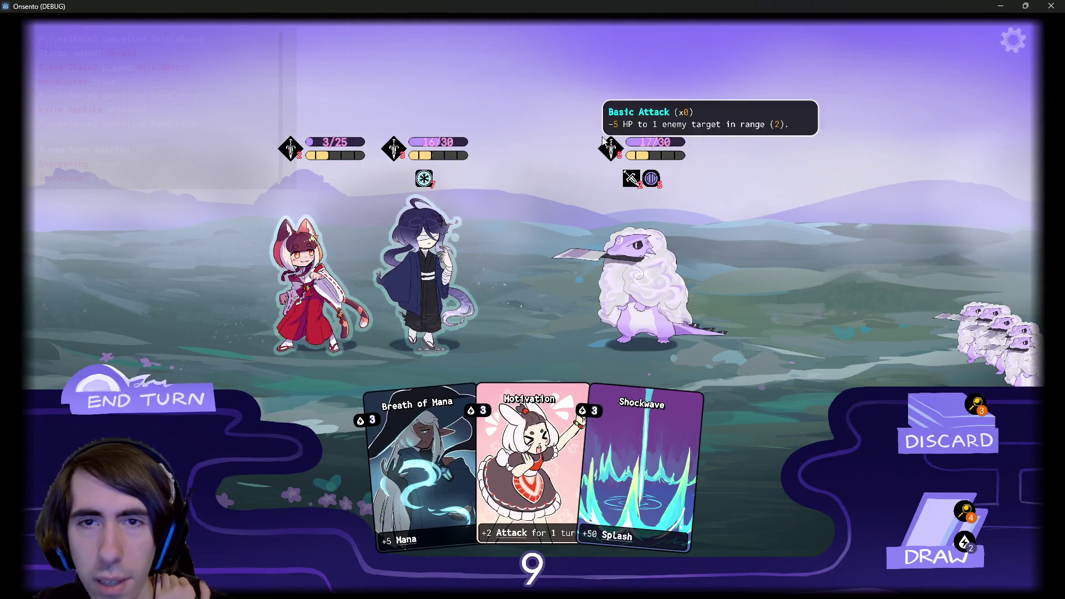
{"action": "mouse_move", "coordinate": [630, 181]}
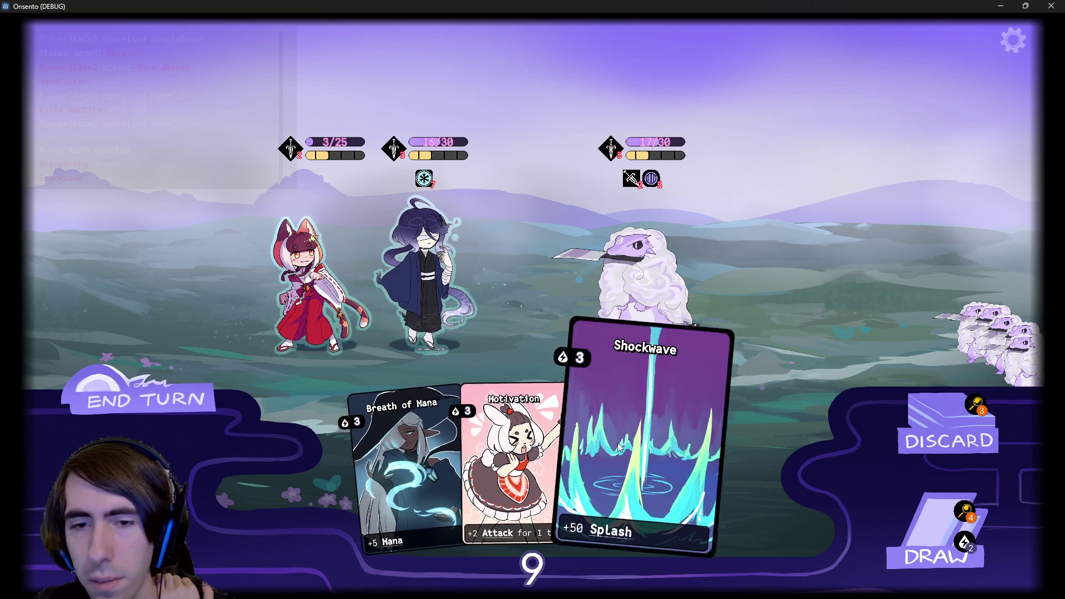
{"action": "left_click", "coordinate": [914, 520]}
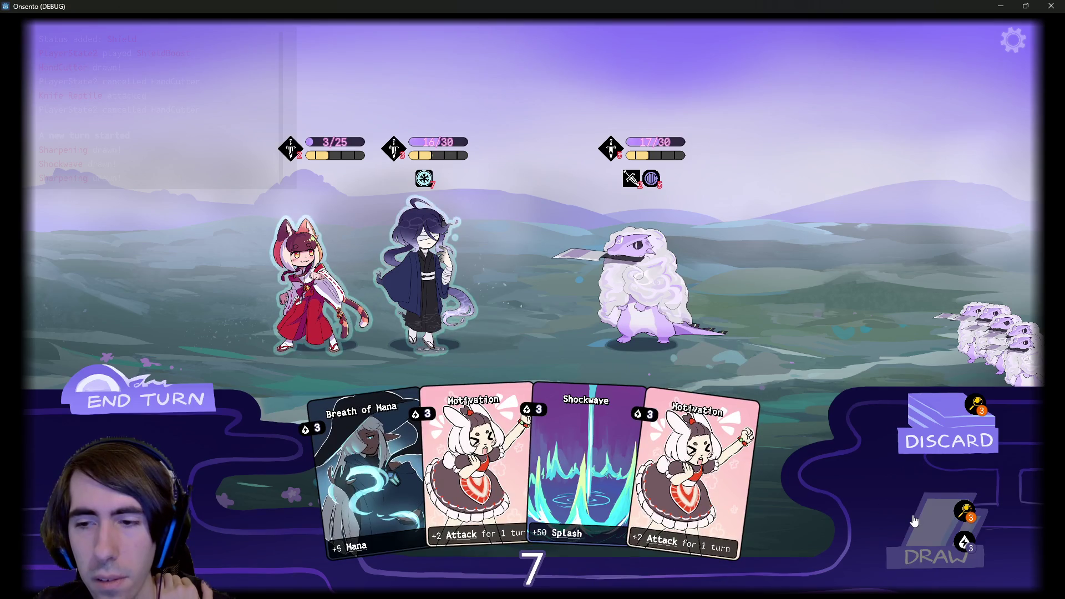
{"action": "left_click", "coordinate": [914, 520]}
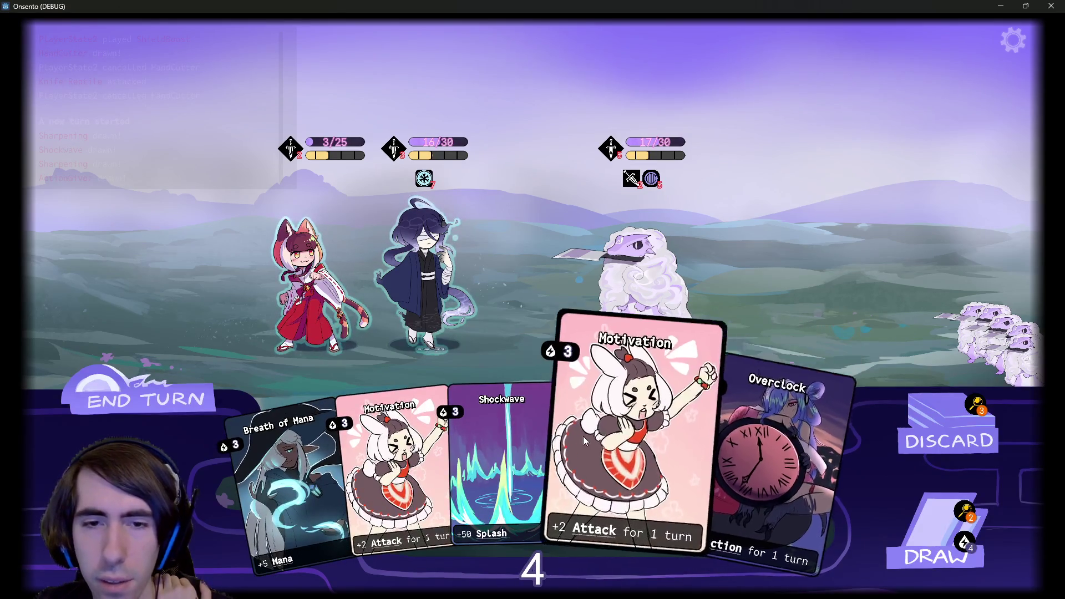
{"action": "left_click", "coordinate": [409, 440]}
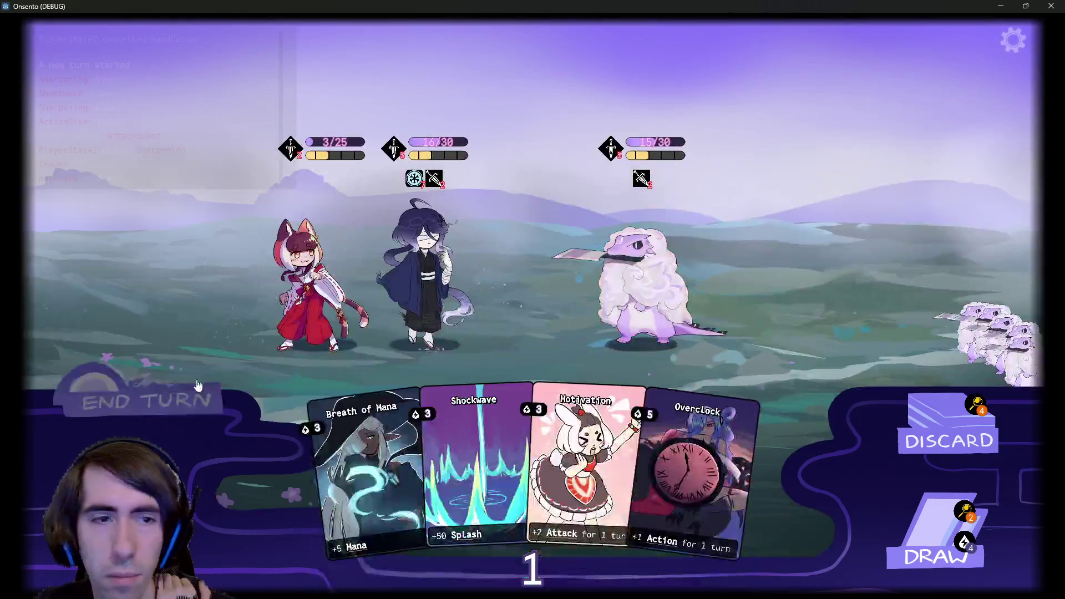
{"action": "left_click", "coordinate": [198, 384]}
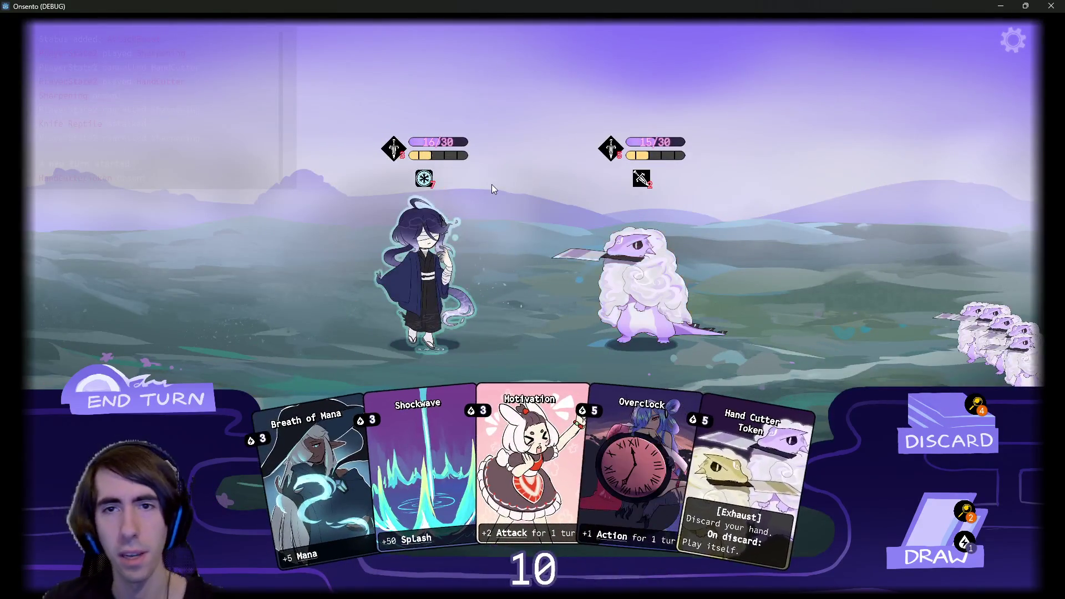
- Play Motivation and Overclock from the hand and draw a card
{"action": "mouse_move", "coordinate": [623, 450]}
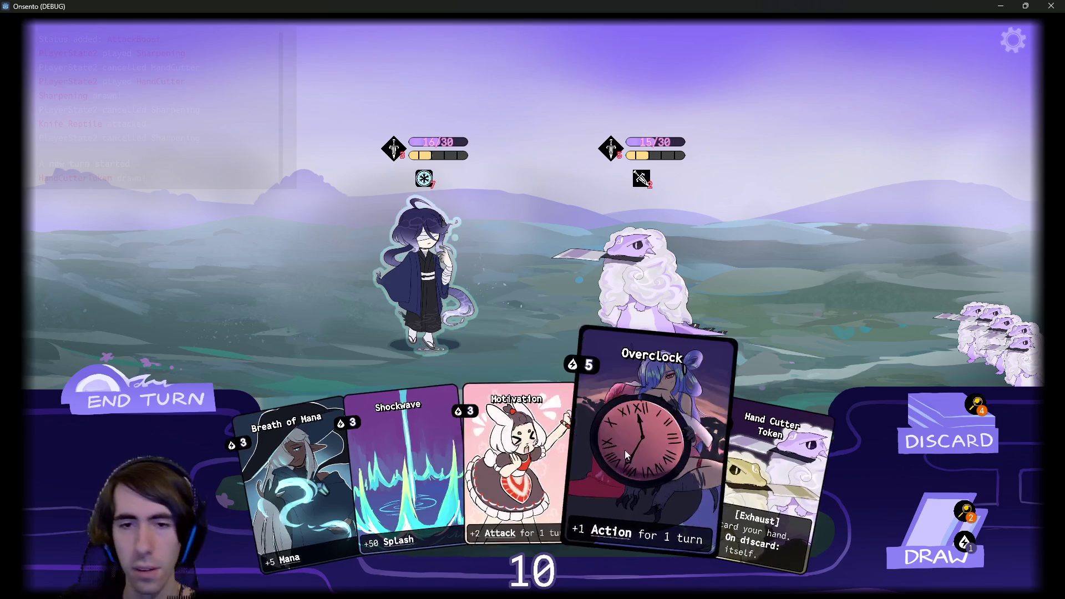
{"action": "left_click", "coordinate": [510, 444]}
{"action": "left_click", "coordinate": [682, 455]}
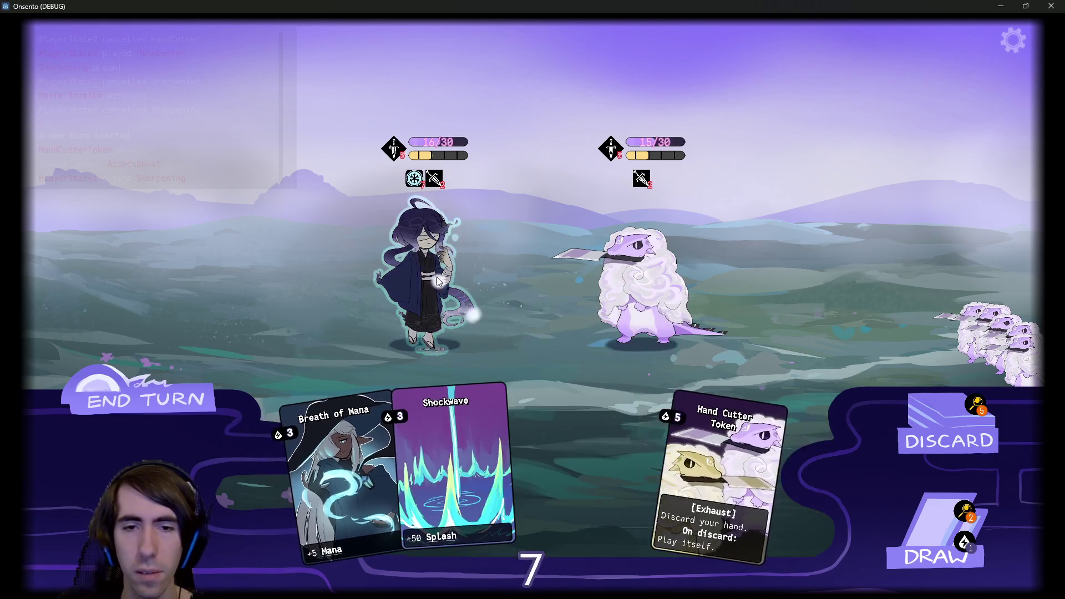
{"action": "left_click", "coordinate": [984, 554]}
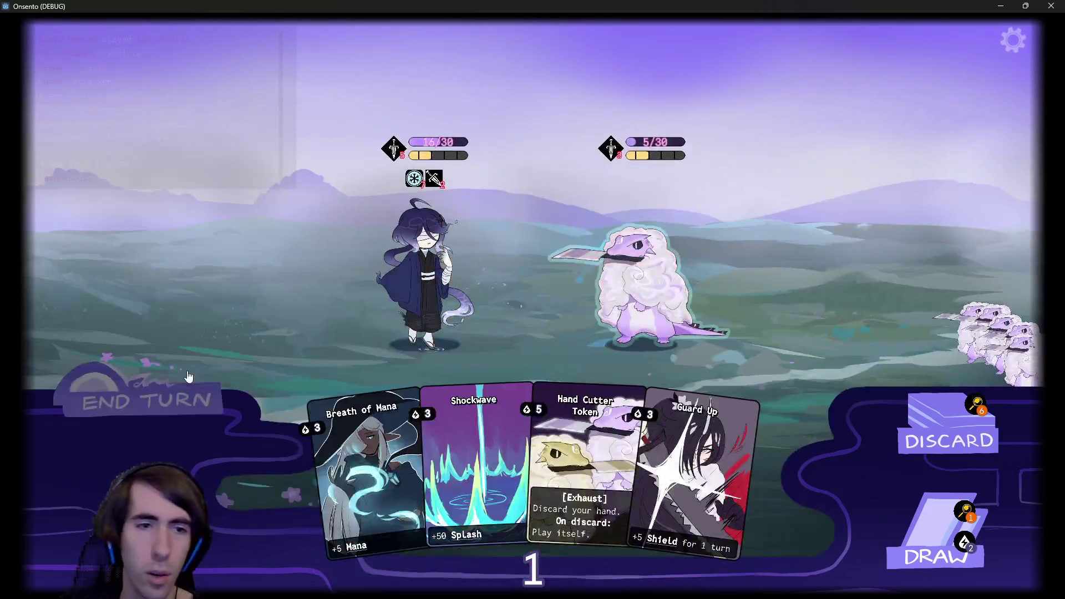
{"action": "mouse_move", "coordinate": [247, 140]}
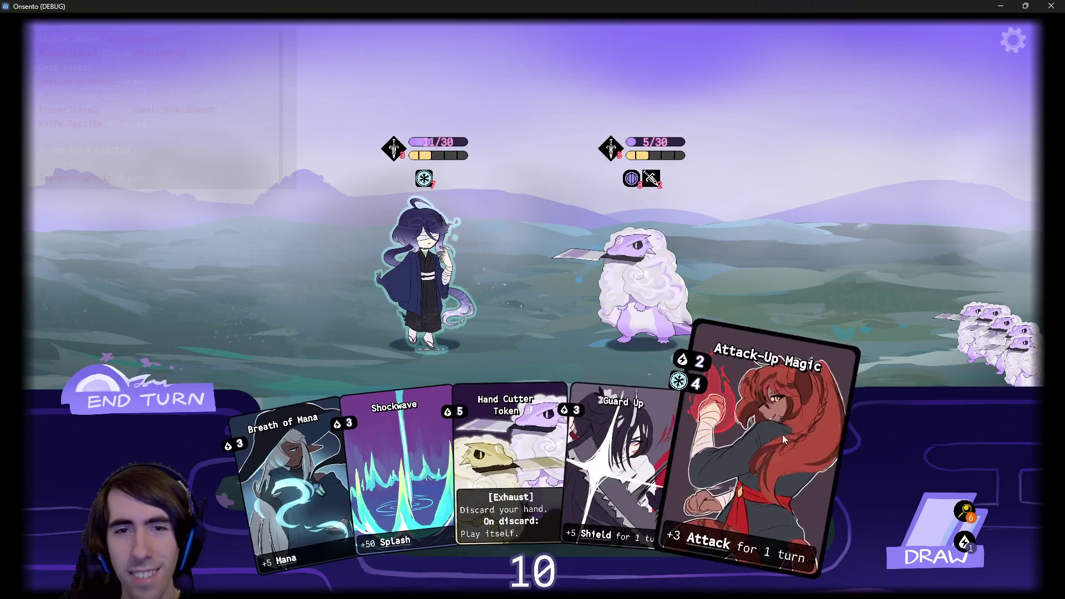
- Play Attack-Up Magic, Guard Up and Intimidation, end the turn, then finish the lizard with Overclock
{"action": "left_click_drag", "start_coordinate": [777, 432], "coordinate": [473, 252]}
{"action": "left_click_drag", "start_coordinate": [688, 466], "coordinate": [374, 250]}
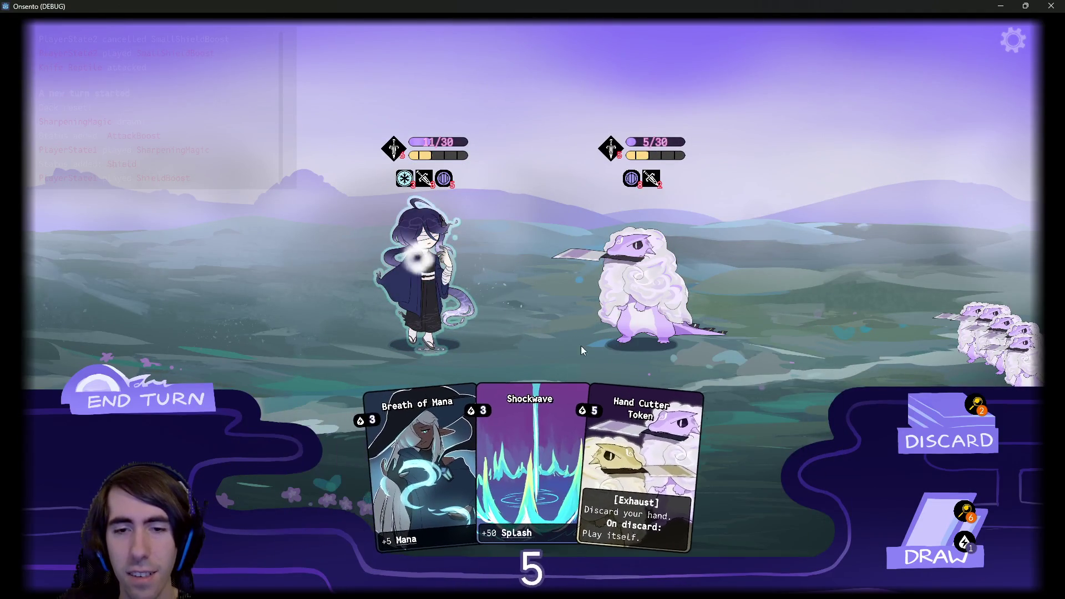
{"action": "left_click", "coordinate": [915, 532]}
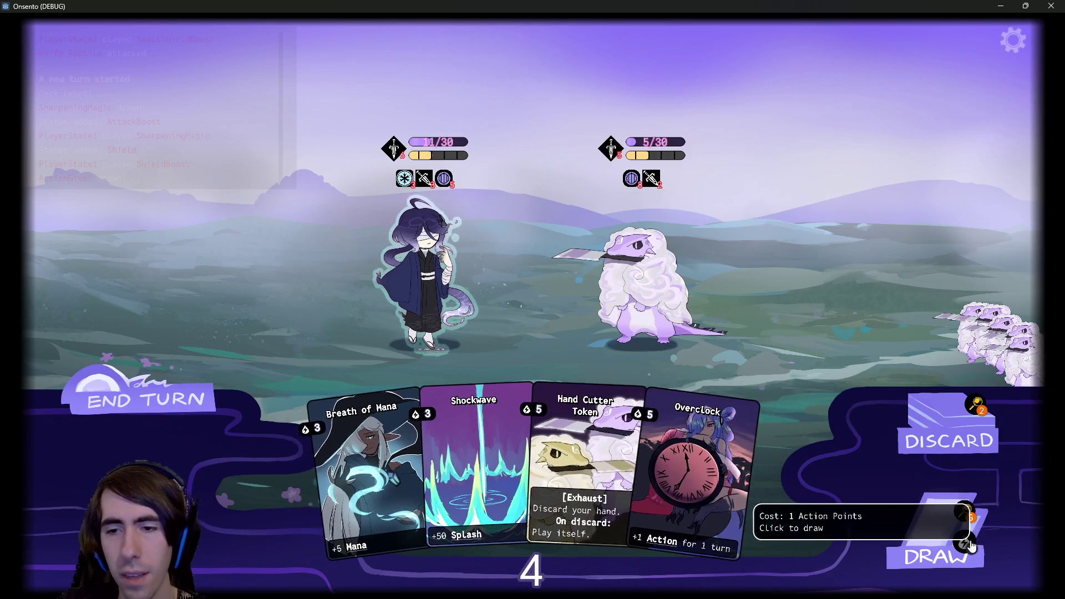
{"action": "left_click", "coordinate": [915, 532]}
{"action": "left_click_drag", "start_coordinate": [743, 472], "coordinate": [627, 266]}
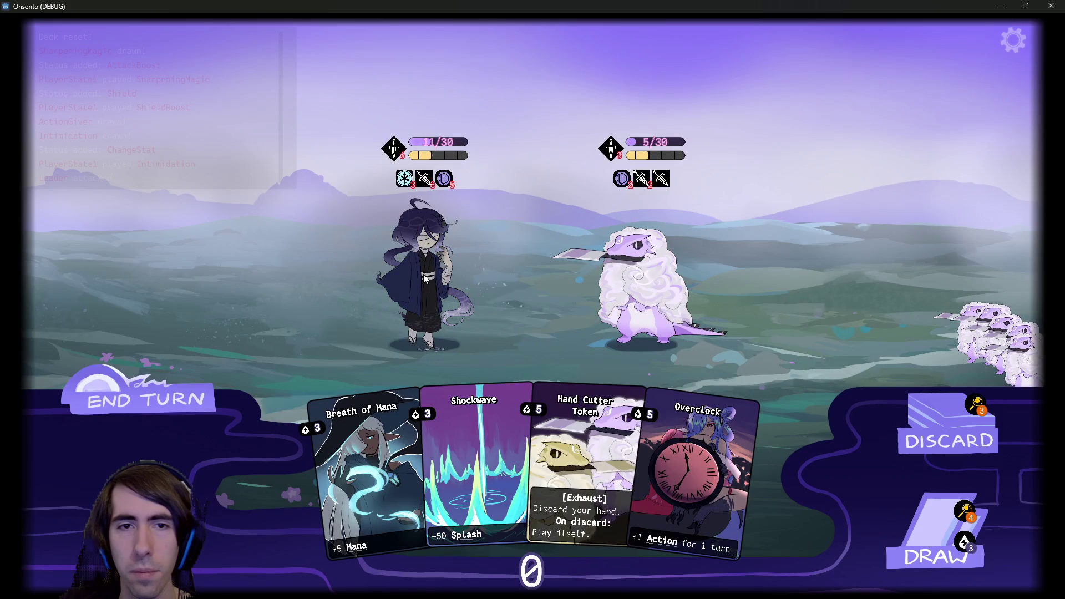
{"action": "left_click", "coordinate": [131, 391]}
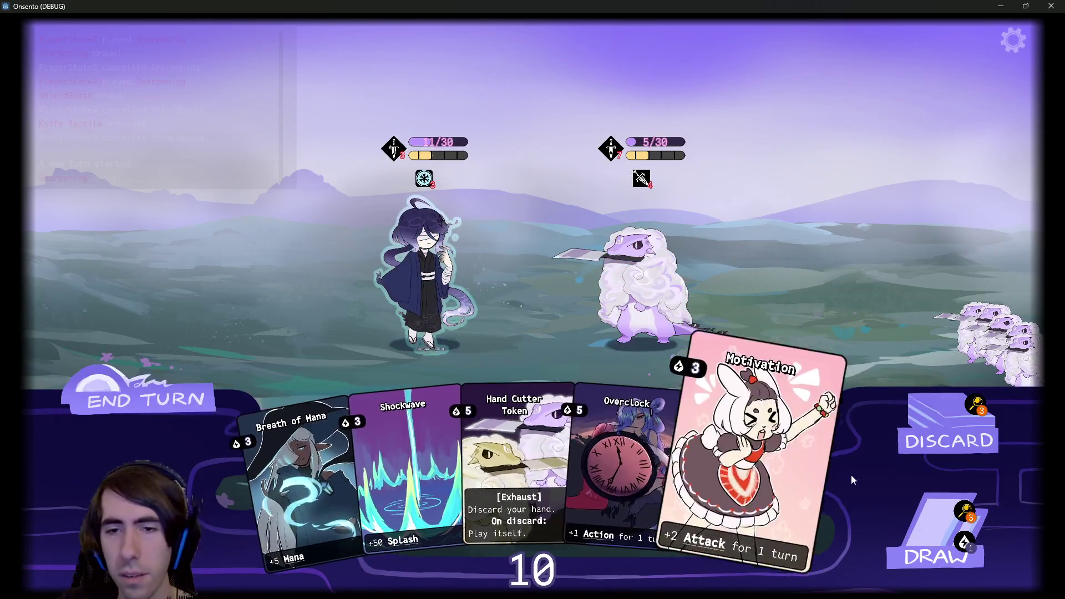
{"action": "left_click_drag", "start_coordinate": [850, 474], "coordinate": [463, 267]}
{"action": "left_click_drag", "start_coordinate": [615, 460], "coordinate": [432, 272]}
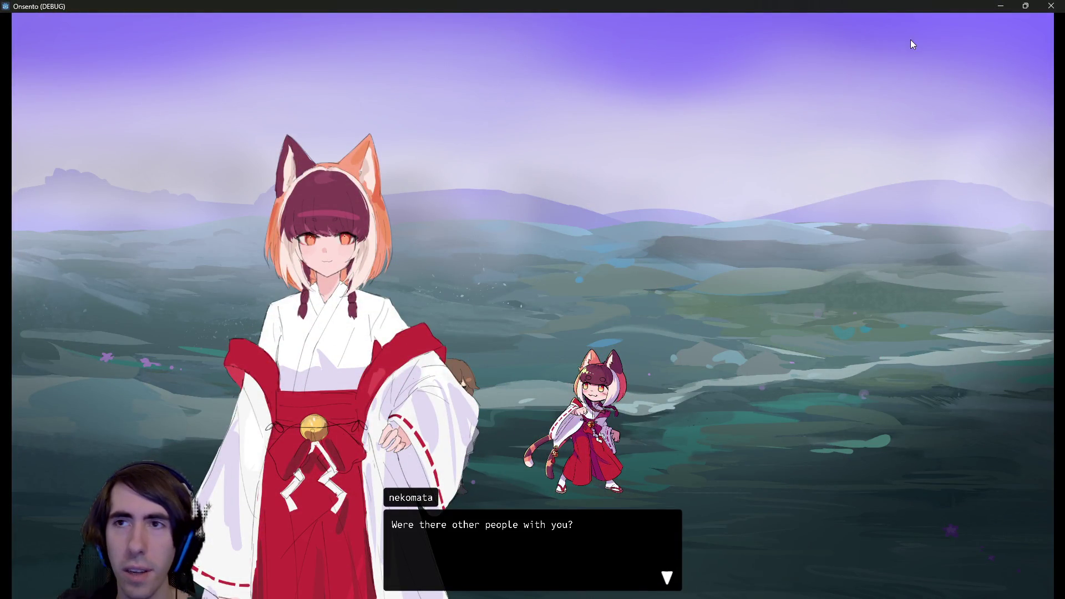
- Advance the dialogue to nekomata's suggestion to rest, then minimize the debug game window
{"action": "left_click", "coordinate": [797, 191]}
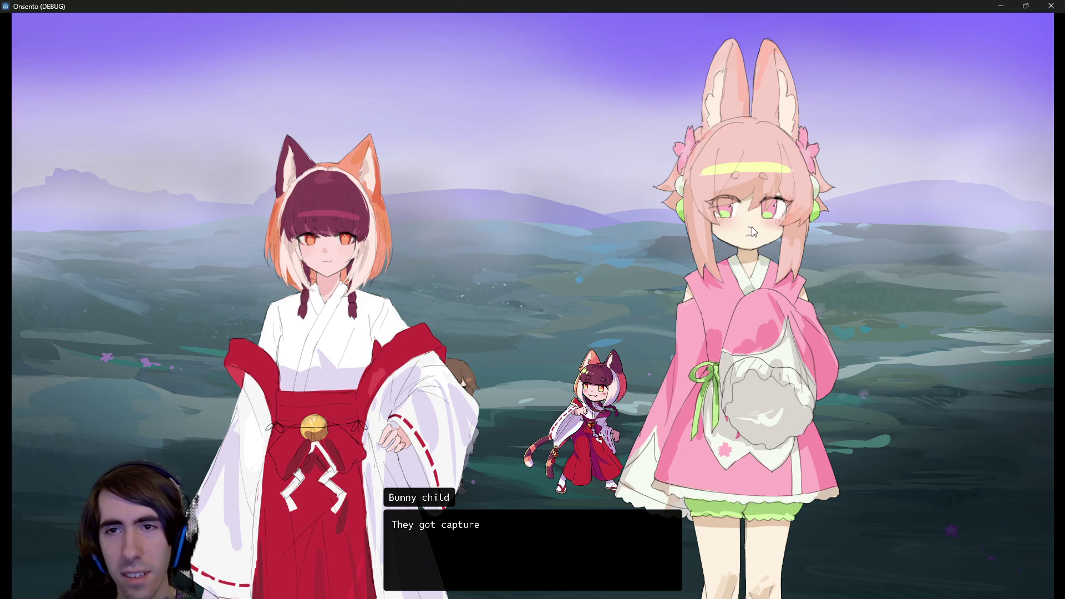
{"action": "left_click", "coordinate": [737, 227]}
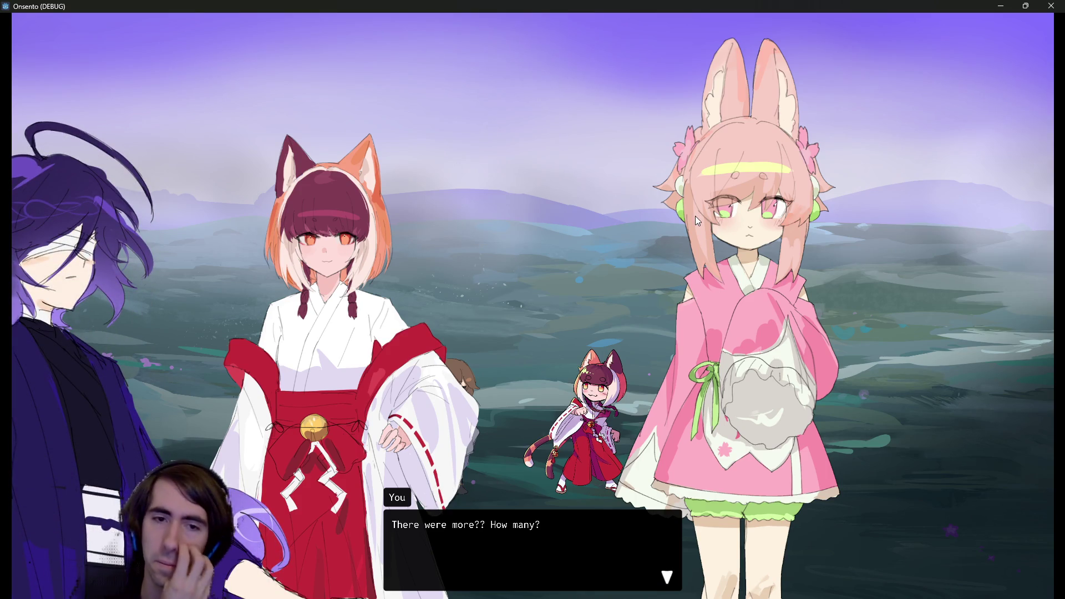
{"action": "key", "text": "Escape"}
{"action": "key", "text": "Escape"}
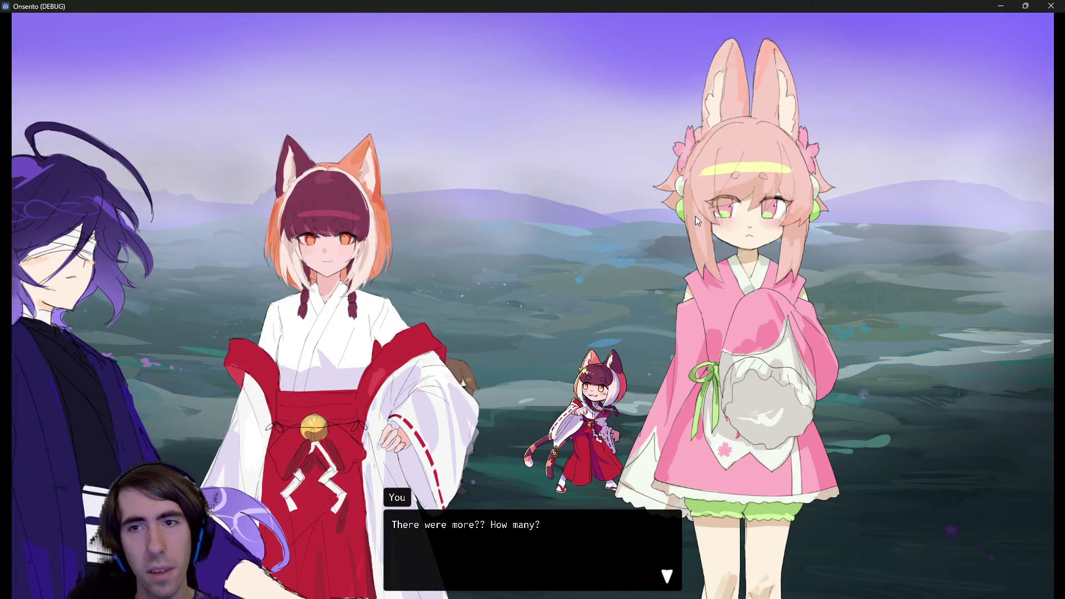
{"action": "left_click", "coordinate": [833, 191]}
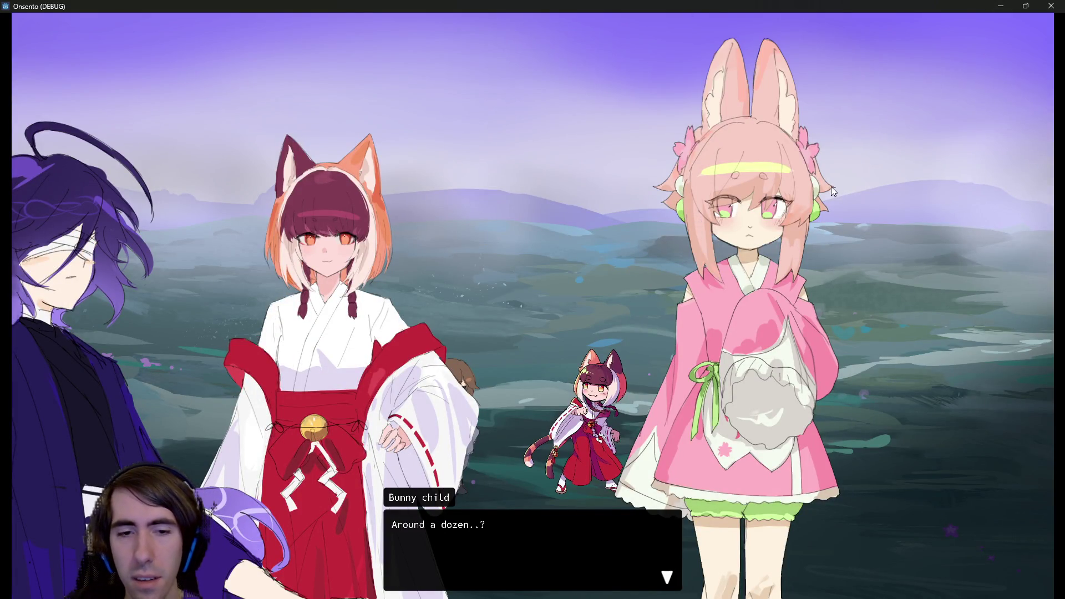
{"action": "left_click", "coordinate": [832, 191]}
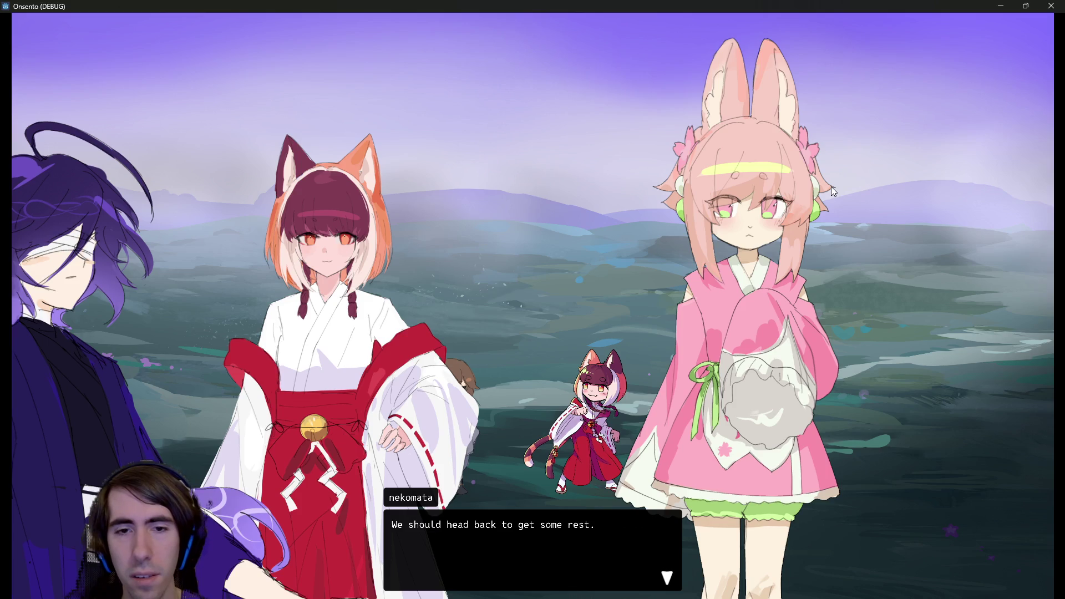
{"action": "left_click", "coordinate": [1008, 6]}
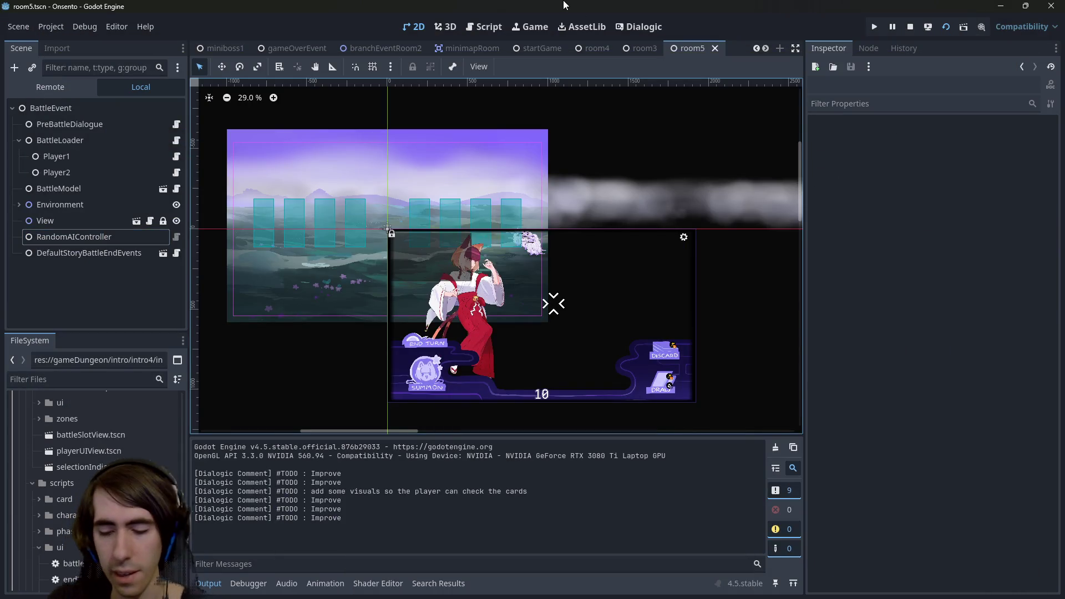
- Open the room6.tscn scene with quick open
{"action": "key", "text": "alt+shift+o"}
{"action": "type", "text": "room6"}
{"action": "key", "text": "Down"}
{"action": "key", "text": "Return"}
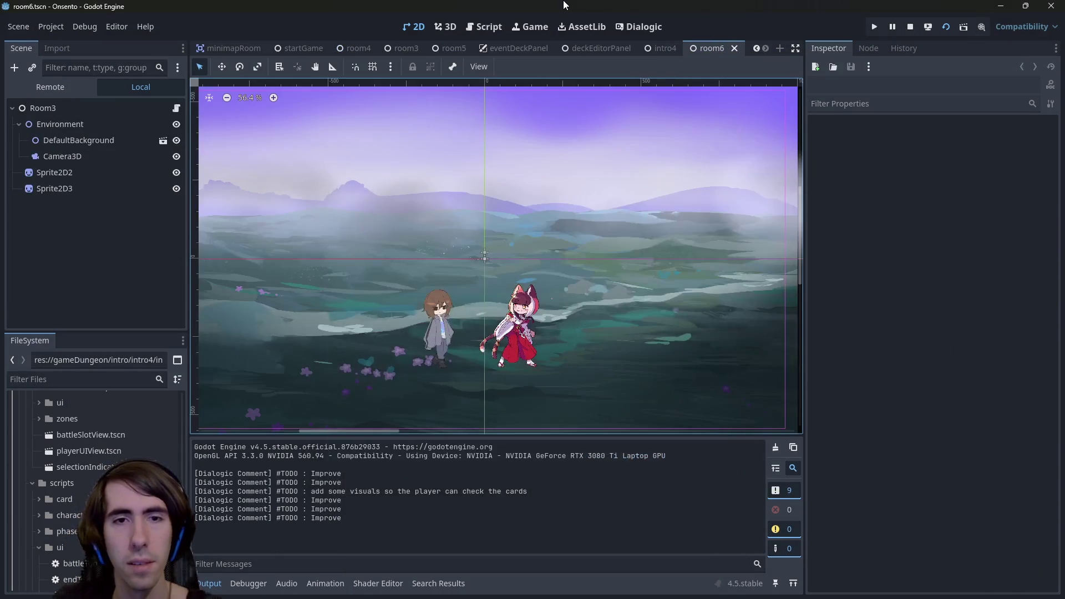
- Delete the Sprite2D2 and Sprite2D3 character sprites and save the room6 scene
{"action": "left_click", "coordinate": [513, 324]}
{"action": "left_click", "coordinate": [429, 325], "text": "shift"}
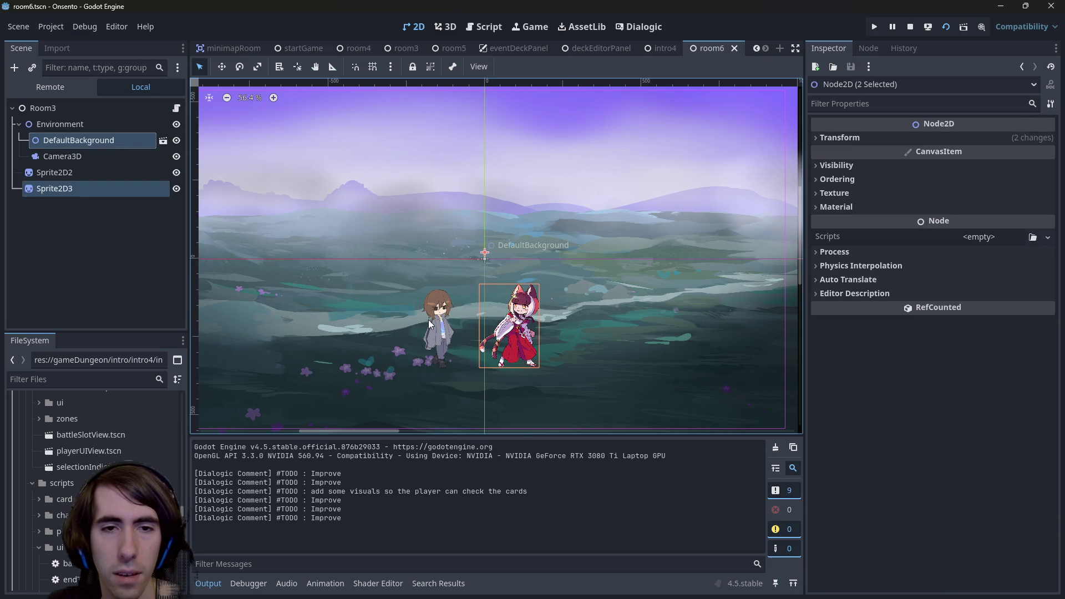
{"action": "left_click", "coordinate": [443, 351]}
{"action": "left_click", "coordinate": [130, 189]}
{"action": "left_click", "coordinate": [88, 176], "text": "shift"}
{"action": "key", "text": "Delete"}
{"action": "key", "text": "Return"}
{"action": "scroll", "coordinate": [384, 285], "scroll_direction": "down", "scroll_amount": 1}
{"action": "key", "text": "ctrl+s"}
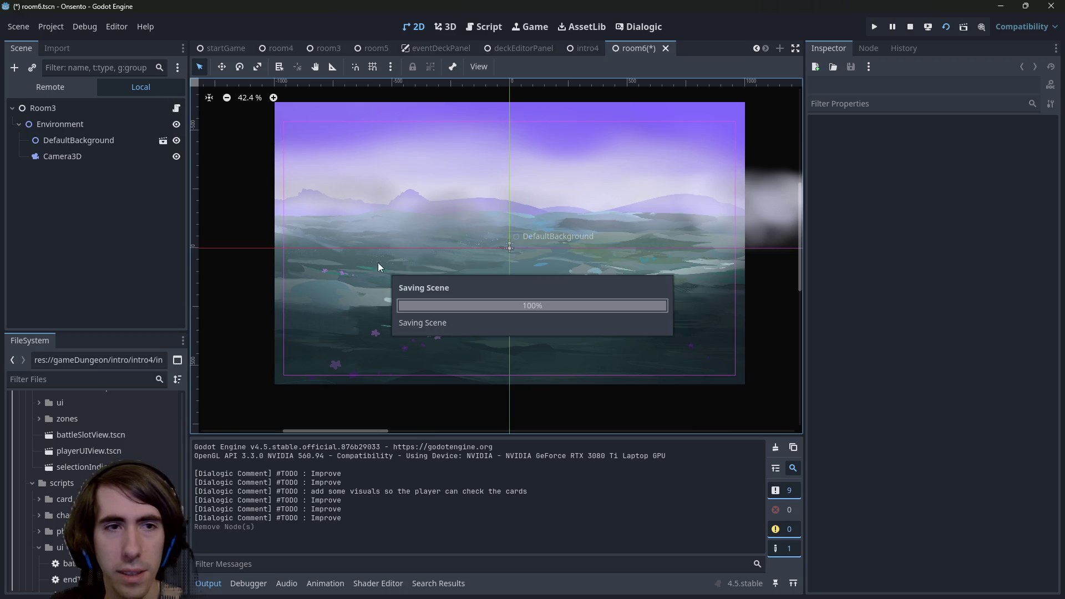
- Check the remaining Camera3D, DefaultBackground and Environment nodes, then play-test the scene with F6
{"action": "left_click", "coordinate": [72, 155]}
{"action": "left_click", "coordinate": [72, 140]}
{"action": "left_click", "coordinate": [70, 125]}
{"action": "key", "text": "F6"}
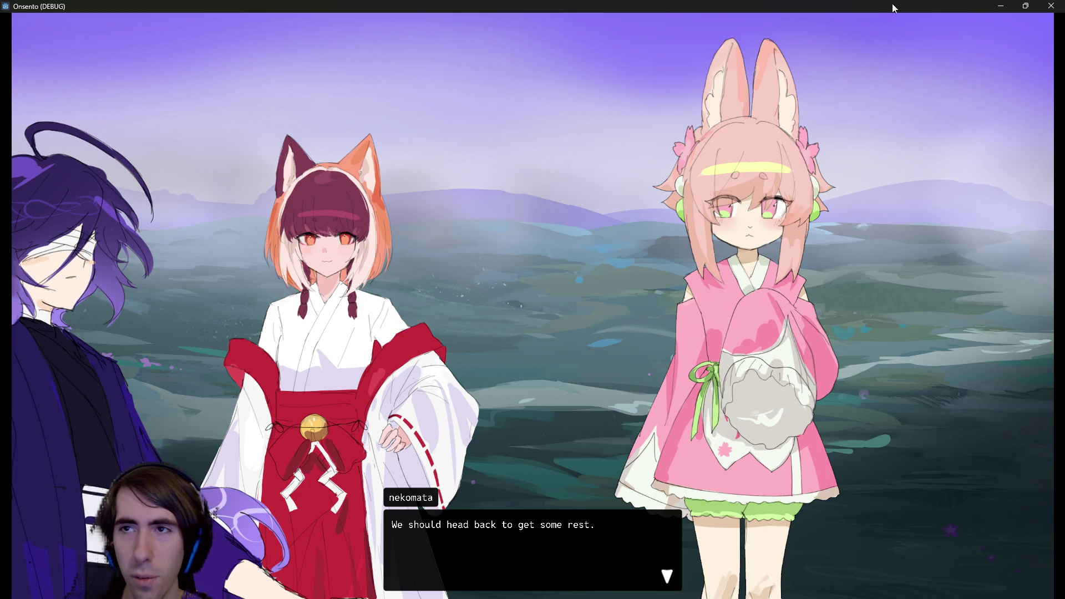
{"action": "left_click", "coordinate": [1001, 6]}
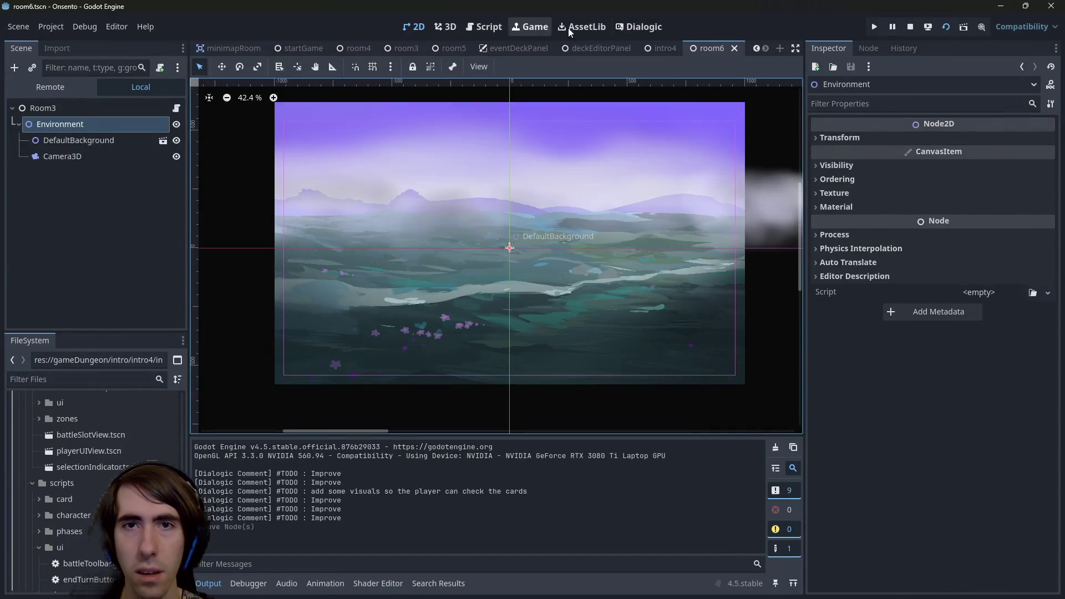
- In the room6 Dialogic timeline, inspect nekomata's Join position and animation options
{"action": "left_click", "coordinate": [643, 26]}
{"action": "scroll", "coordinate": [505, 144], "scroll_direction": "up", "scroll_amount": 5}
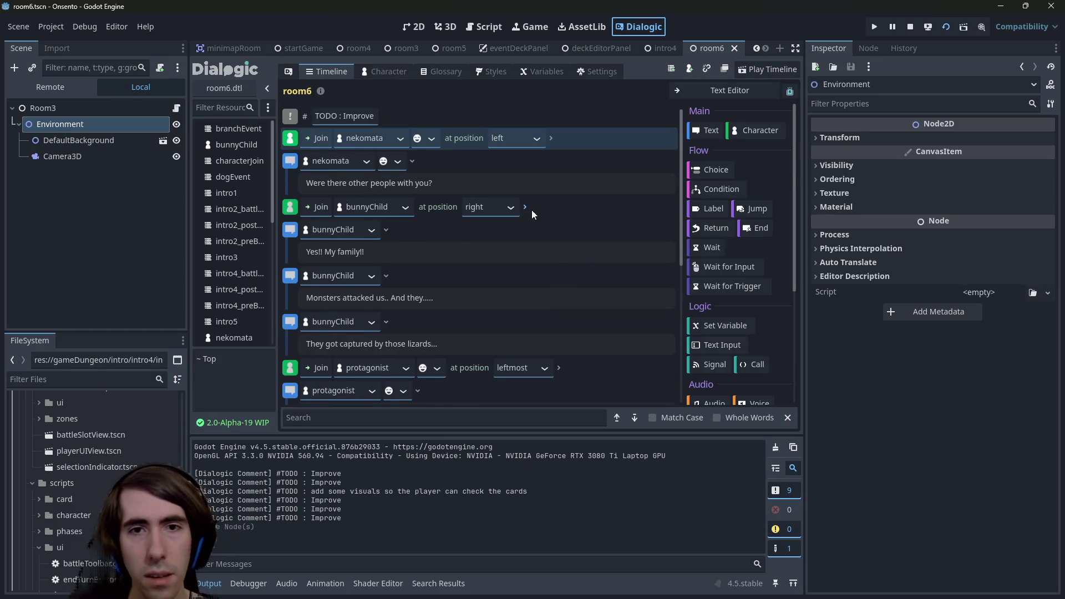
{"action": "left_click", "coordinate": [536, 142]}
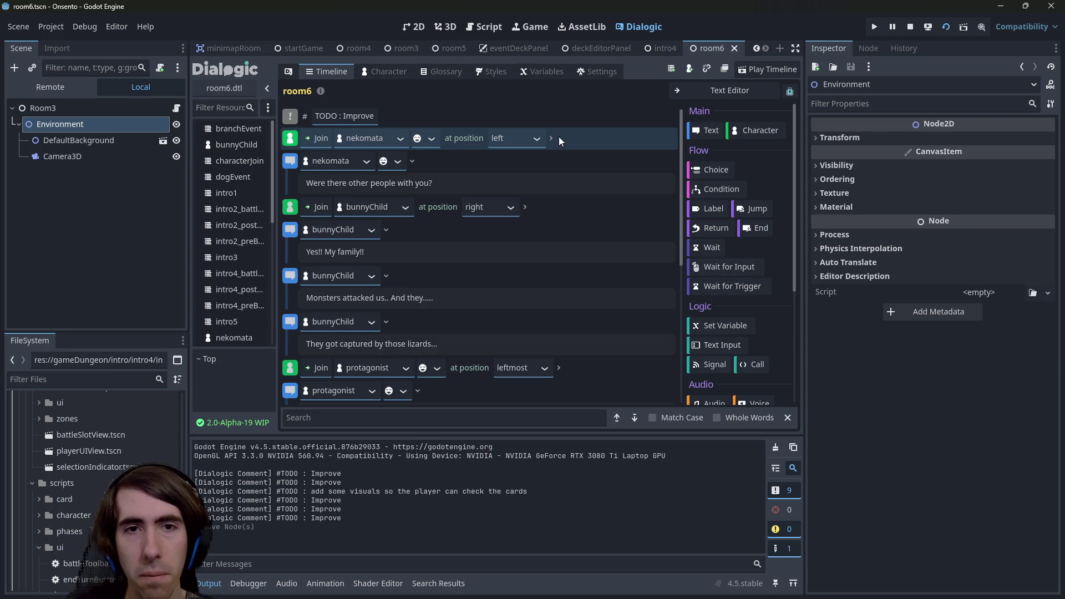
{"action": "left_click", "coordinate": [552, 137]}
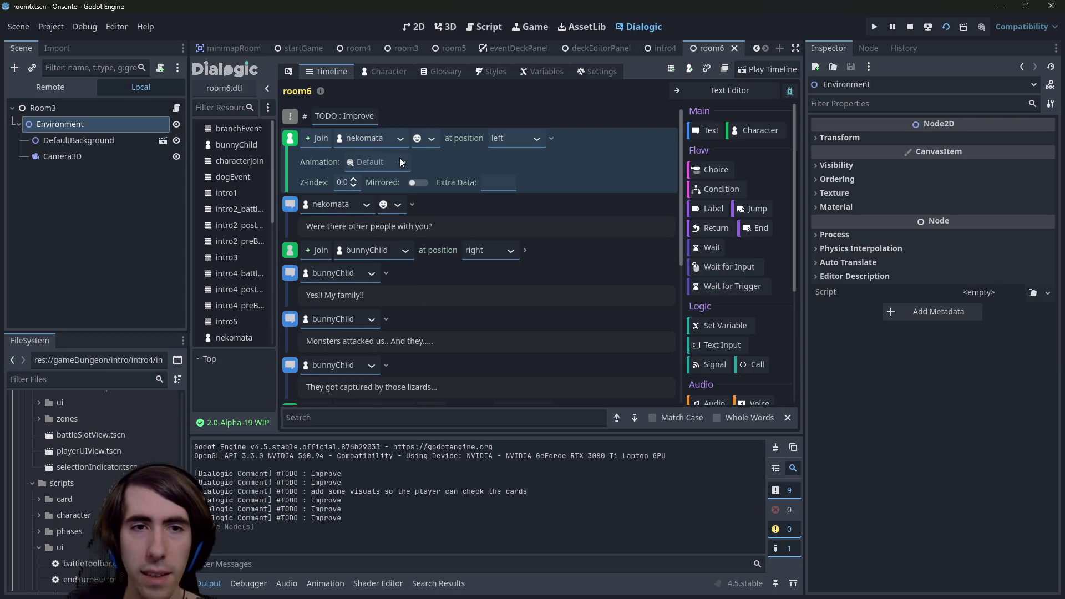
{"action": "left_click", "coordinate": [399, 162]}
{"action": "left_click", "coordinate": [532, 138]}
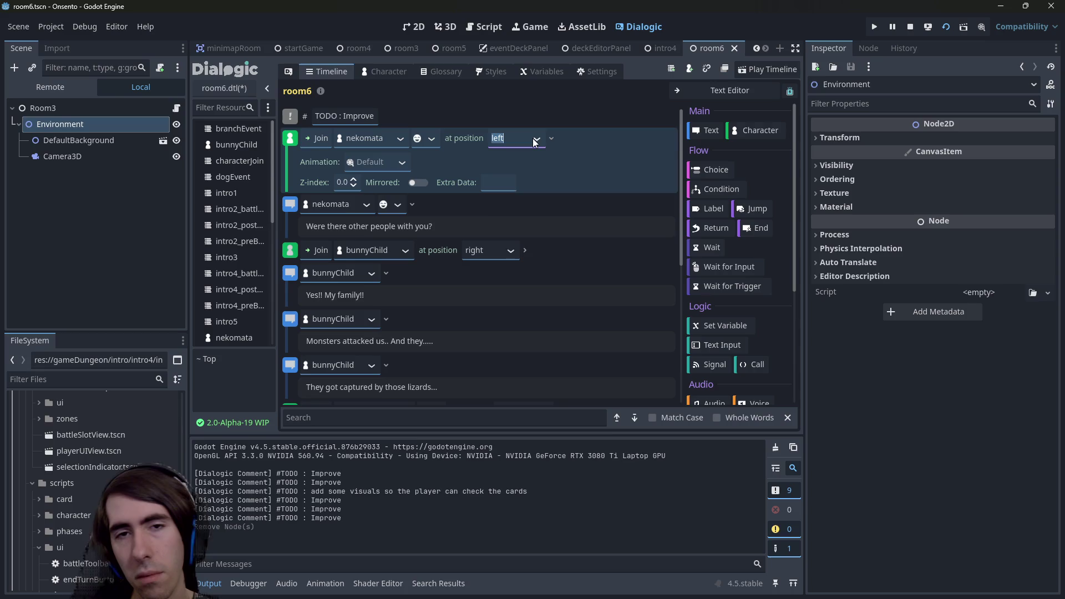
{"action": "left_click", "coordinate": [584, 139]}
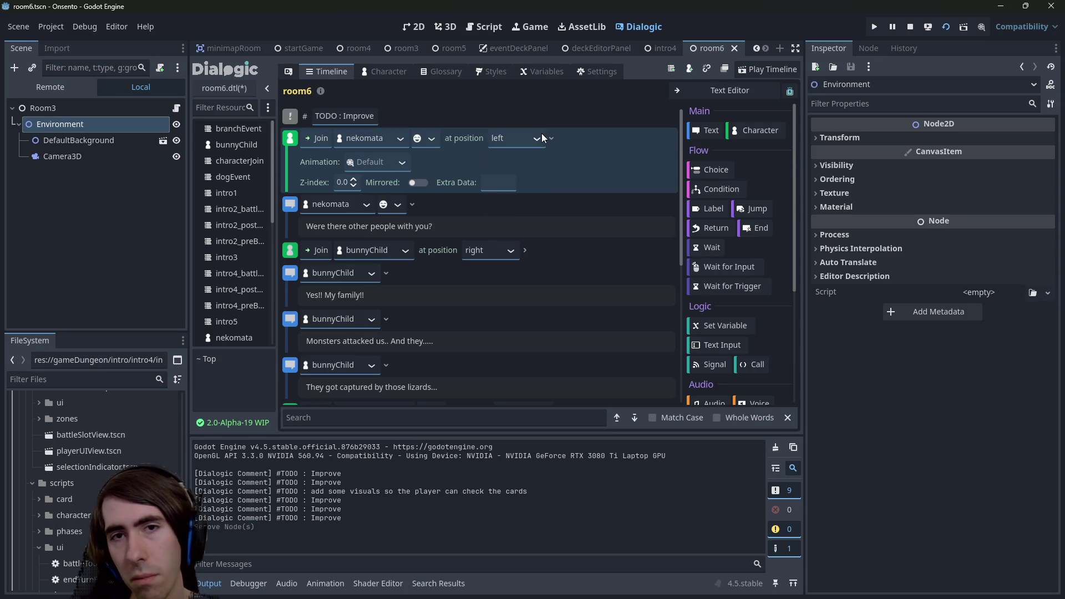
{"action": "left_click", "coordinate": [538, 138]}
{"action": "left_click", "coordinate": [570, 141]}
- Keep nekomata joining at left and set the protagonist's Join position to left
{"action": "key", "text": "alt+Tab"}
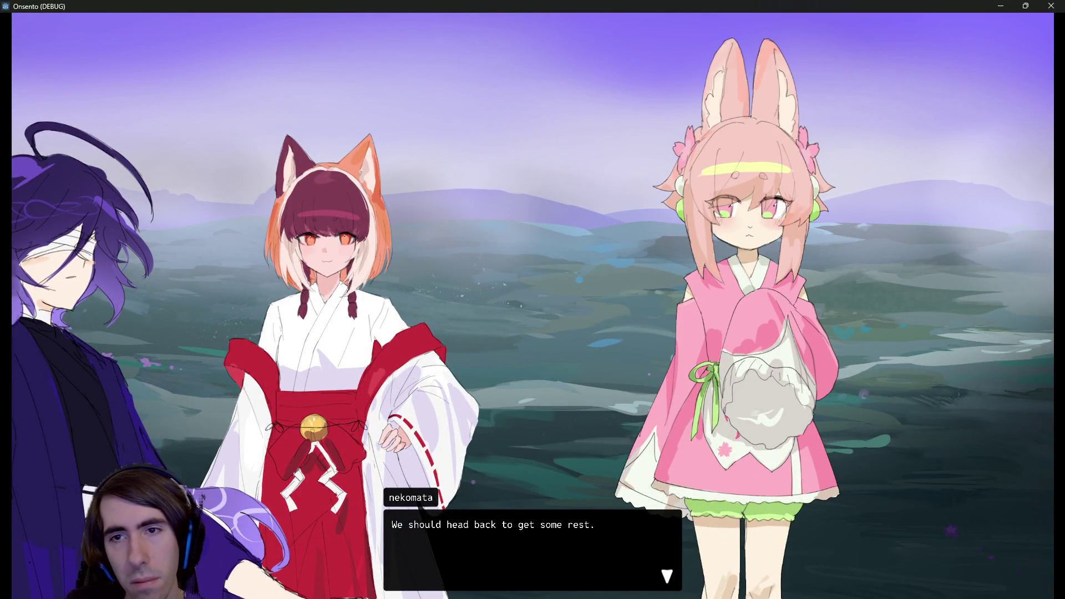
{"action": "key", "text": "alt+Tab"}
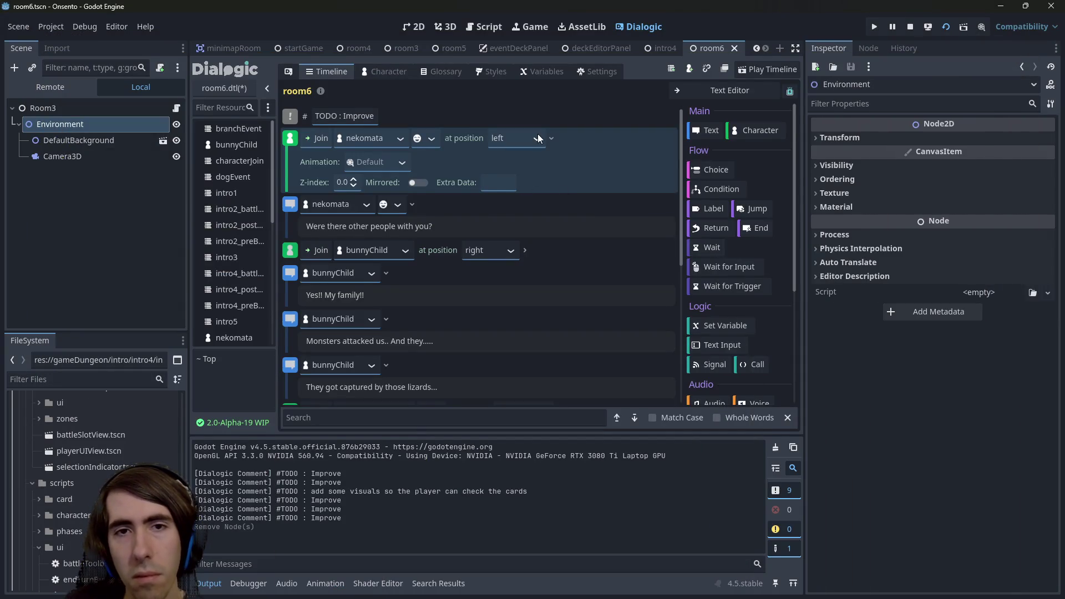
{"action": "left_click", "coordinate": [537, 138]}
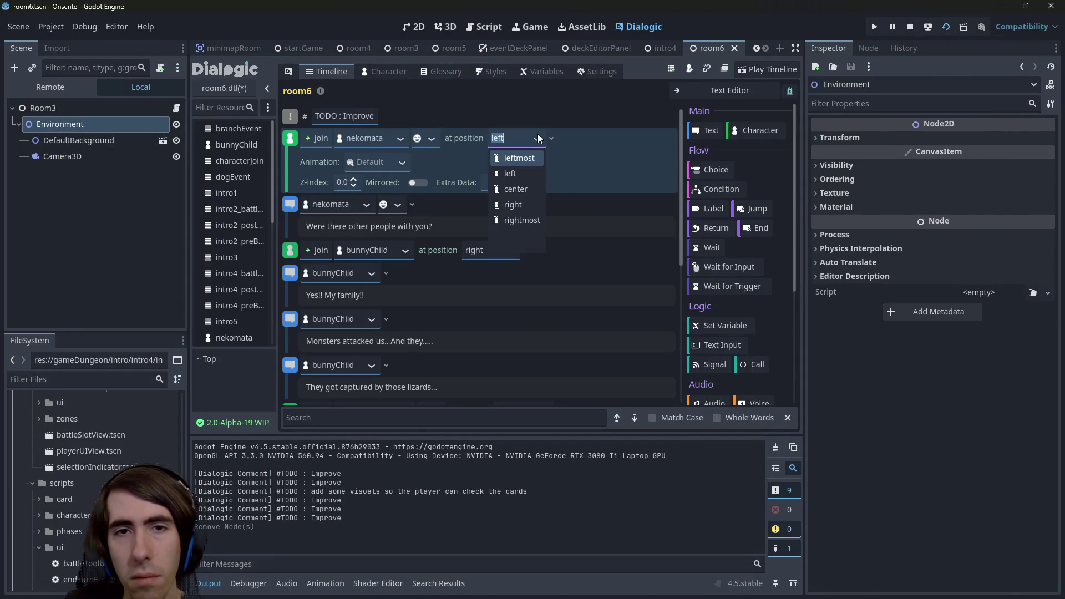
{"action": "left_click", "coordinate": [520, 173]}
{"action": "left_click", "coordinate": [524, 250]}
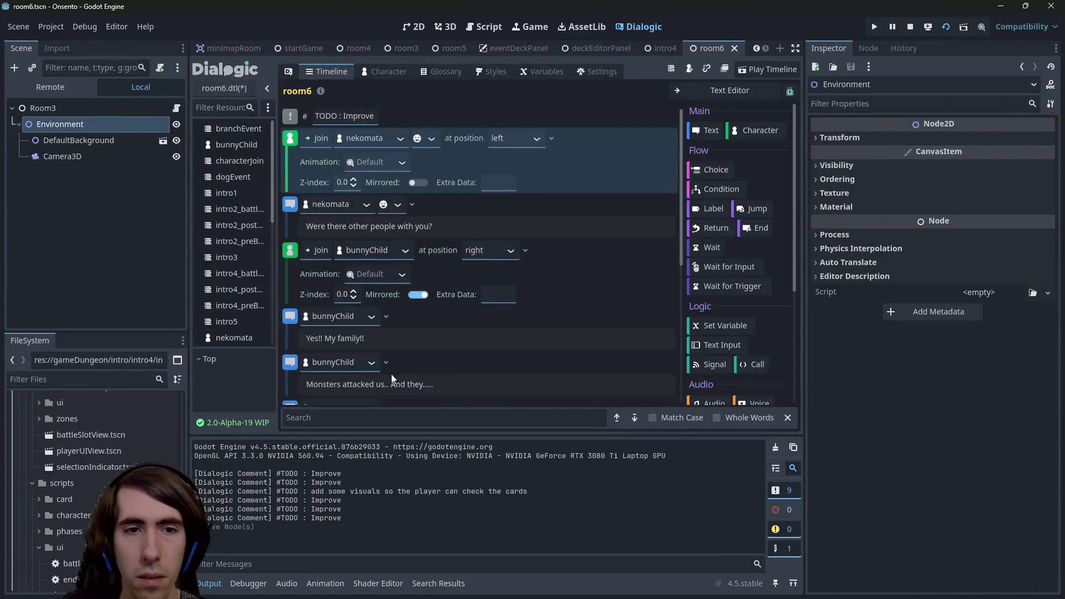
{"action": "scroll", "coordinate": [431, 314], "scroll_direction": "down", "scroll_amount": 3}
{"action": "left_click", "coordinate": [541, 317]}
{"action": "left_click", "coordinate": [525, 333]}
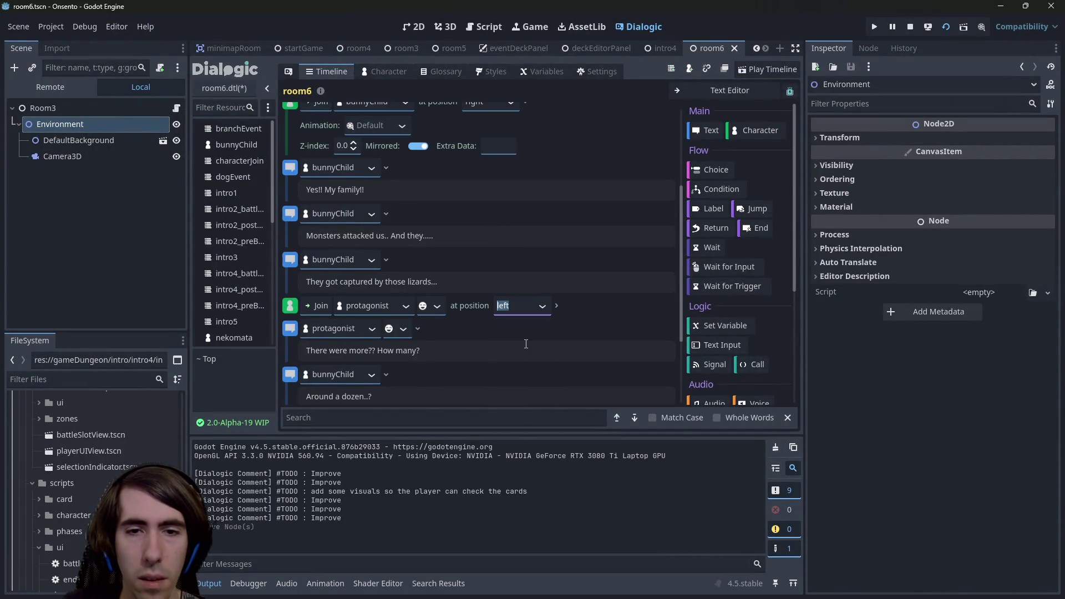
- Save, then duplicate the protagonist Join event and turn the copy into a Leave event
{"action": "key", "text": "ctrl+s"}
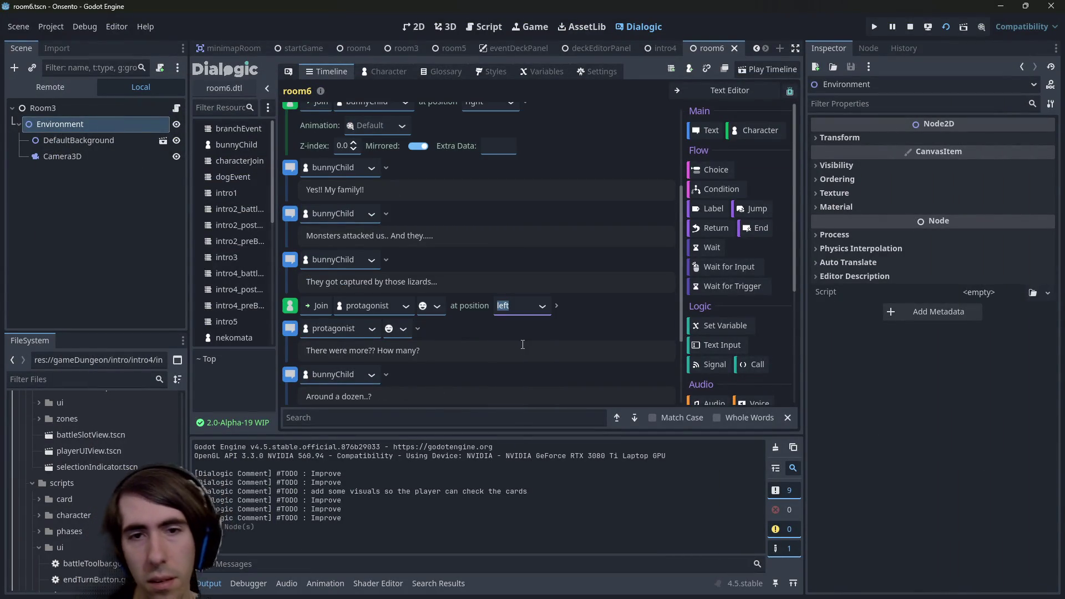
{"action": "left_click", "coordinate": [484, 308]}
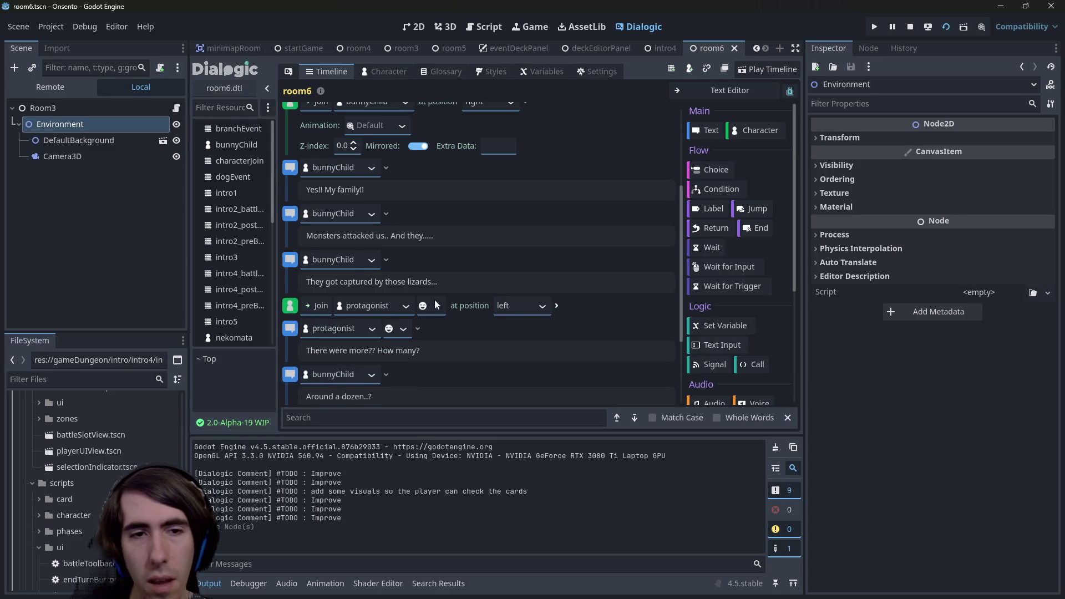
{"action": "left_click", "coordinate": [302, 308]}
{"action": "key", "text": "ctrl+d"}
{"action": "left_click", "coordinate": [319, 305]}
{"action": "left_click", "coordinate": [323, 340]}
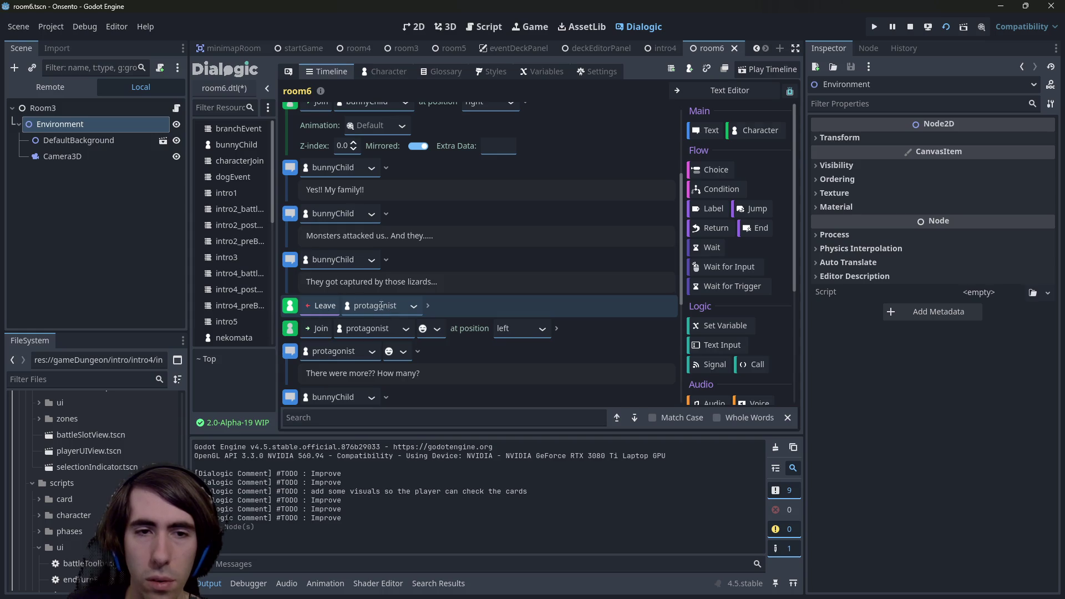
- Make nekomata the character in the Leave event and save the timeline
{"action": "left_click", "coordinate": [411, 305]}
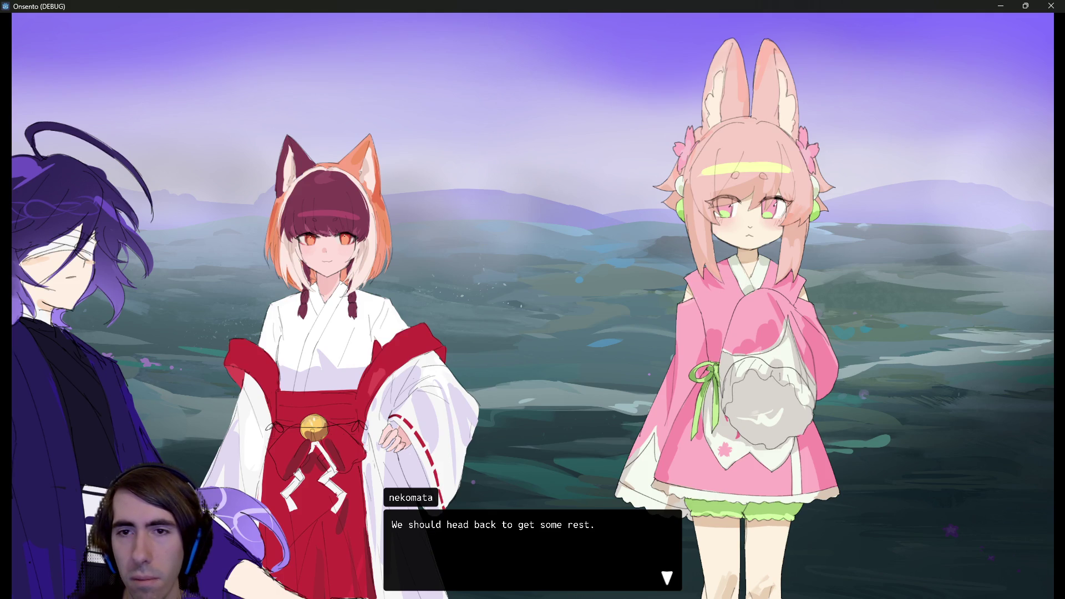
{"action": "key", "text": "alt+F4"}
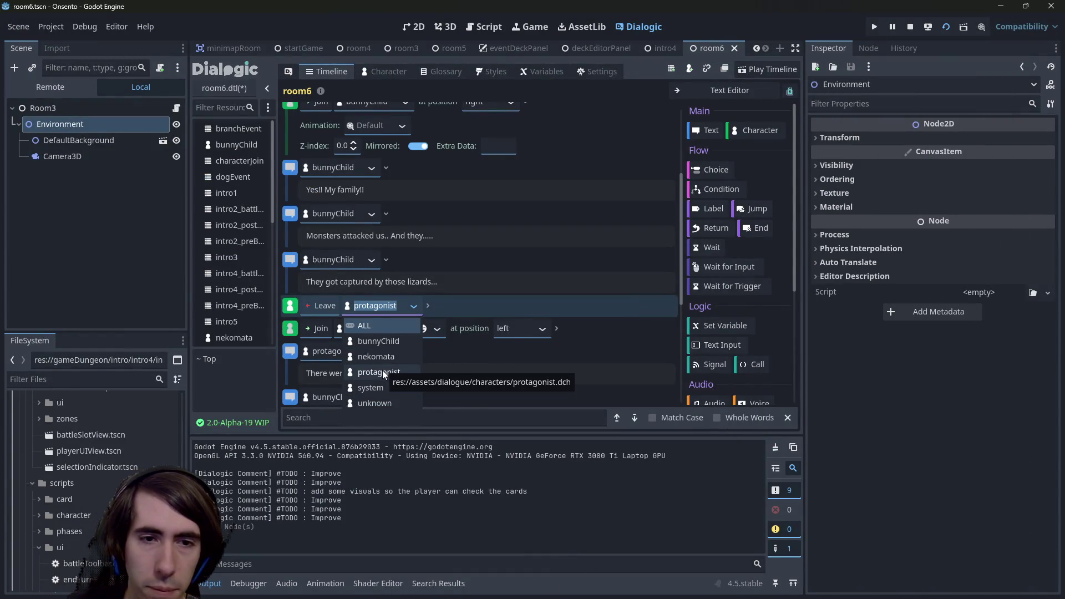
{"action": "left_click", "coordinate": [380, 356]}
{"action": "left_click", "coordinate": [425, 301]}
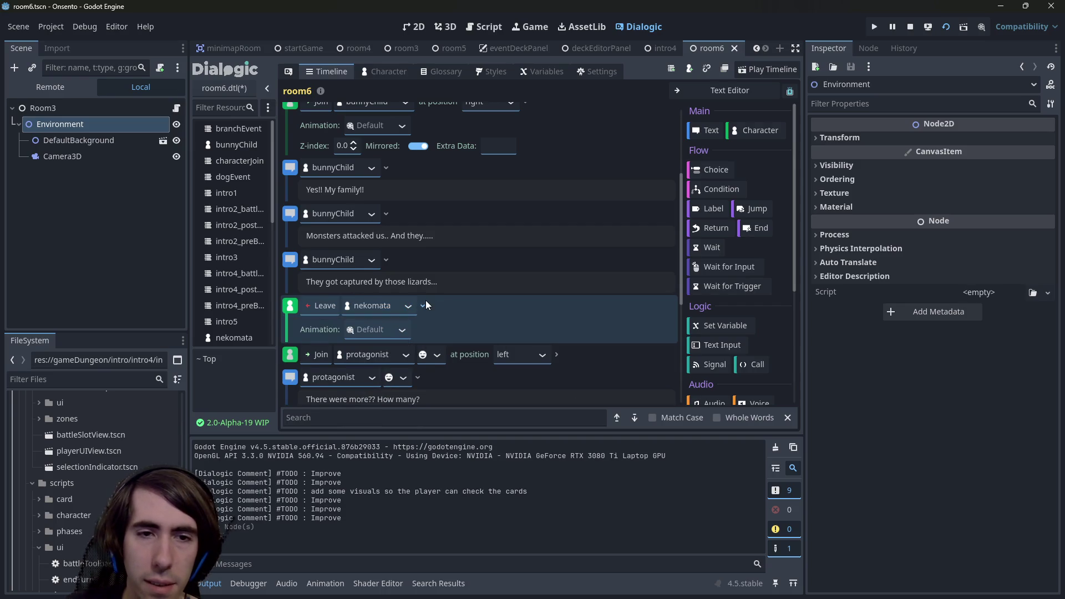
{"action": "left_click", "coordinate": [422, 306]}
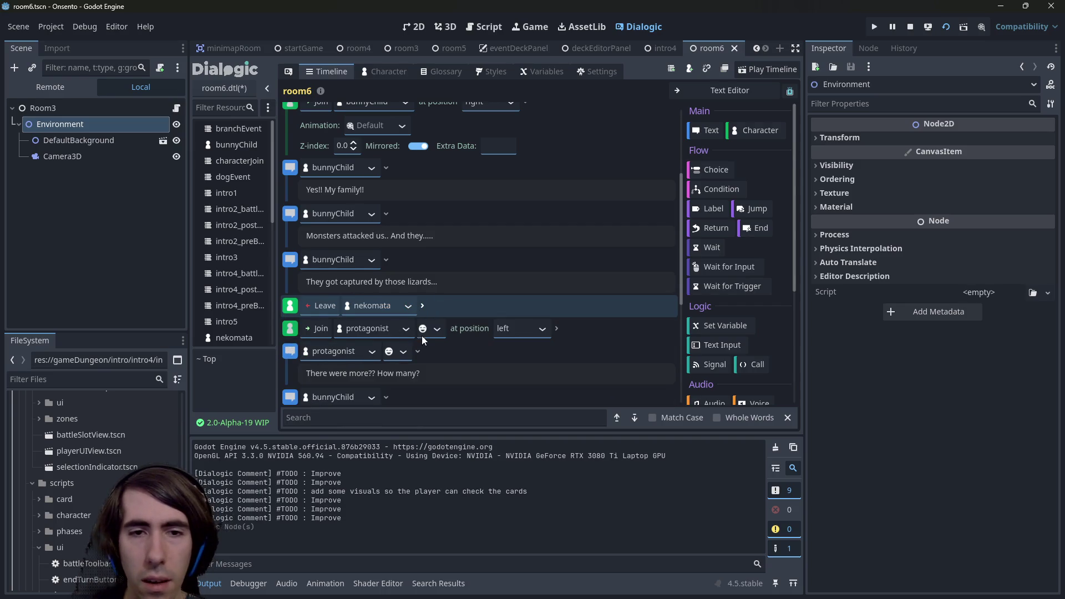
{"action": "scroll", "coordinate": [496, 324], "scroll_direction": "up", "scroll_amount": 3}
{"action": "scroll", "coordinate": [496, 215], "scroll_direction": "down", "scroll_amount": 2}
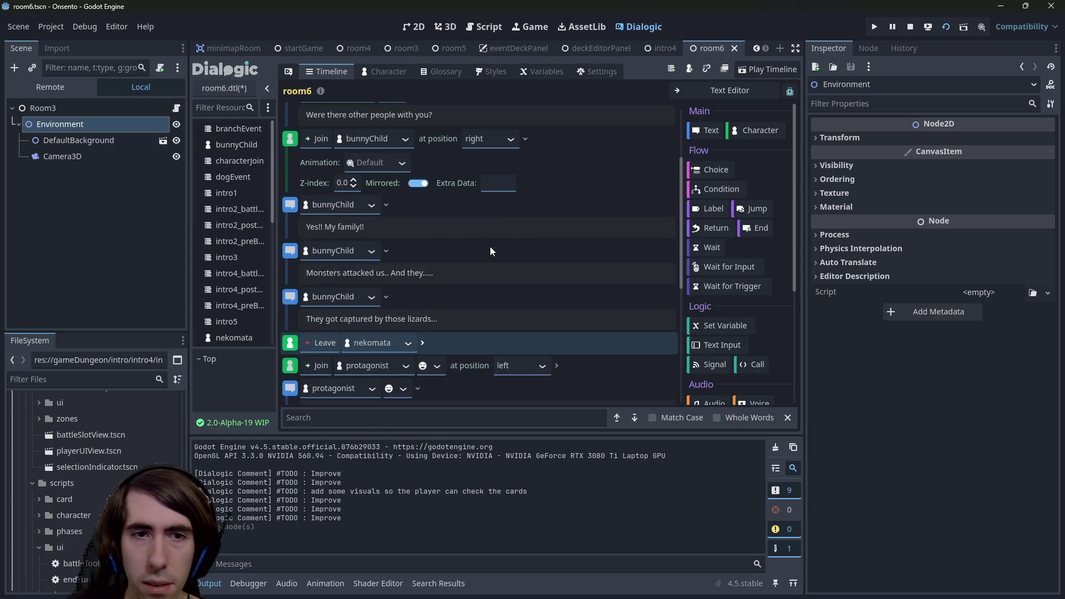
{"action": "key", "text": "ctrl+s"}
{"action": "left_click", "coordinate": [63, 380]}
{"action": "type", "text": "bunny"}
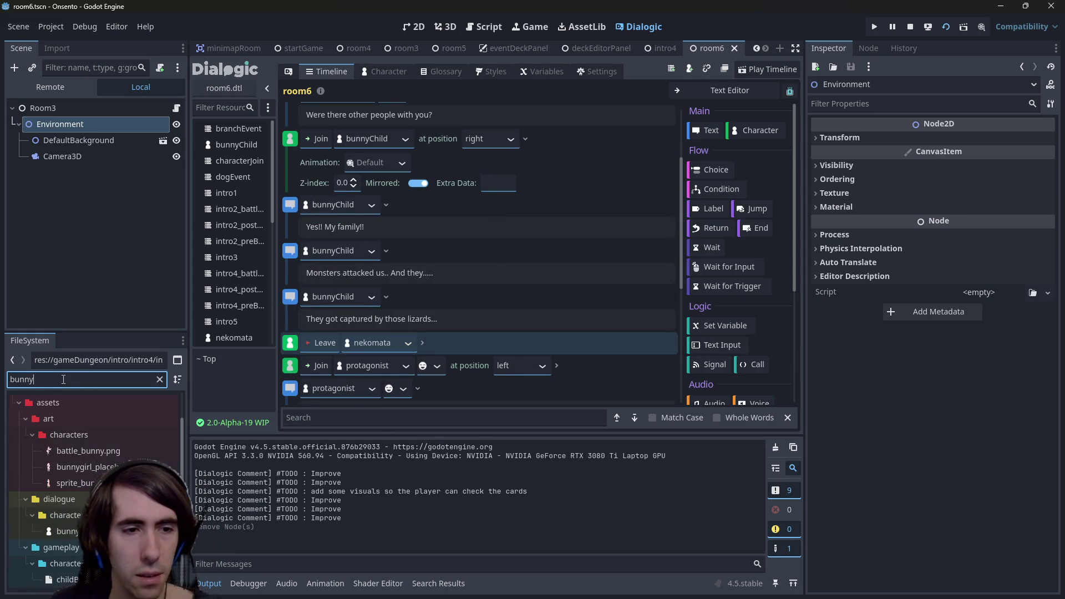
{"action": "left_click", "coordinate": [65, 452]}
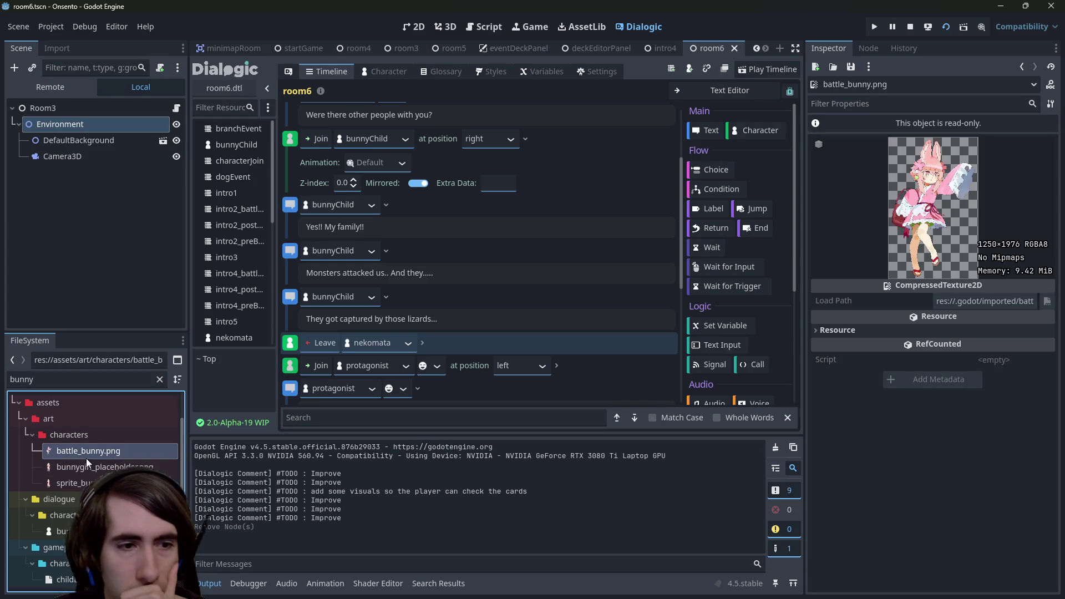
{"action": "left_click", "coordinate": [91, 469]}
{"action": "left_click", "coordinate": [83, 483]}
{"action": "left_click", "coordinate": [89, 466]}
{"action": "left_click", "coordinate": [87, 451]}
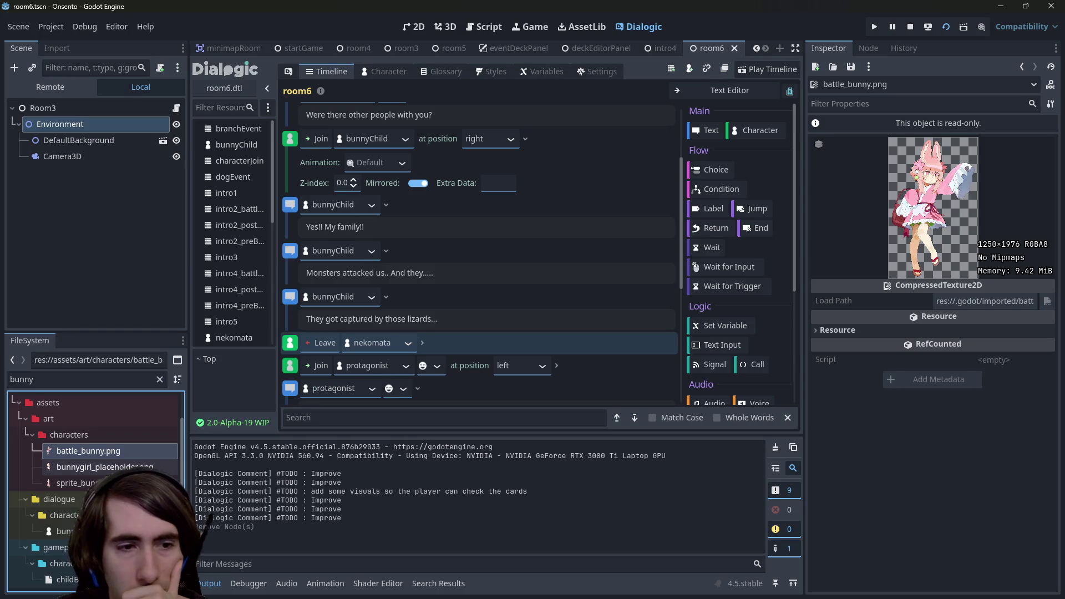
{"action": "left_click", "coordinate": [83, 483]}
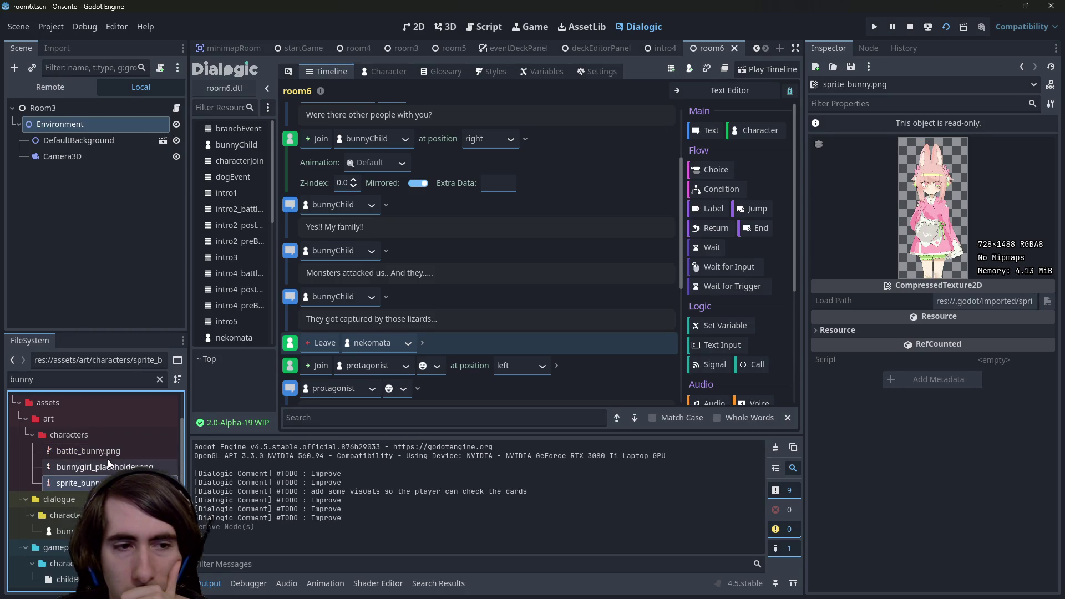
{"action": "left_click", "coordinate": [88, 450]}
{"action": "left_click", "coordinate": [83, 483]}
{"action": "left_click", "coordinate": [108, 466]}
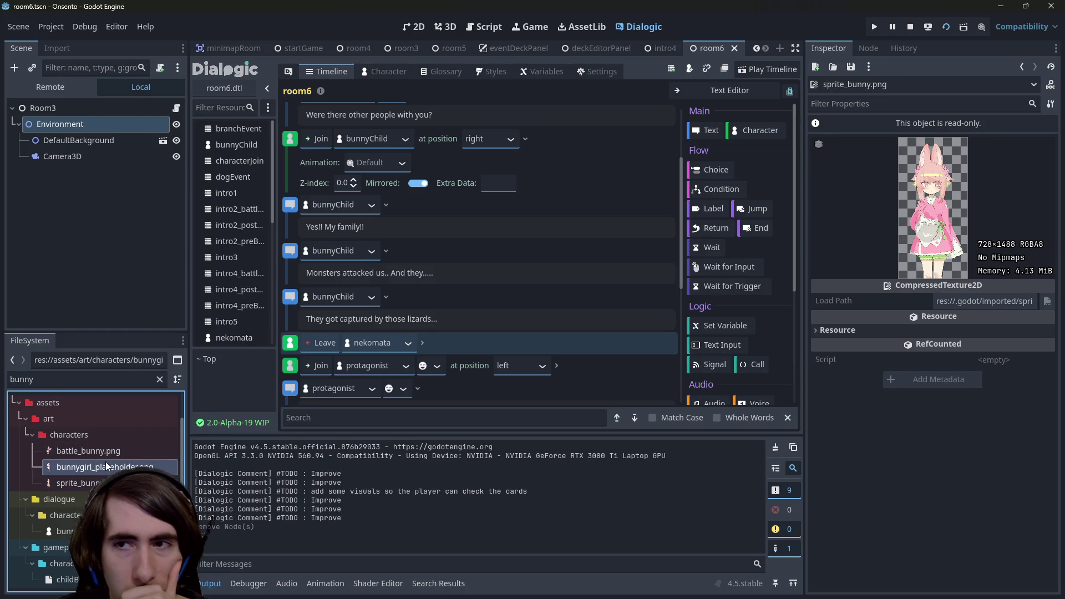
{"action": "left_click", "coordinate": [106, 456]}
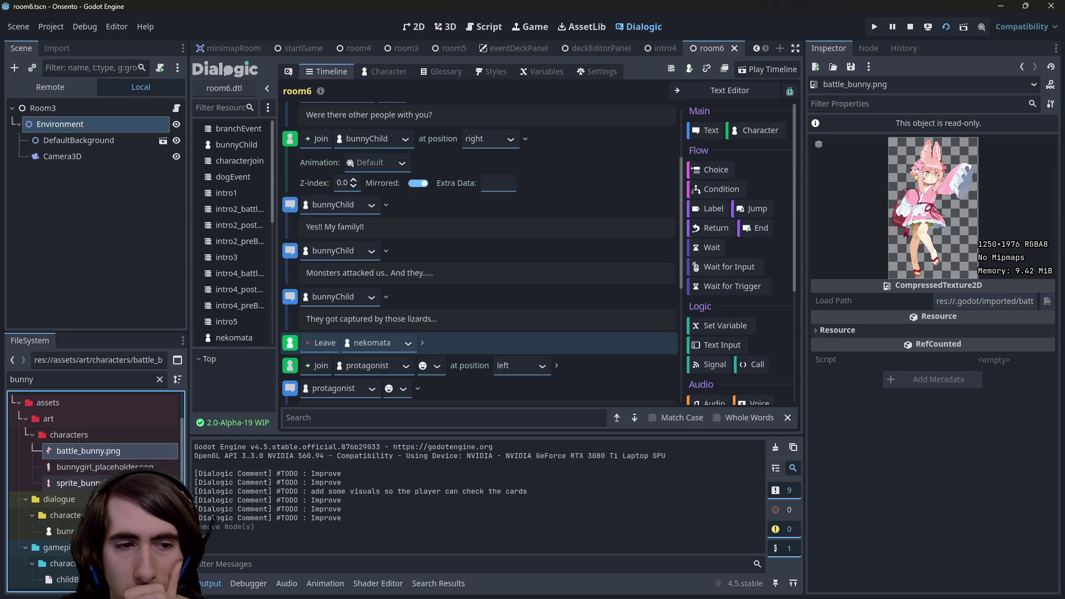
{"action": "left_click", "coordinate": [102, 483]}
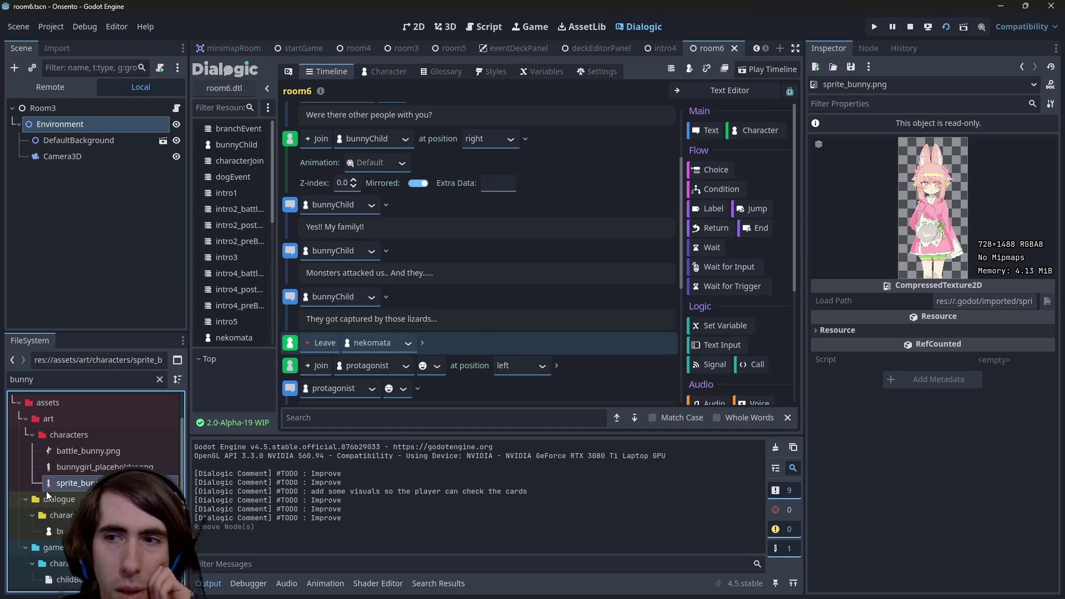
{"action": "left_click", "coordinate": [160, 380]}
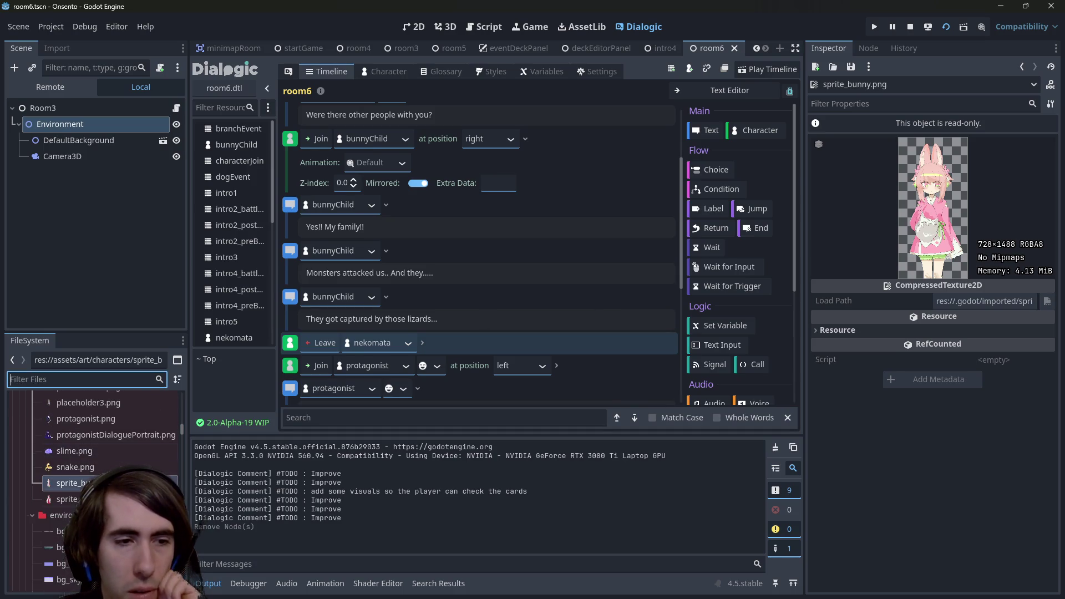
{"action": "key", "text": "Down"}
{"action": "key", "text": "Up"}
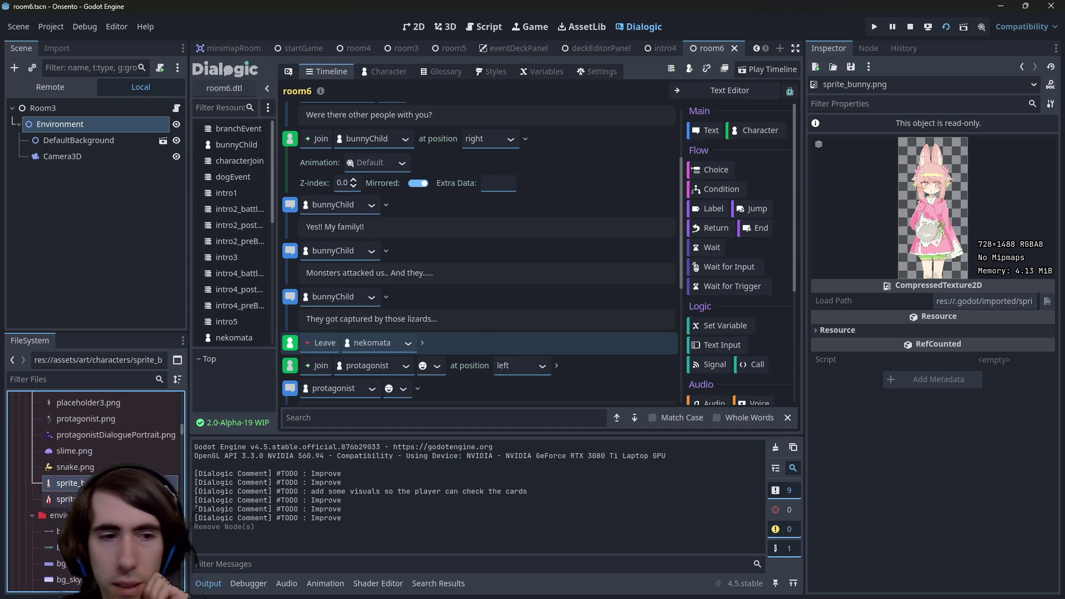
{"action": "key", "text": "Down"}
{"action": "key", "text": "Up"}
{"action": "key", "text": "Down"}
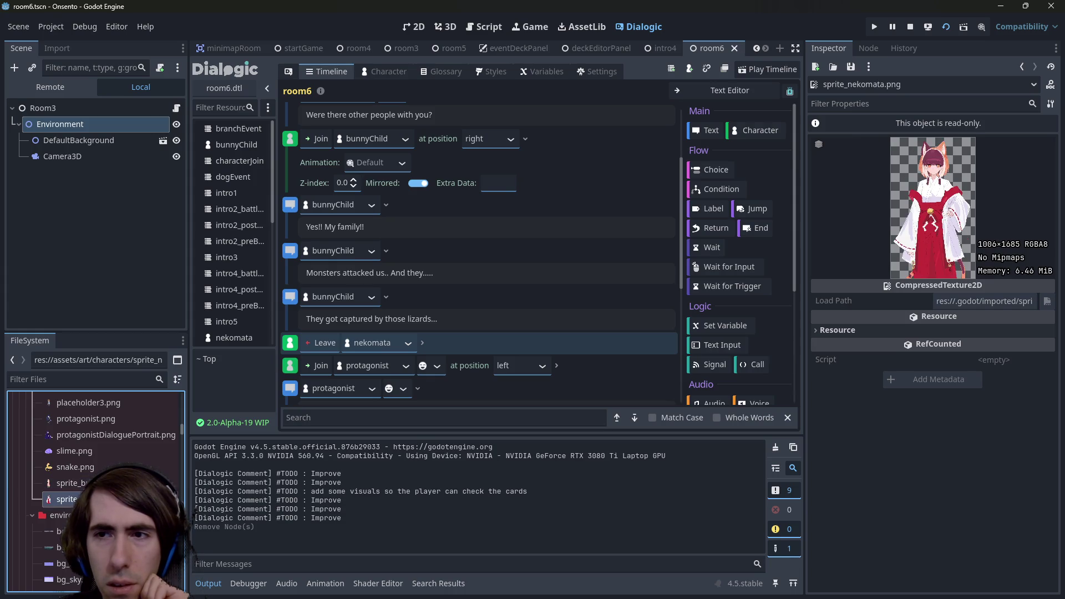
{"action": "key", "text": "Up"}
{"action": "key", "text": "F5"}
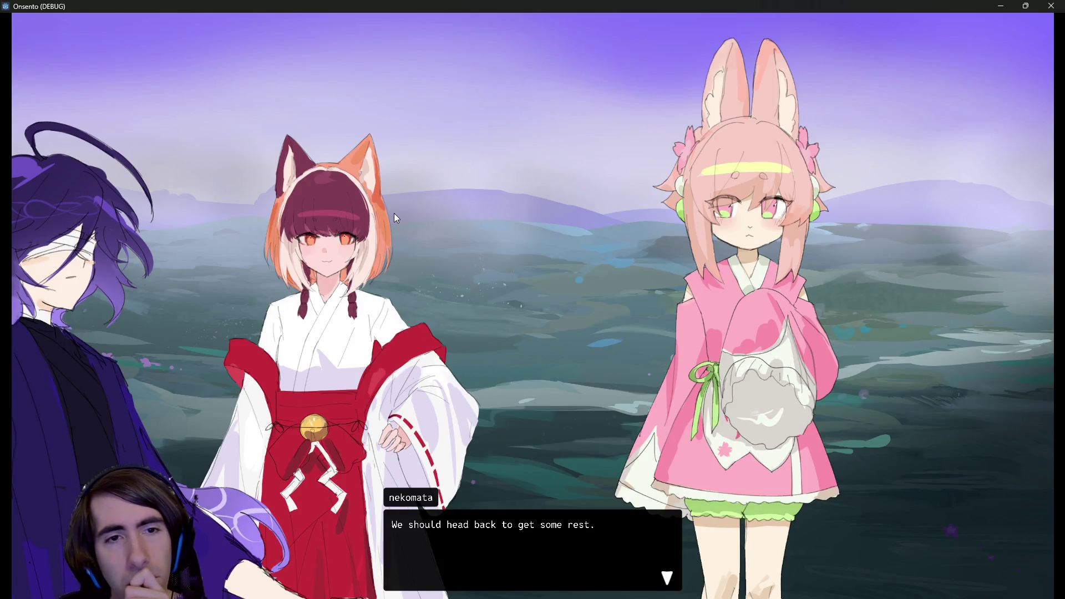
{"action": "left_click", "coordinate": [992, 4]}
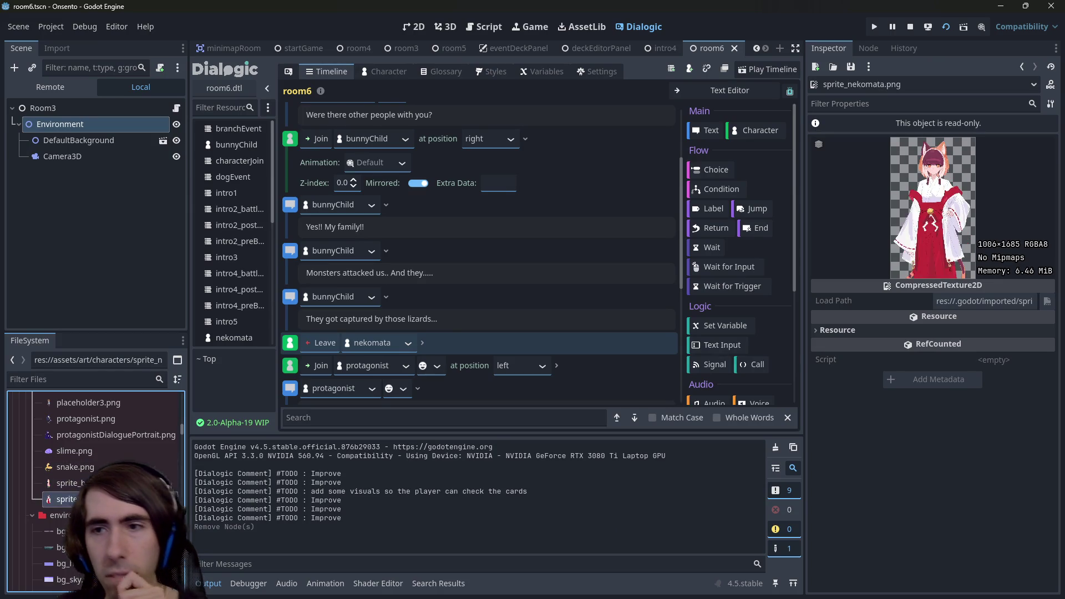
{"action": "key", "text": "alt+Tab"}
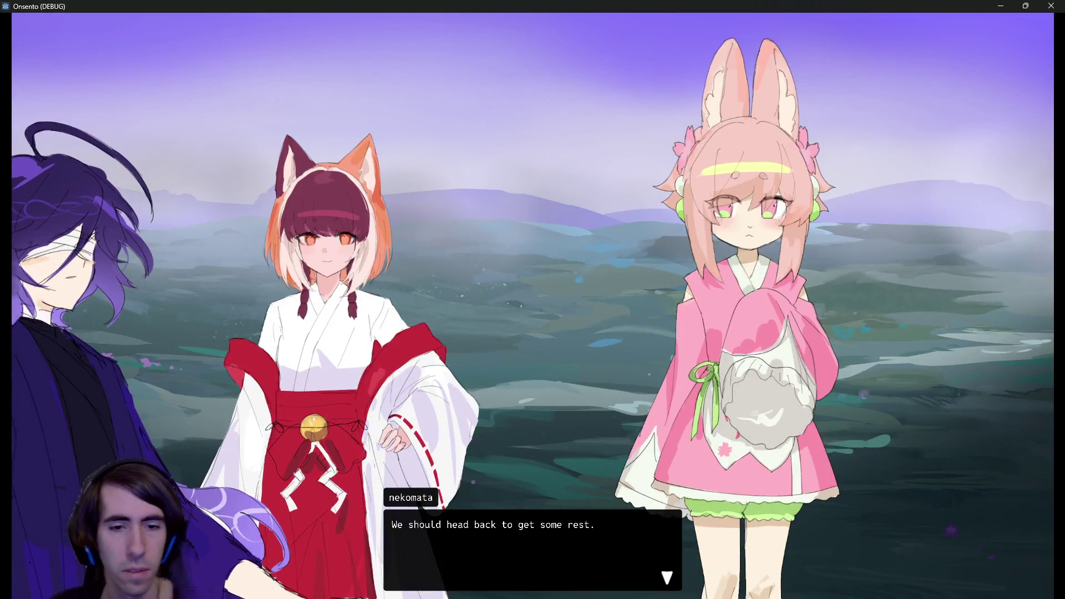
{"action": "key", "text": "alt+Tab"}
{"action": "key", "text": "alt+Tab"}
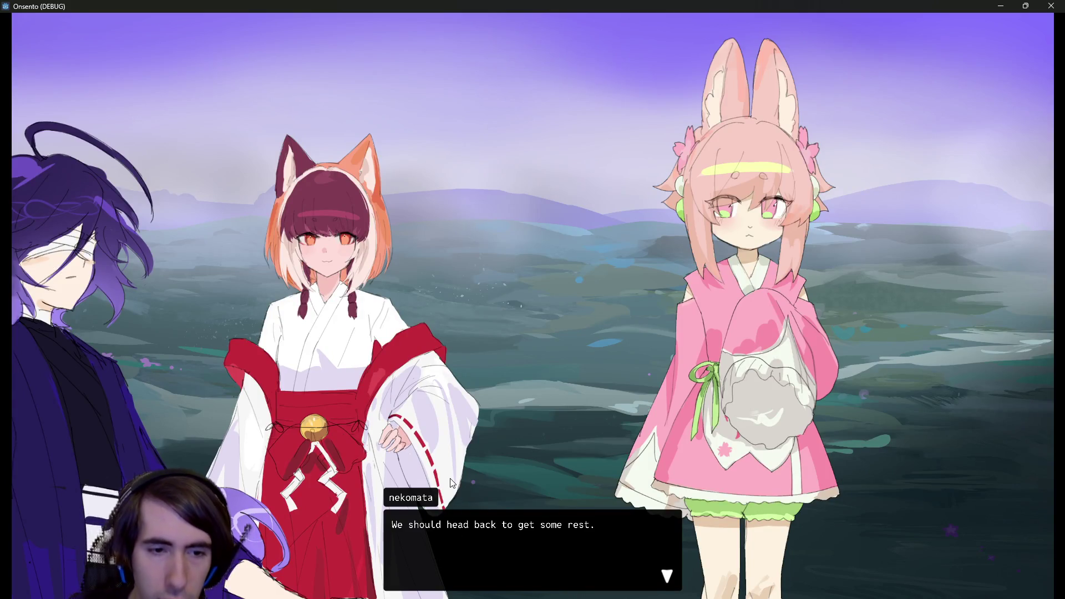
{"action": "key", "text": "Escape"}
{"action": "key", "text": "Escape"}
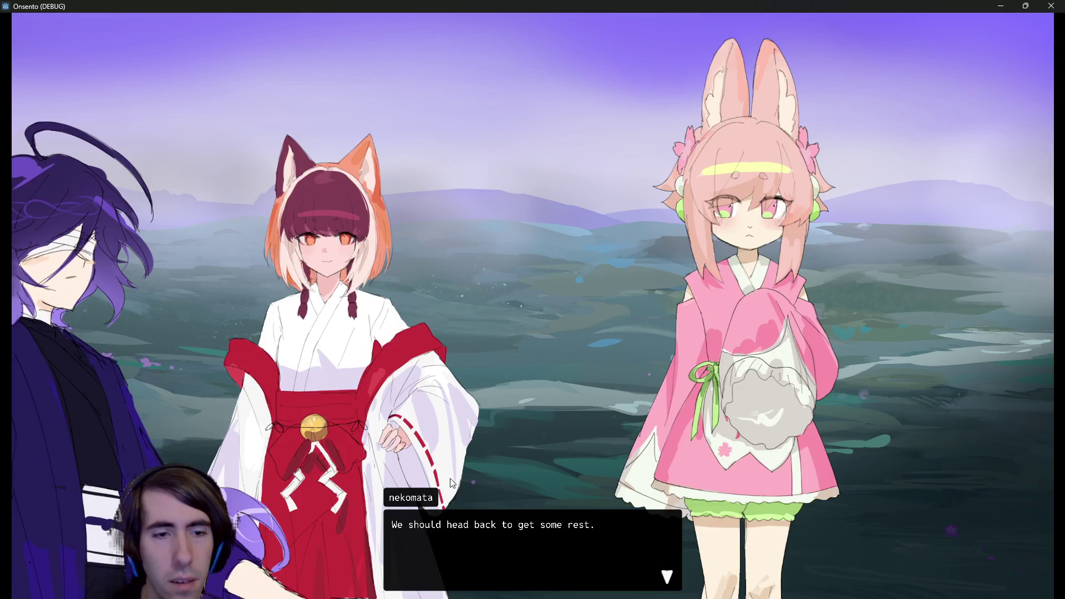
{"action": "left_click", "coordinate": [1001, 6]}
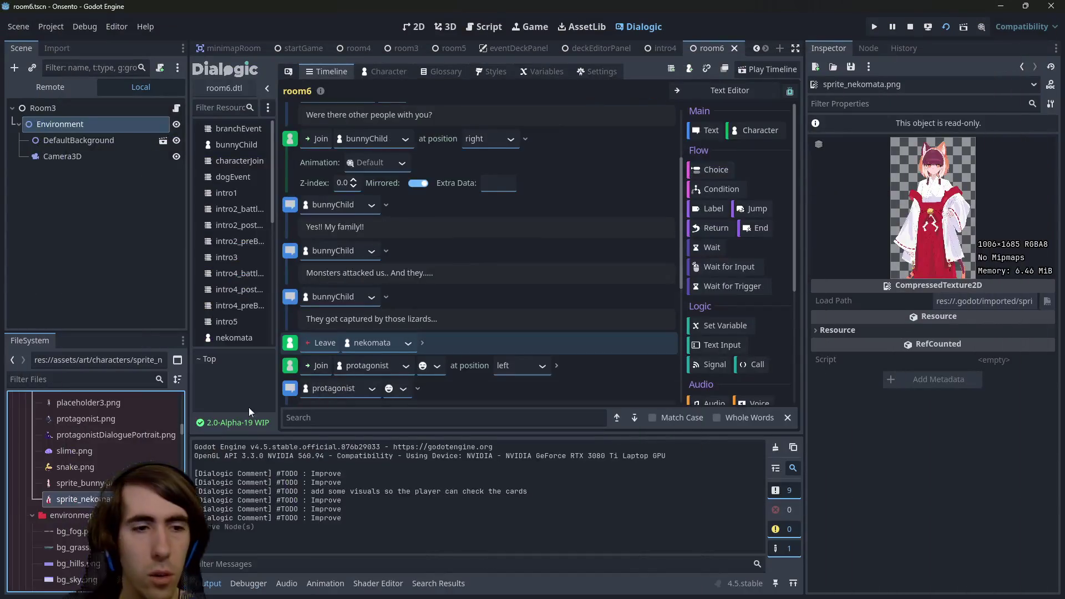
{"action": "left_click", "coordinate": [107, 434]}
{"action": "key", "text": "F5"}
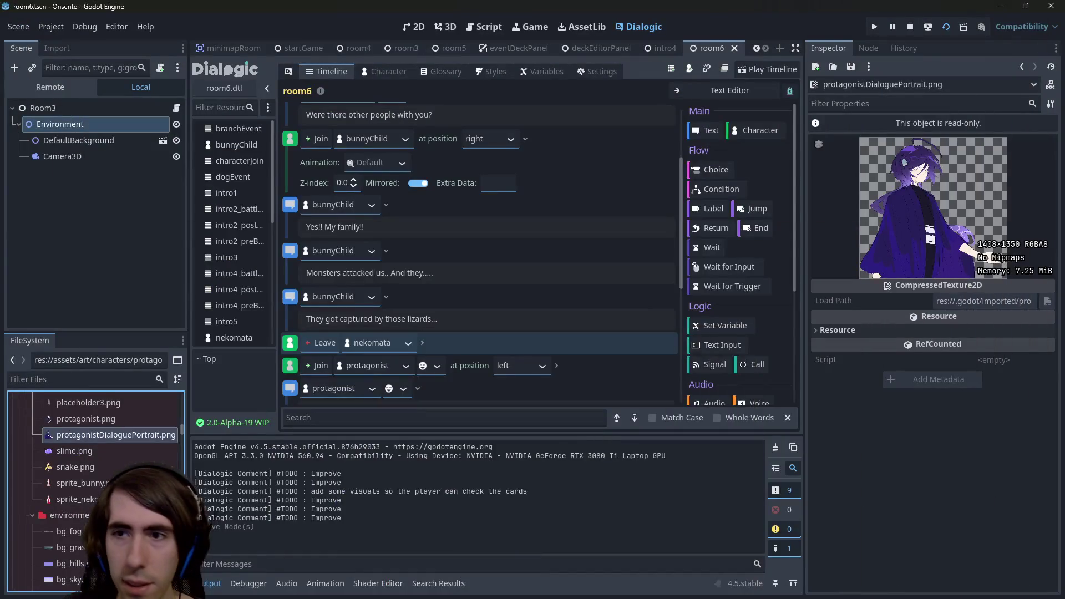
{"action": "key", "text": "F8"}
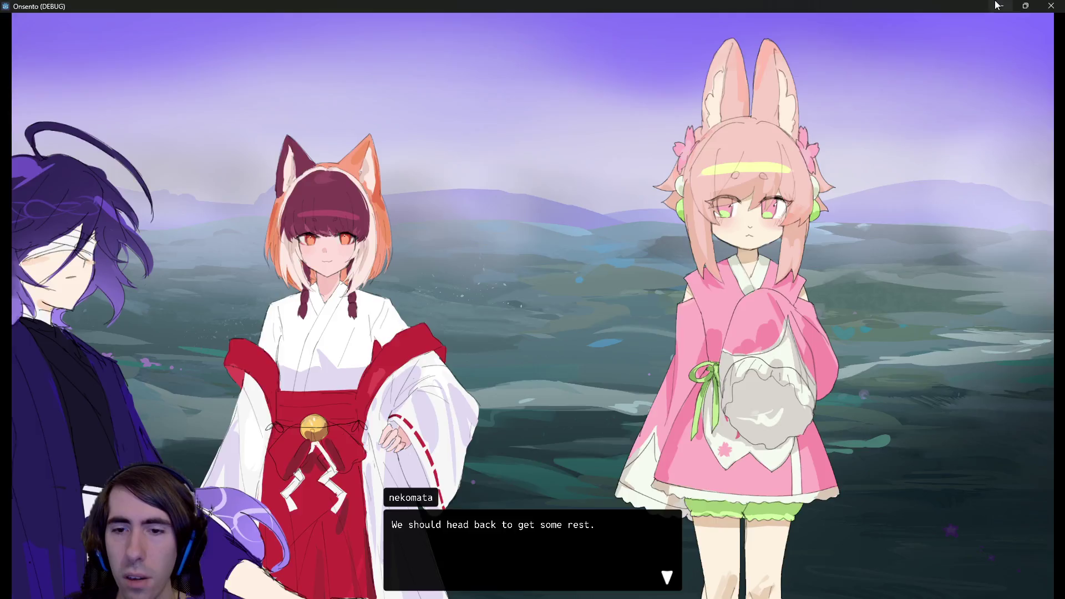
{"action": "key", "text": "F8"}
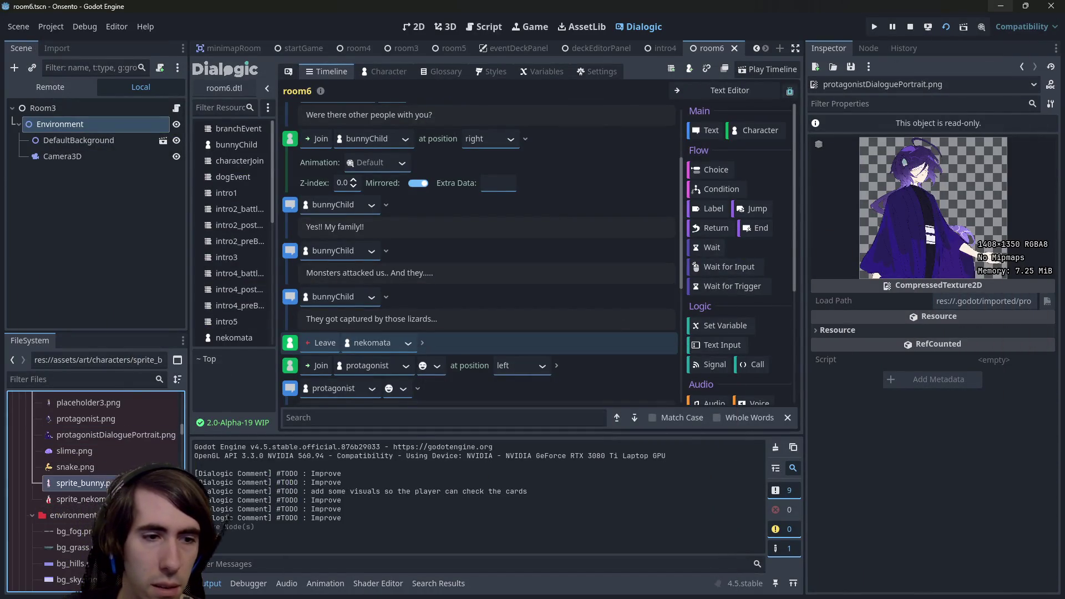
{"action": "left_click", "coordinate": [75, 483]}
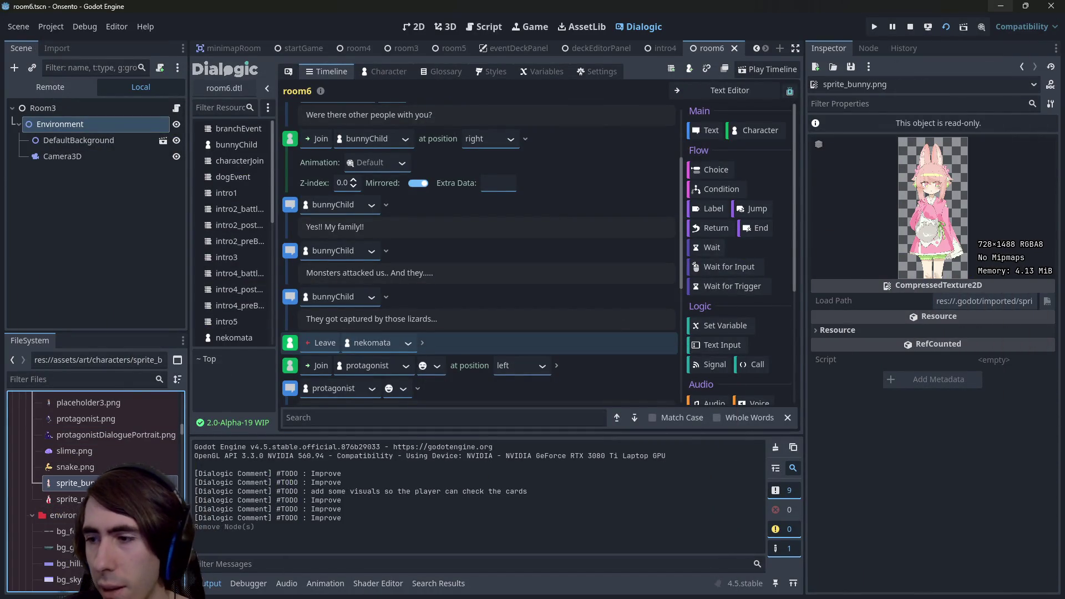
{"action": "key", "text": "F6"}
{"action": "key", "text": "F8"}
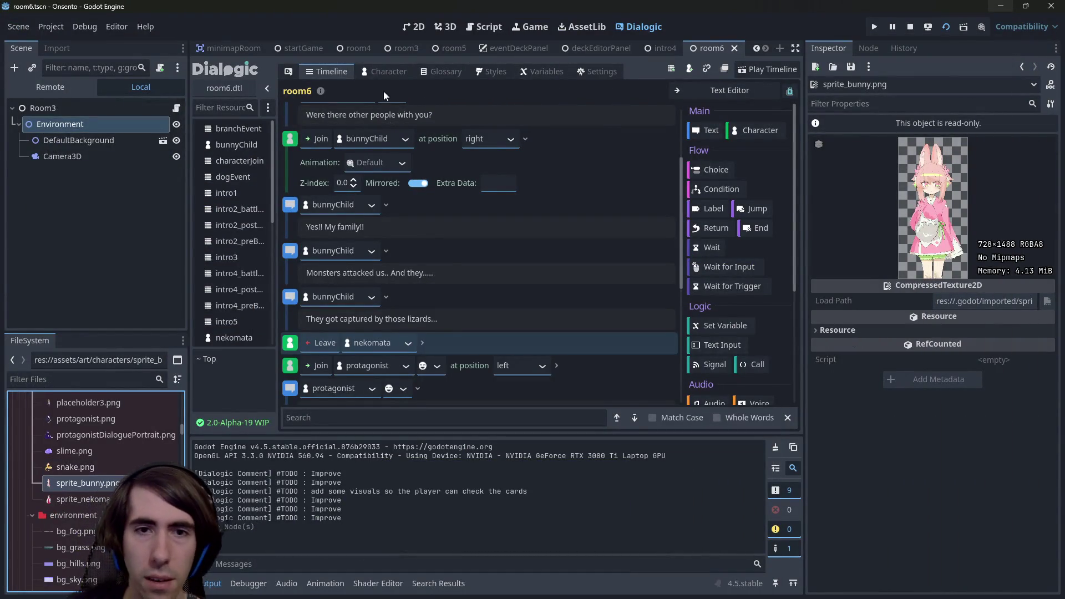
{"action": "scroll", "coordinate": [437, 240], "scroll_direction": "up", "scroll_amount": 3}
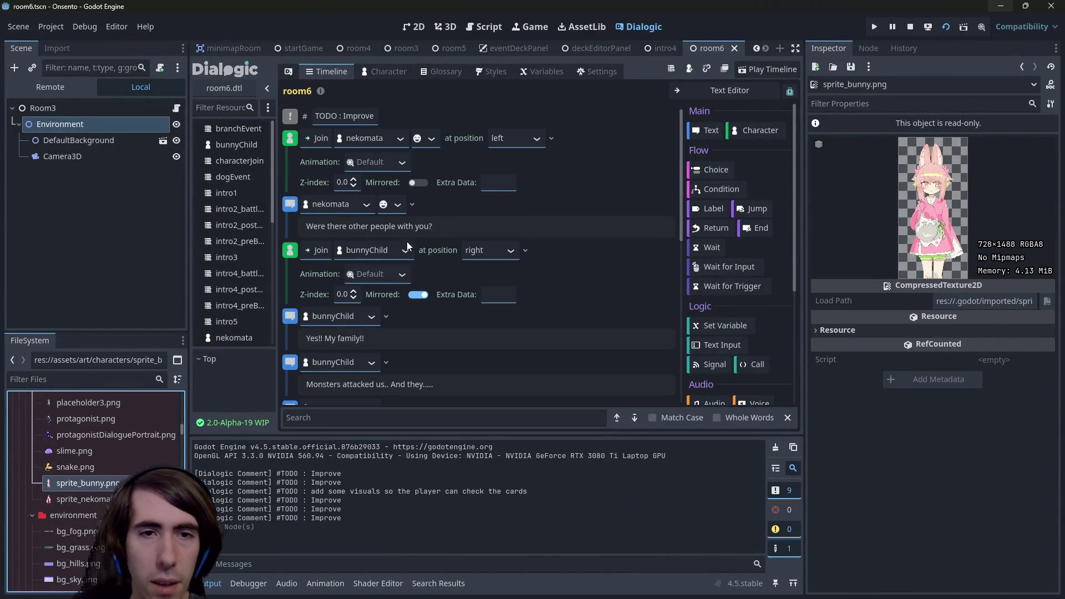
- Set nekomata's Join portrait to vn_normal, keep bunnyChild's Join, and collapse both Join events
{"action": "left_click", "coordinate": [431, 138]}
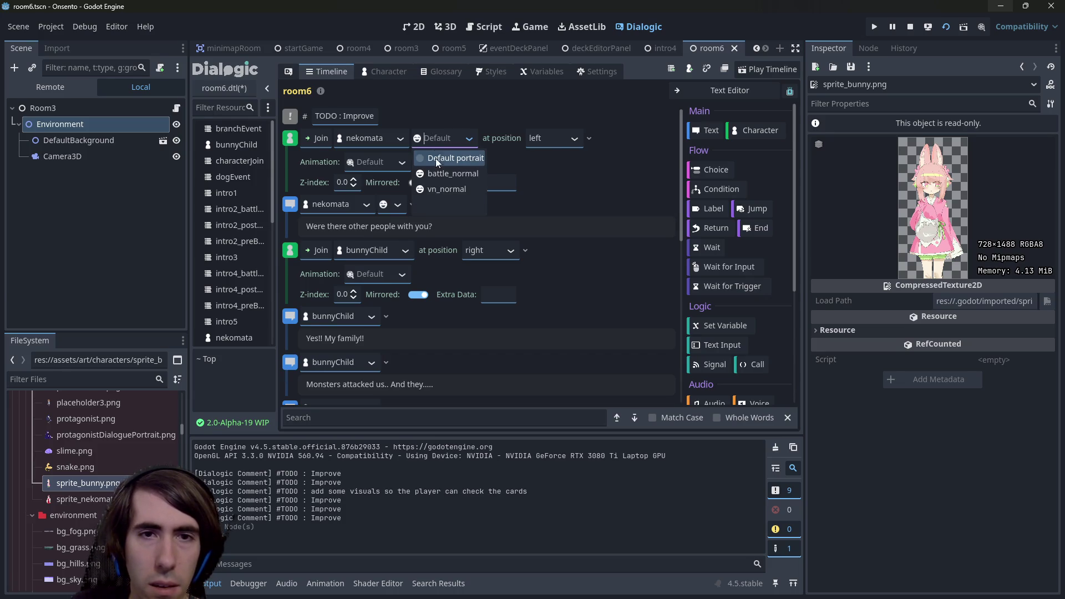
{"action": "left_click", "coordinate": [439, 188]}
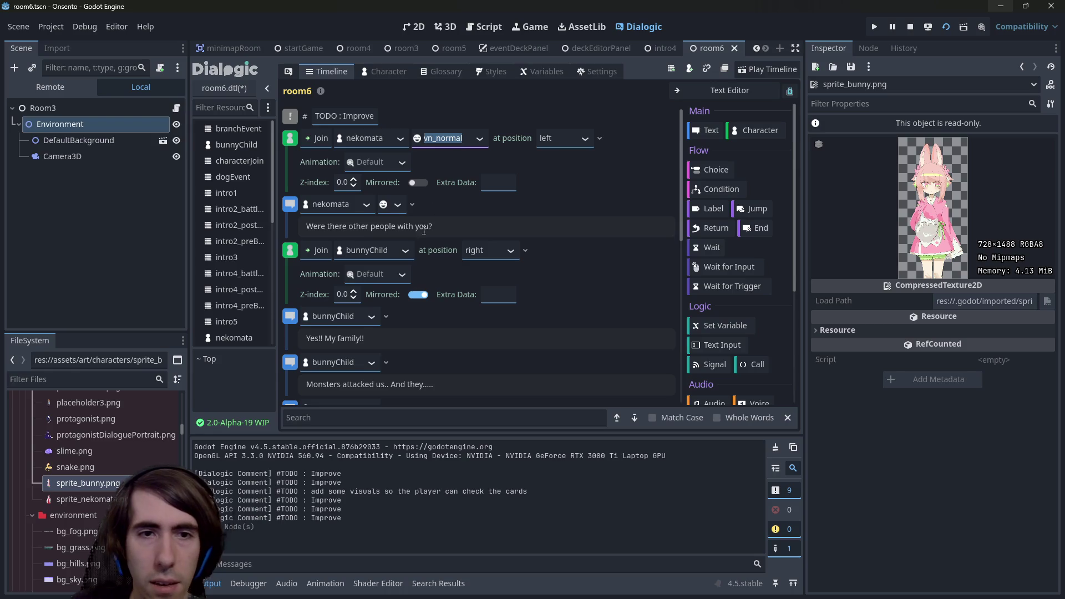
{"action": "left_click", "coordinate": [407, 250]}
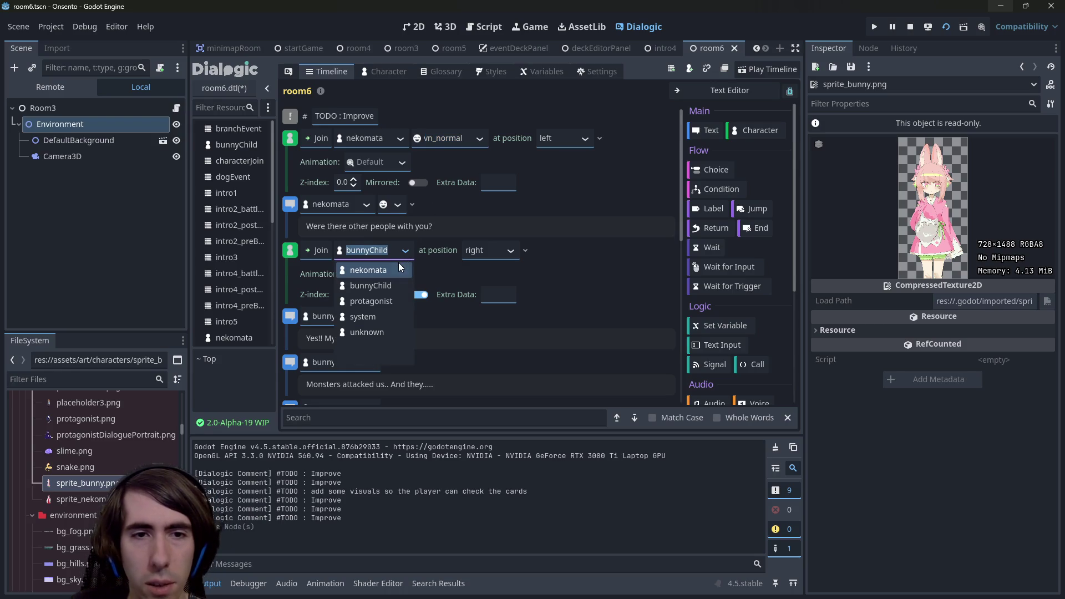
{"action": "left_click", "coordinate": [557, 255]}
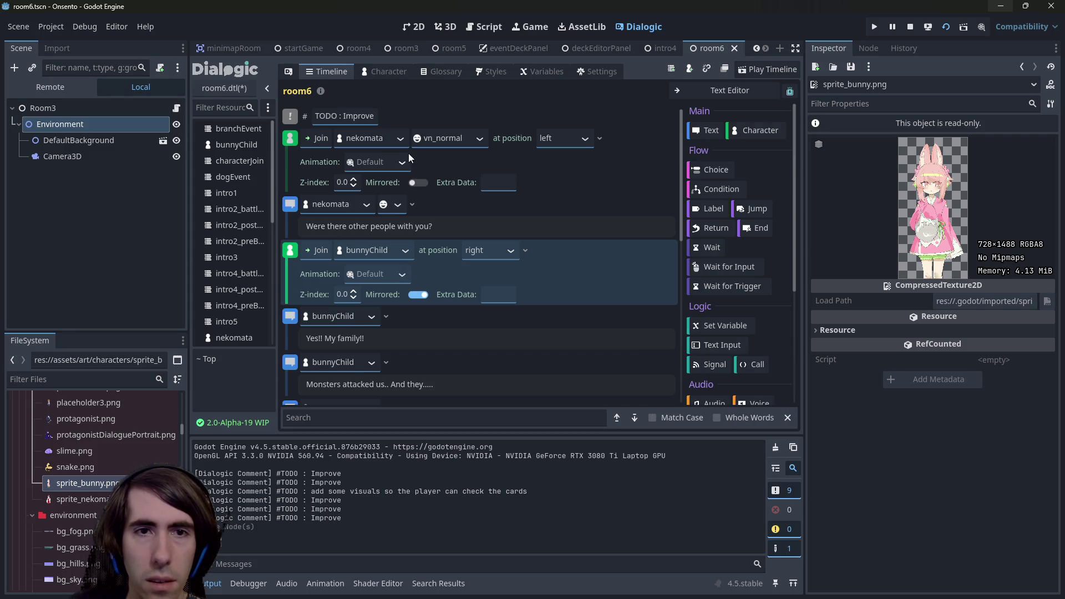
{"action": "left_click", "coordinate": [525, 250]}
{"action": "left_click", "coordinate": [600, 138]}
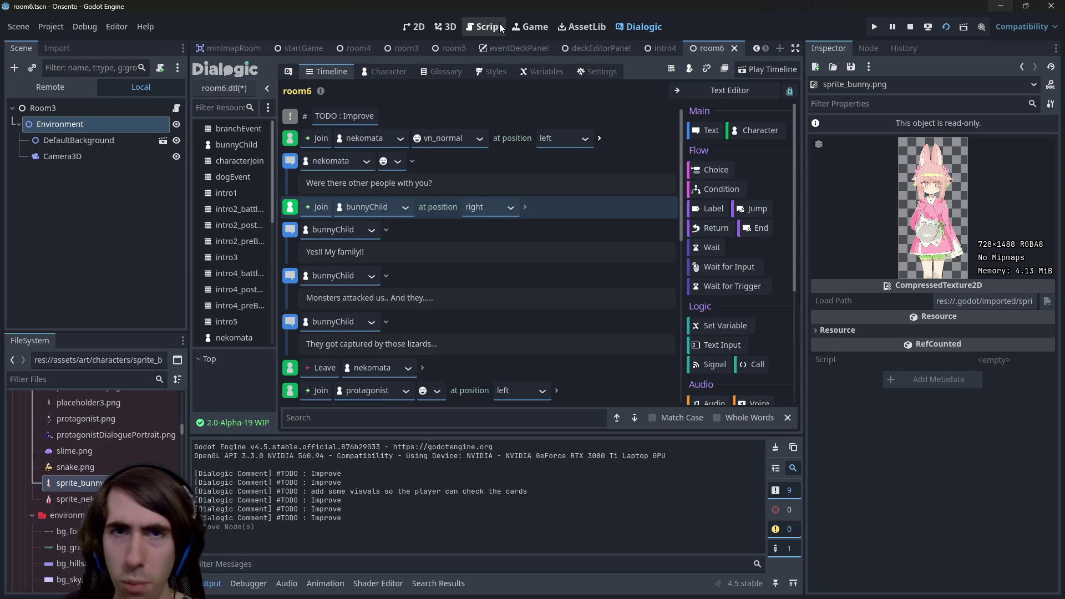
{"action": "left_click", "coordinate": [391, 72]}
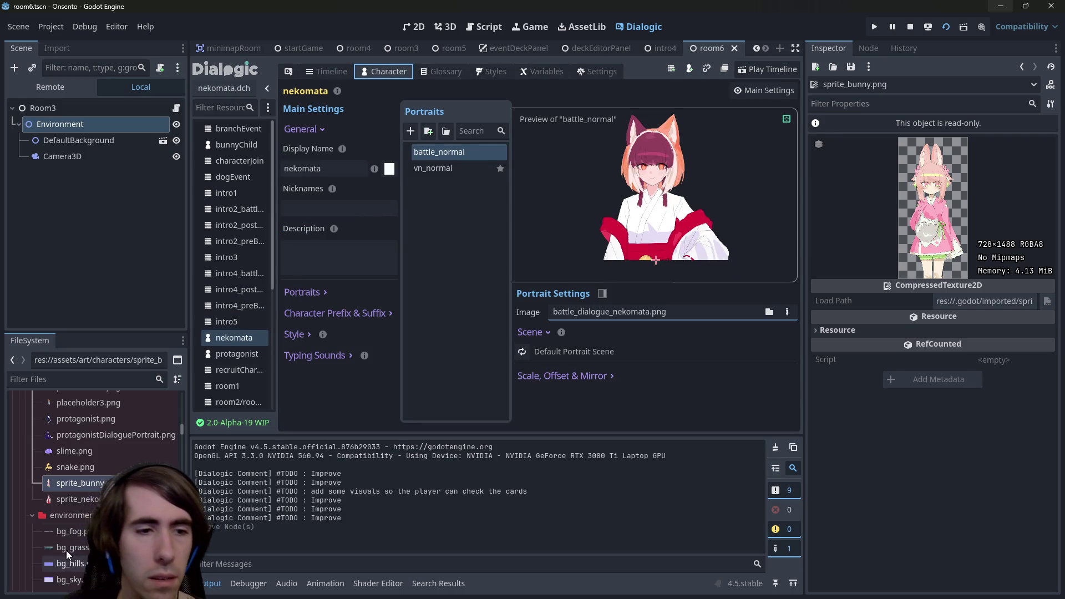
- Filter the Dialogic resource list by 'bun', open bunnyChild, then clear the filter
{"action": "scroll", "coordinate": [249, 259], "scroll_direction": "down", "scroll_amount": 3}
{"action": "scroll", "coordinate": [249, 259], "scroll_direction": "up", "scroll_amount": 3}
{"action": "left_click", "coordinate": [226, 107]}
{"action": "type", "text": "bun"}
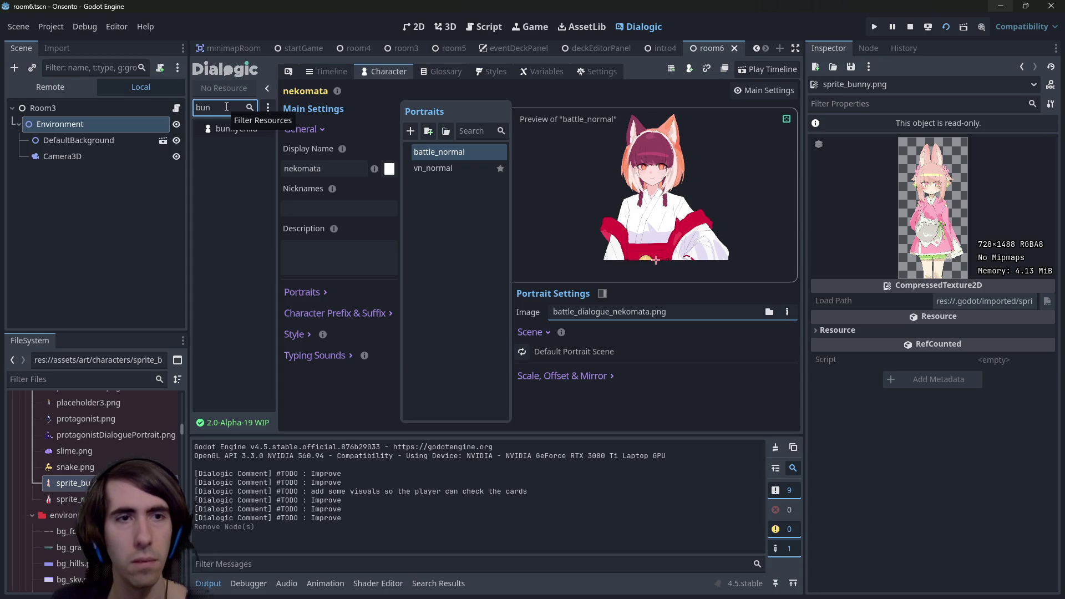
{"action": "left_click", "coordinate": [222, 132]}
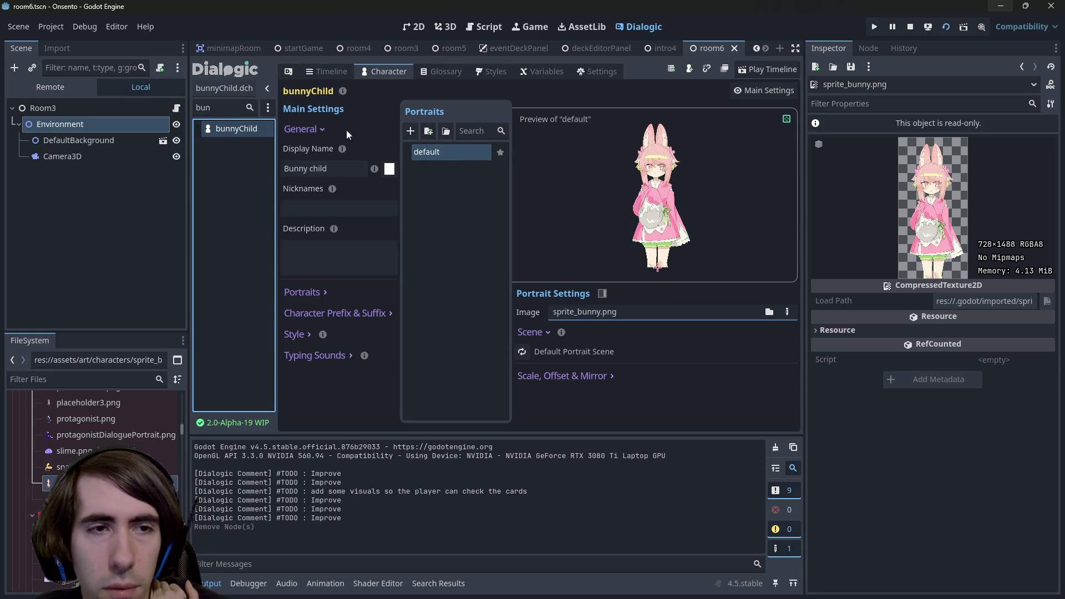
{"action": "left_click", "coordinate": [241, 108]}
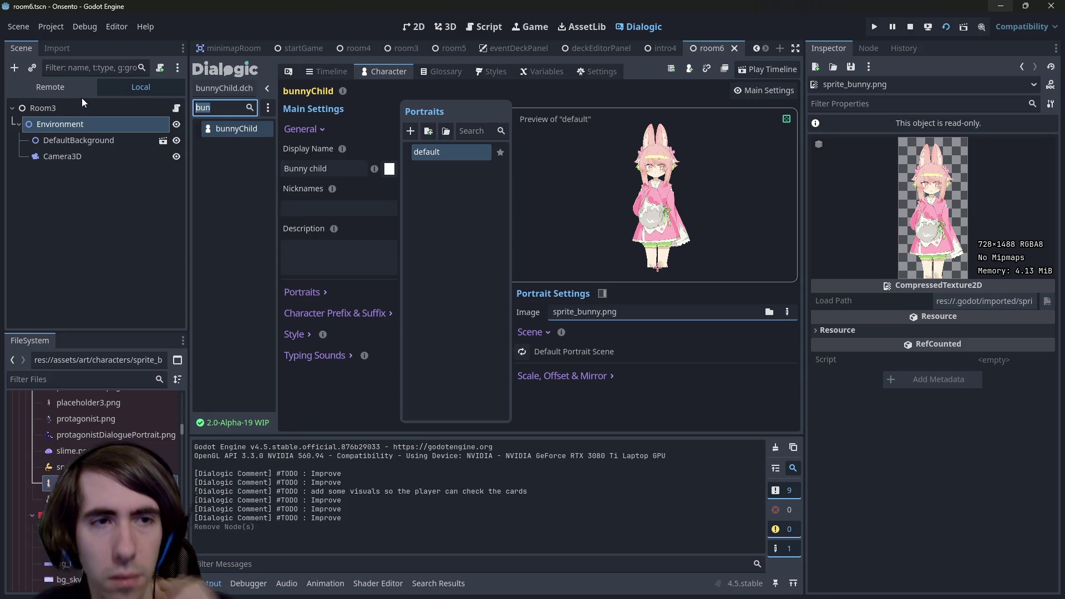
{"action": "key", "text": "BackSpace"}
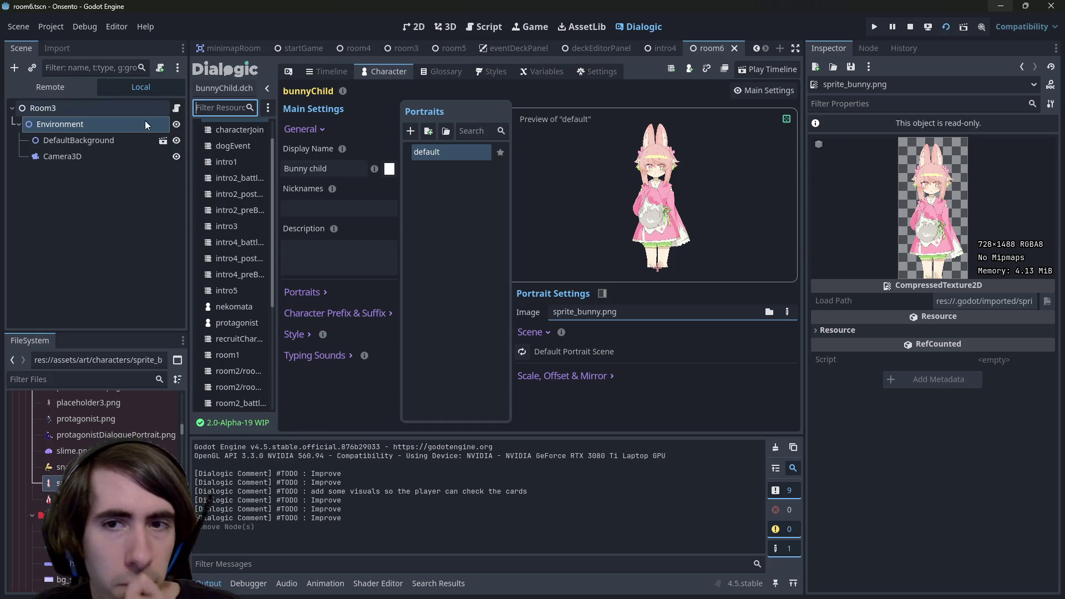
- Filter by 'ne', open the nekomata character and preview its vn_normal portrait
{"action": "scroll", "coordinate": [209, 248], "scroll_direction": "up", "scroll_amount": 2}
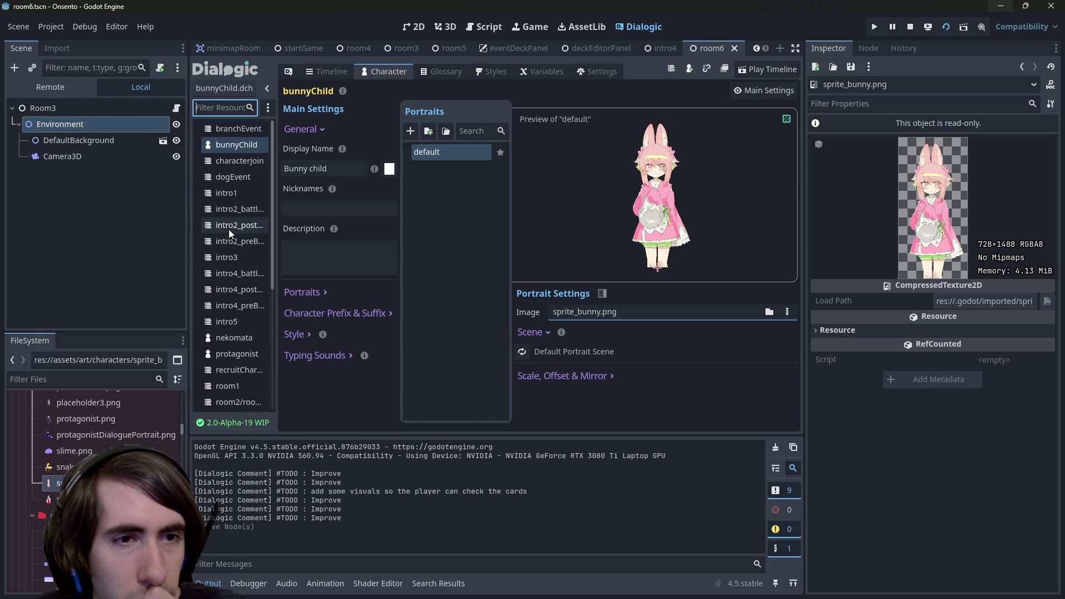
{"action": "scroll", "coordinate": [232, 241], "scroll_direction": "down", "scroll_amount": 5}
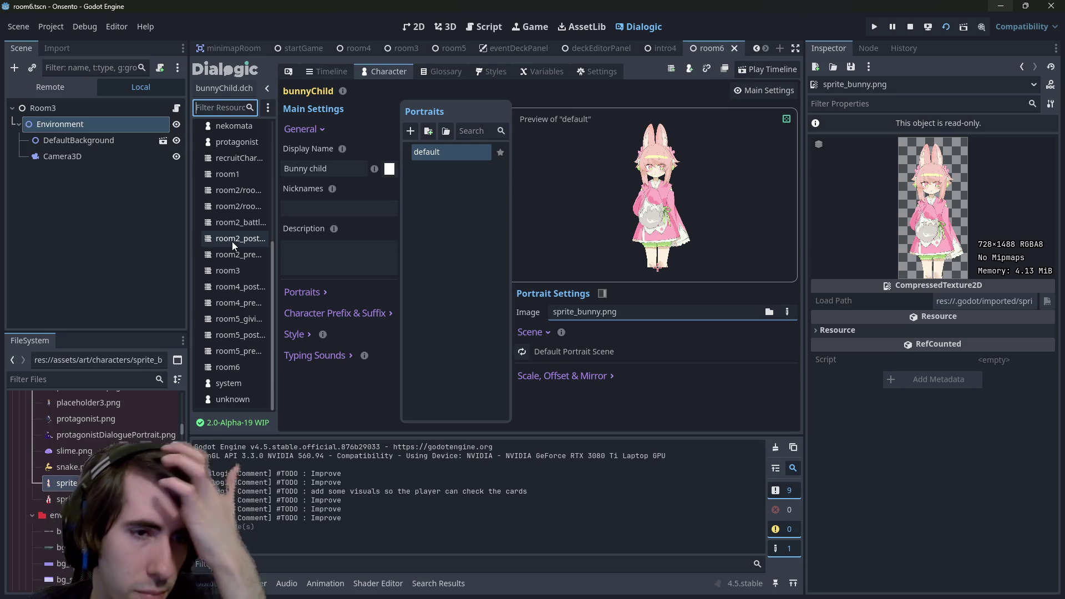
{"action": "scroll", "coordinate": [231, 242], "scroll_direction": "up", "scroll_amount": 5}
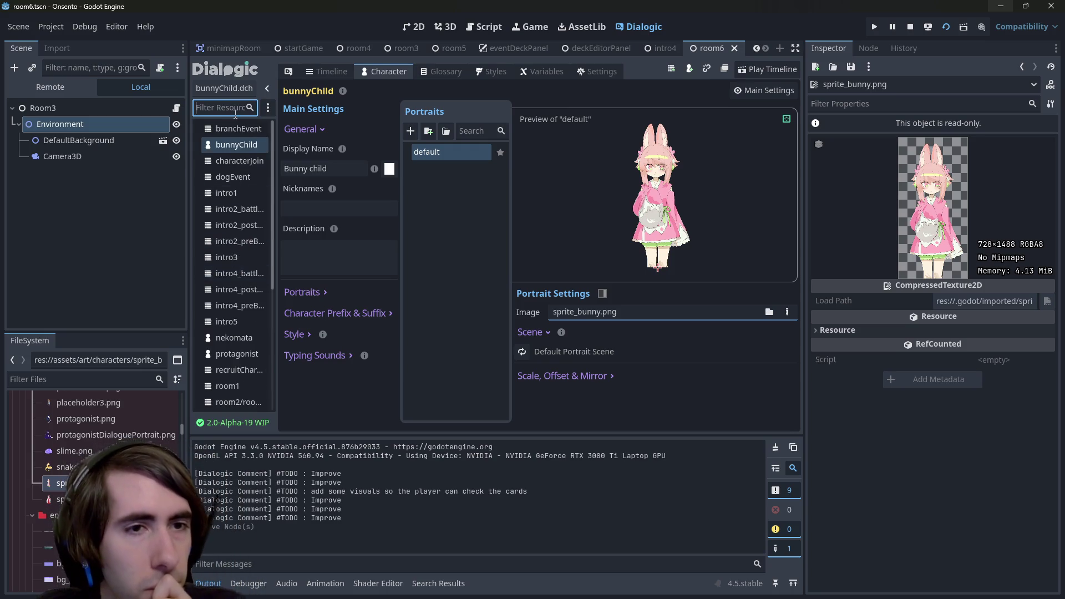
{"action": "type", "text": "neko"}
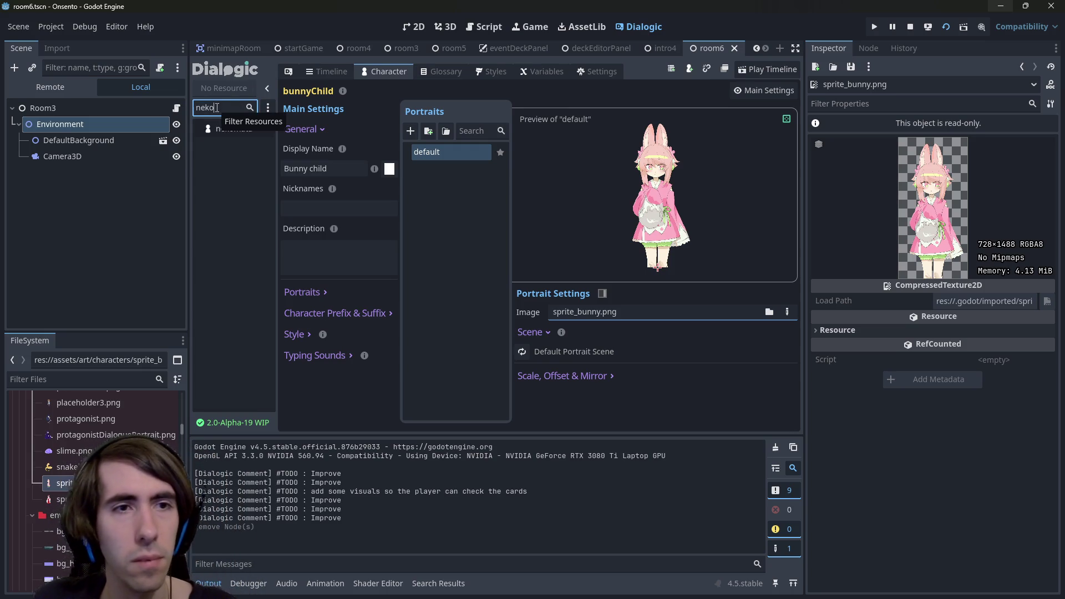
{"action": "left_click", "coordinate": [233, 128]}
{"action": "left_click", "coordinate": [427, 158]}
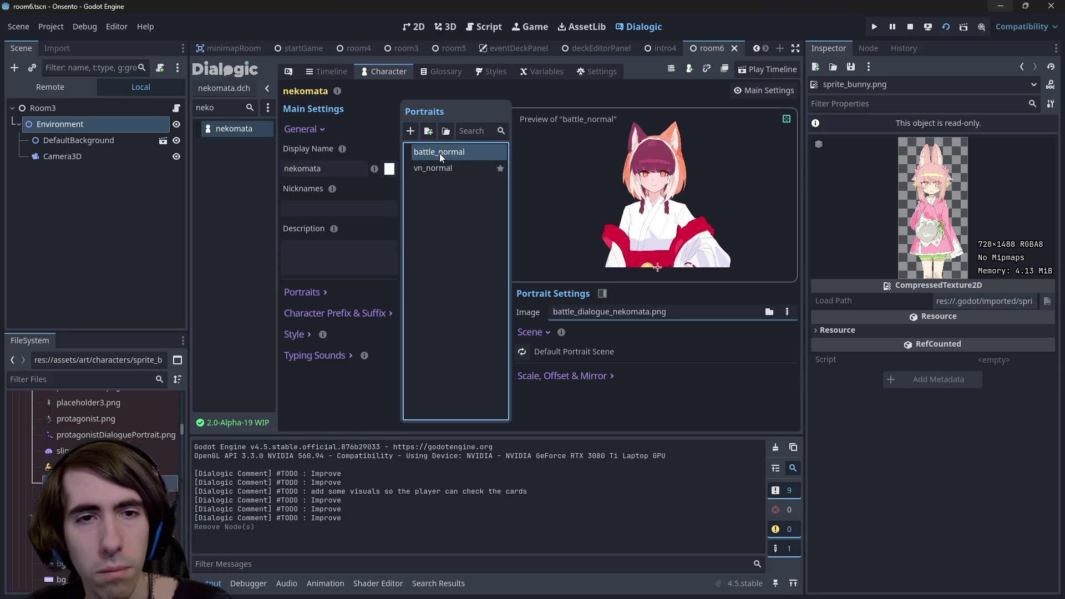
{"action": "left_click", "coordinate": [427, 169]}
{"action": "left_click", "coordinate": [428, 171]}
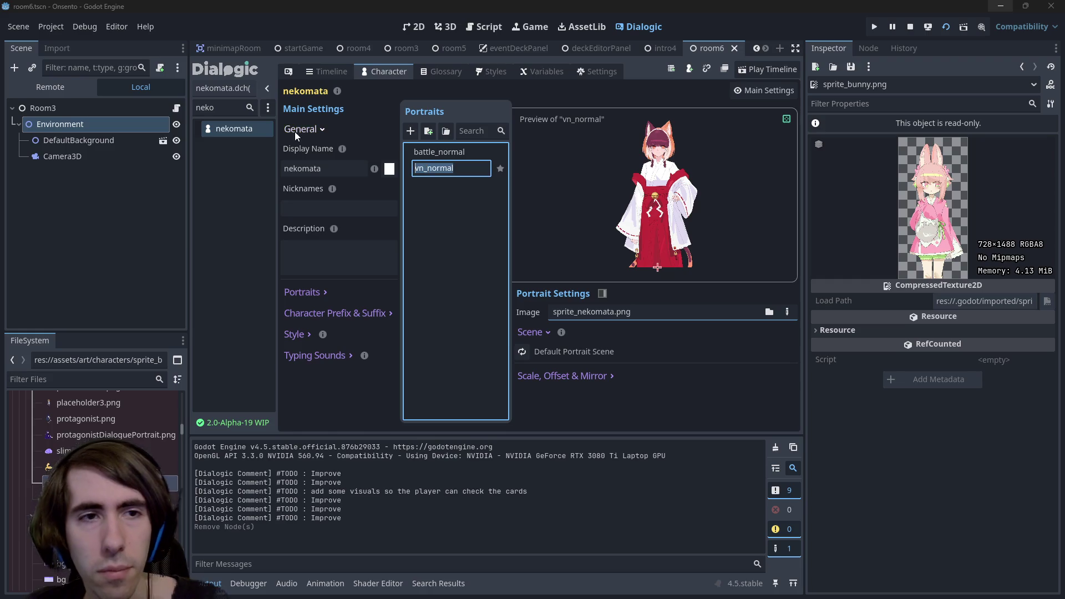
{"action": "left_click", "coordinate": [222, 107]}
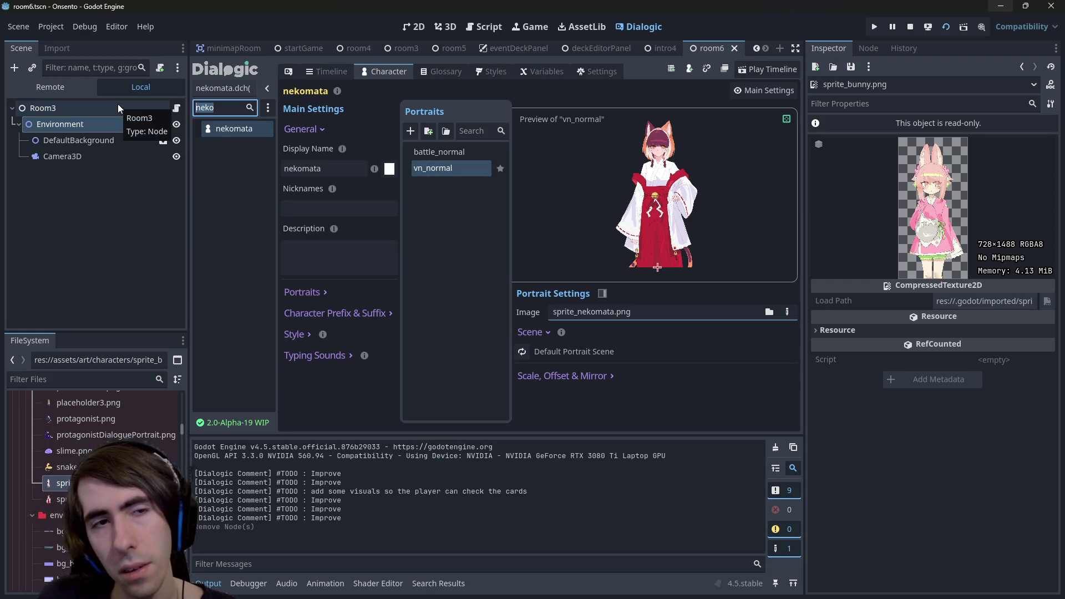
- Refilter by 'neko' then 'bunn' to open bunnyChild and start renaming its default portrait
{"action": "key", "text": "BackSpace"}
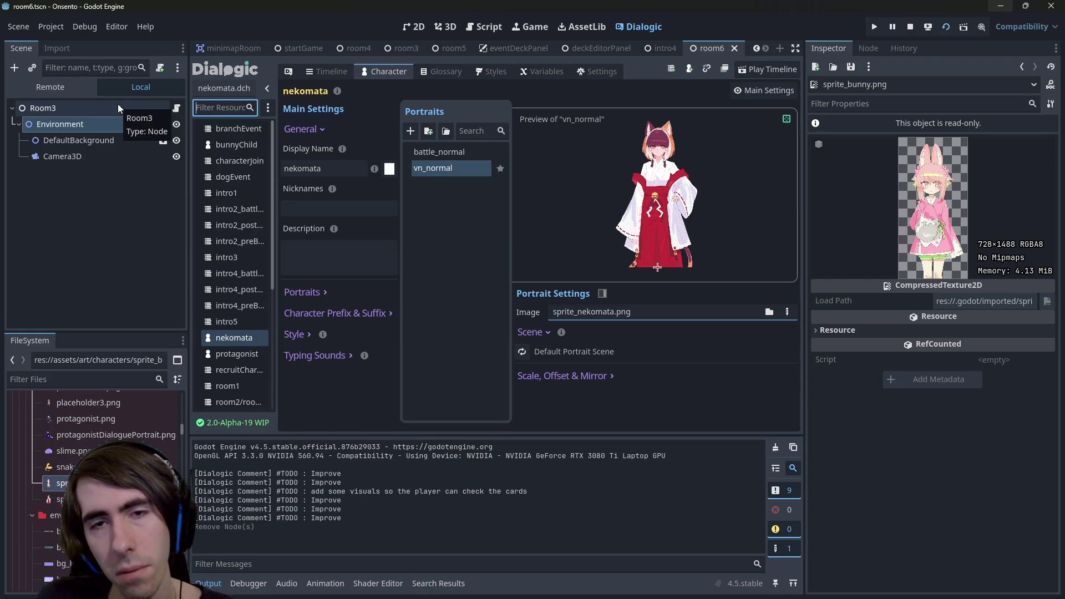
{"action": "type", "text": "neko"}
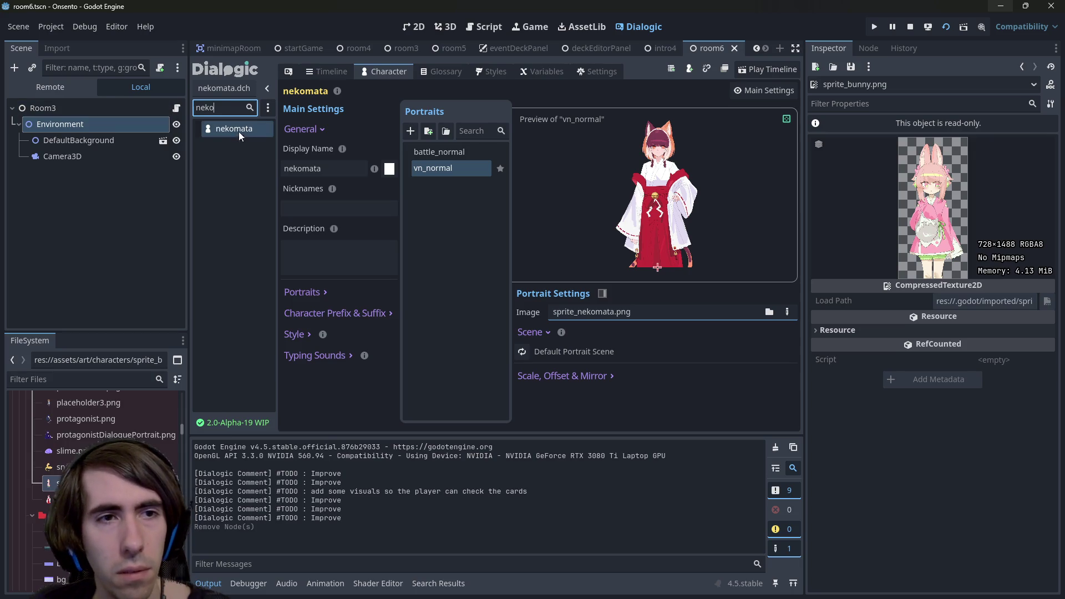
{"action": "left_click", "coordinate": [235, 125]}
{"action": "left_click", "coordinate": [222, 107]}
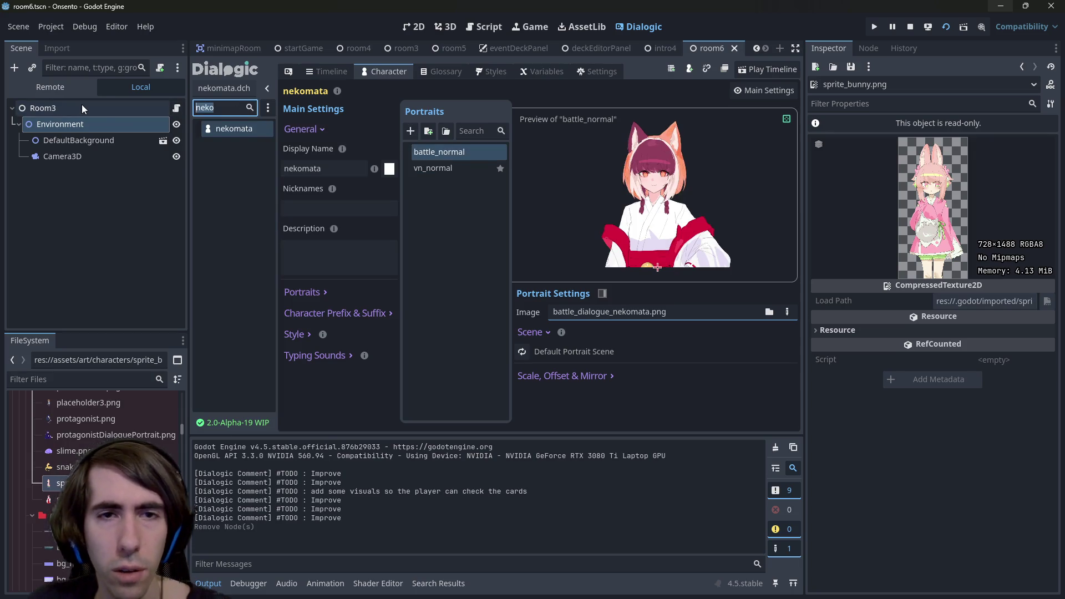
{"action": "key", "text": "BackSpace"}
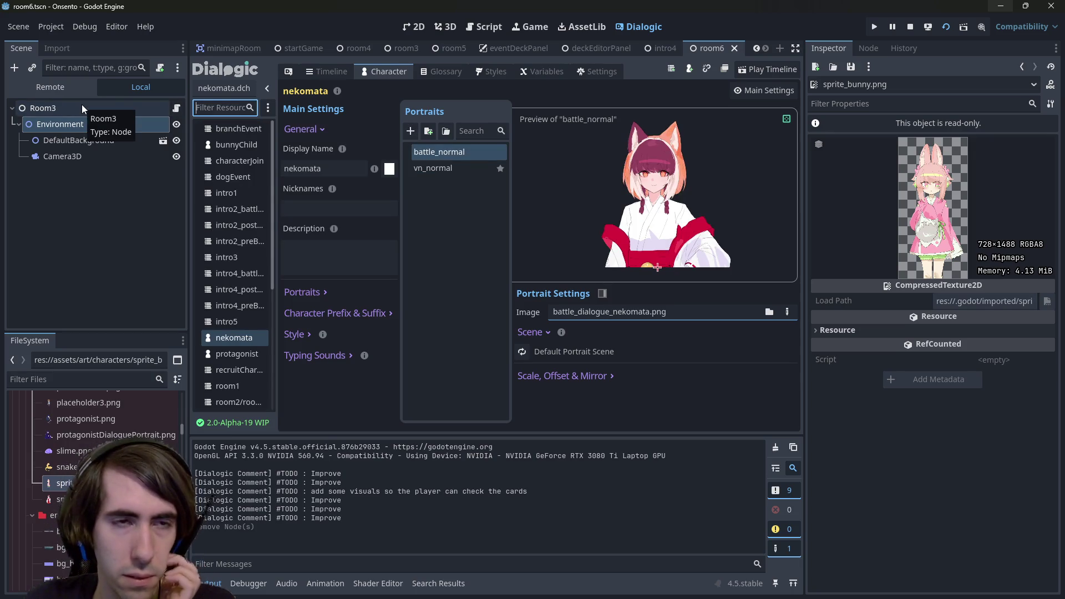
{"action": "type", "text": "bunn"}
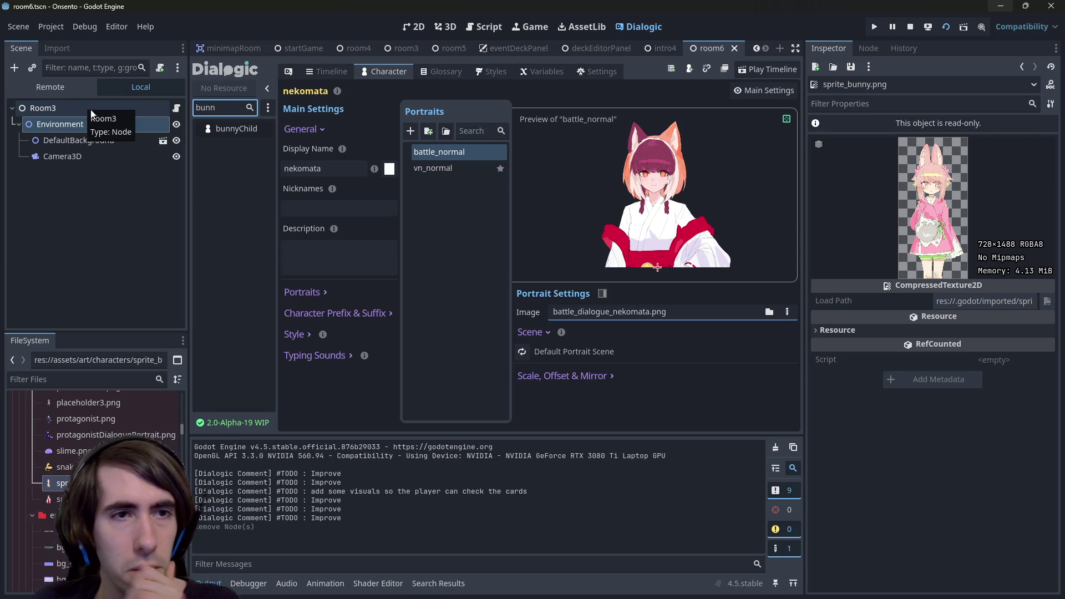
{"action": "left_click", "coordinate": [205, 131]}
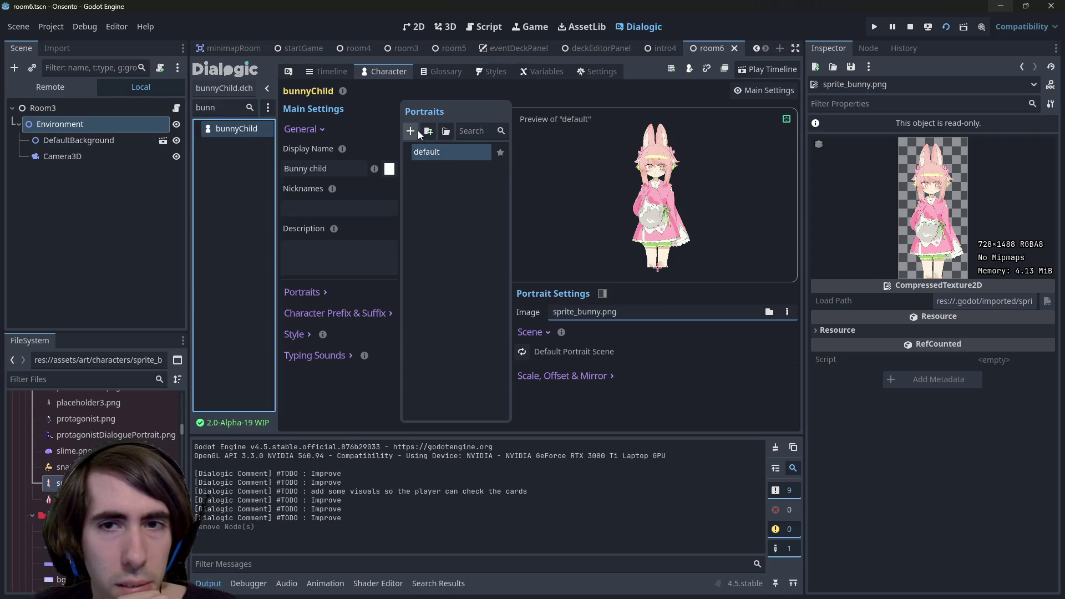
{"action": "left_click", "coordinate": [433, 156]}
- Rename bunnyChild's portrait to vn_normal, run Check Selected for references, and expand Scale, Offset & Mirror
{"action": "type", "text": "vn_normal"}
{"action": "key", "text": "Return"}
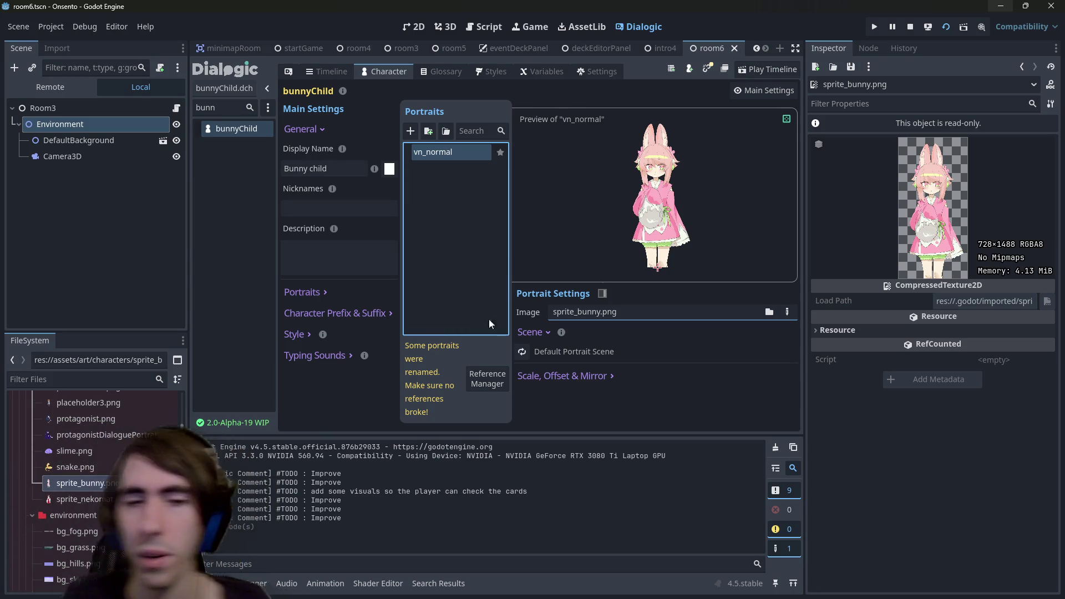
{"action": "left_click", "coordinate": [487, 379]}
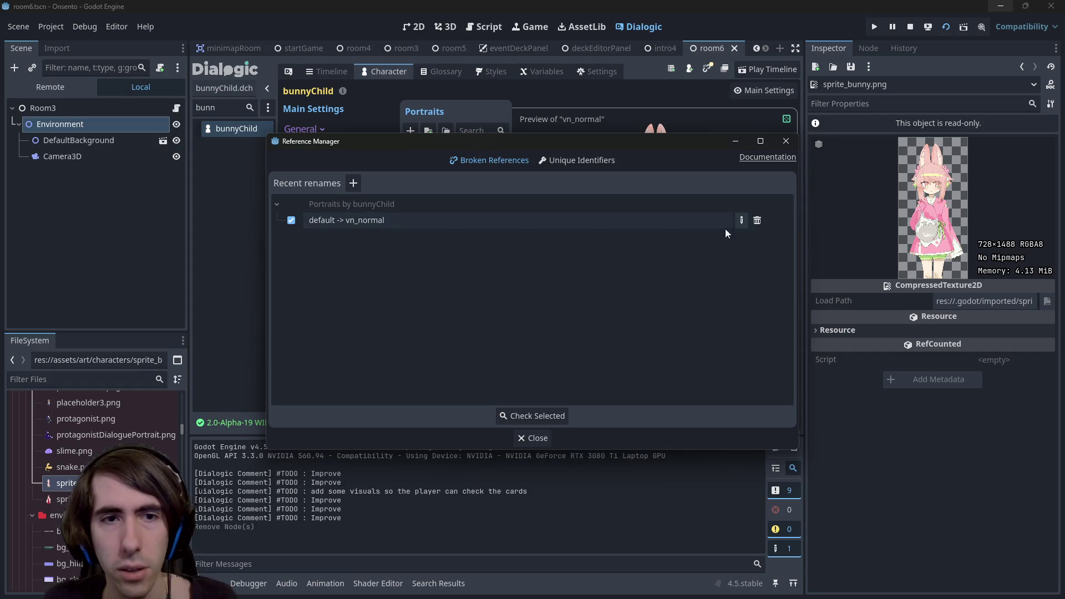
{"action": "left_click", "coordinate": [549, 417]}
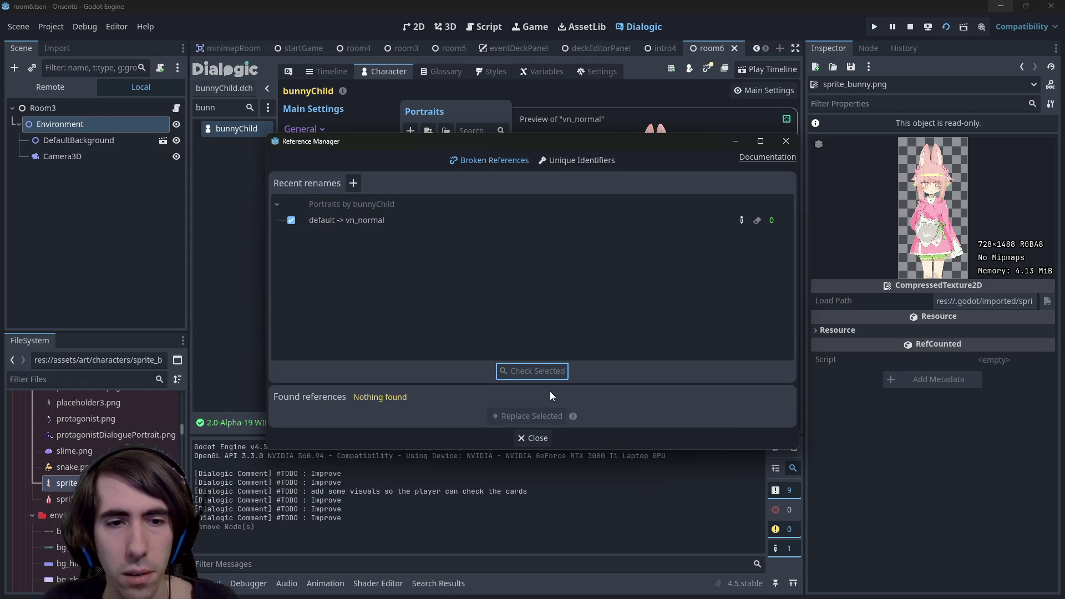
{"action": "left_click", "coordinate": [786, 141]}
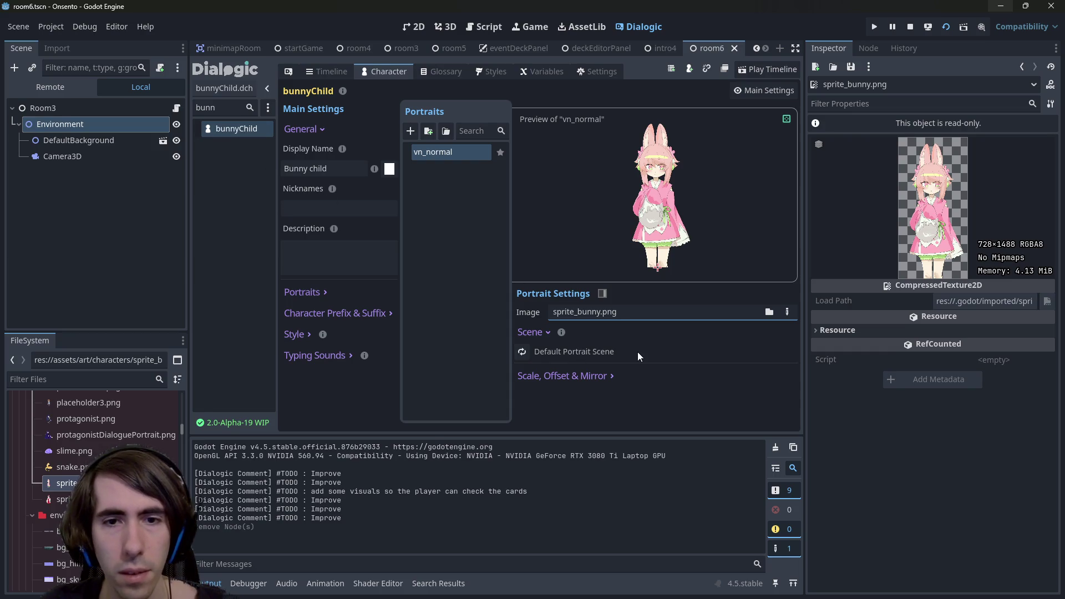
{"action": "left_click", "coordinate": [578, 377]}
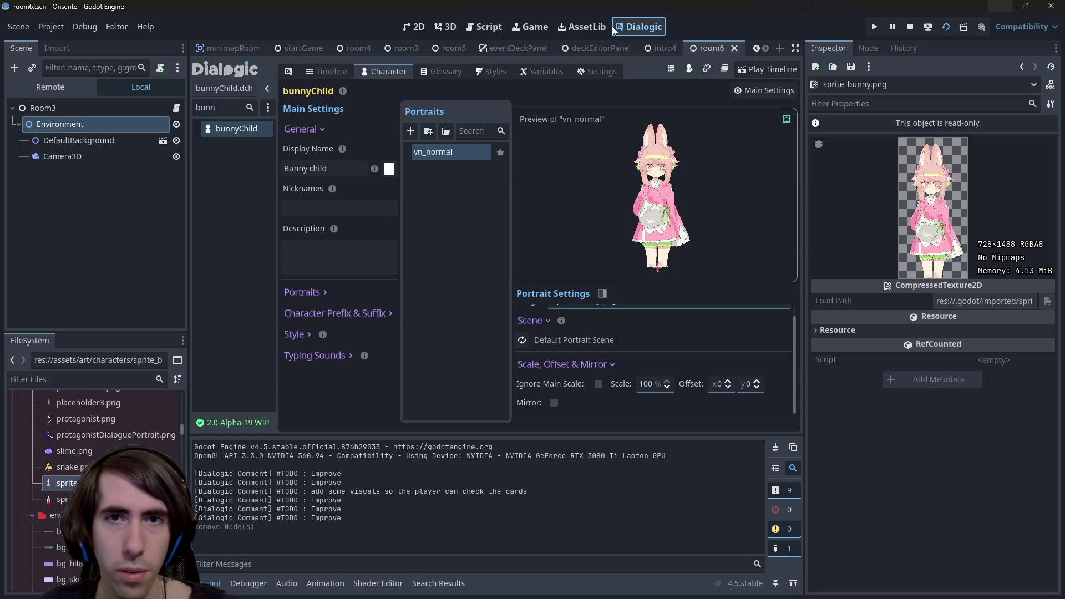
{"action": "left_click", "coordinate": [412, 26]}
{"action": "left_click", "coordinate": [638, 27]}
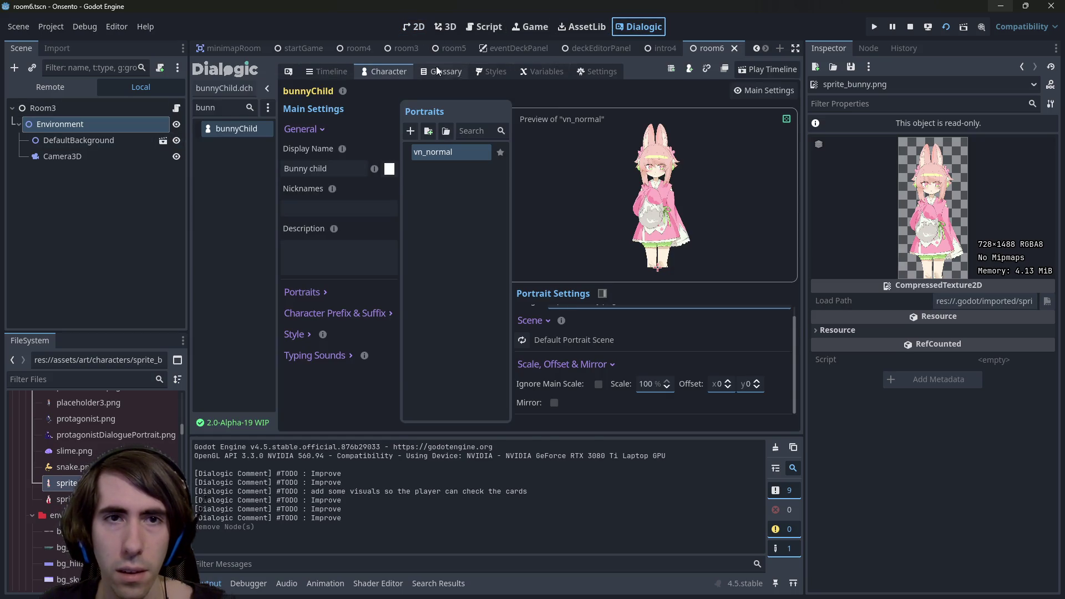
{"action": "left_click", "coordinate": [328, 71]}
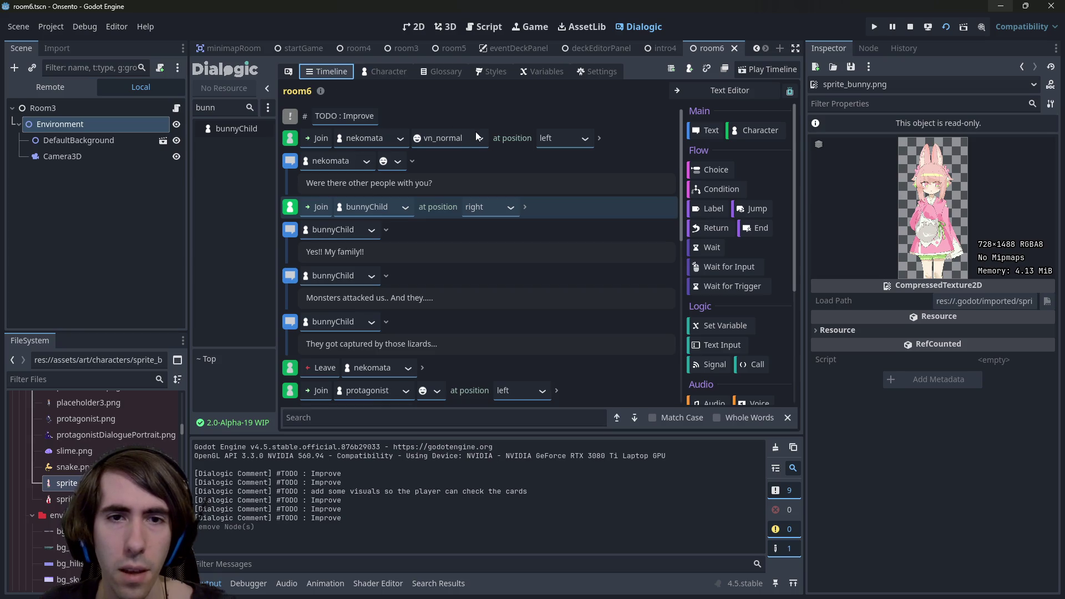
{"action": "left_click", "coordinate": [438, 205]}
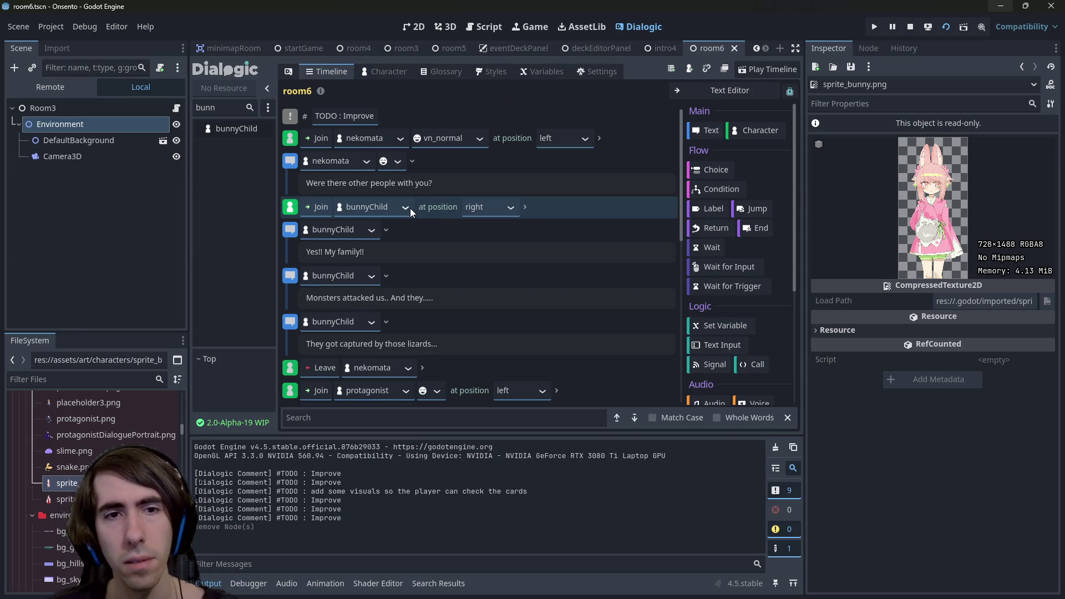
{"action": "left_click", "coordinate": [233, 128]}
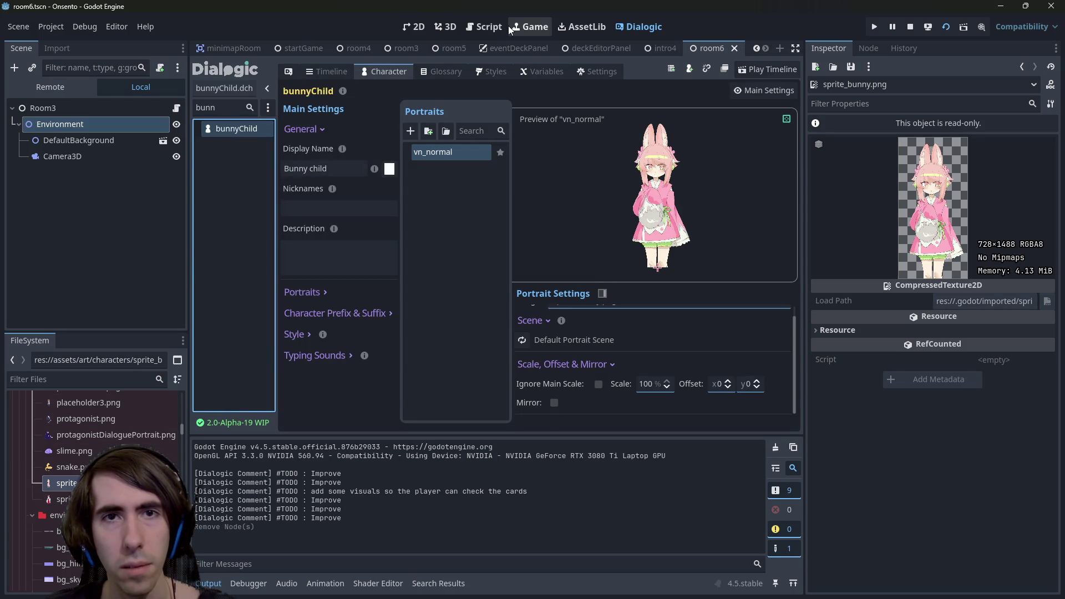
{"action": "scroll", "coordinate": [414, 241], "scroll_direction": "down", "scroll_amount": 4}
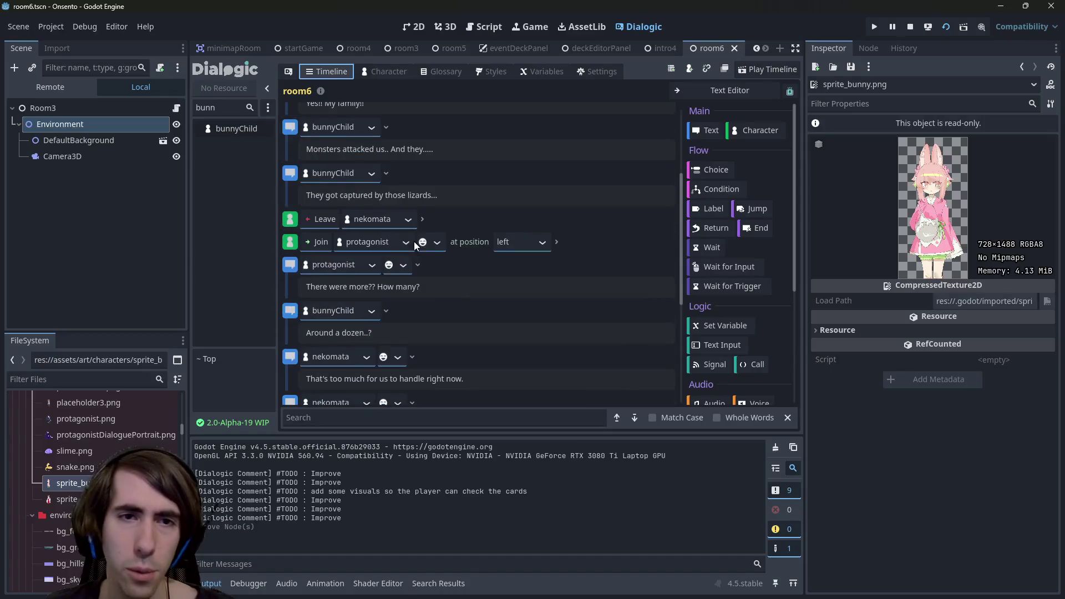
{"action": "scroll", "coordinate": [414, 241], "scroll_direction": "up", "scroll_amount": 3}
{"action": "left_click", "coordinate": [757, 90]}
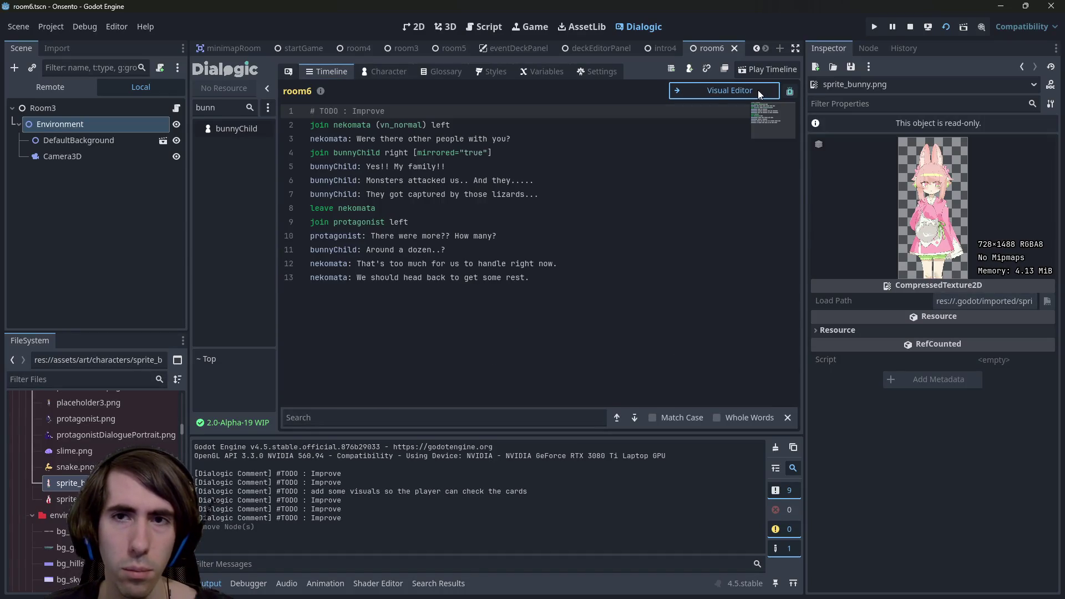
{"action": "left_click", "coordinate": [757, 90]}
{"action": "left_click", "coordinate": [444, 208]}
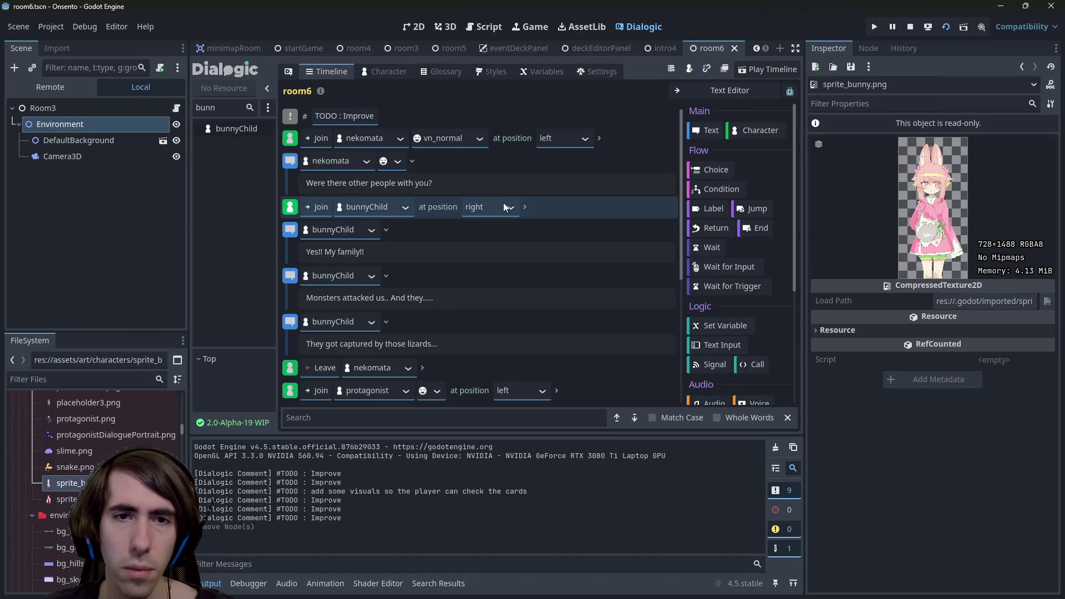
{"action": "left_click", "coordinate": [525, 206]}
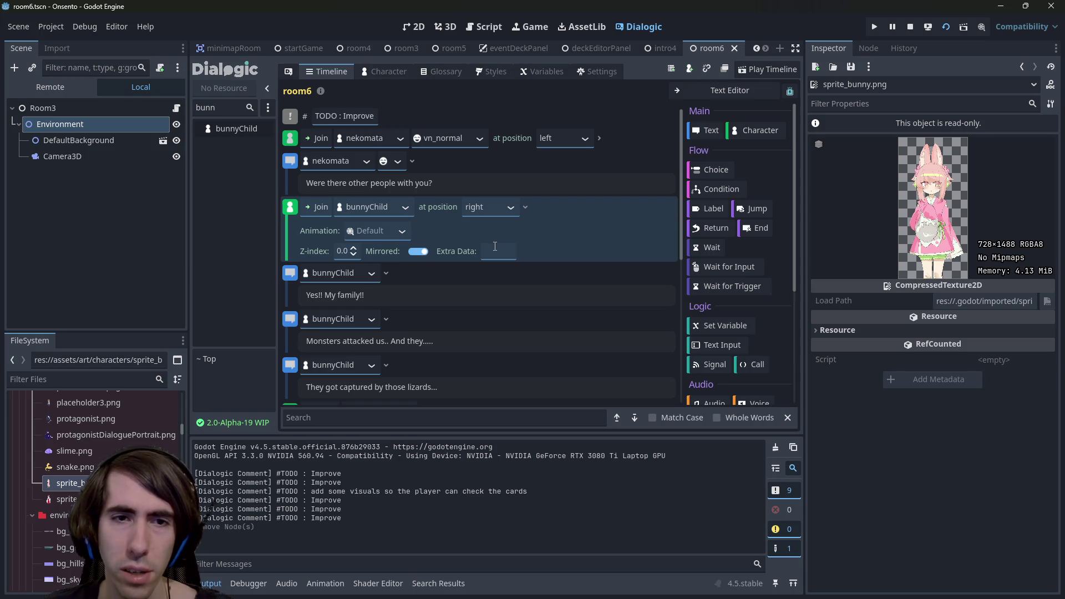
{"action": "left_click", "coordinate": [524, 207]}
{"action": "left_click", "coordinate": [405, 208]}
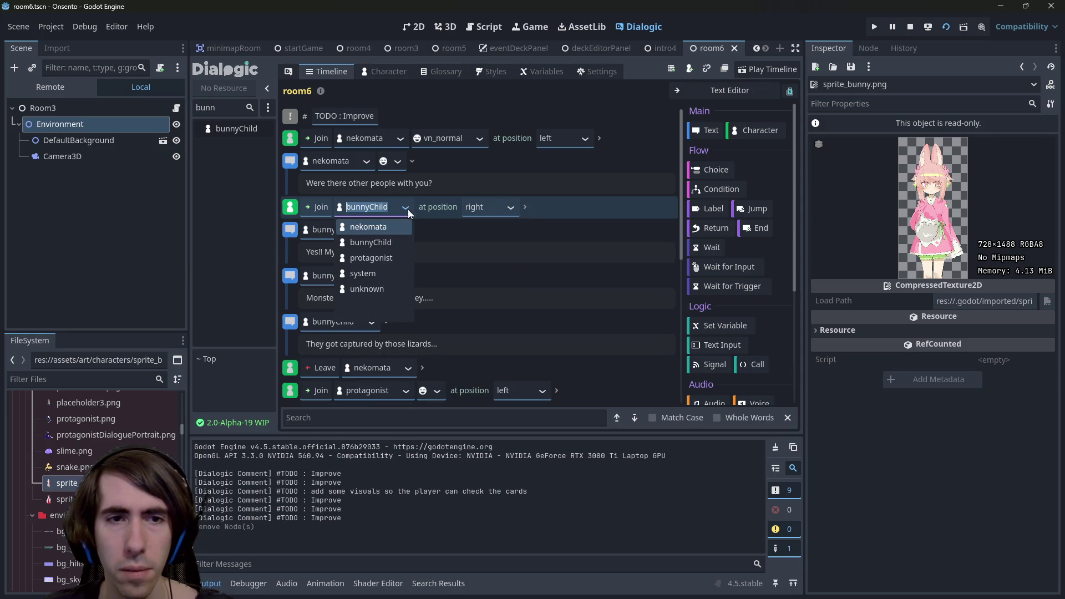
{"action": "left_click", "coordinate": [392, 243]}
{"action": "left_click", "coordinate": [410, 205]}
{"action": "left_click", "coordinate": [397, 231]}
{"action": "left_click", "coordinate": [407, 208]}
{"action": "left_click", "coordinate": [387, 242]}
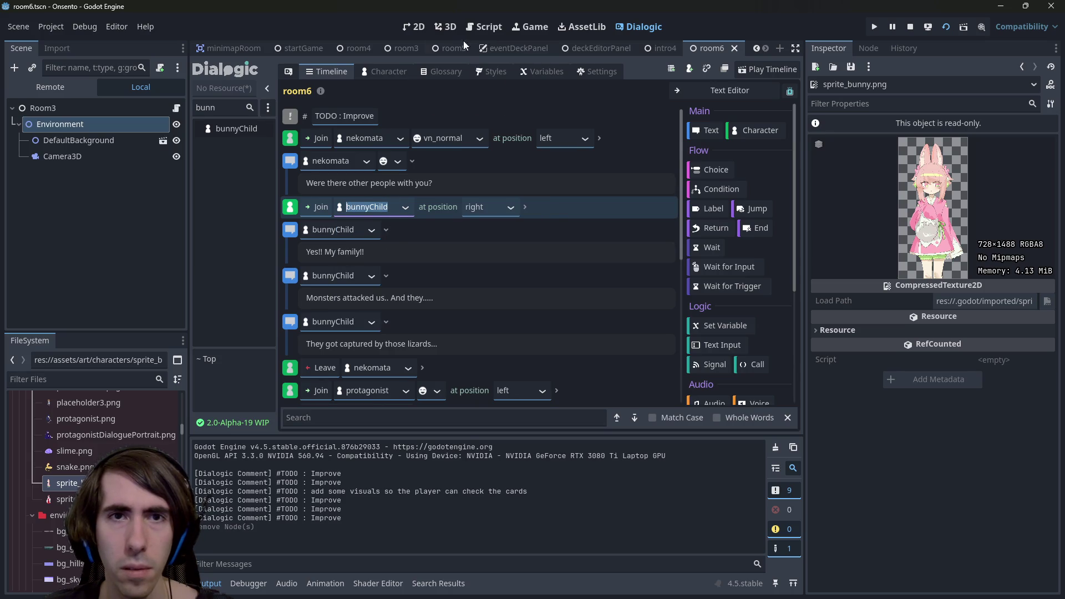
{"action": "left_click", "coordinate": [626, 27]}
{"action": "left_click", "coordinate": [388, 72]}
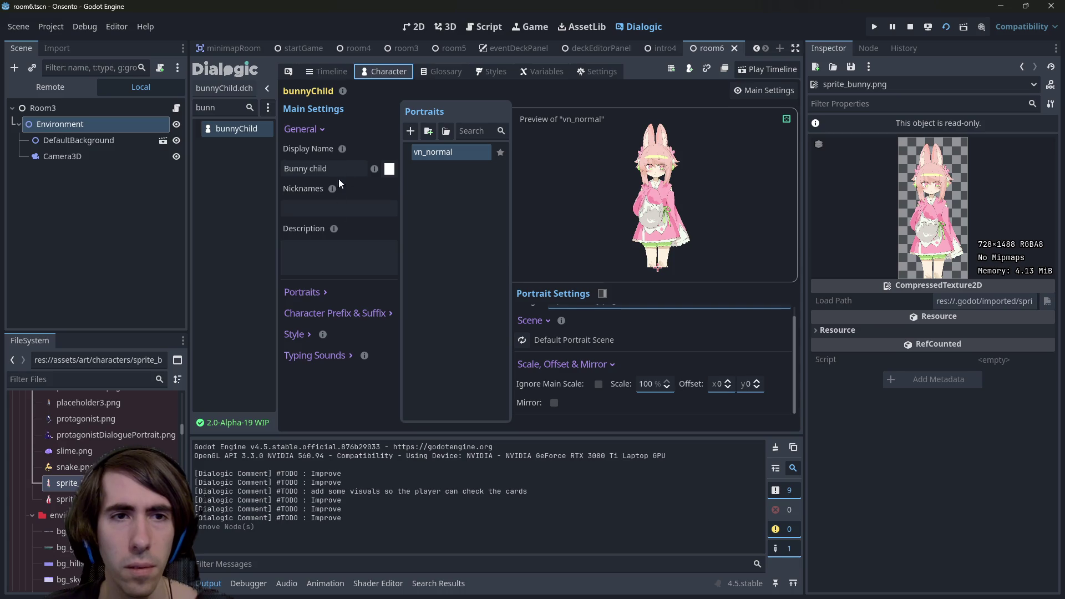
- Add a new portrait to bunnyChild's character
{"action": "left_click", "coordinate": [409, 132]}
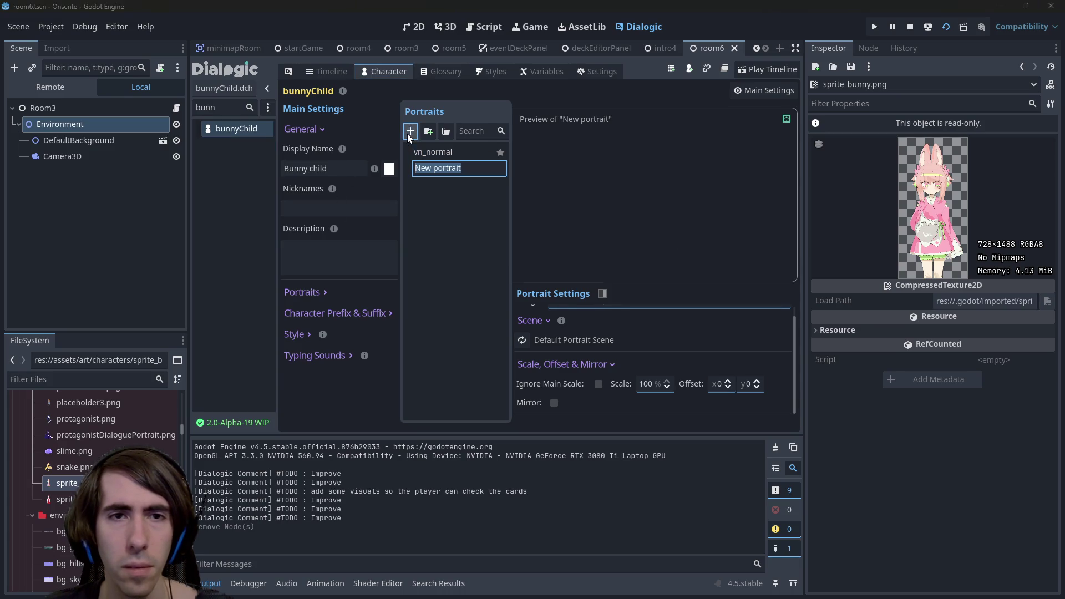
{"action": "left_click", "coordinate": [443, 153]}
{"action": "left_click", "coordinate": [326, 72]}
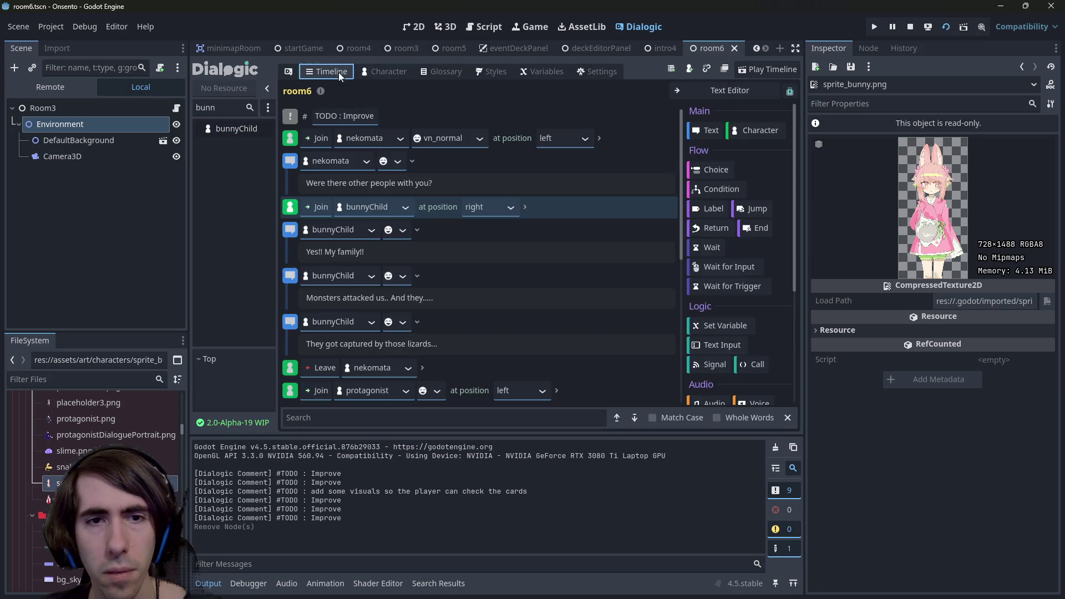
- Keep bunnyChild as the room6 Join character, give it the vn_normal portrait, and save
{"action": "left_click", "coordinate": [406, 208]}
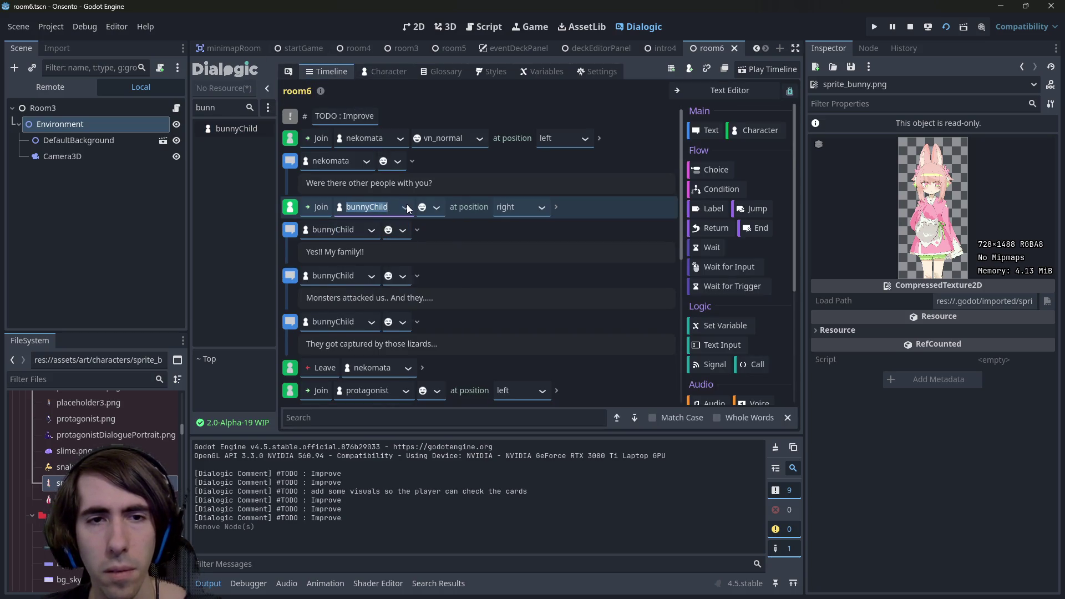
{"action": "left_click", "coordinate": [383, 256]}
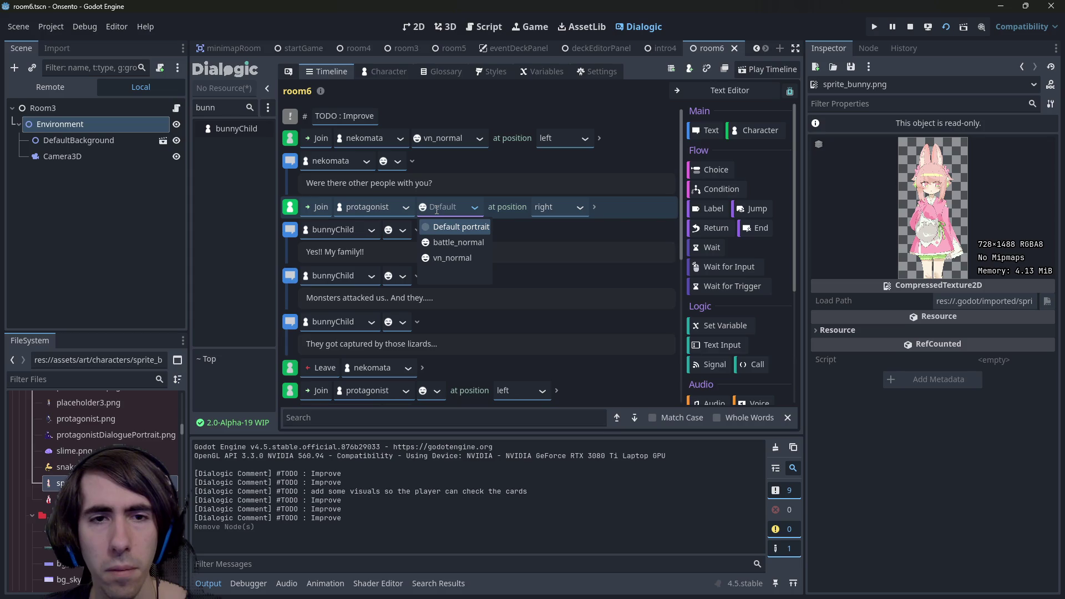
{"action": "left_click", "coordinate": [406, 209]}
{"action": "left_click", "coordinate": [406, 209]}
{"action": "left_click", "coordinate": [374, 240]}
{"action": "left_click", "coordinate": [437, 208]}
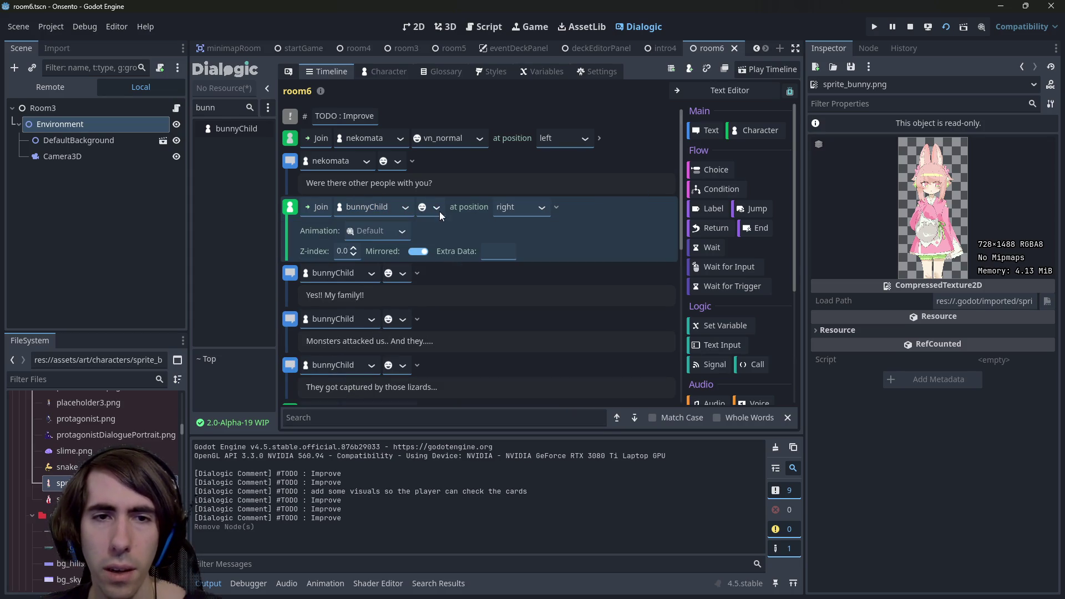
{"action": "left_click", "coordinate": [439, 211]}
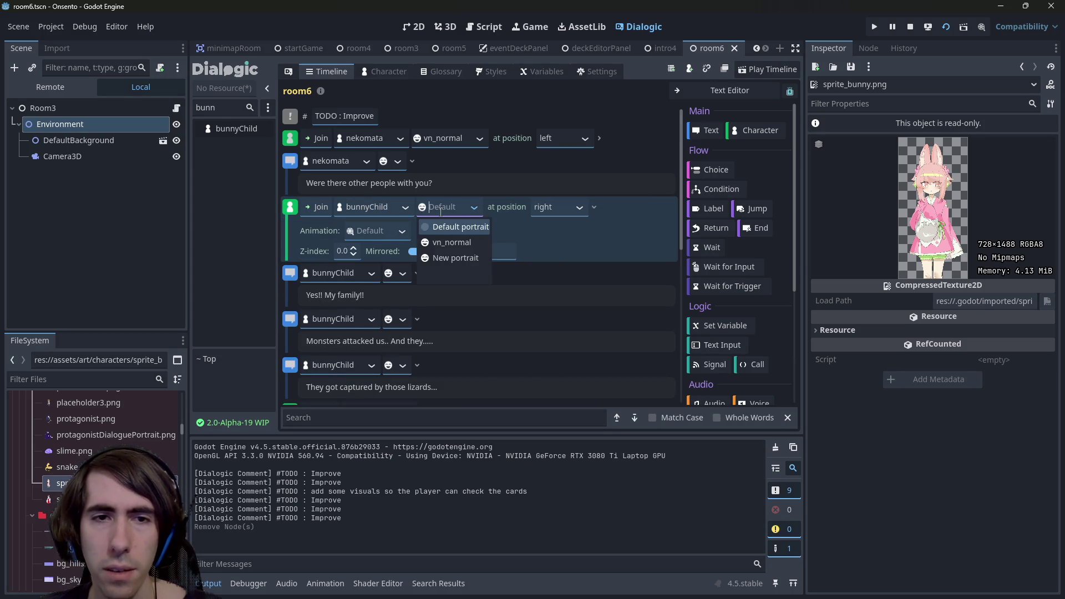
{"action": "left_click", "coordinate": [450, 244]}
{"action": "left_click", "coordinate": [291, 209]}
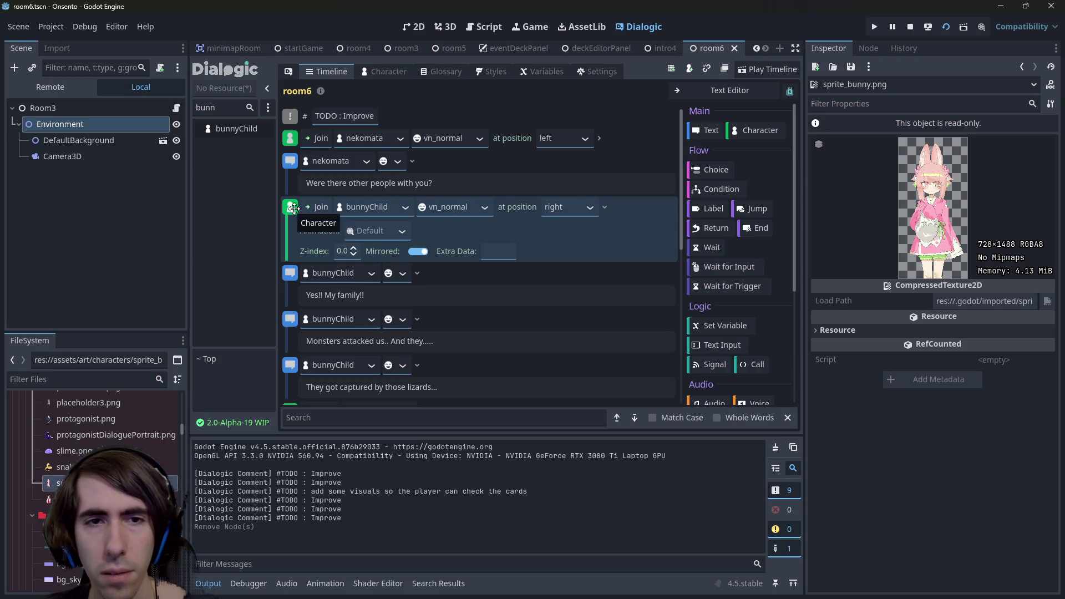
{"action": "key", "text": "ctrl+s"}
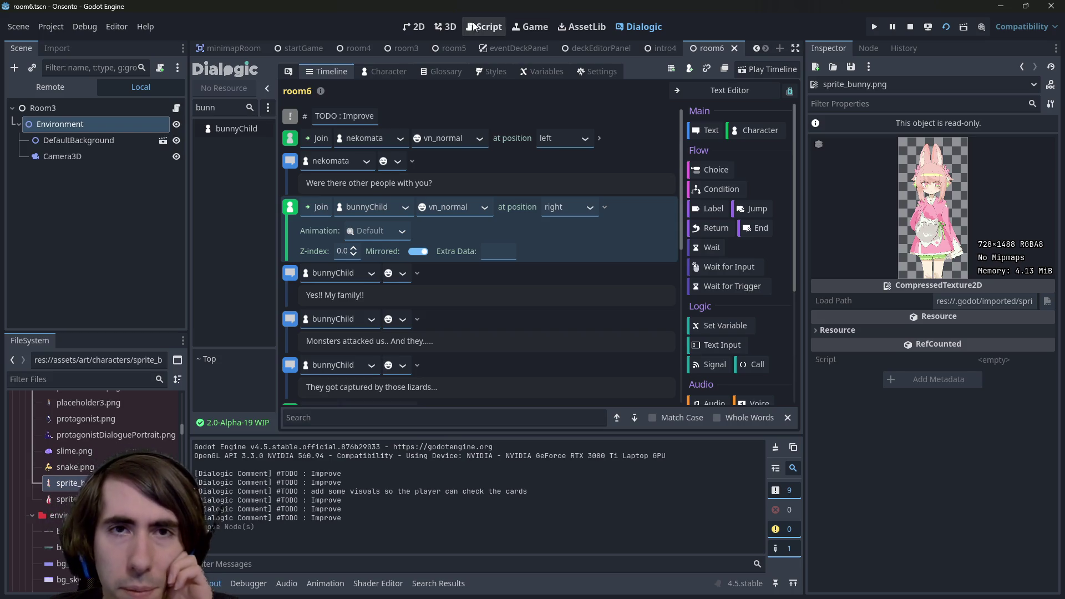
{"action": "left_click", "coordinate": [402, 71]}
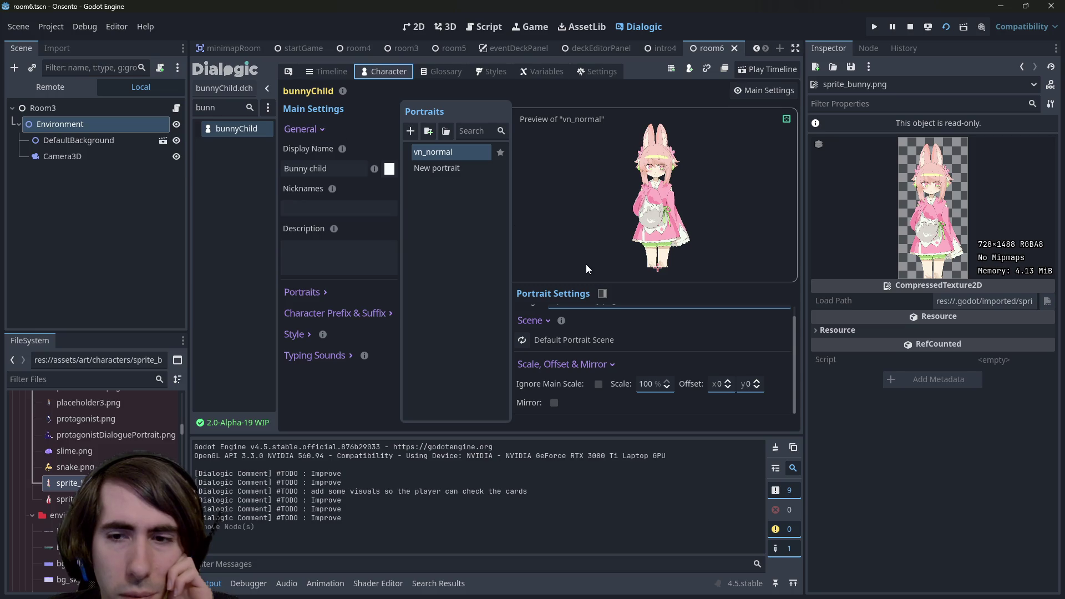
- Show nekomata's vn_normal portrait settings (y offset 200) and drag the game window aside
{"action": "type", "text": "neko"}
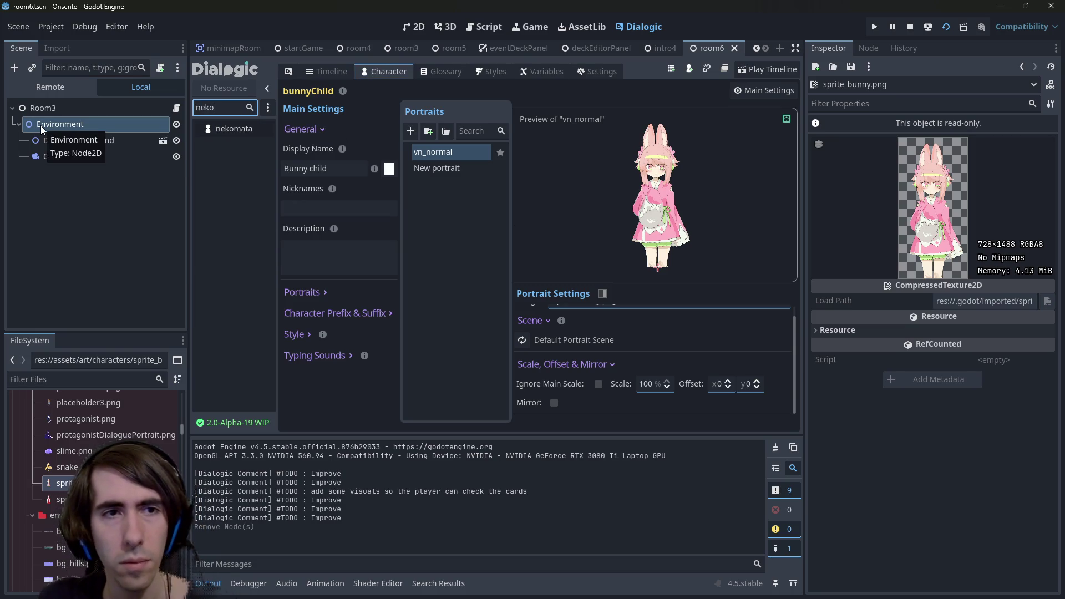
{"action": "left_click", "coordinate": [232, 128]}
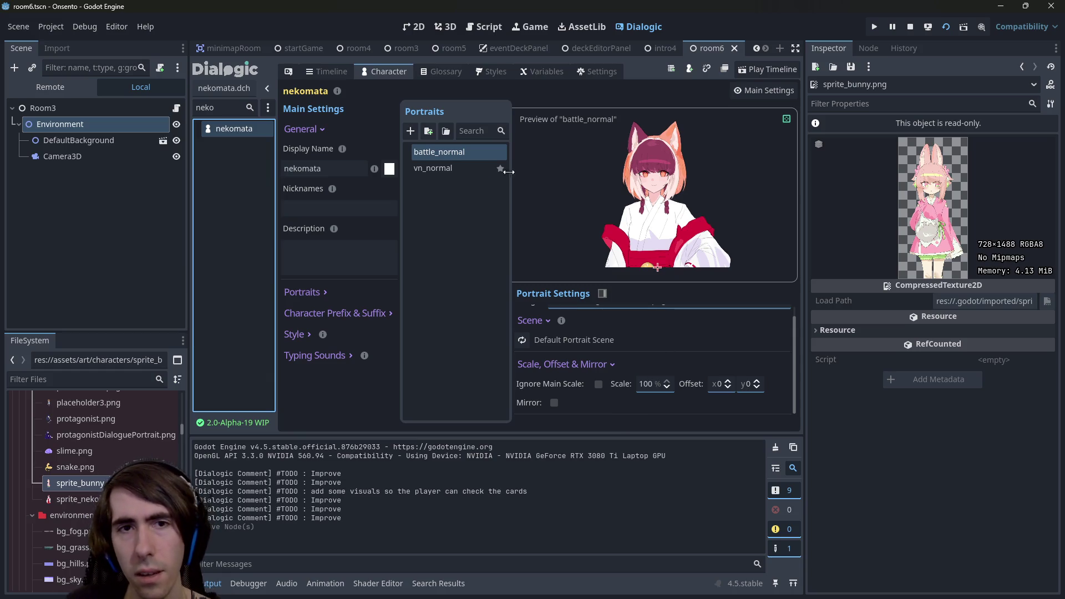
{"action": "left_click", "coordinate": [422, 168]}
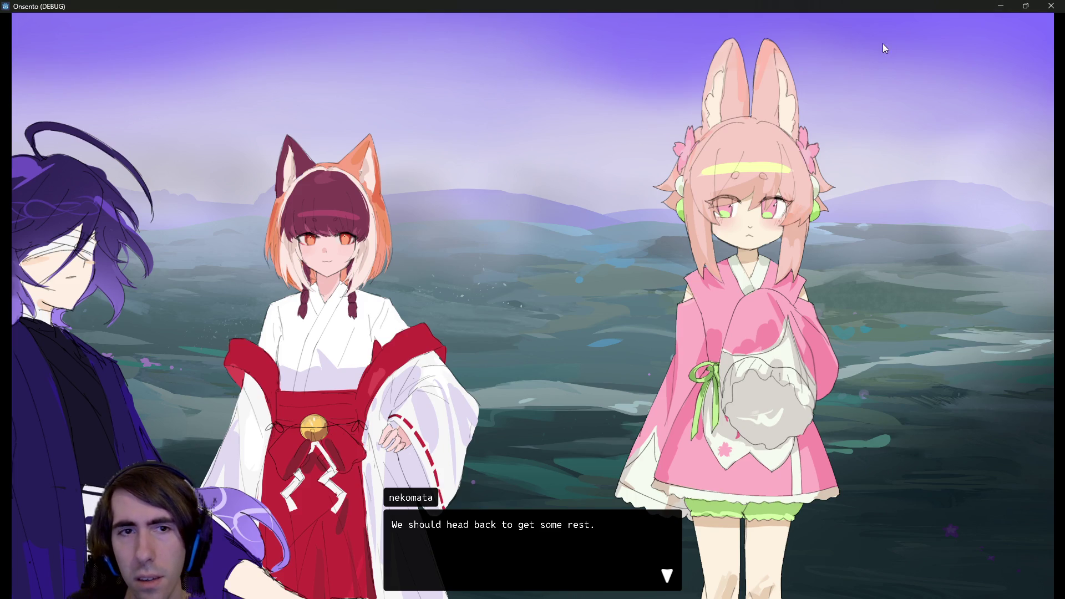
{"action": "left_click_drag", "start_coordinate": [715, 5], "coordinate": [1064, 5]}
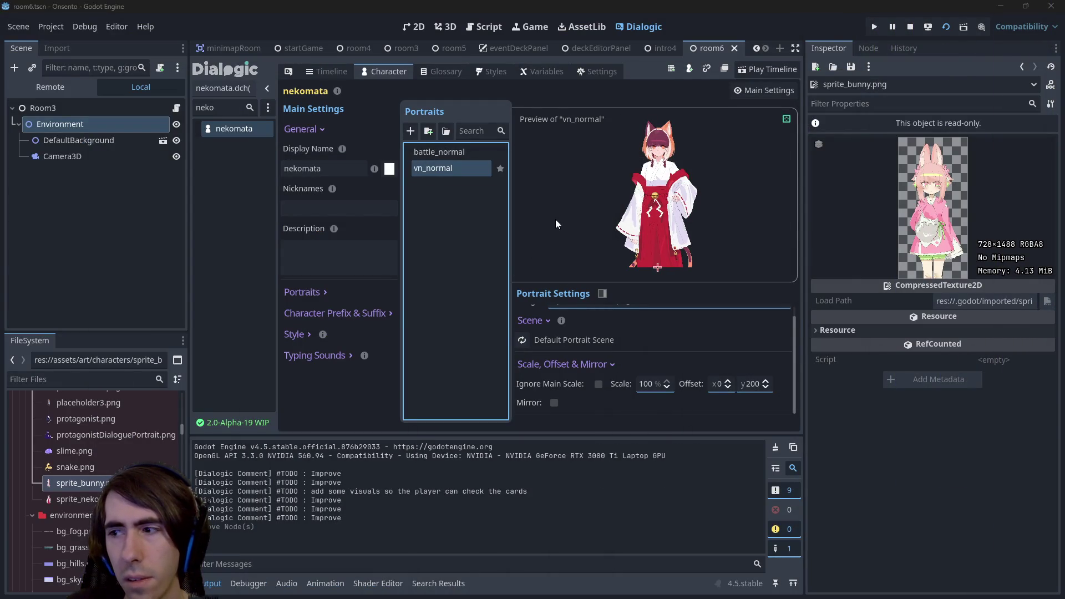
- Set nekomata's vn_normal portrait Offset y to 0
{"action": "left_click", "coordinate": [749, 384]}
{"action": "type", "text": "0"}
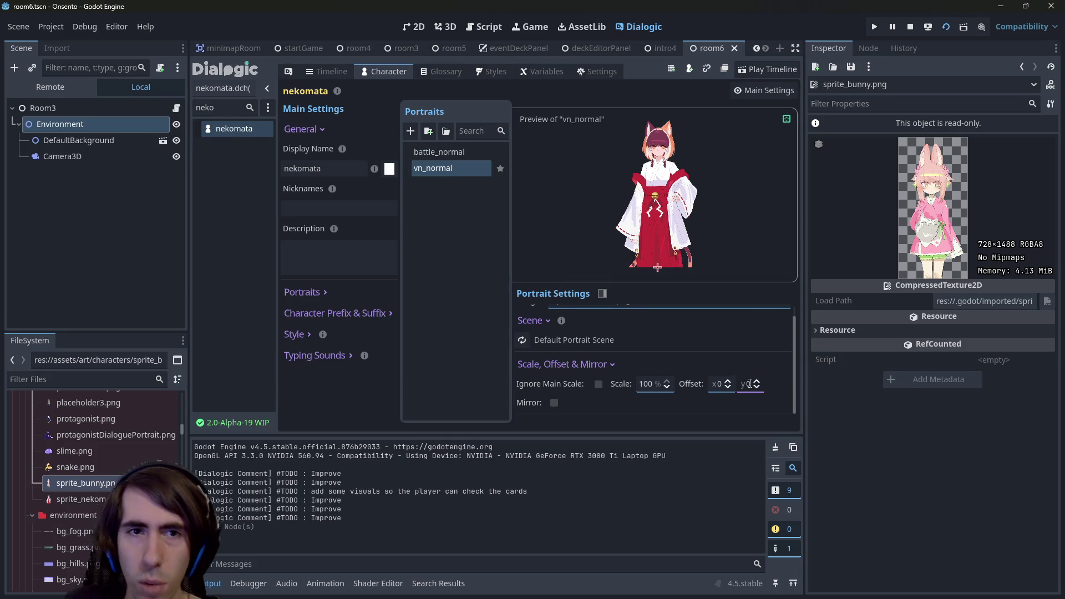
{"action": "double_click", "coordinate": [235, 114]}
{"action": "type", "text": "lead"}
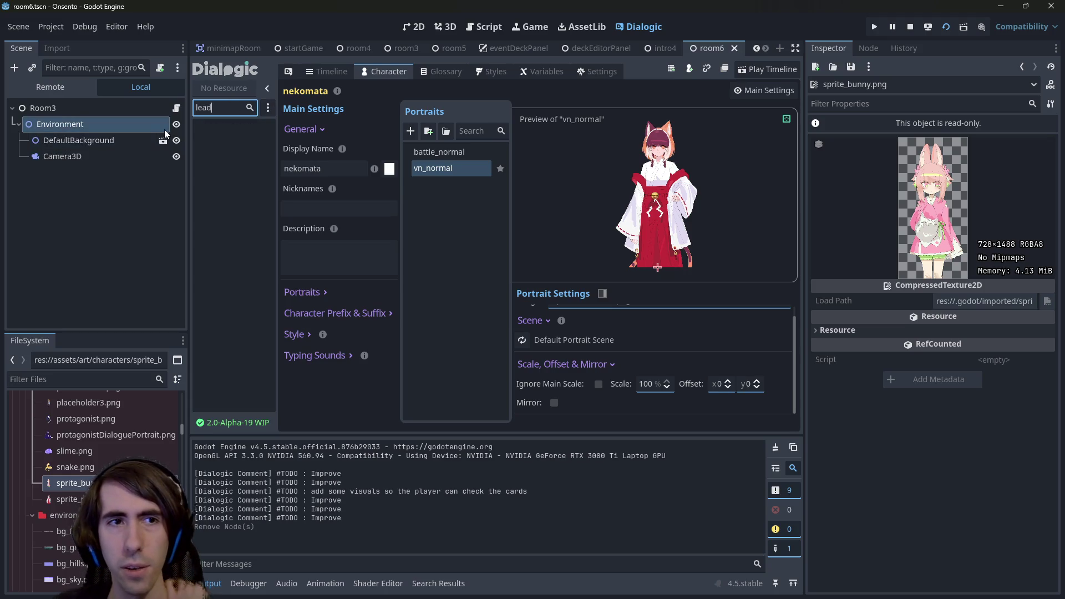
{"action": "key", "text": "BackSpace"}
{"action": "key", "text": "BackSpace"}
{"action": "key", "text": "BackSpace"}
{"action": "left_click", "coordinate": [84, 379]}
{"action": "type", "text": "leader"}
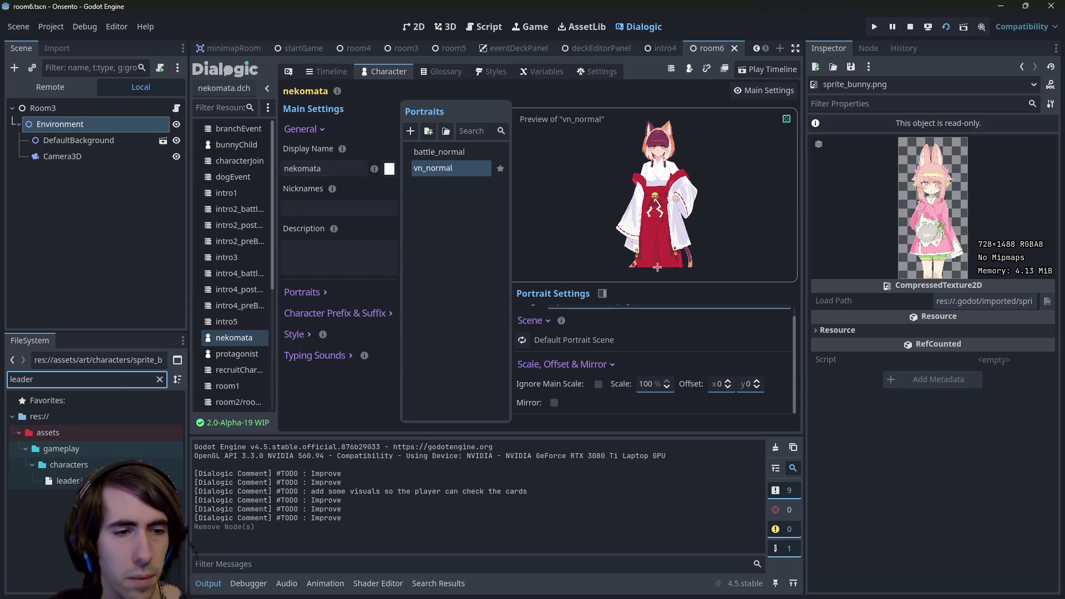
{"action": "key", "text": "ctrl+BackSpace"}
- Reset the protagonist's vn_normal Offset y to 0, save, and launch a play-test with F5
{"action": "left_click", "coordinate": [220, 107]}
{"action": "type", "text": "prota"}
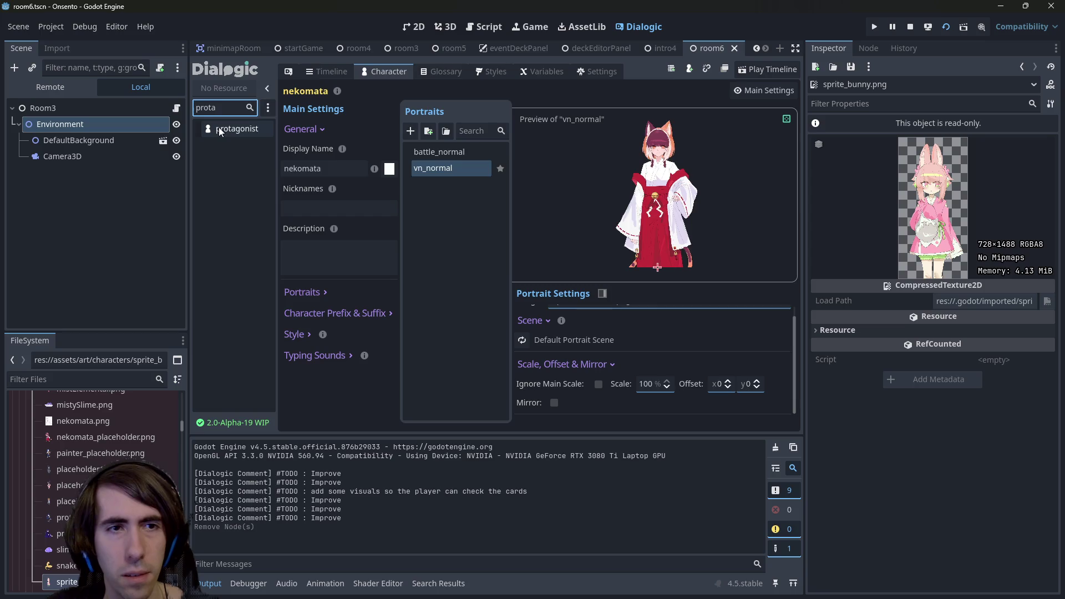
{"action": "left_click", "coordinate": [219, 130]}
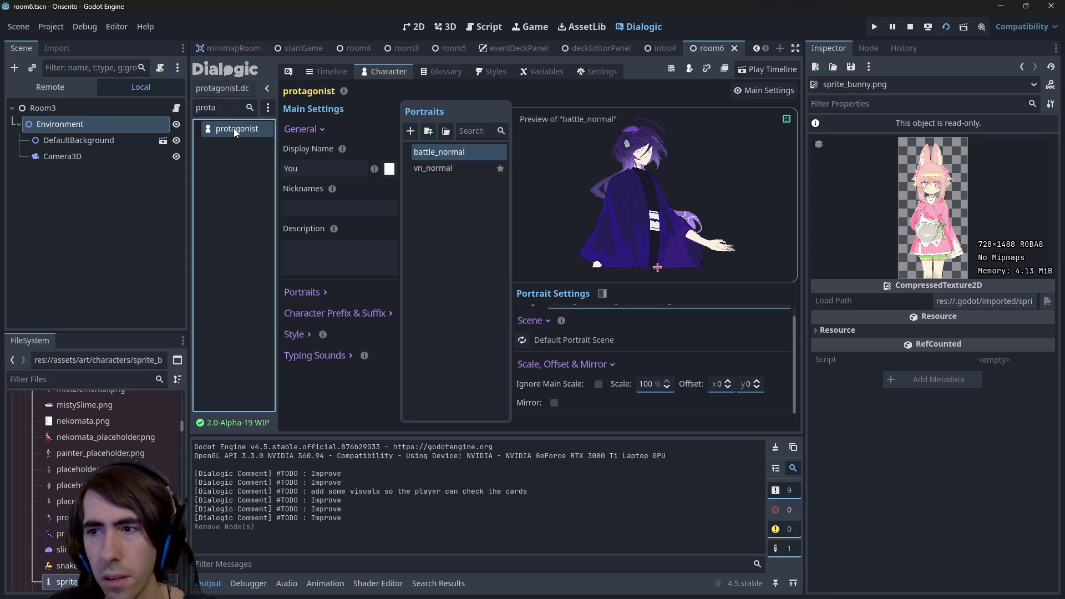
{"action": "scroll", "coordinate": [659, 332], "scroll_direction": "up", "scroll_amount": 1}
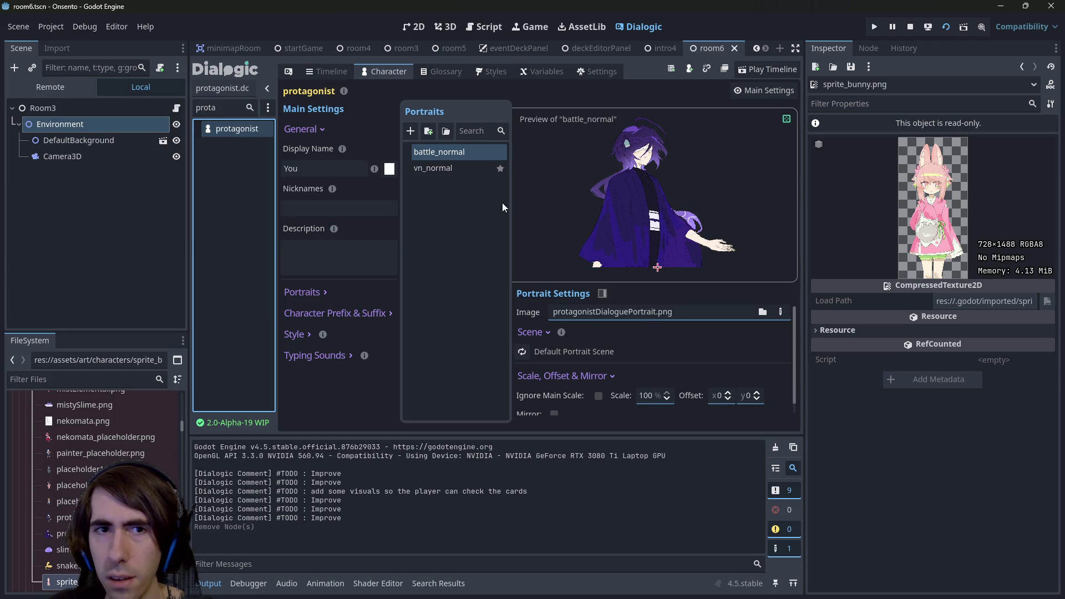
{"action": "left_click", "coordinate": [405, 160]}
{"action": "left_click", "coordinate": [444, 168]}
{"action": "left_click", "coordinate": [754, 395]}
{"action": "type", "text": "200"}
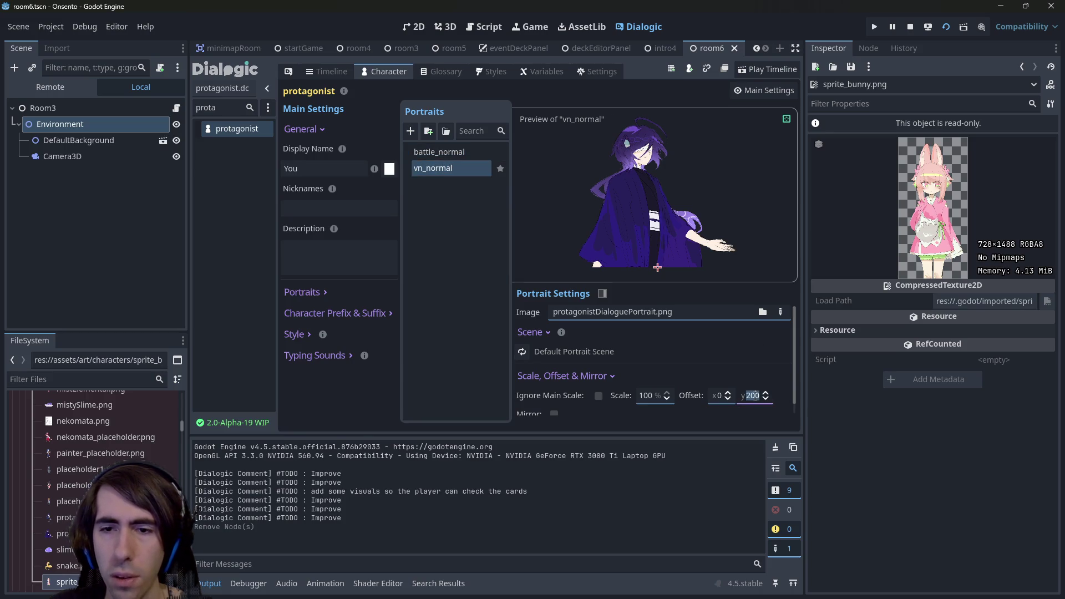
{"action": "type", "text": "0"}
{"action": "key", "text": "ctrl+s"}
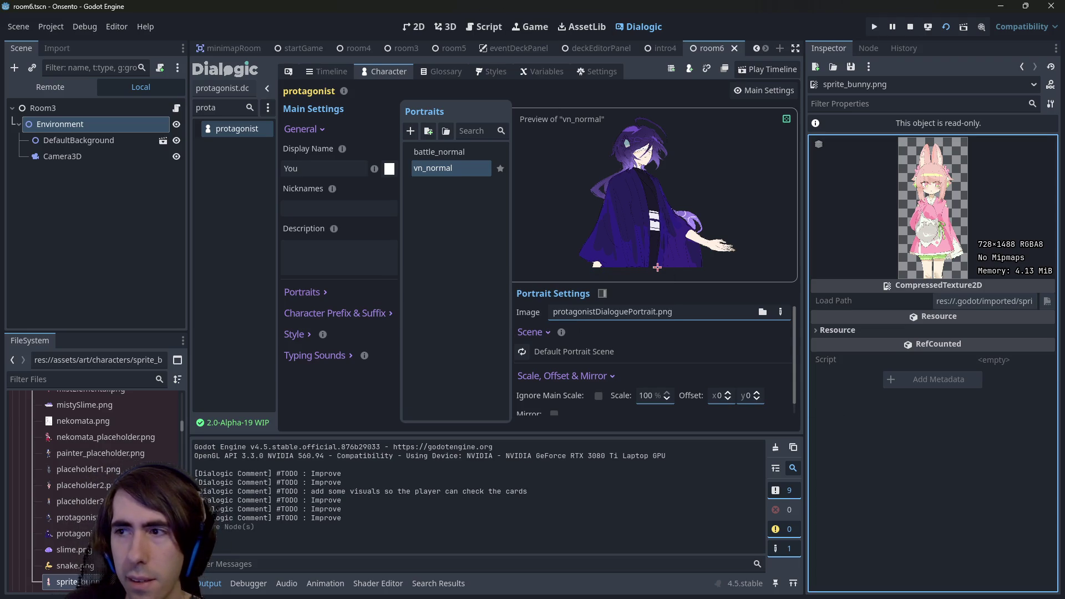
{"action": "key", "text": "F5"}
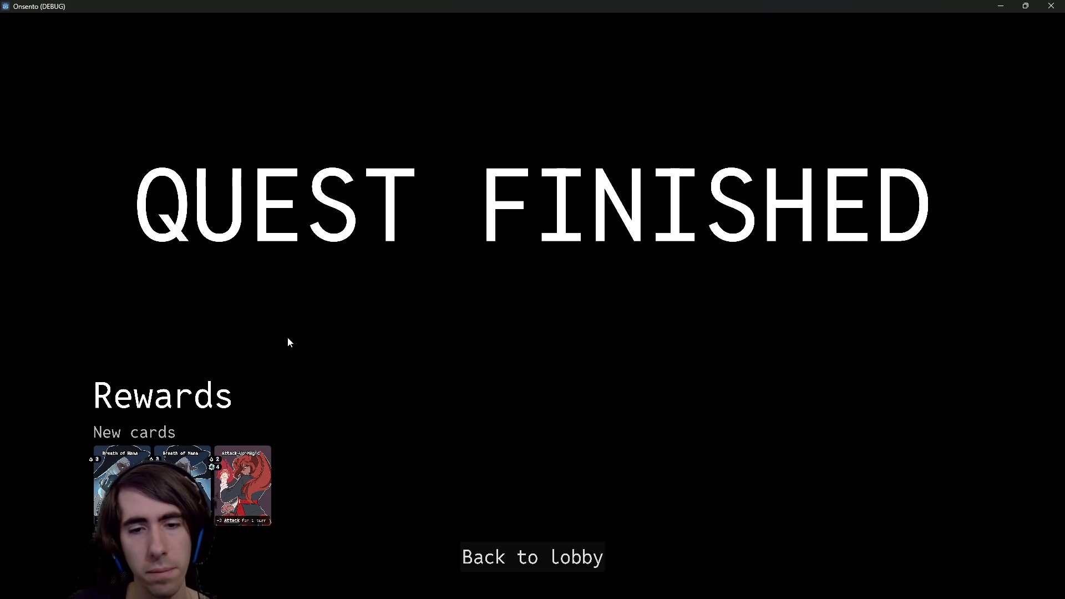
- Go back to the lobby from the Quest Finished screen and close the game
{"action": "left_click", "coordinate": [472, 556]}
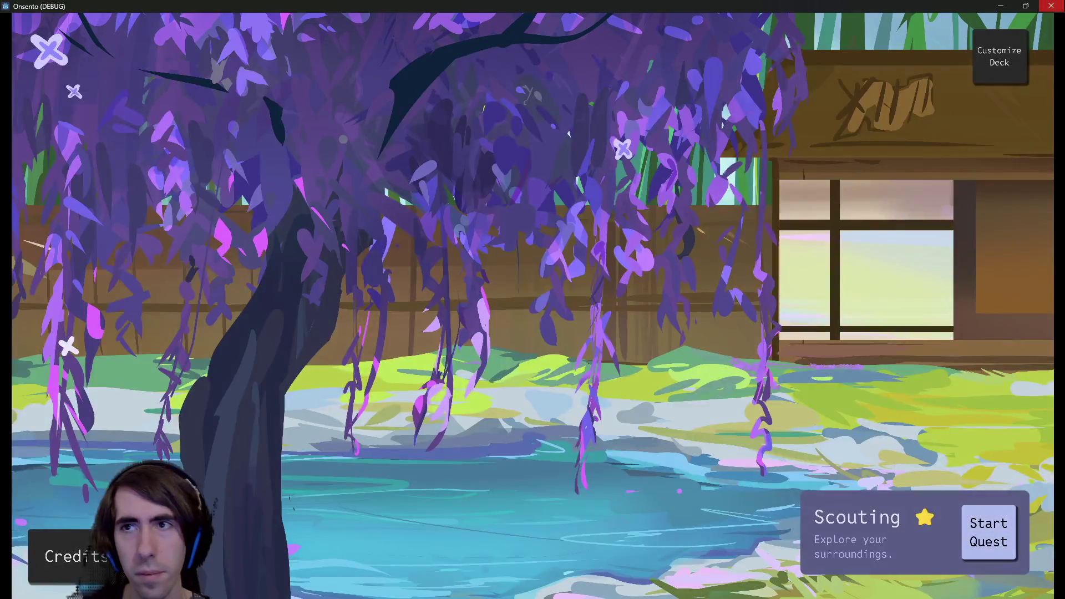
{"action": "left_click", "coordinate": [1051, 5]}
- Open rewardEvent.gd and set a breakpoint on line 43, where the lobby button connects
{"action": "key", "text": "shift+alt+o"}
{"action": "type", "text": "re"}
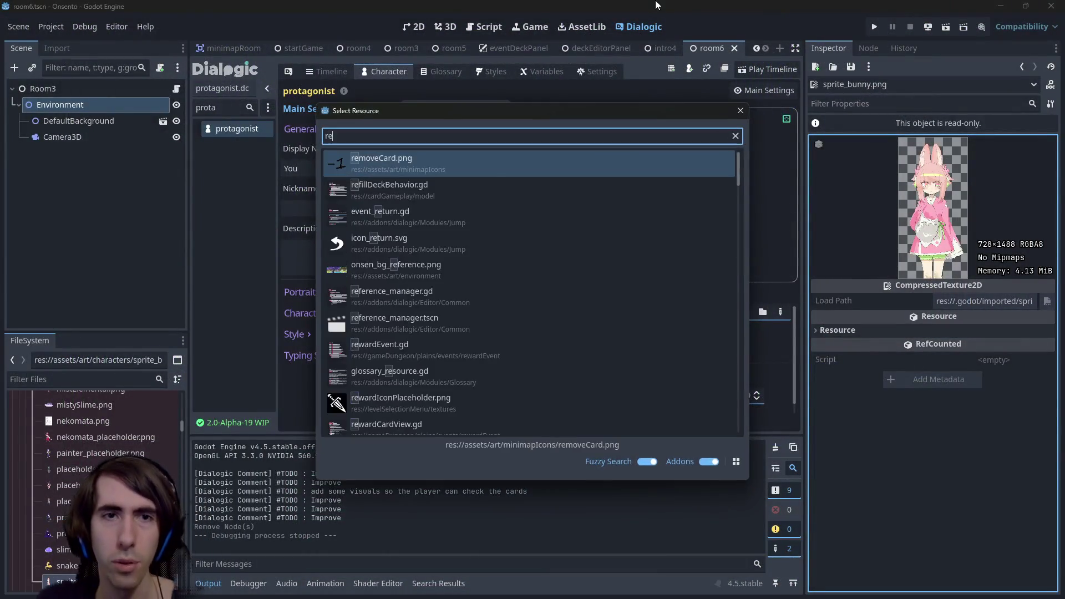
{"action": "type", "text": "ward"}
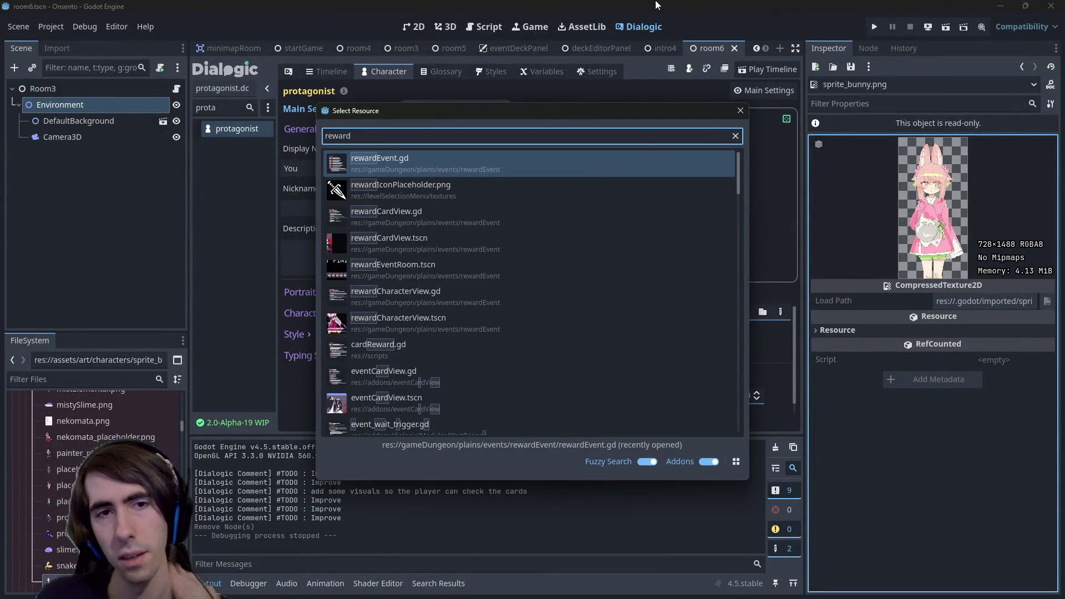
{"action": "key", "text": "Return"}
{"action": "scroll", "coordinate": [350, 245], "scroll_direction": "down", "scroll_amount": 5}
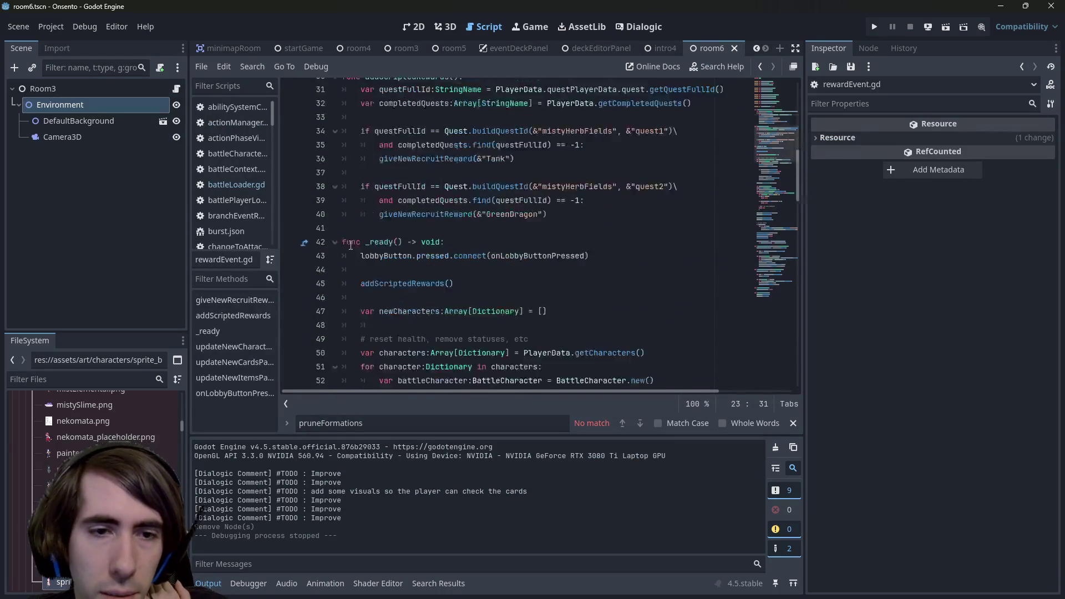
{"action": "left_click", "coordinate": [291, 239]}
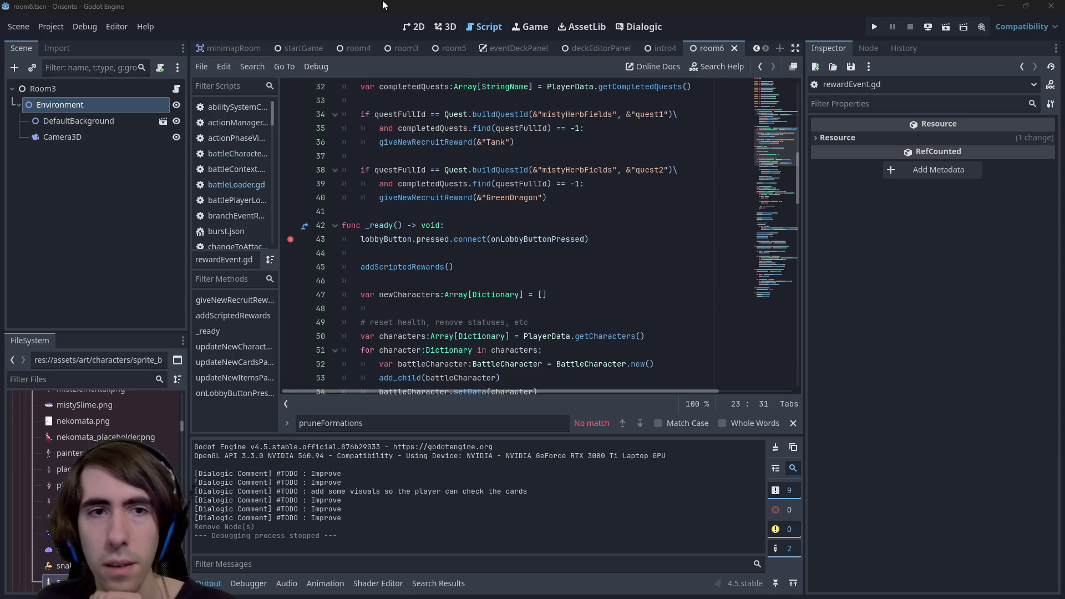
{"action": "left_click", "coordinate": [505, 239]}
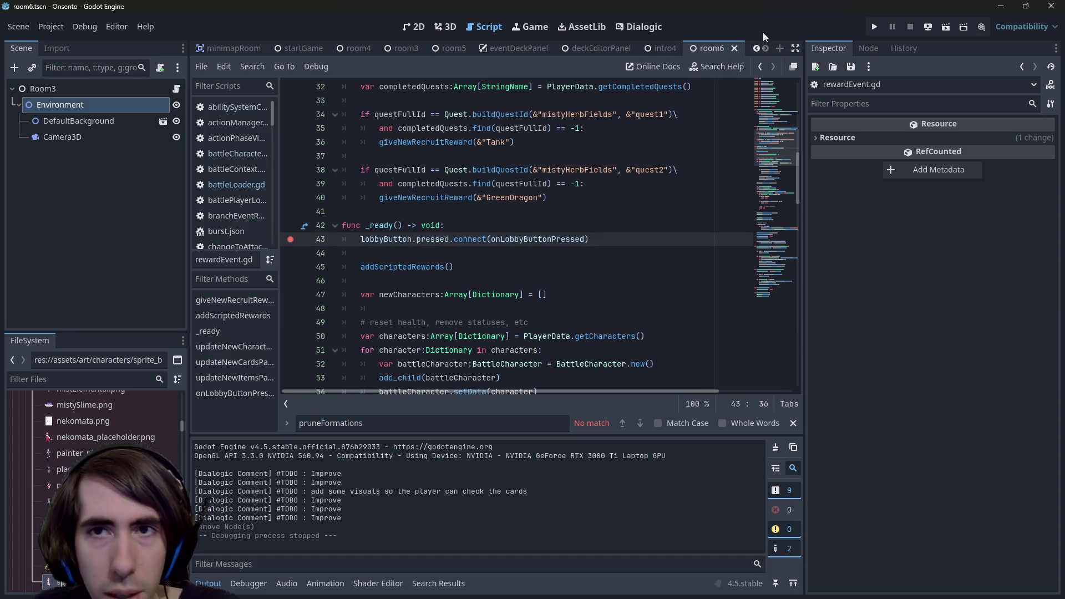
- Quick-open the playQuest.tscn scene
{"action": "key", "text": "shift+alt+o"}
{"action": "type", "text": "pla"}
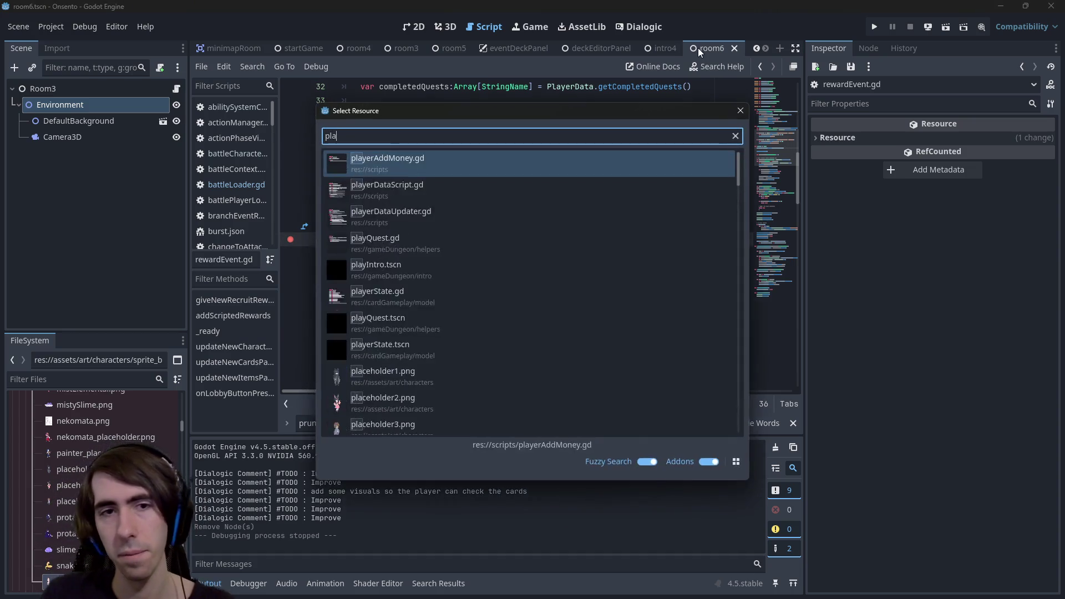
{"action": "type", "text": "yqu"}
{"action": "key", "text": "Down"}
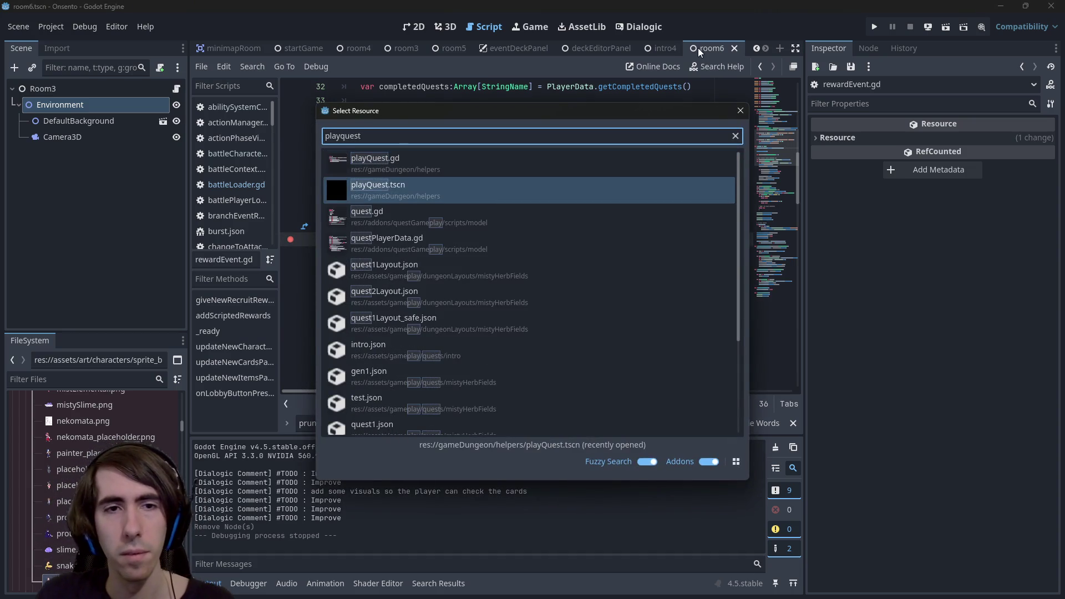
{"action": "key", "text": "Return"}
- Open Lobby.tscn, run it briefly, and stop the game
{"action": "key", "text": "shift+alt+o"}
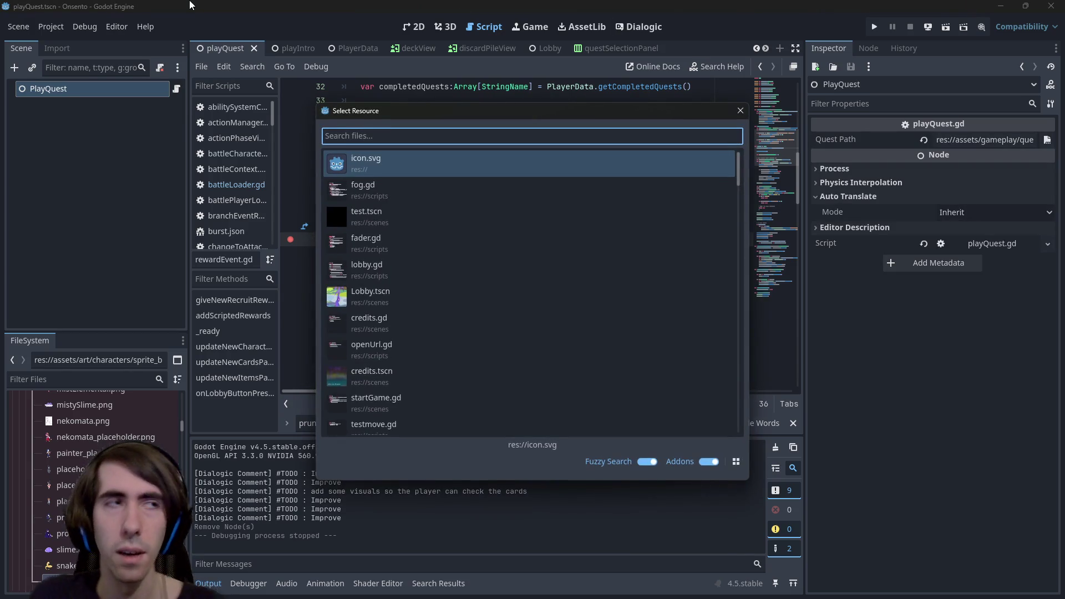
{"action": "type", "text": "quest1"}
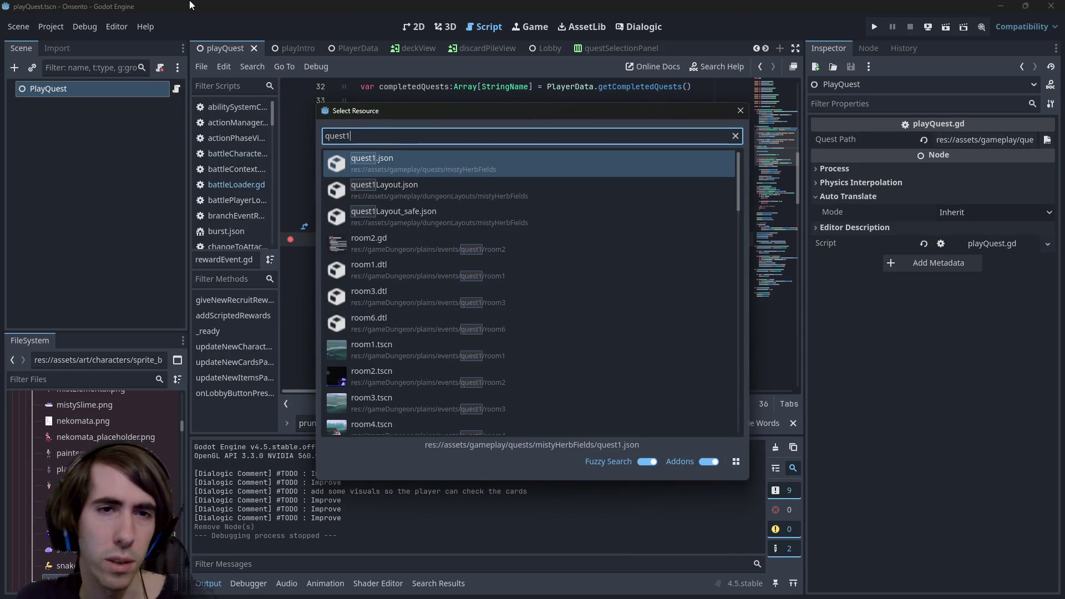
{"action": "key", "text": "BackSpace"}
{"action": "key", "text": "BackSpace"}
{"action": "key", "text": "BackSpace"}
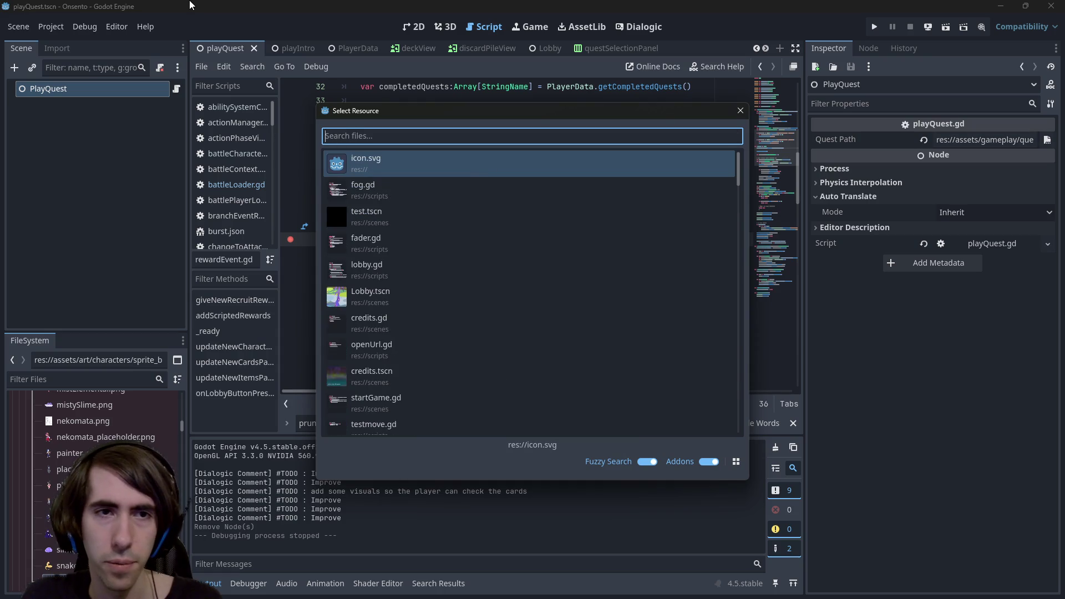
{"action": "type", "text": "lobby"}
{"action": "key", "text": "Return"}
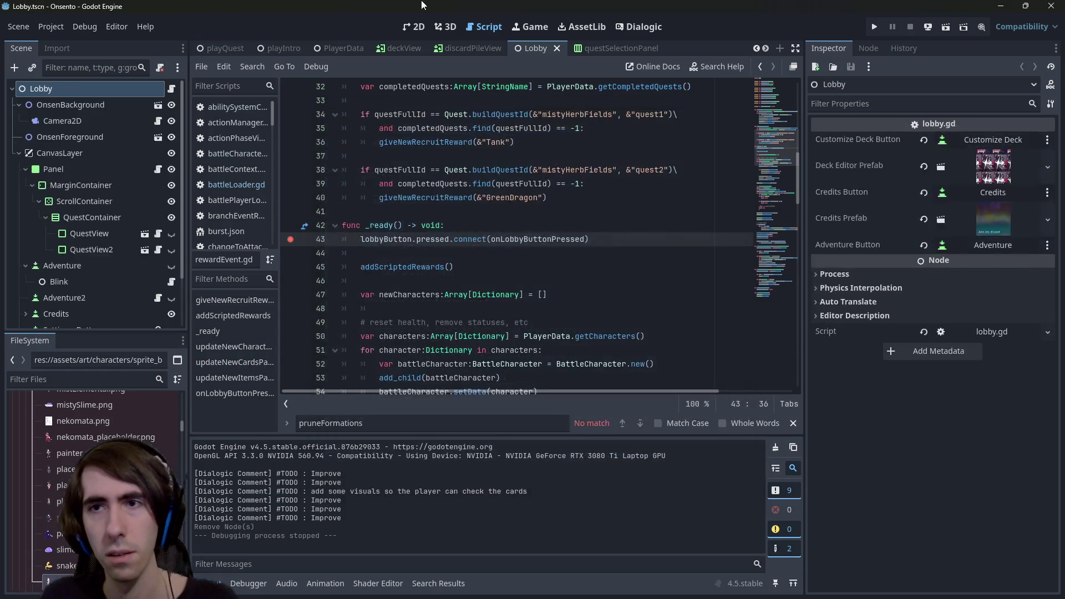
{"action": "left_click", "coordinate": [950, 24]}
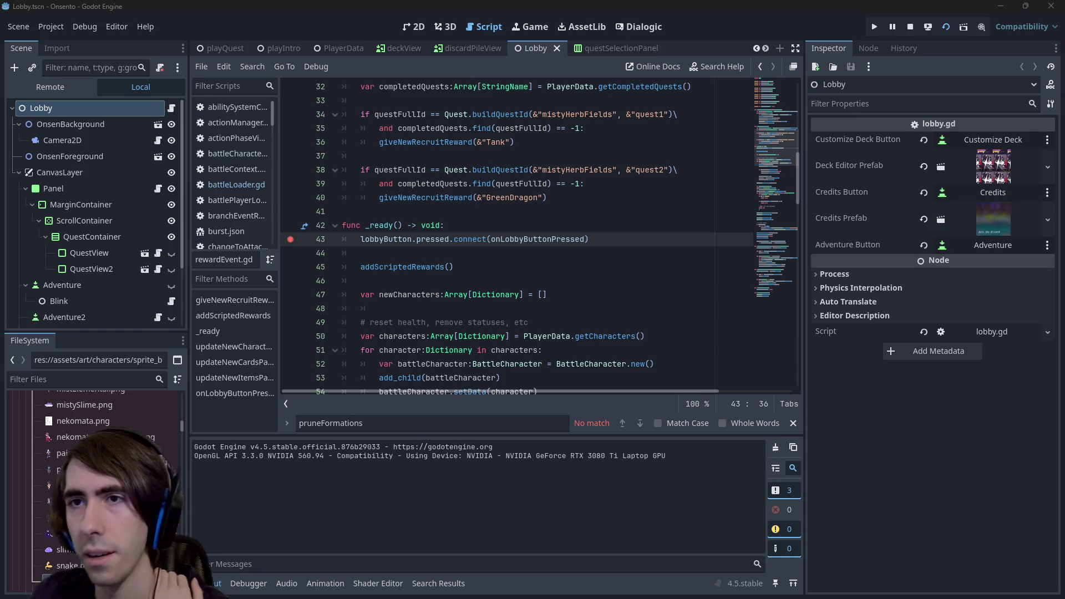
{"action": "left_click", "coordinate": [909, 26]}
{"action": "left_click", "coordinate": [388, 156]}
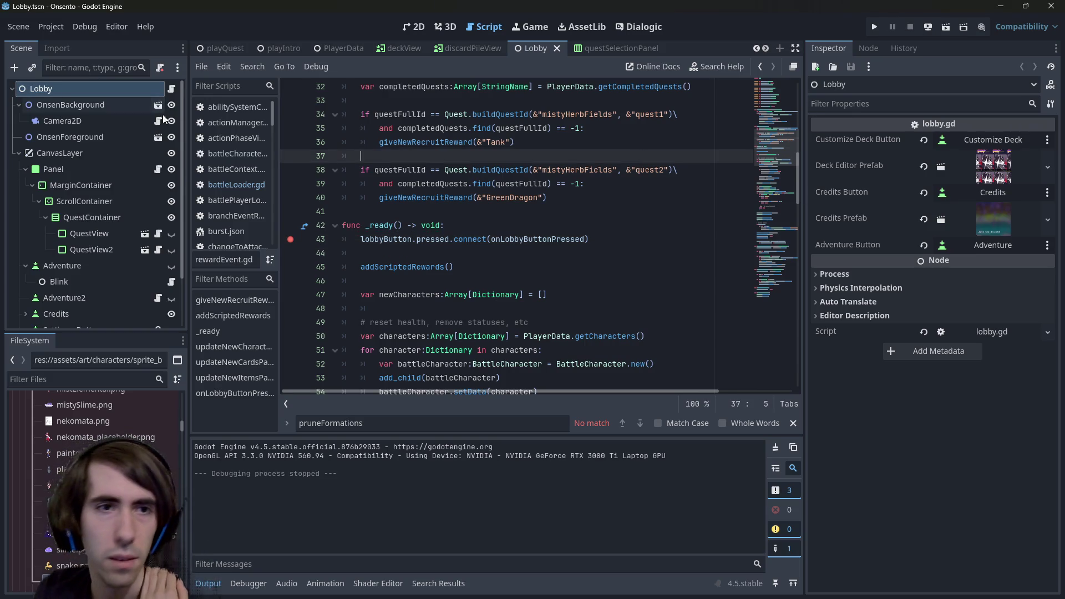
- Open the room6 dialogue timeline in the Dialogic editor
{"action": "key", "text": "shift+alt+o"}
{"action": "type", "text": "qu"}
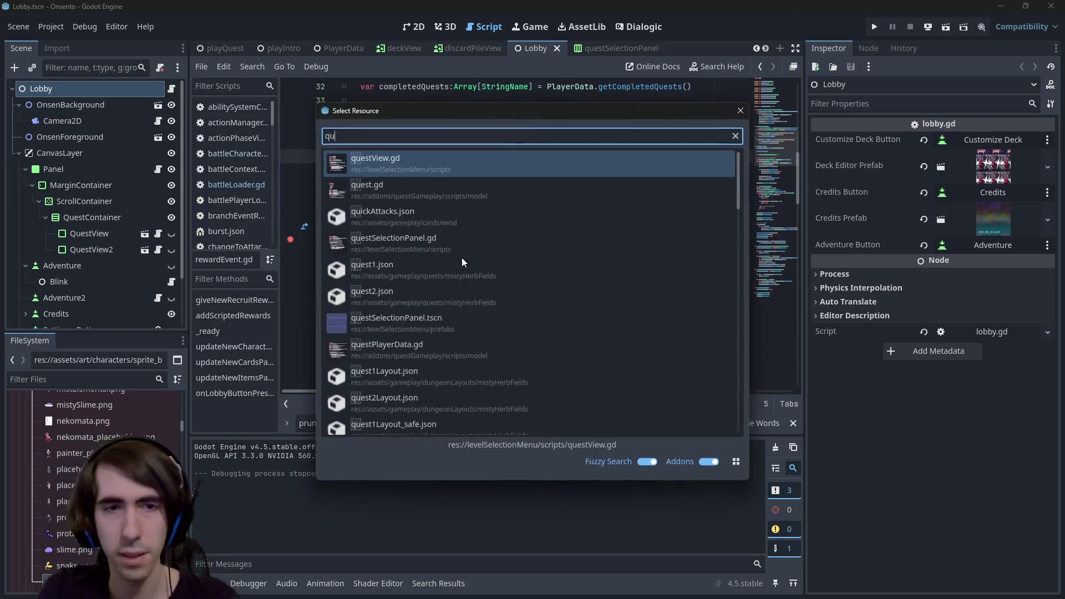
{"action": "type", "text": "est6.dtl"}
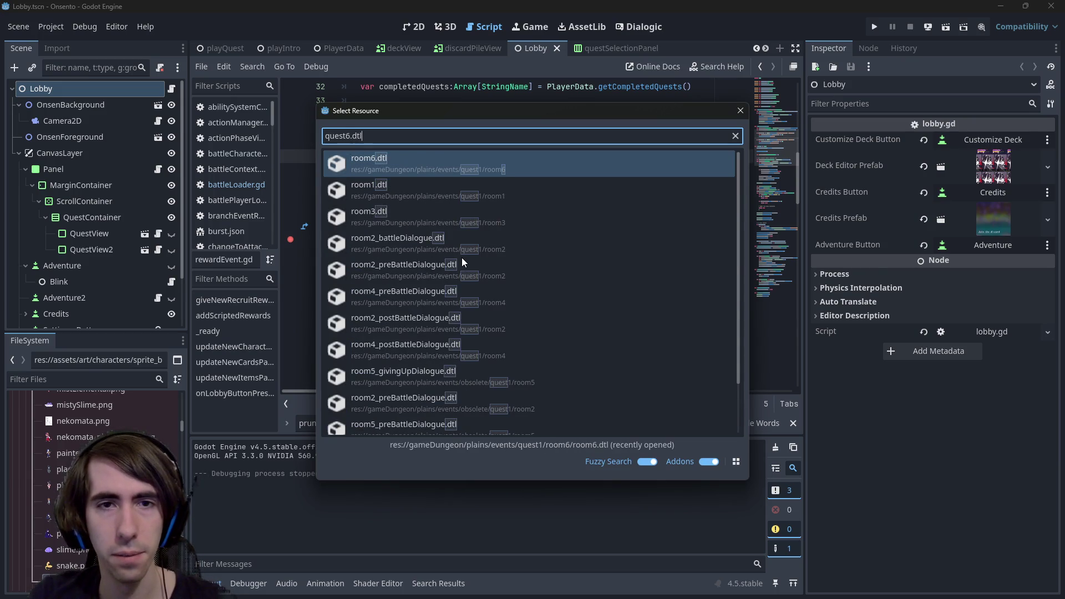
{"action": "key", "text": "Return"}
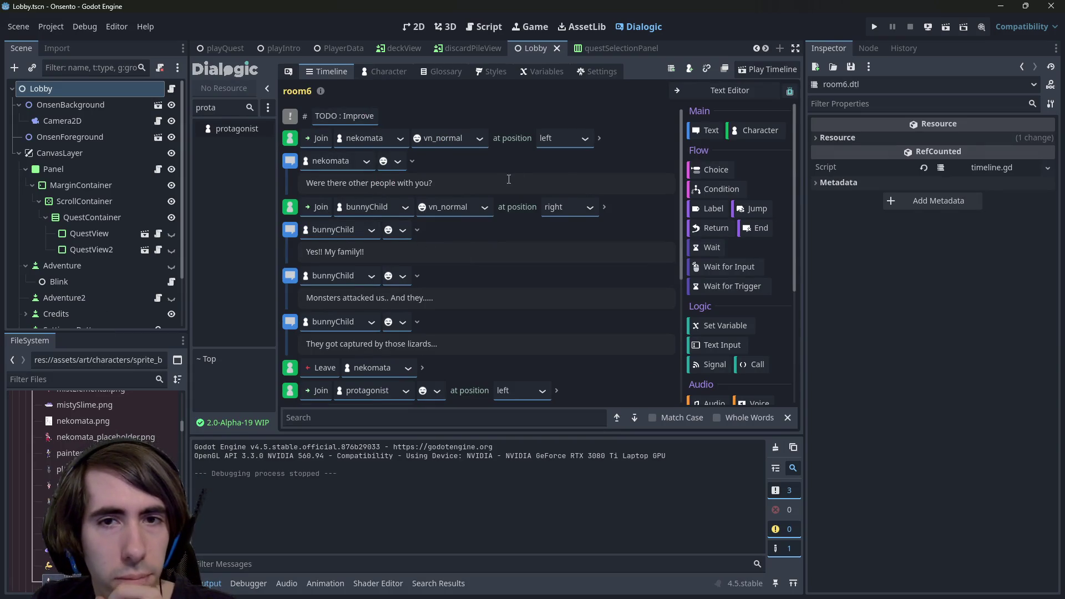
- Run the current scene for another test
{"action": "scroll", "coordinate": [566, 206], "scroll_direction": "down", "scroll_amount": 3}
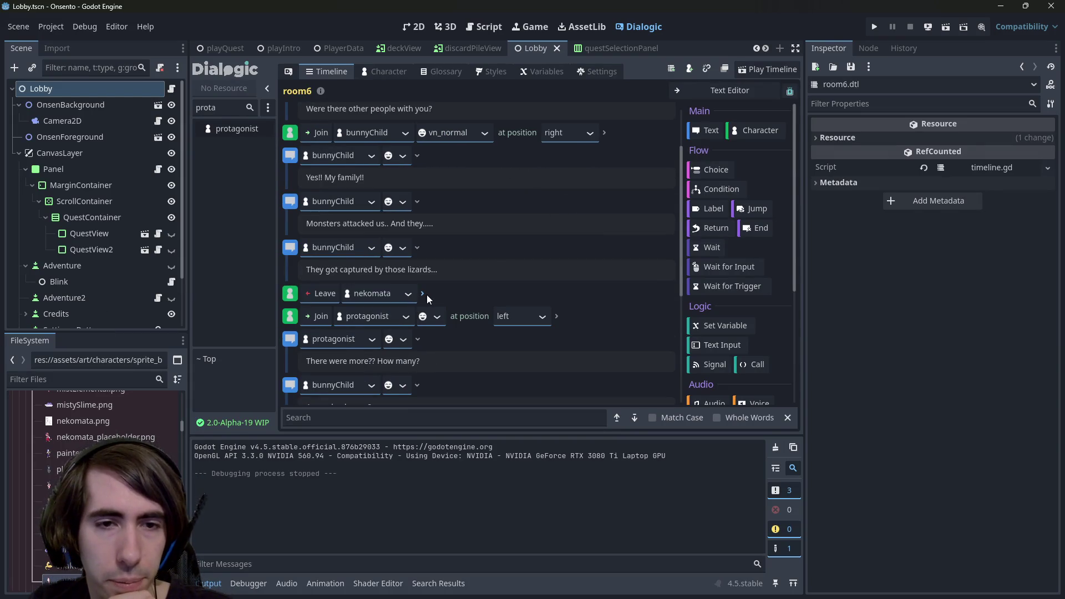
{"action": "scroll", "coordinate": [523, 265], "scroll_direction": "up", "scroll_amount": 3}
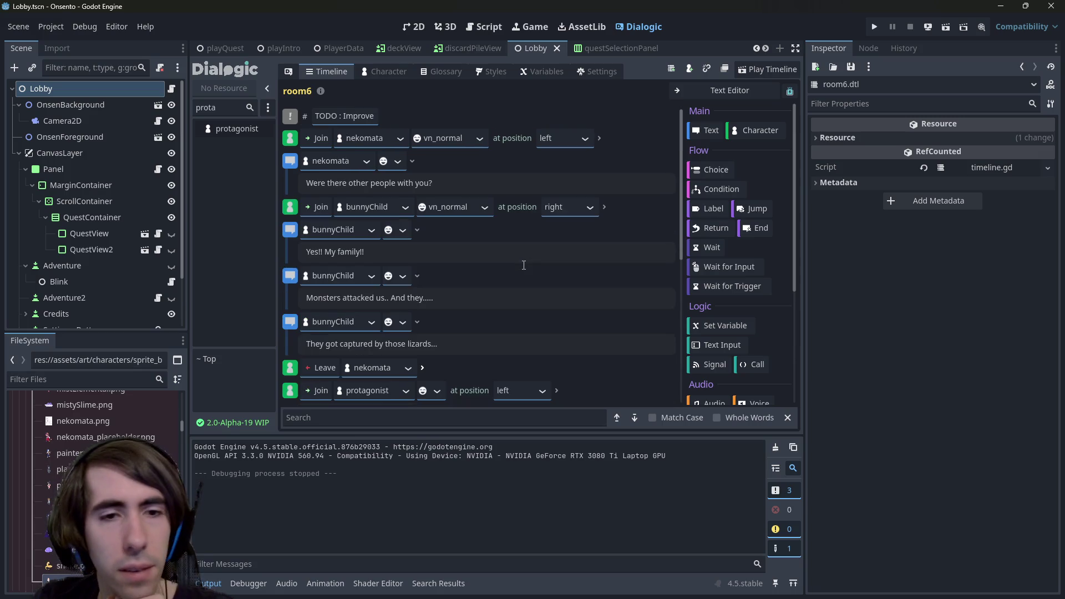
{"action": "left_click", "coordinate": [944, 30]}
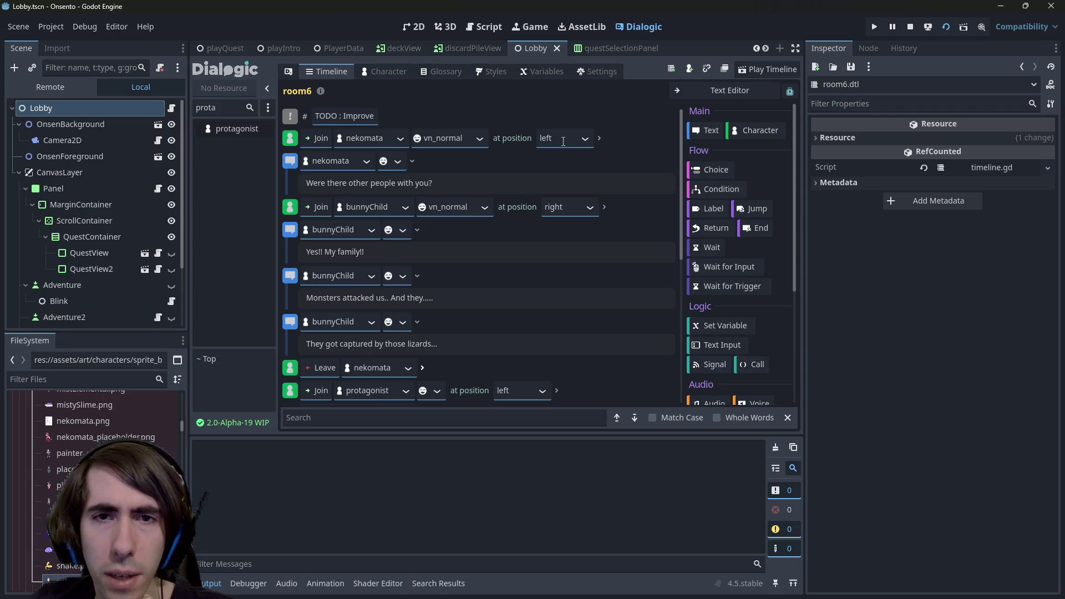
- Keep nekomata's Join position at left instead of center, then relaunch the Lobby scene
{"action": "left_click", "coordinate": [584, 139]}
{"action": "left_click", "coordinate": [584, 142]}
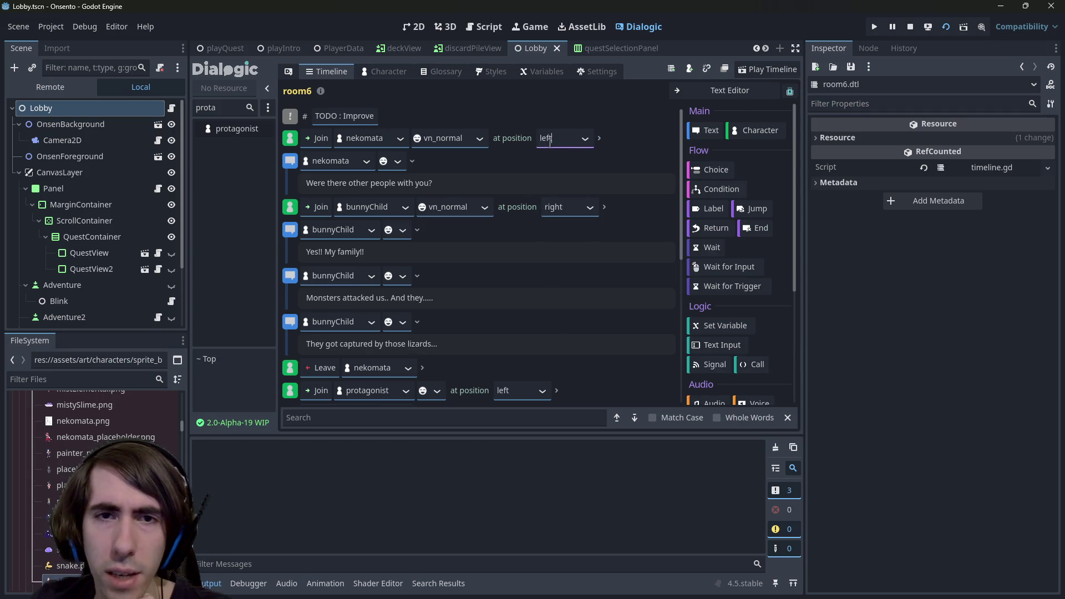
{"action": "type", "text": "center"}
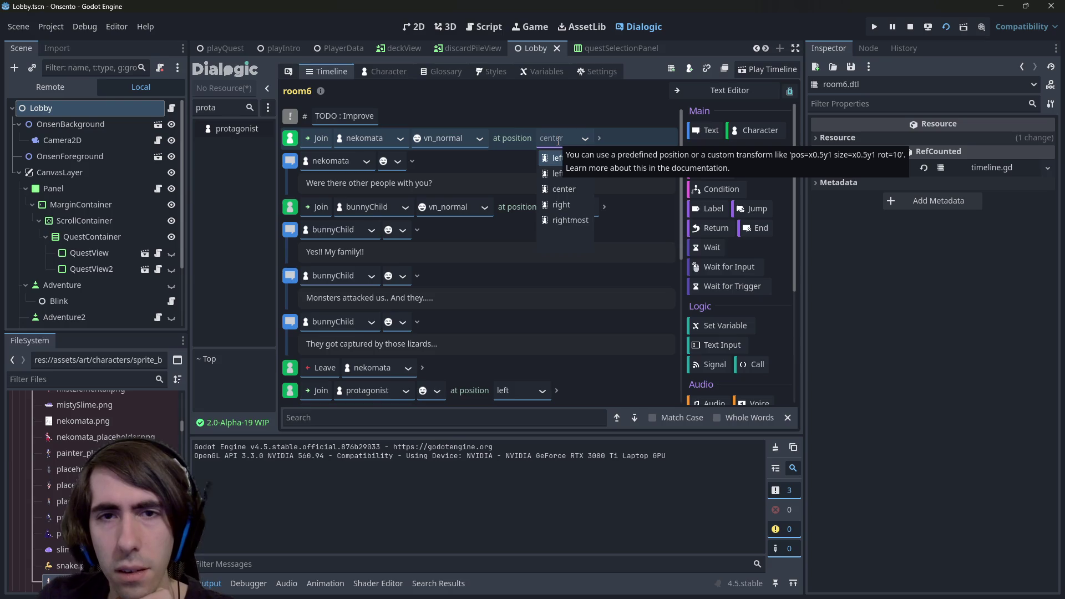
{"action": "key", "text": "Up"}
{"action": "key", "text": "Up"}
{"action": "key", "text": "Up"}
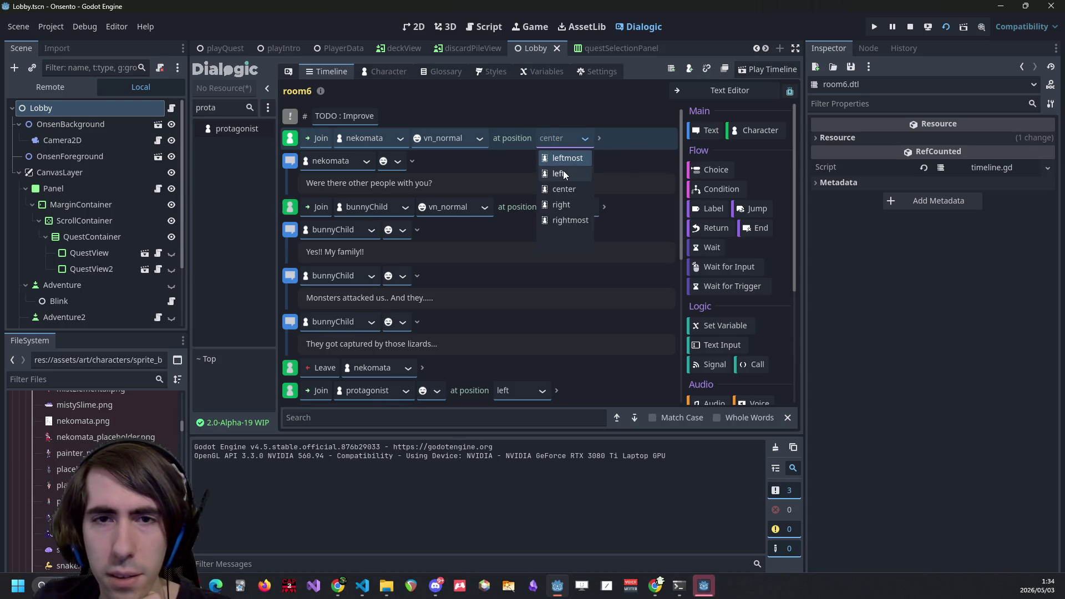
{"action": "key", "text": "Return"}
{"action": "left_click", "coordinate": [909, 27]}
{"action": "left_click", "coordinate": [599, 138]}
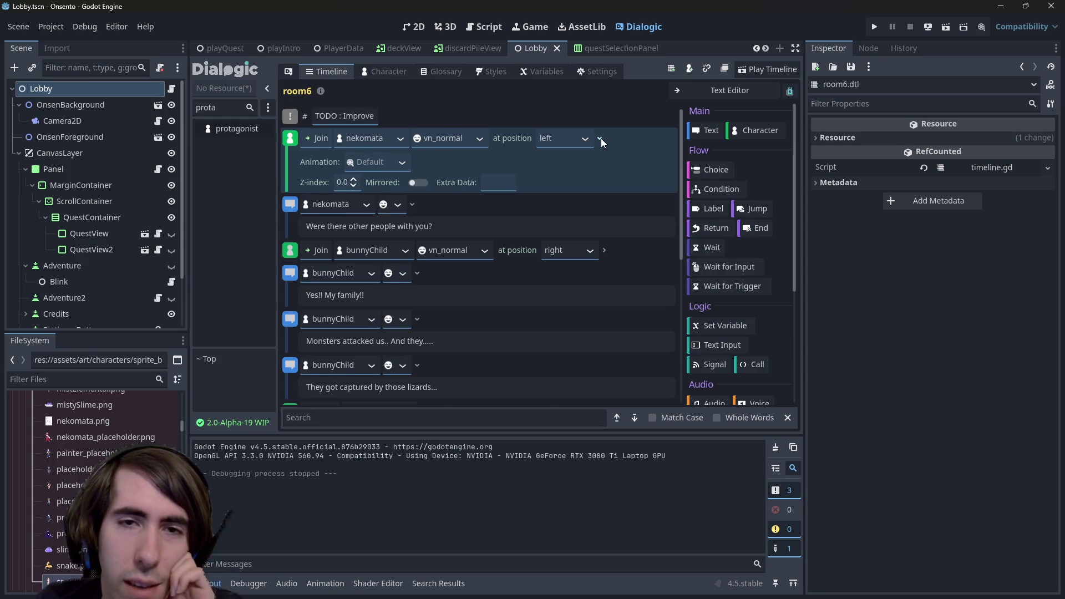
{"action": "left_click", "coordinate": [600, 138]}
{"action": "left_click", "coordinate": [950, 28]}
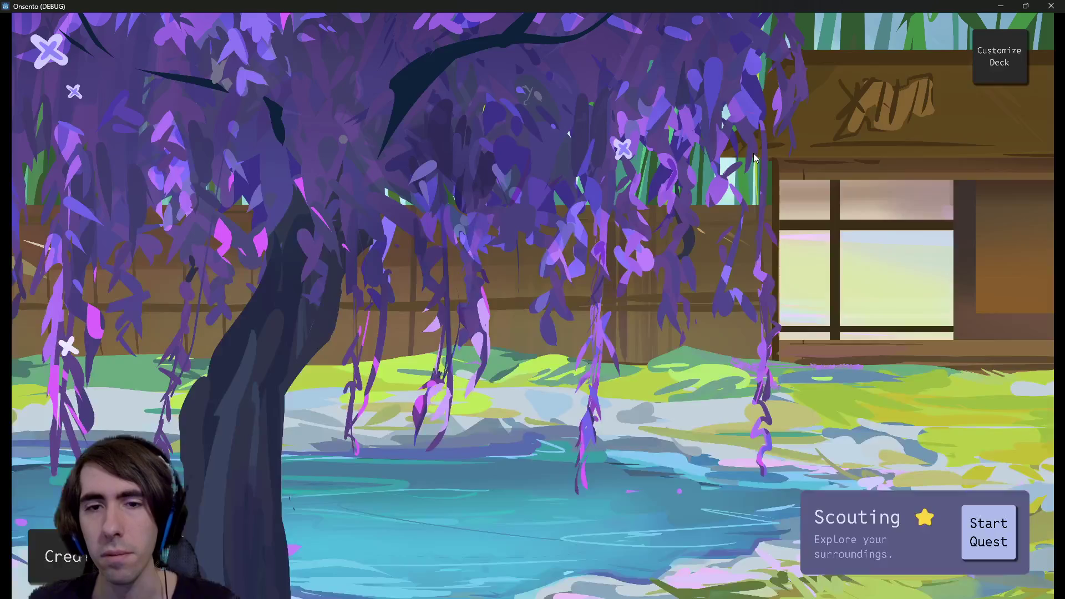
- Start the Scouting quest, advance the dialogue to the two-slime battle, then close the game
{"action": "left_click", "coordinate": [970, 509]}
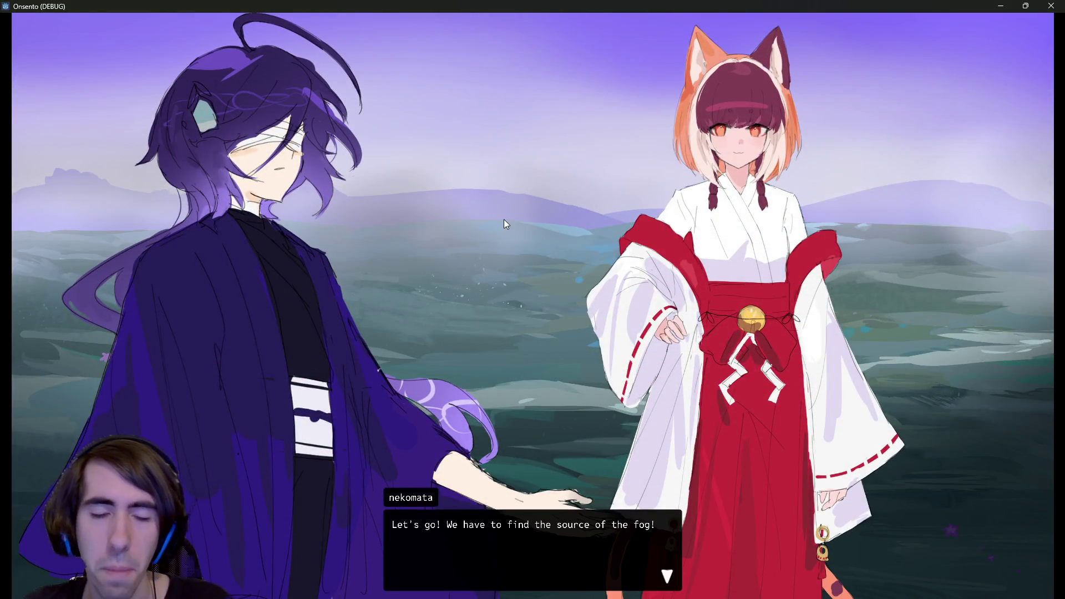
{"action": "left_click", "coordinate": [503, 224]}
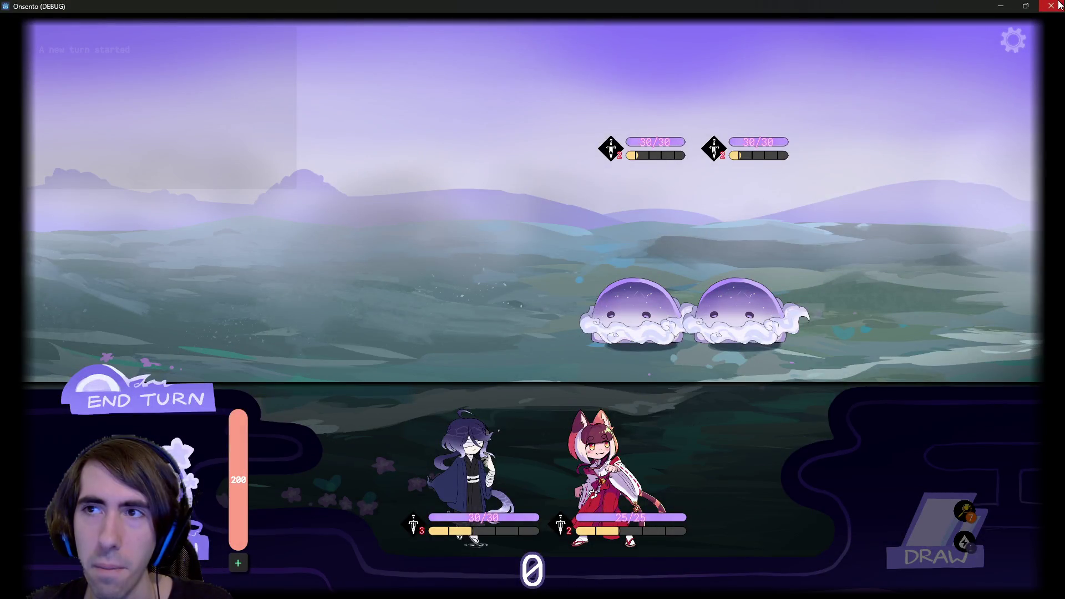
{"action": "left_click", "coordinate": [1050, 6]}
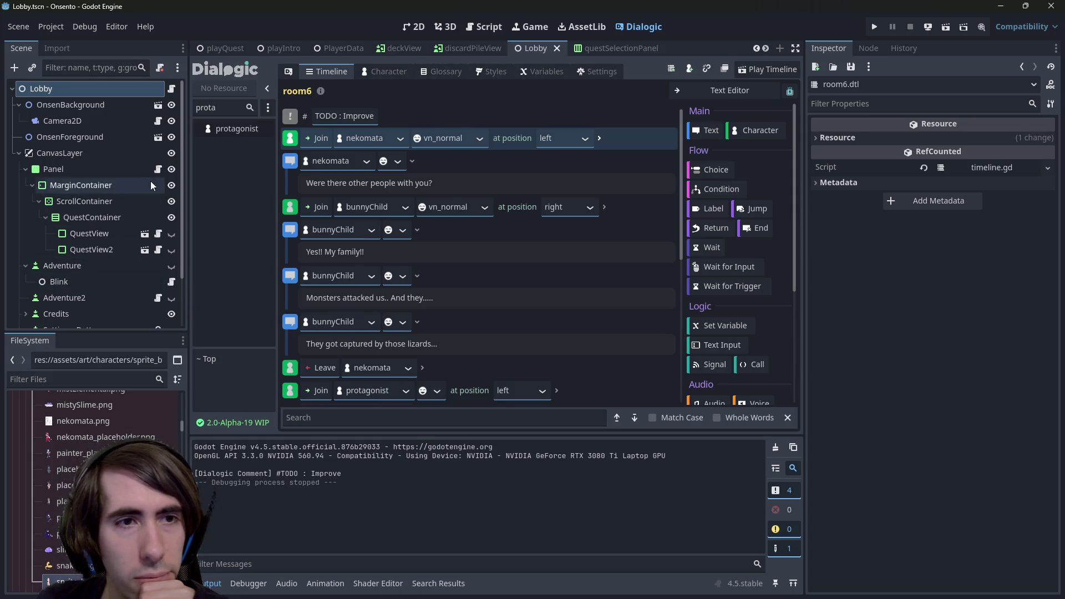
- Set the protagonist's portrait scale to 80
{"action": "left_click", "coordinate": [217, 130]}
{"action": "scroll", "coordinate": [655, 335], "scroll_direction": "down", "scroll_amount": 1}
{"action": "left_click", "coordinate": [655, 386]}
{"action": "type", "text": "80"}
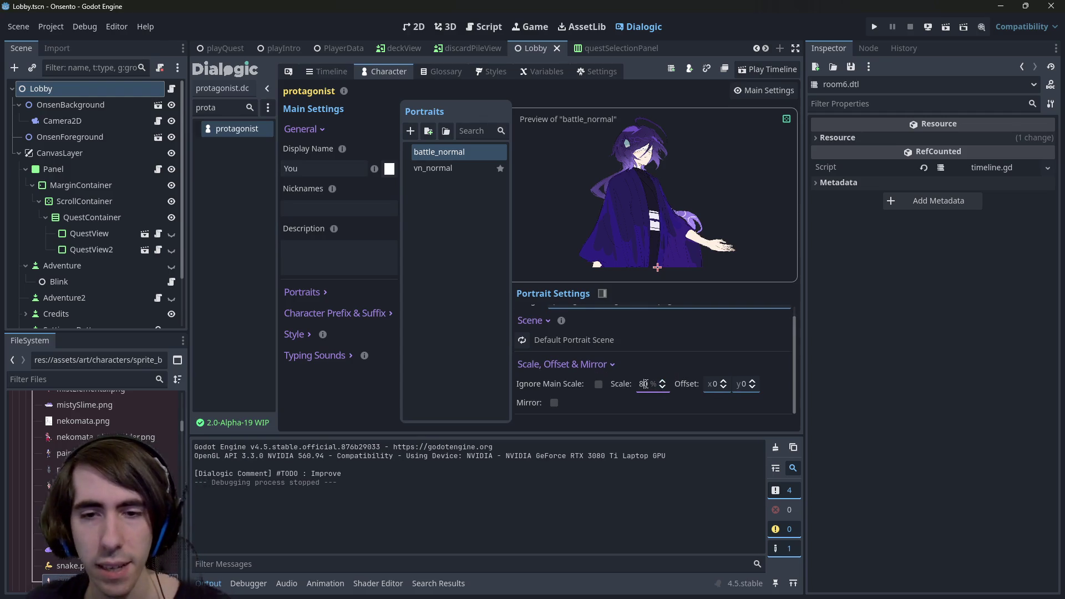
- Scale nekomata's vn_normal portrait to 80%
{"action": "double_click", "coordinate": [228, 108]}
{"action": "type", "text": "neko"}
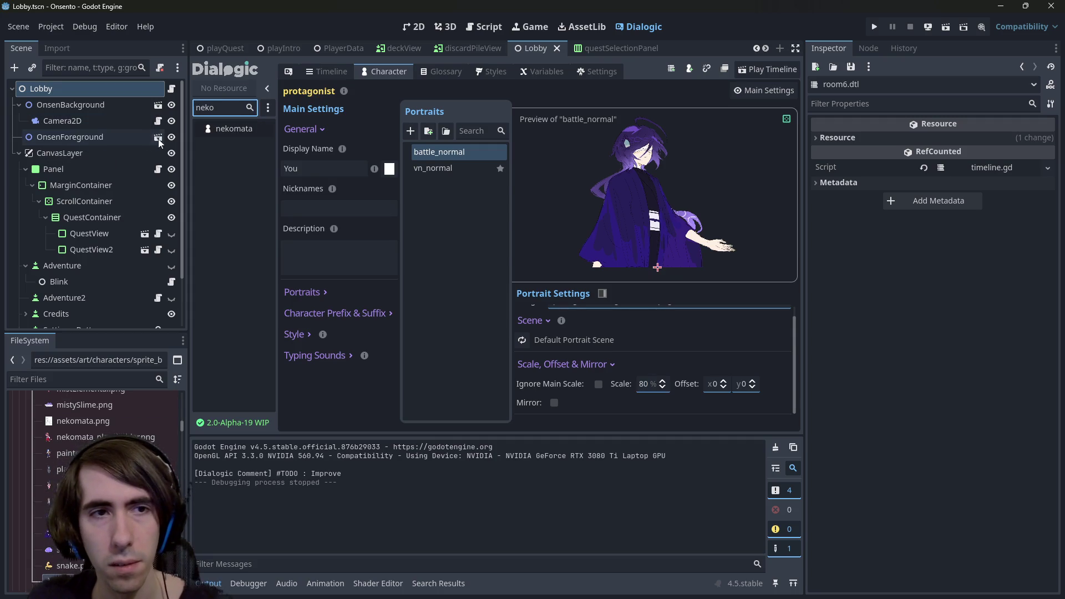
{"action": "left_click", "coordinate": [206, 131]}
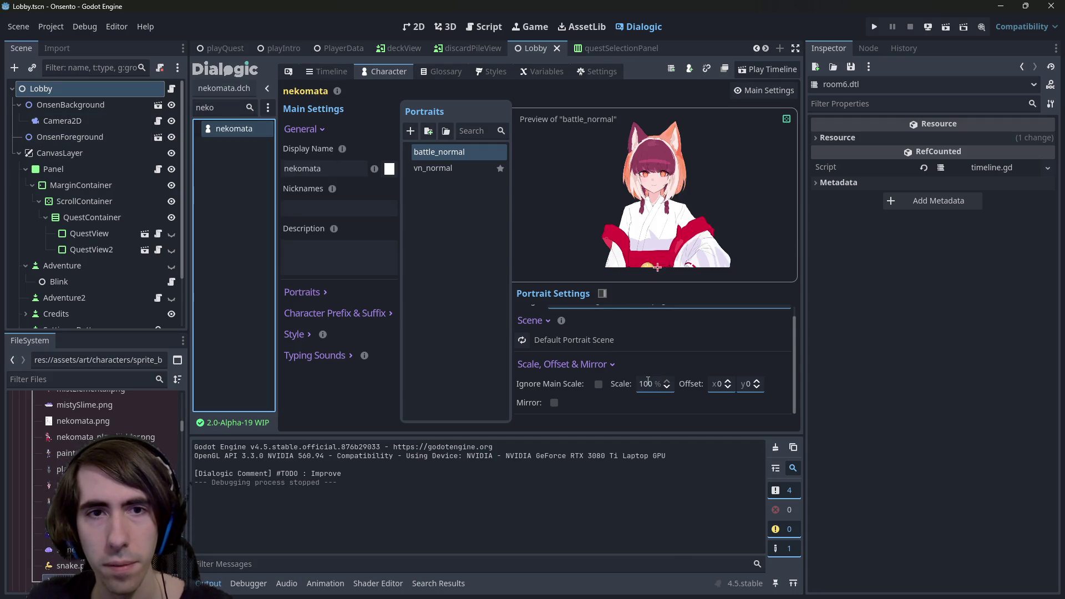
{"action": "double_click", "coordinate": [451, 168]}
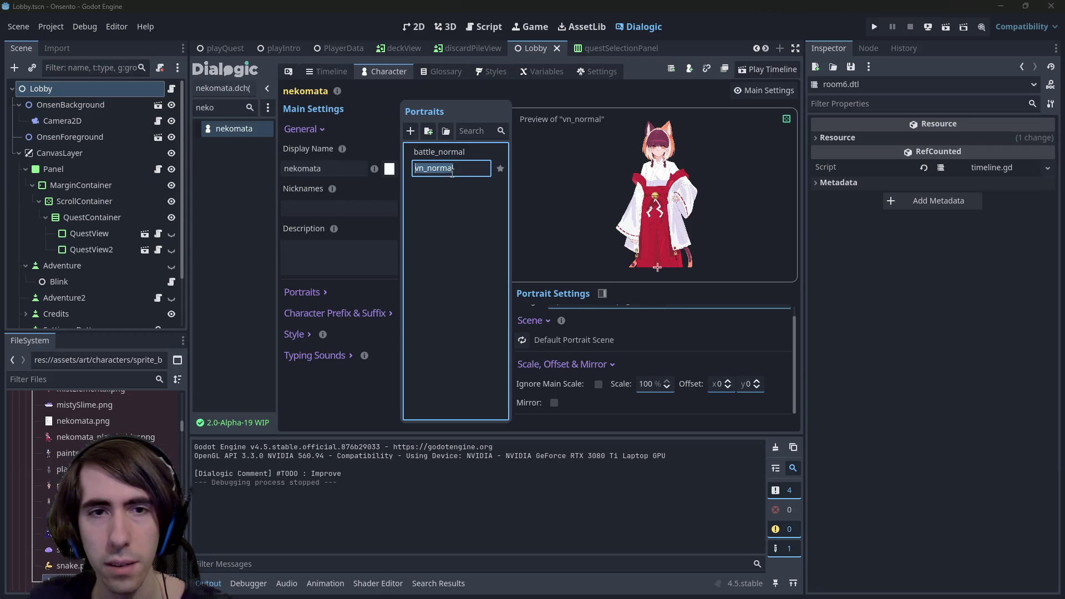
{"action": "left_click", "coordinate": [681, 361]}
{"action": "double_click", "coordinate": [653, 382]}
{"action": "type", "text": "80"}
{"action": "key", "text": "Return"}
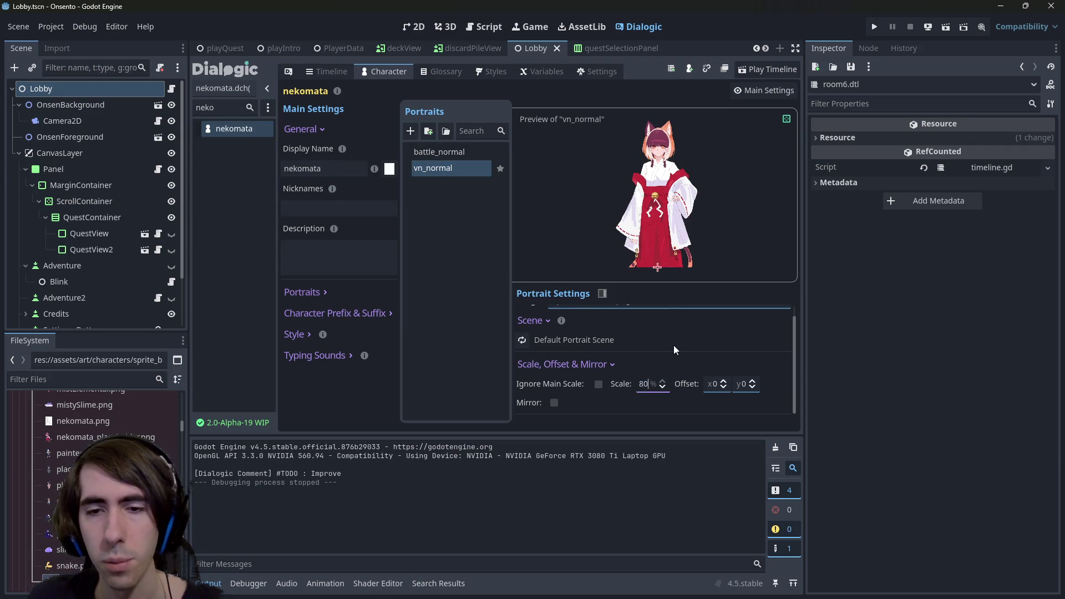
{"action": "key", "text": "ctrl+f"}
- Restore protagonist's battle_normal to 100%, set vn_normal to 80%, and save
{"action": "type", "text": "prota"}
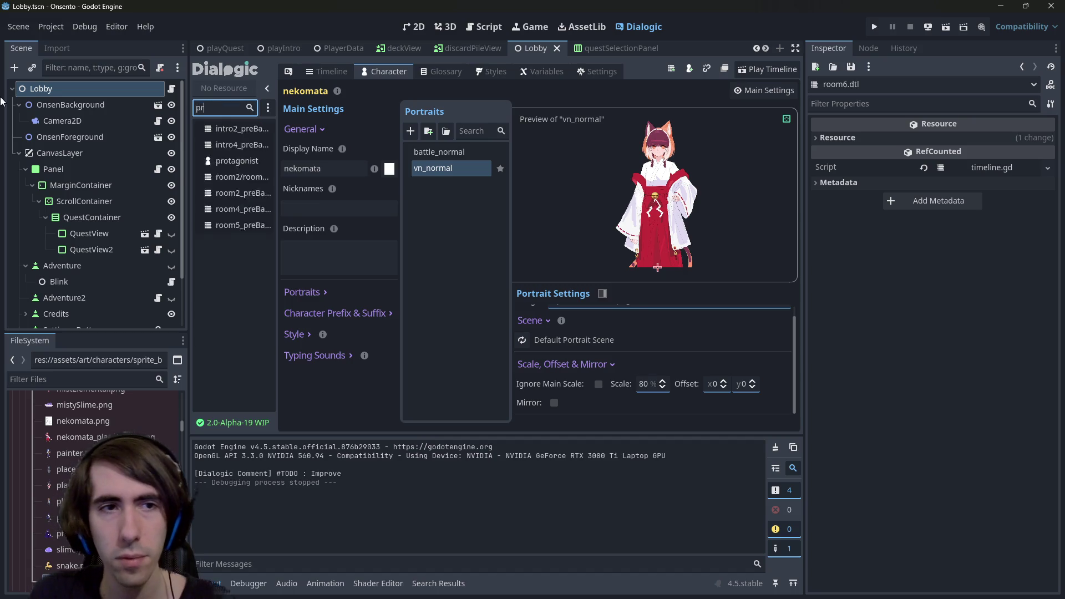
{"action": "left_click", "coordinate": [218, 129]}
{"action": "left_click", "coordinate": [660, 380]}
{"action": "left_click", "coordinate": [661, 380]}
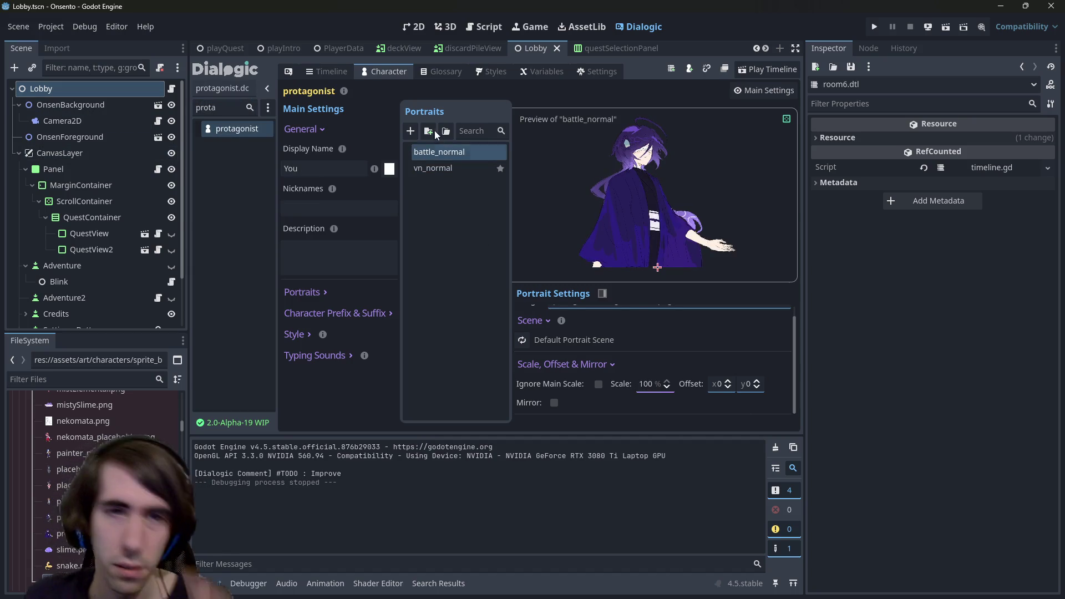
{"action": "left_click", "coordinate": [444, 168]}
{"action": "left_click", "coordinate": [647, 383]}
{"action": "type", "text": "80"}
{"action": "left_click", "coordinate": [444, 171]}
{"action": "key", "text": "ctrl+s"}
- Apply the 80% scale to bunnyChild's vn_normal portrait and launch a test run
{"action": "double_click", "coordinate": [211, 109]}
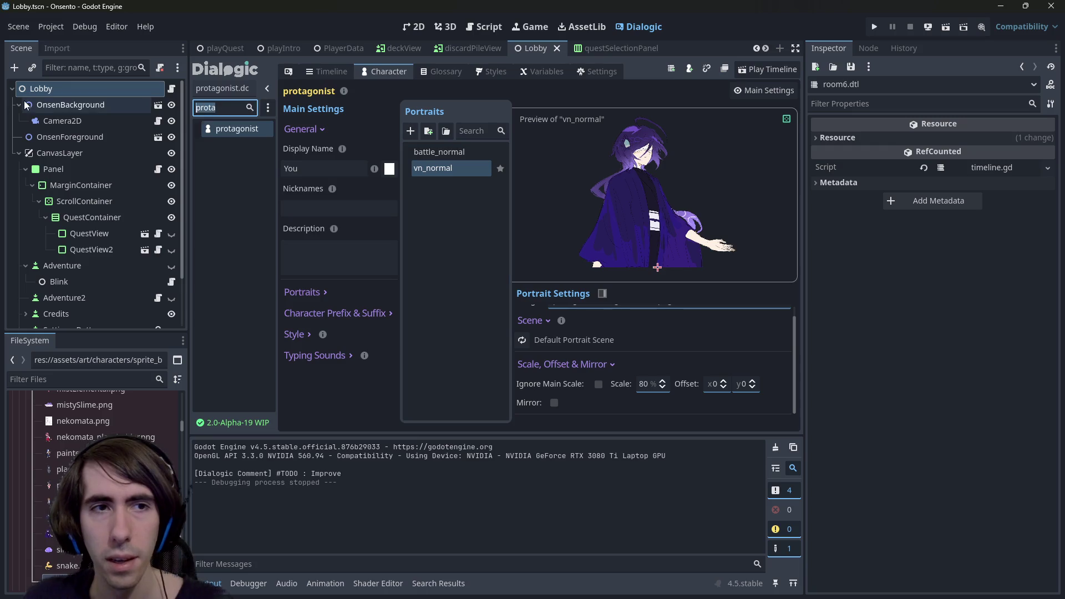
{"action": "type", "text": "bunny"}
{"action": "left_click", "coordinate": [236, 128]}
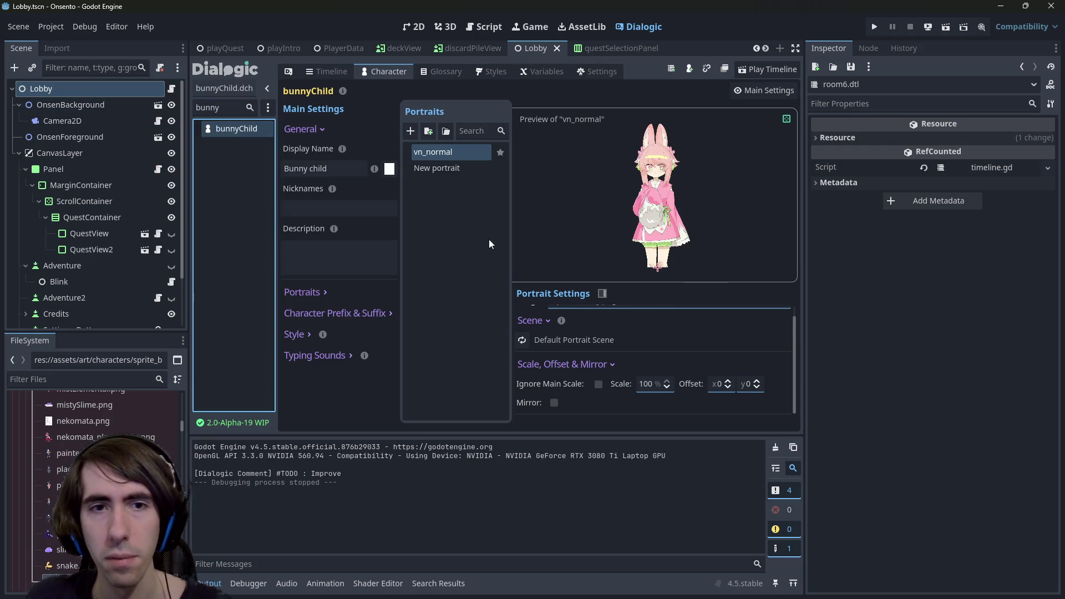
{"action": "left_click", "coordinate": [841, 277]}
{"action": "left_click", "coordinate": [946, 26]}
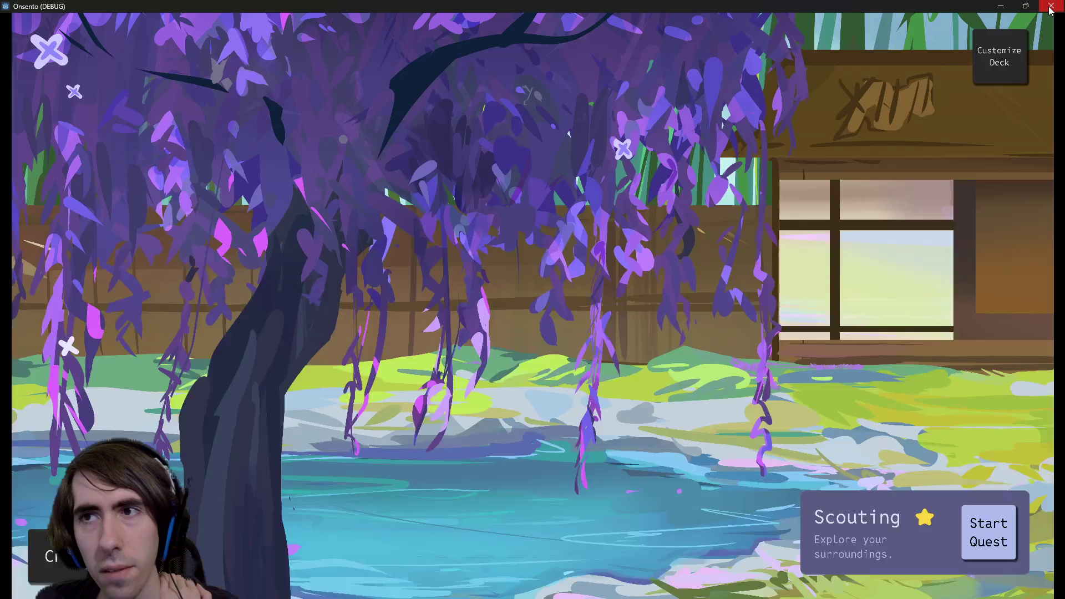
- Check the smaller portraits in the Scouting cutscene, close the game, and set bunnyChild's scale to 85
{"action": "left_click", "coordinate": [1009, 552]}
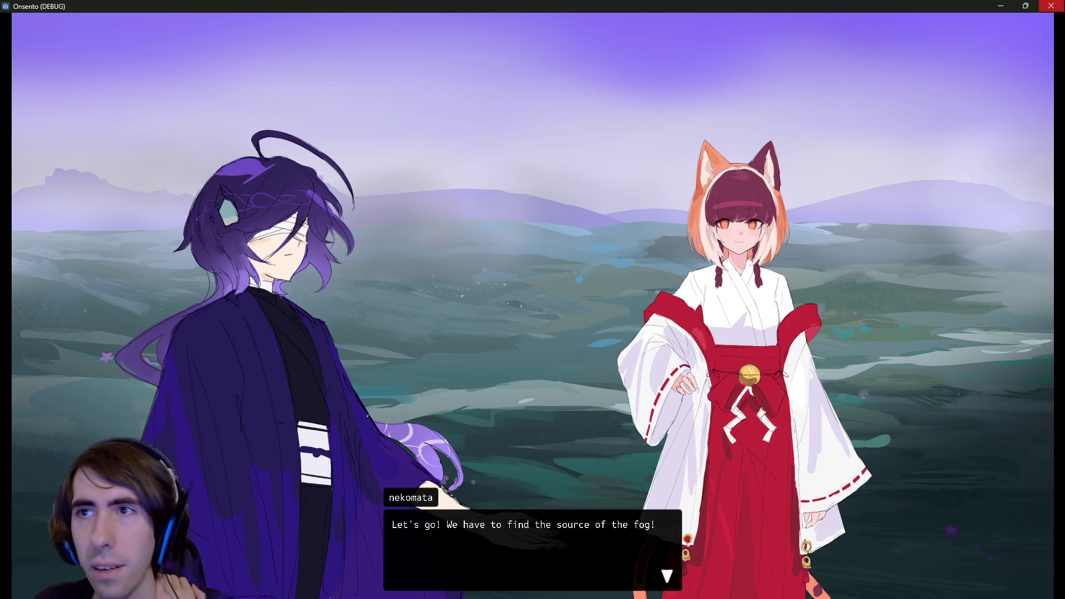
{"action": "left_click", "coordinate": [1051, 5]}
{"action": "double_click", "coordinate": [644, 383]}
{"action": "type", "text": "85"}
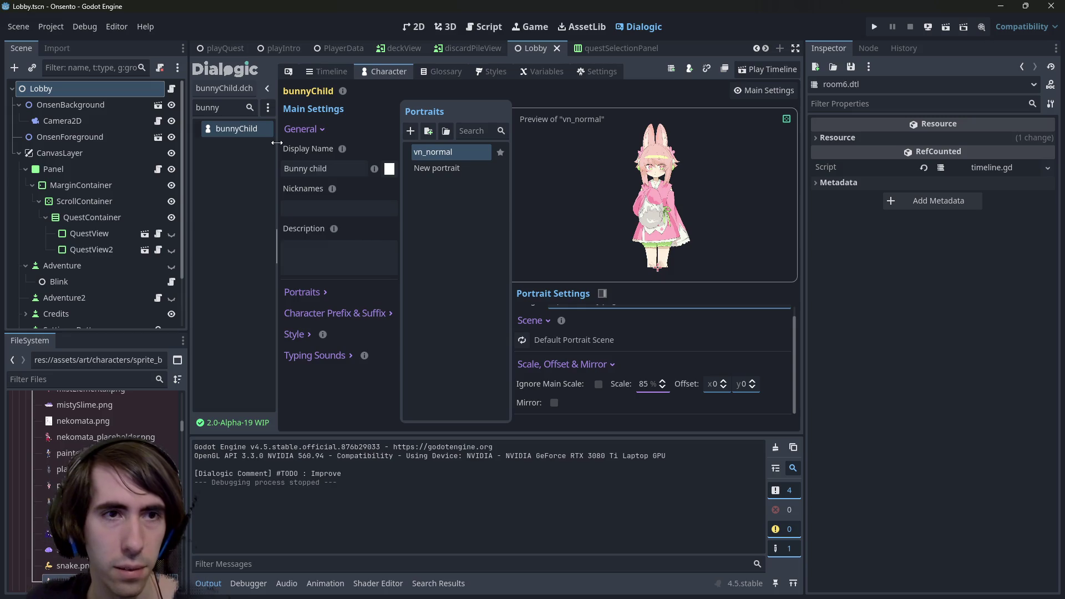
- Filter characters for the protagonist and set its vn_normal portrait scale to 90
{"action": "double_click", "coordinate": [211, 107]}
{"action": "type", "text": "prot"}
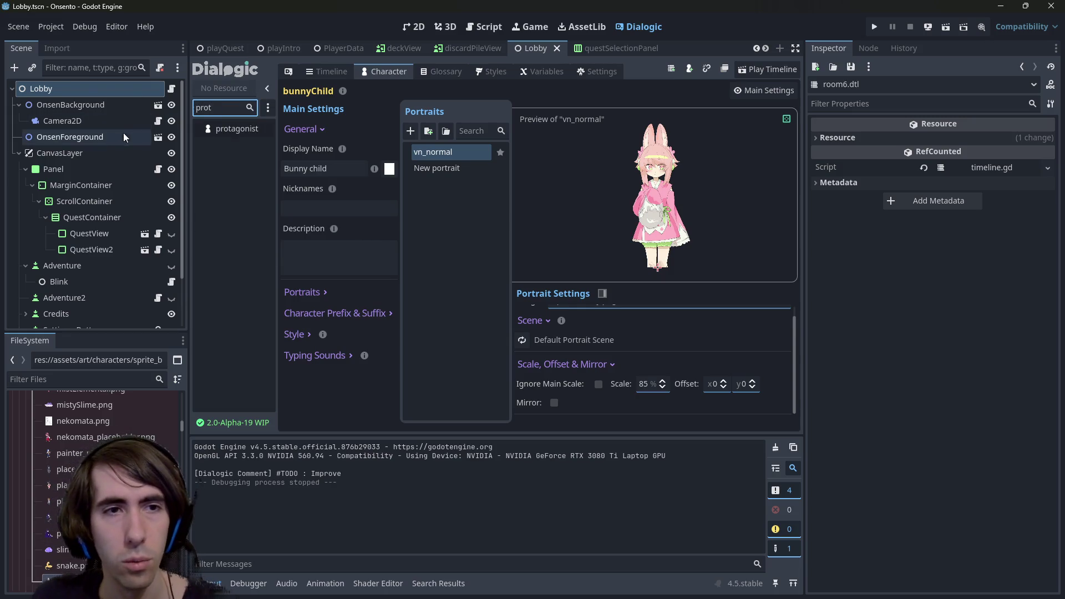
{"action": "left_click", "coordinate": [233, 129]}
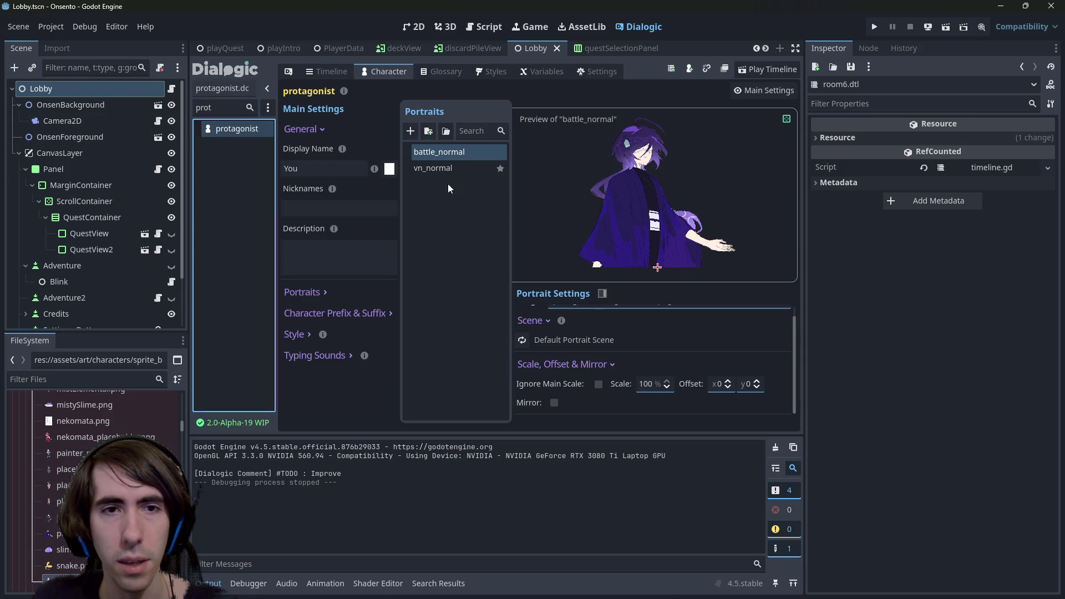
{"action": "left_click", "coordinate": [450, 186]}
{"action": "double_click", "coordinate": [642, 383]}
{"action": "type", "text": "9"}
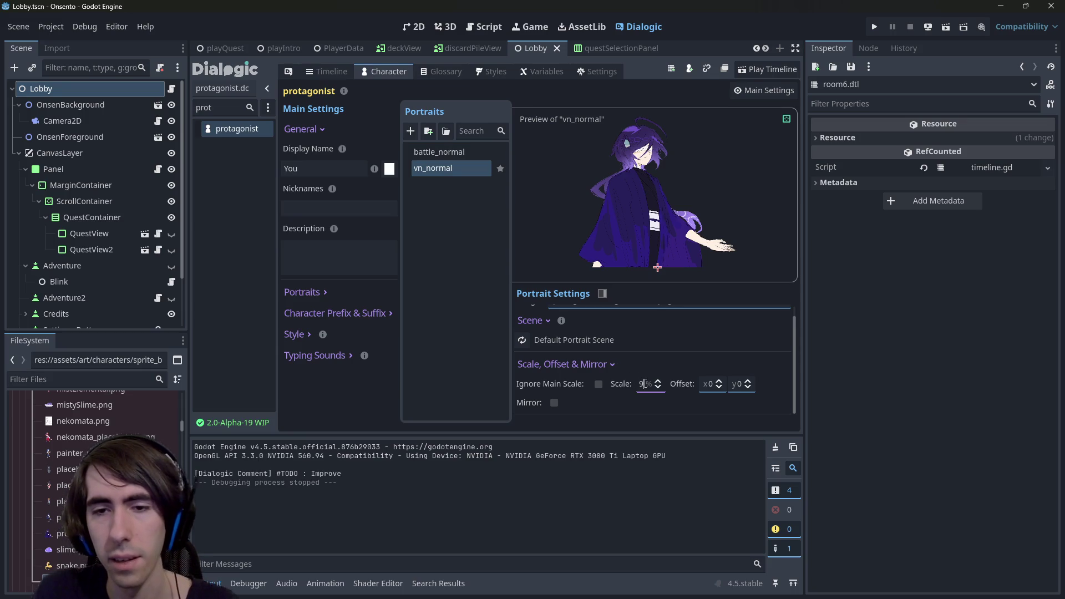
{"action": "type", "text": "0"}
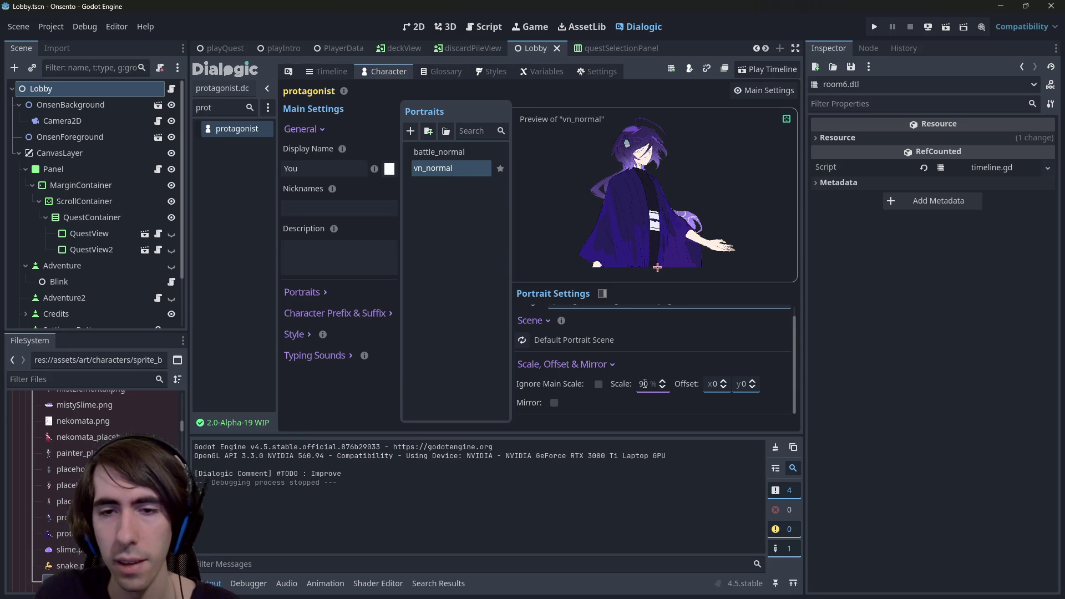
- Keep nekomata's battle_normal scale at 100, set its vn_normal to 90, and rerun the scene
{"action": "double_click", "coordinate": [221, 107]}
{"action": "key", "text": "BackSpace"}
{"action": "type", "text": "nekom"}
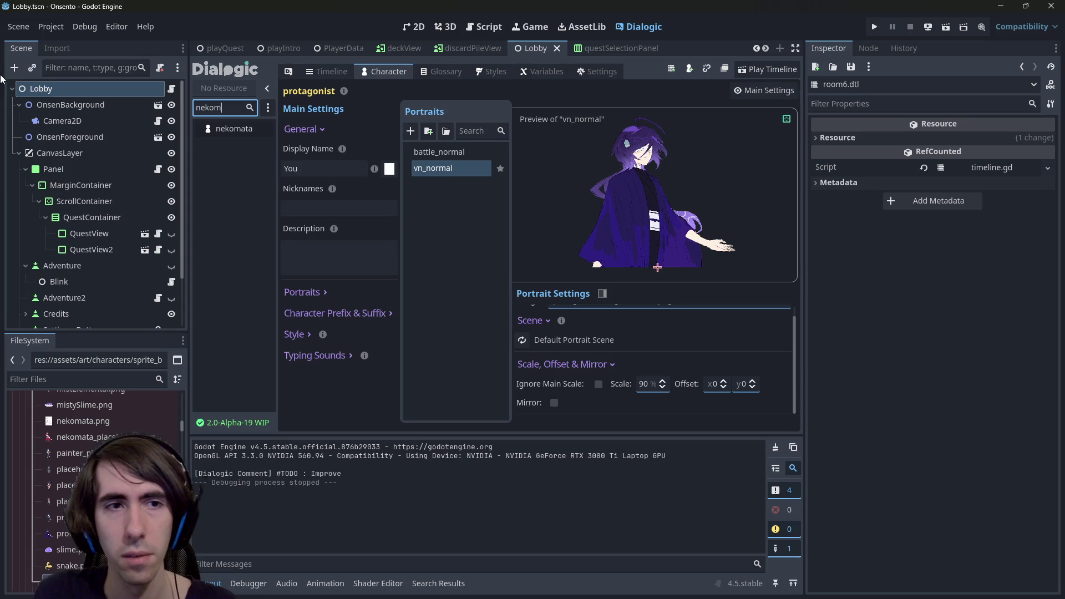
{"action": "left_click", "coordinate": [216, 129]}
{"action": "left_click", "coordinate": [649, 387]}
{"action": "type", "text": "90"}
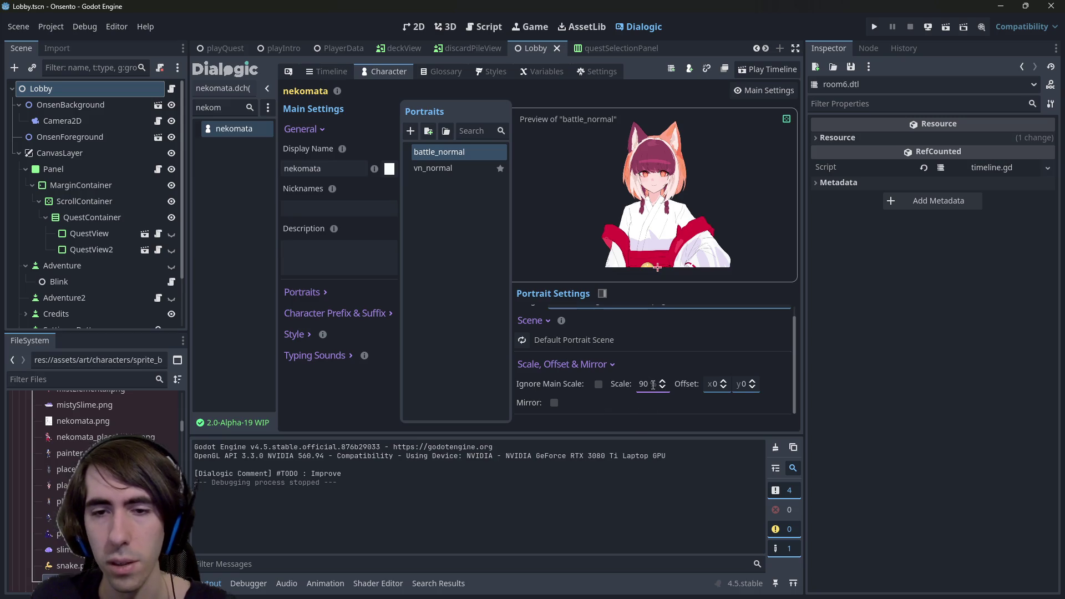
{"action": "double_click", "coordinate": [652, 385]}
{"action": "type", "text": "100"}
{"action": "left_click", "coordinate": [447, 168]}
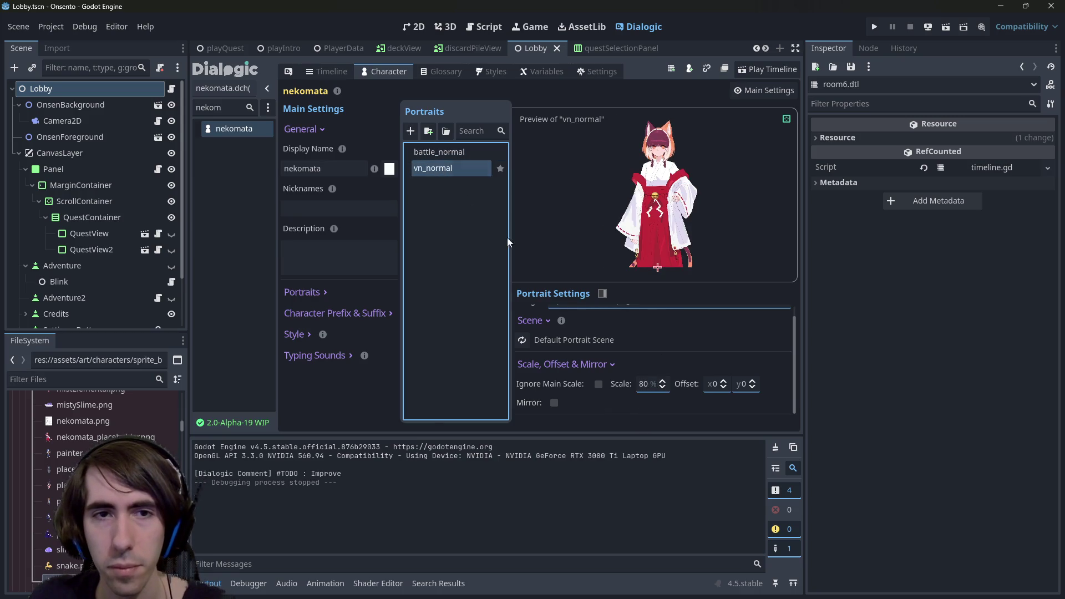
{"action": "double_click", "coordinate": [647, 385]}
{"action": "type", "text": "90"}
{"action": "left_click", "coordinate": [942, 31]}
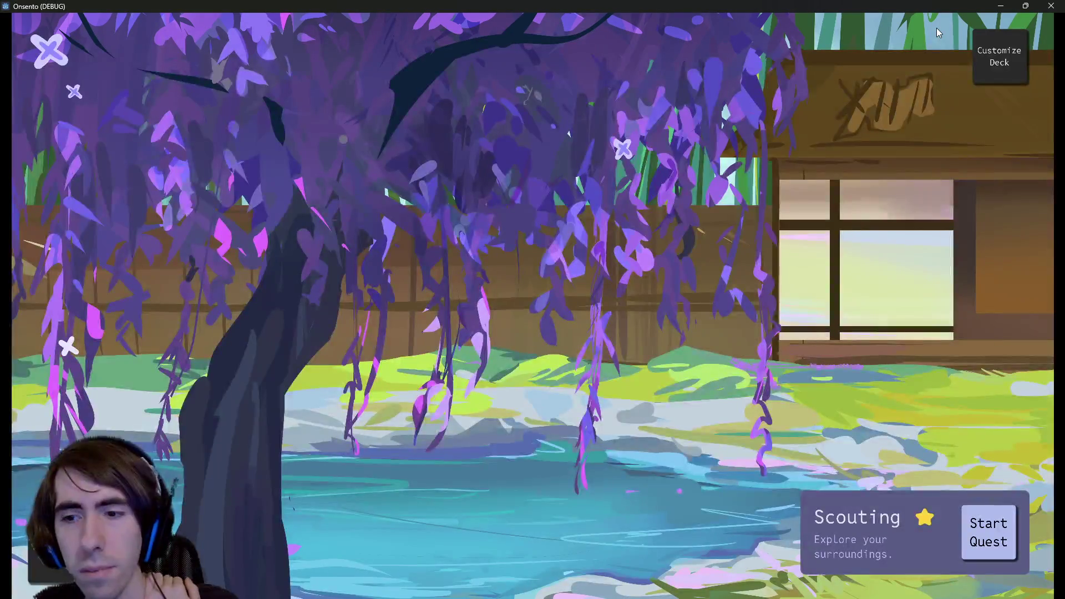
- Start the Scouting quest and choose to open the mysterious box in the cutscene
{"action": "left_click", "coordinate": [988, 533]}
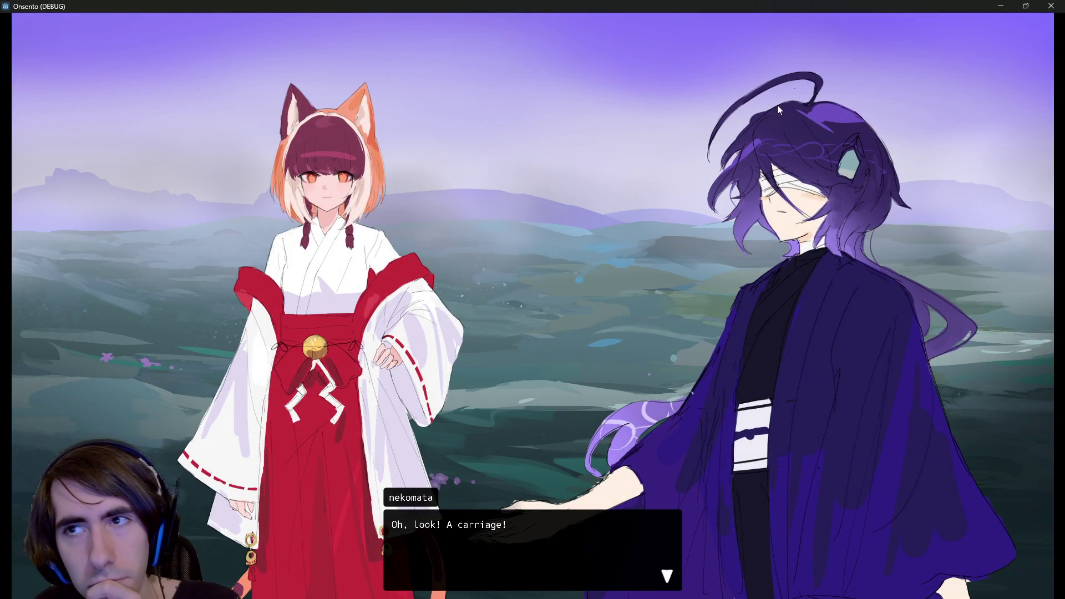
{"action": "left_click", "coordinate": [720, 159]}
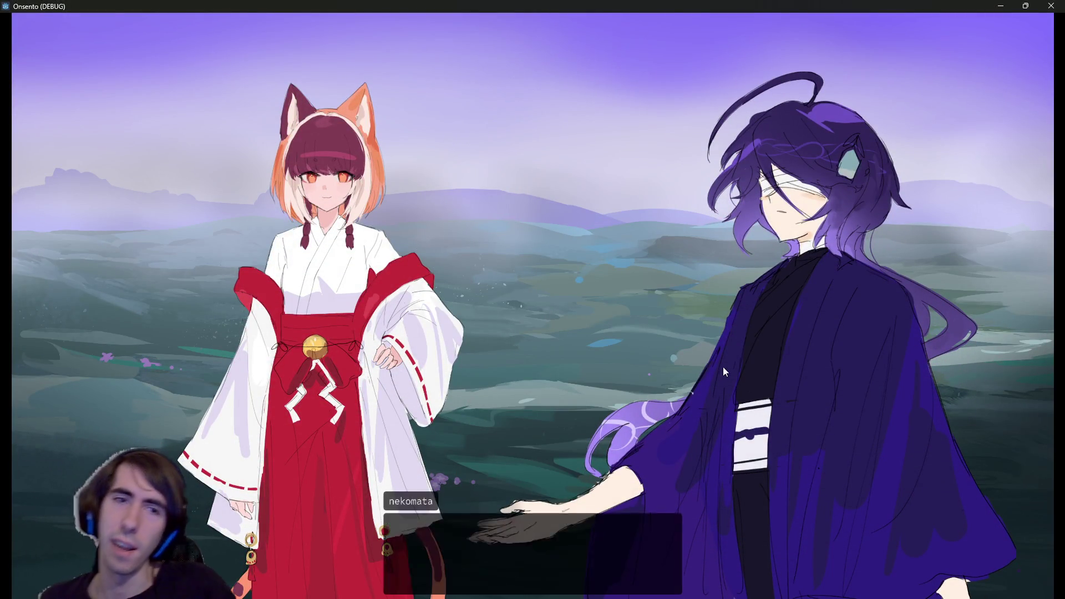
{"action": "left_click", "coordinate": [629, 328]}
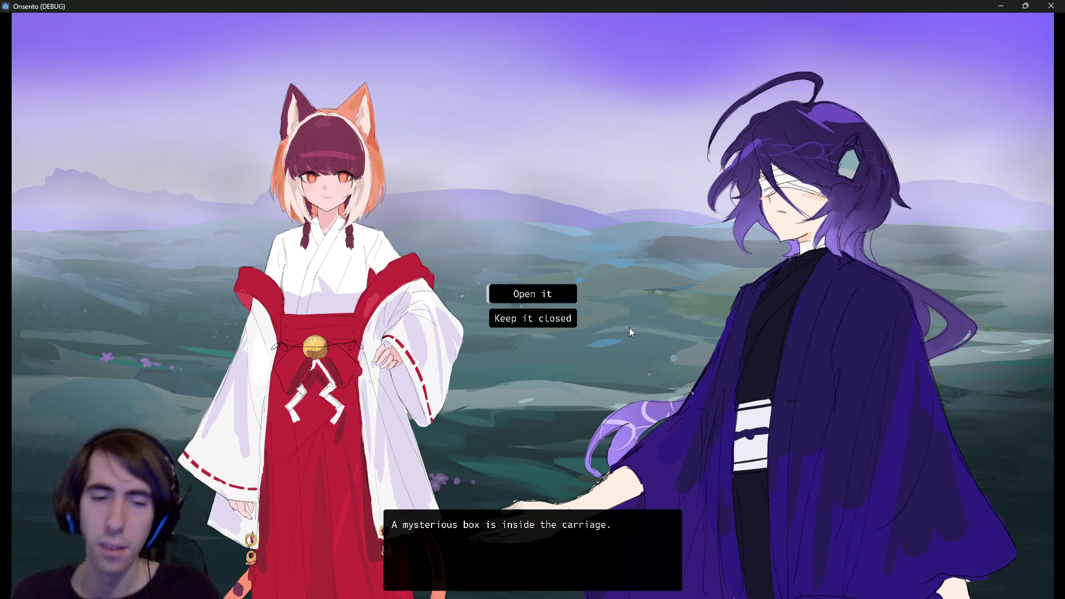
{"action": "left_click", "coordinate": [553, 291]}
{"action": "left_click", "coordinate": [553, 292]}
- Restore the game window to full screen and click through dialogue until the breakpoint hits
{"action": "mouse_move", "coordinate": [976, 6]}
{"action": "left_mouse_down"}
{"action": "mouse_move", "coordinate": [780, 357]}
{"action": "mouse_move", "coordinate": [785, 3]}
{"action": "left_mouse_up"}
{"action": "left_click", "coordinate": [704, 330]}
{"action": "left_click", "coordinate": [681, 316]}
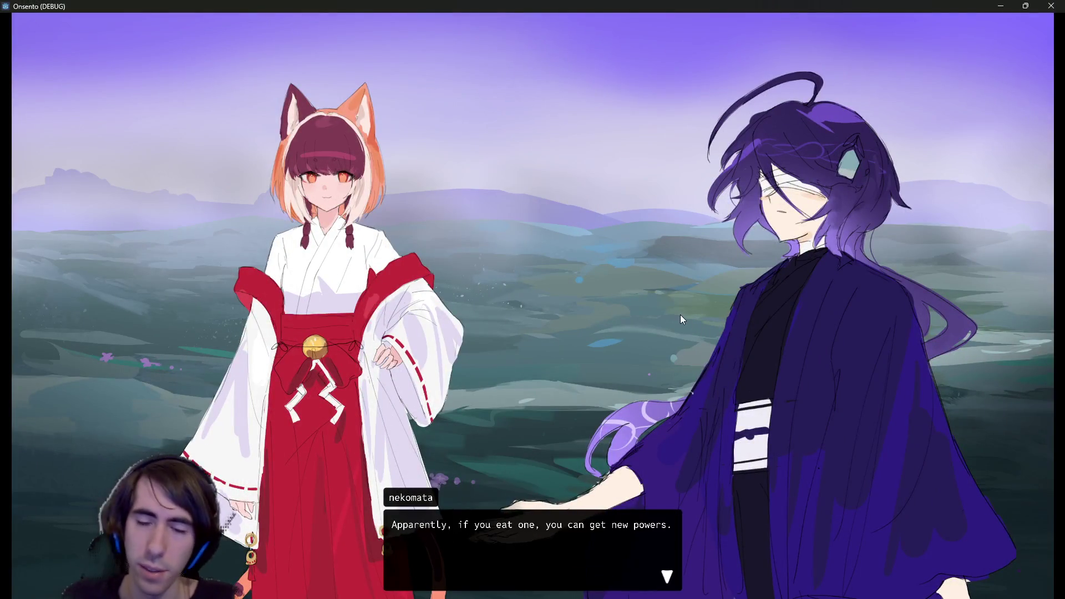
{"action": "left_click", "coordinate": [681, 316]}
{"action": "left_click", "coordinate": [681, 316]}
{"action": "left_click", "coordinate": [680, 314]}
{"action": "left_click", "coordinate": [679, 315]}
{"action": "left_click", "coordinate": [680, 315]}
{"action": "left_click", "coordinate": [680, 315]}
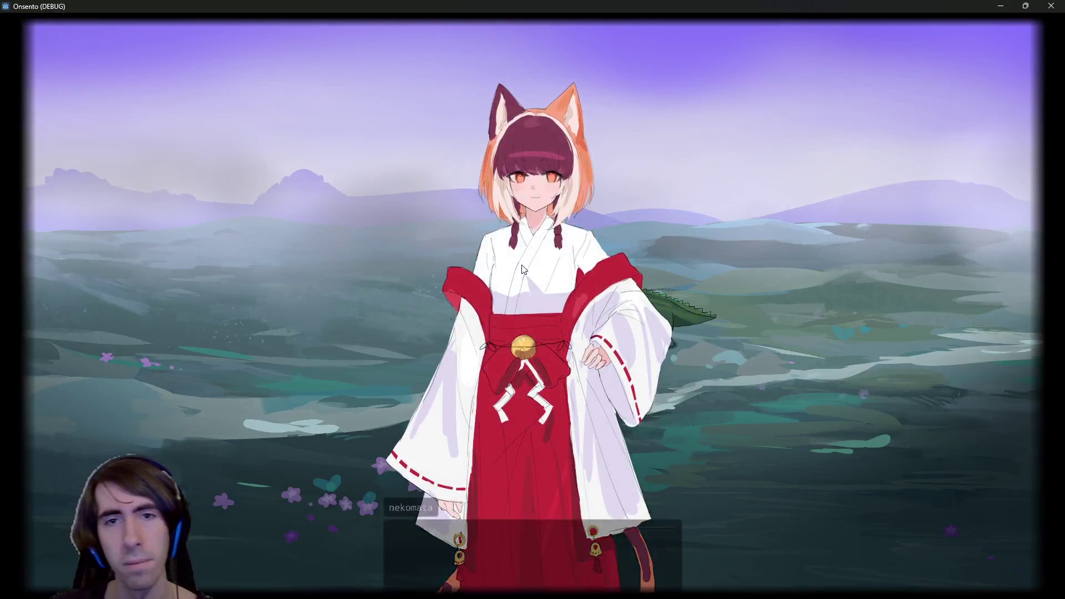
{"action": "left_click", "coordinate": [522, 269]}
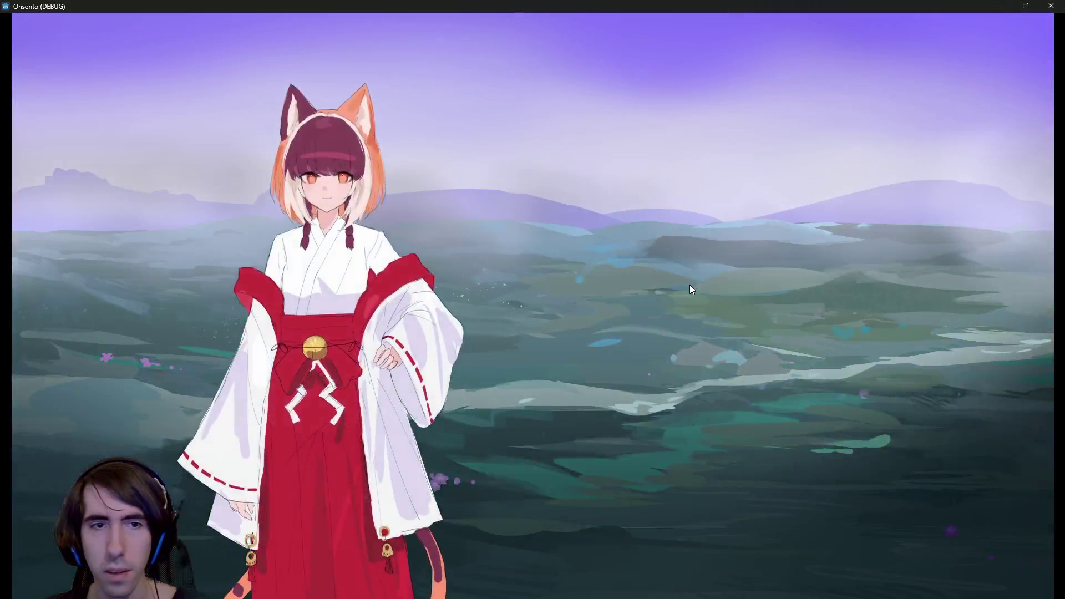
{"action": "left_click", "coordinate": [689, 284]}
{"action": "left_click", "coordinate": [659, 287]}
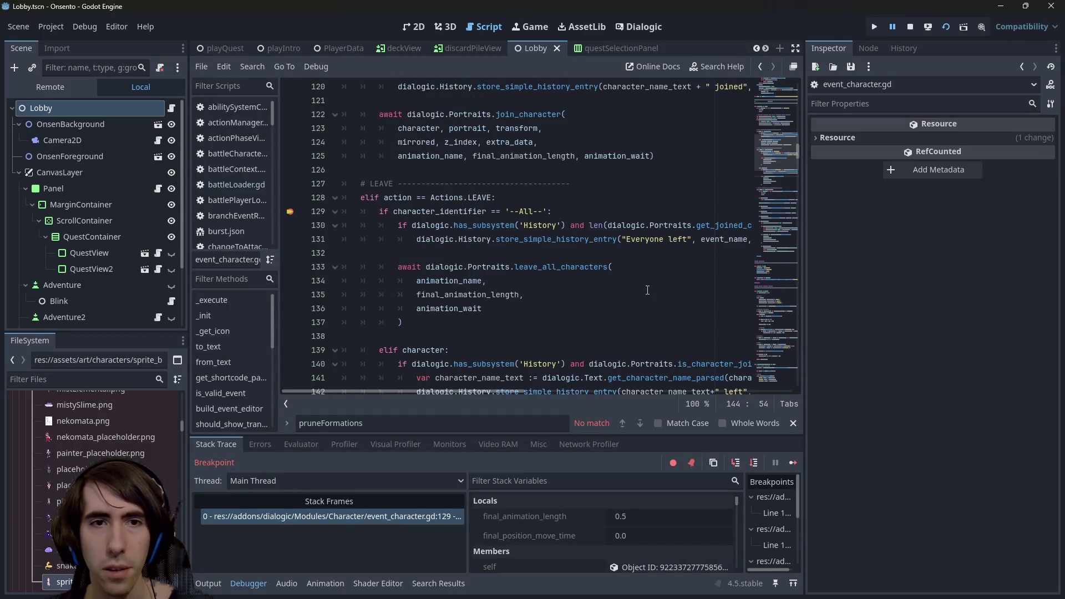
- Go to the paused line in event_character.gd and remove the breakpoint on line 129
{"action": "left_click", "coordinate": [375, 517]}
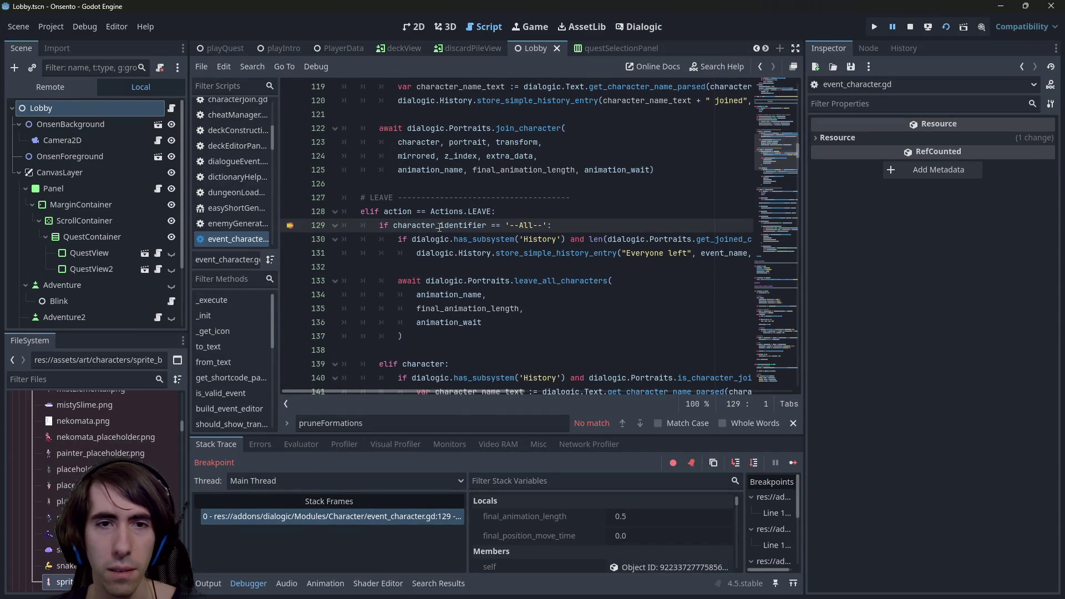
{"action": "mouse_move", "coordinate": [440, 227]}
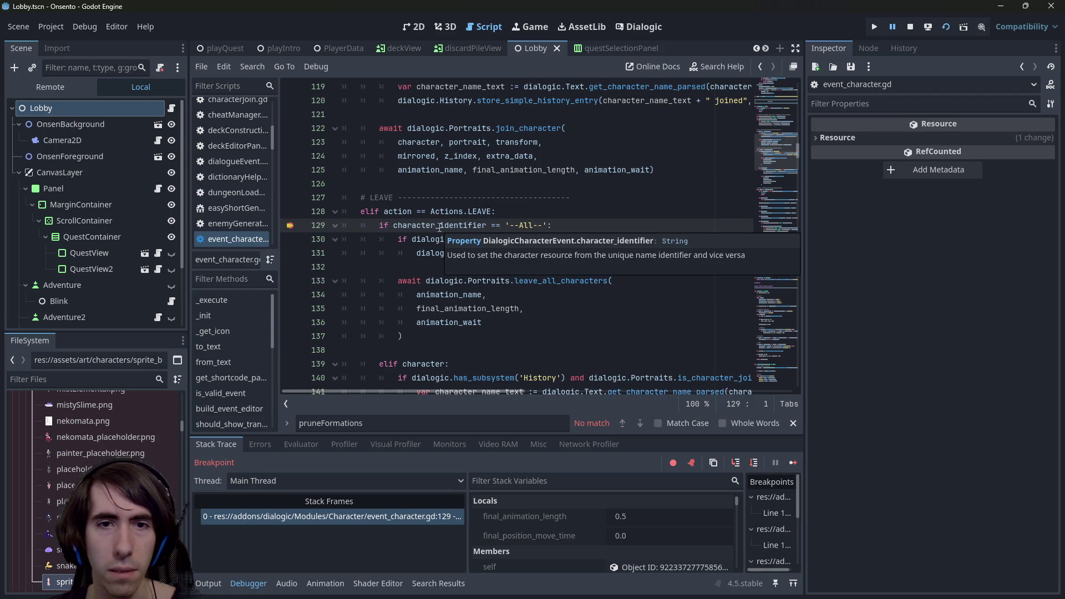
{"action": "left_click", "coordinate": [467, 240]}
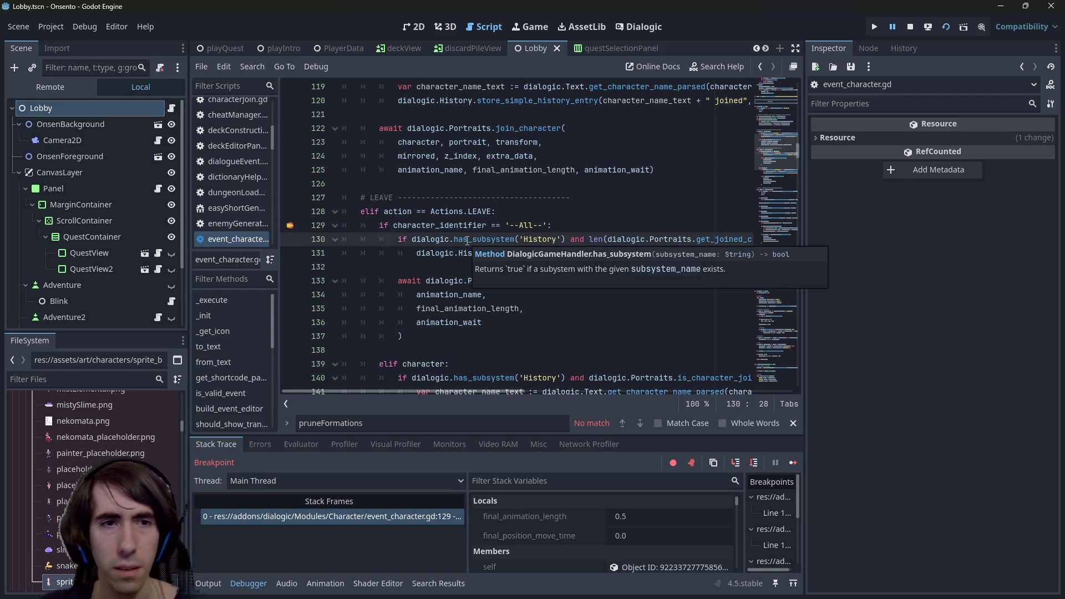
{"action": "left_click", "coordinate": [290, 225]}
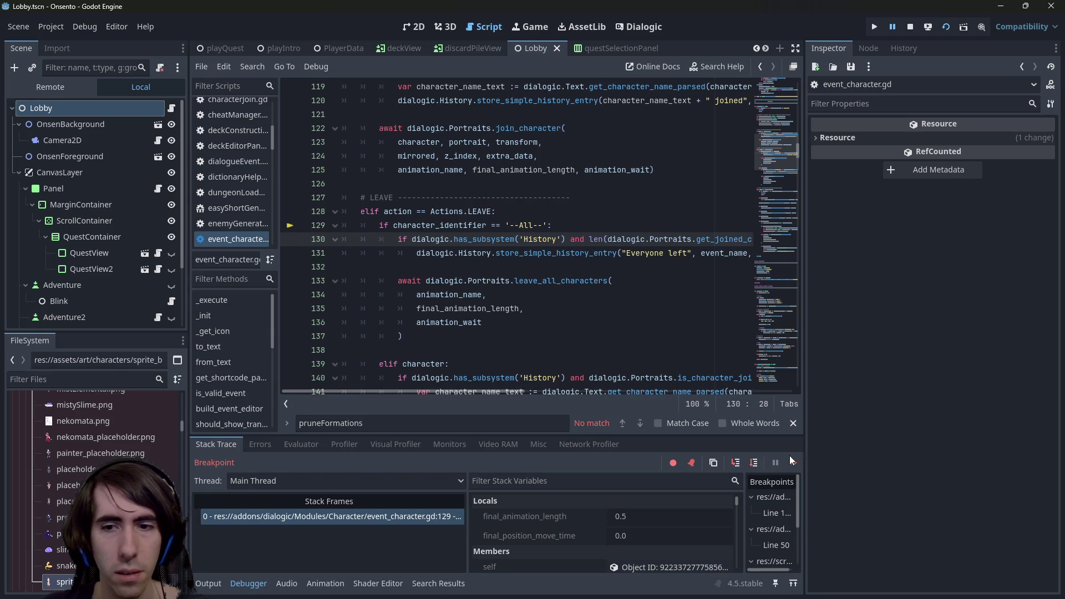
- Resume the game, advance dialogue to the rewardEvent.gd breakpoint, and step past line 43
{"action": "left_click", "coordinate": [792, 462]}
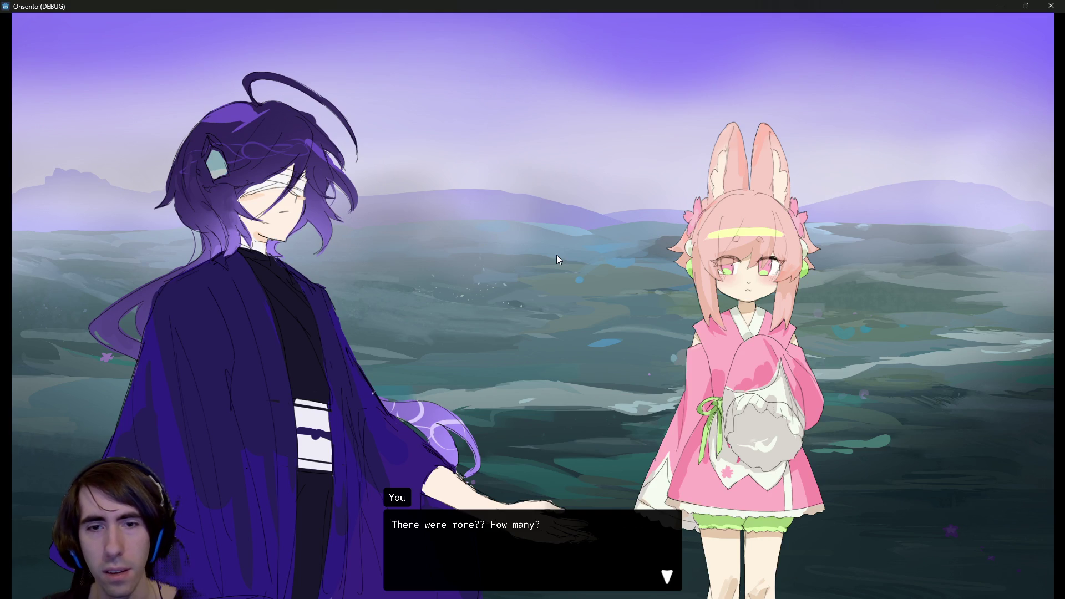
{"action": "left_click", "coordinate": [508, 337]}
{"action": "left_click", "coordinate": [508, 337]}
{"action": "left_click", "coordinate": [508, 338]}
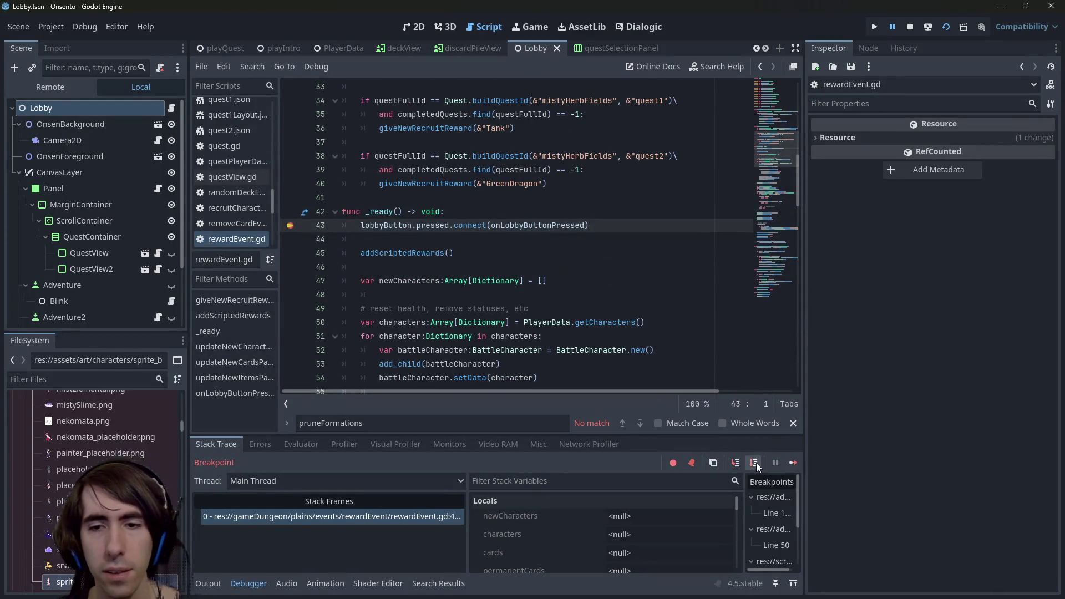
{"action": "left_click", "coordinate": [756, 463]}
- Step into addScriptedRewards and past line 31 to read questFullId as /quest1
{"action": "left_click", "coordinate": [730, 464]}
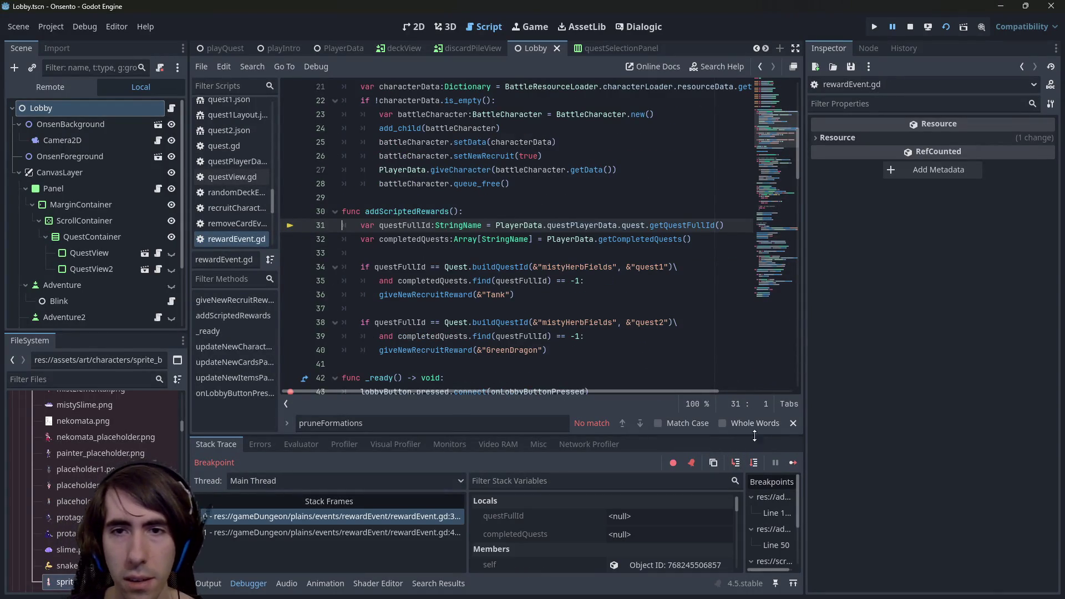
{"action": "left_click", "coordinate": [755, 468]}
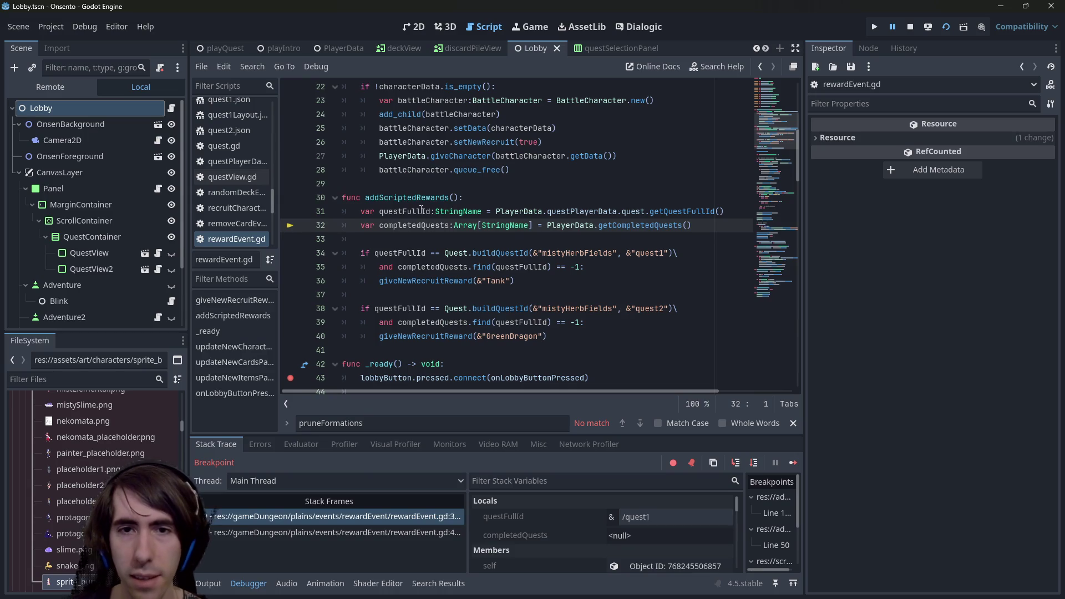
{"action": "mouse_move", "coordinate": [421, 210]}
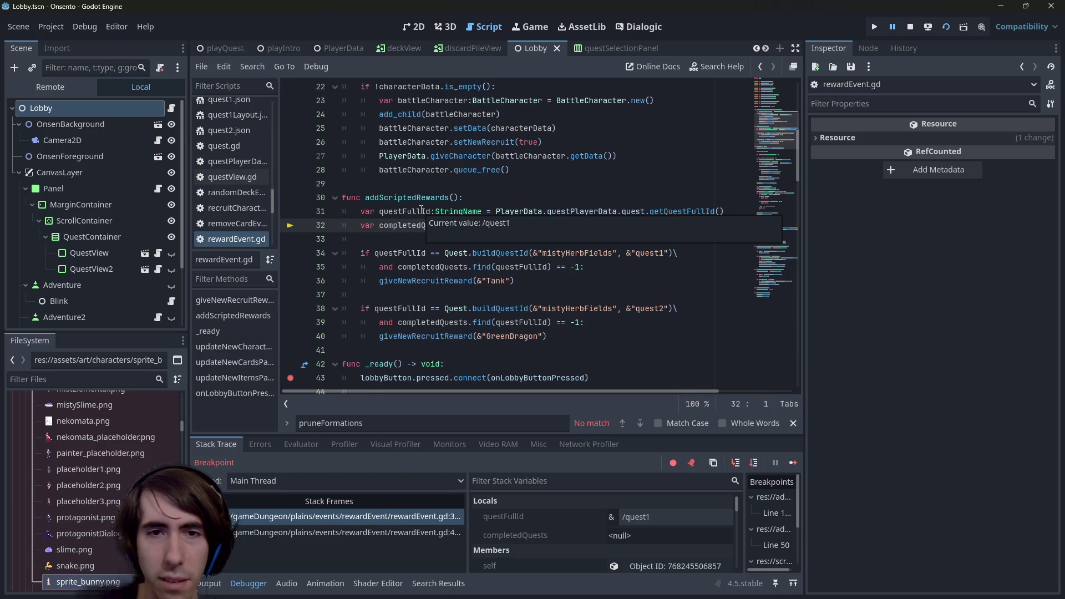
- Inspect getQuestFullId's dungeon handling in quest.gd, then return to rewardEvent.gd line 31
{"action": "left_click", "coordinate": [683, 217], "text": "ctrl"}
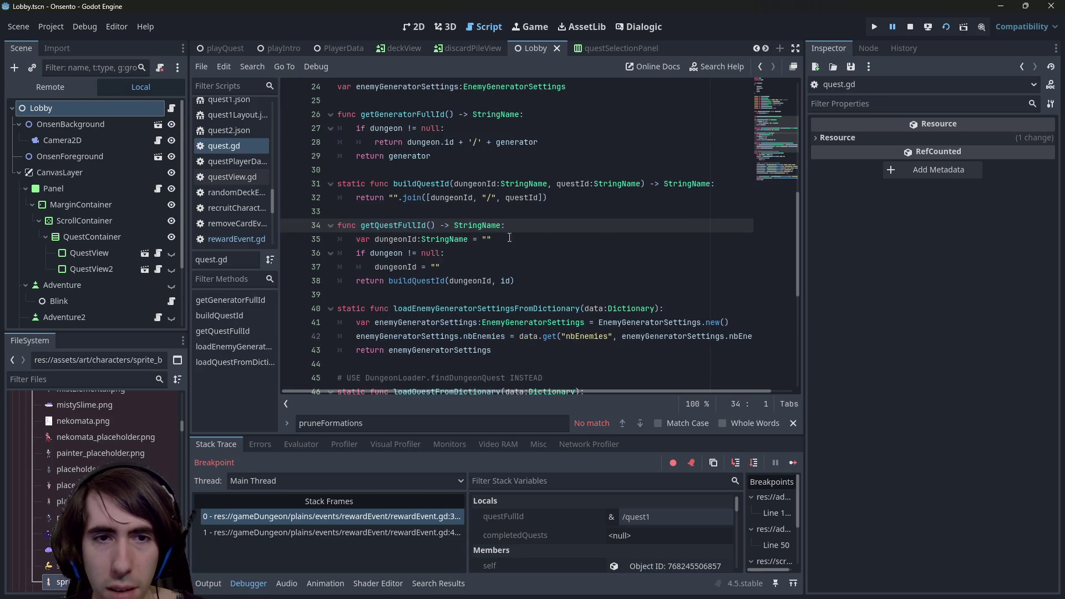
{"action": "double_click", "coordinate": [383, 252]}
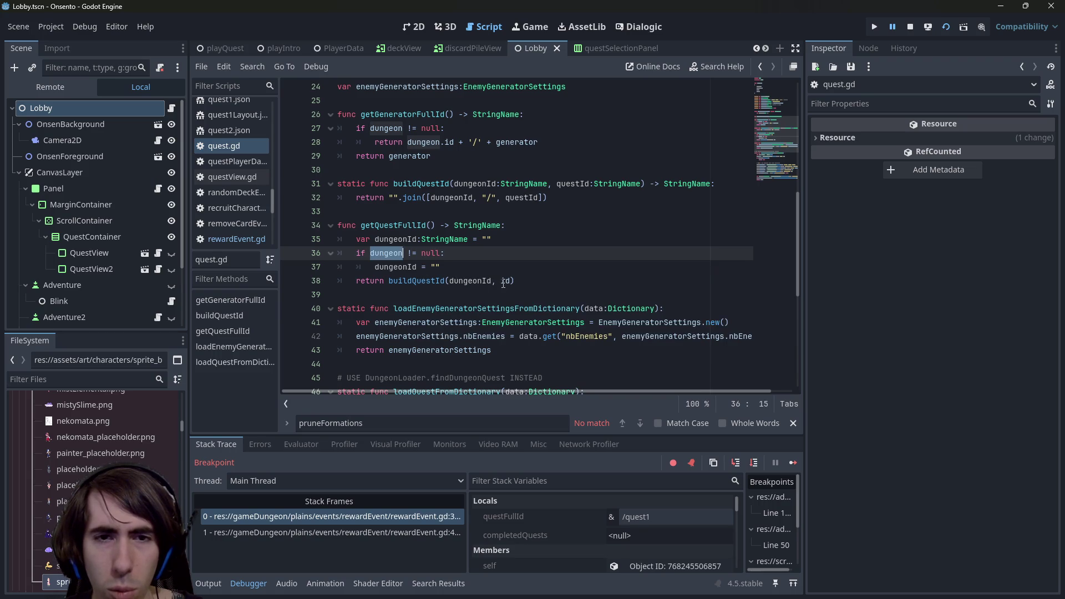
{"action": "mouse_move", "coordinate": [404, 270]}
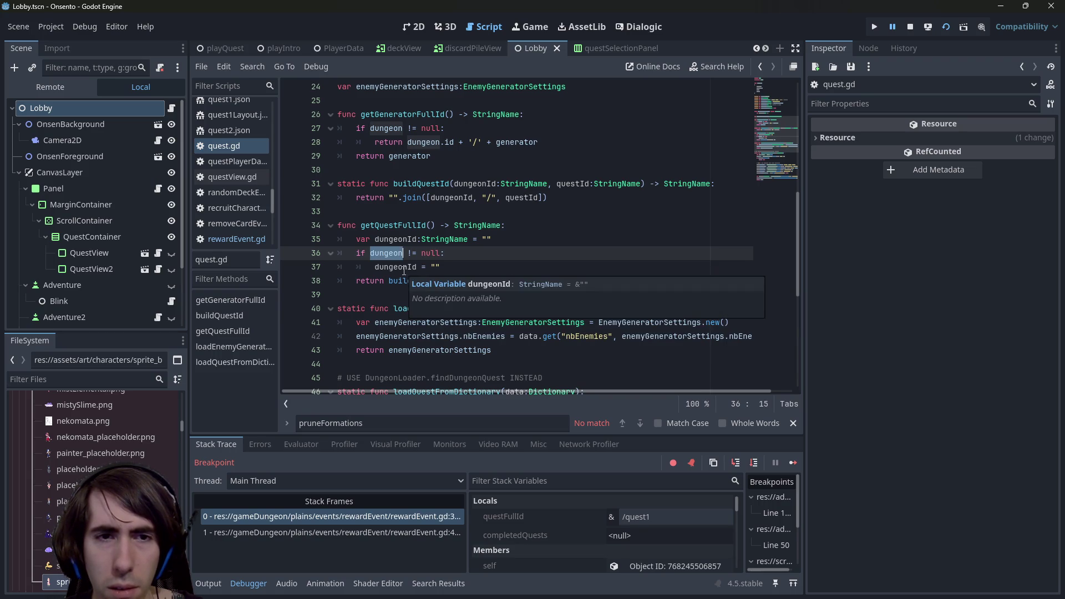
{"action": "mouse_move", "coordinate": [388, 254]}
{"action": "key", "text": "alt+Left"}
{"action": "key", "text": "alt+Left"}
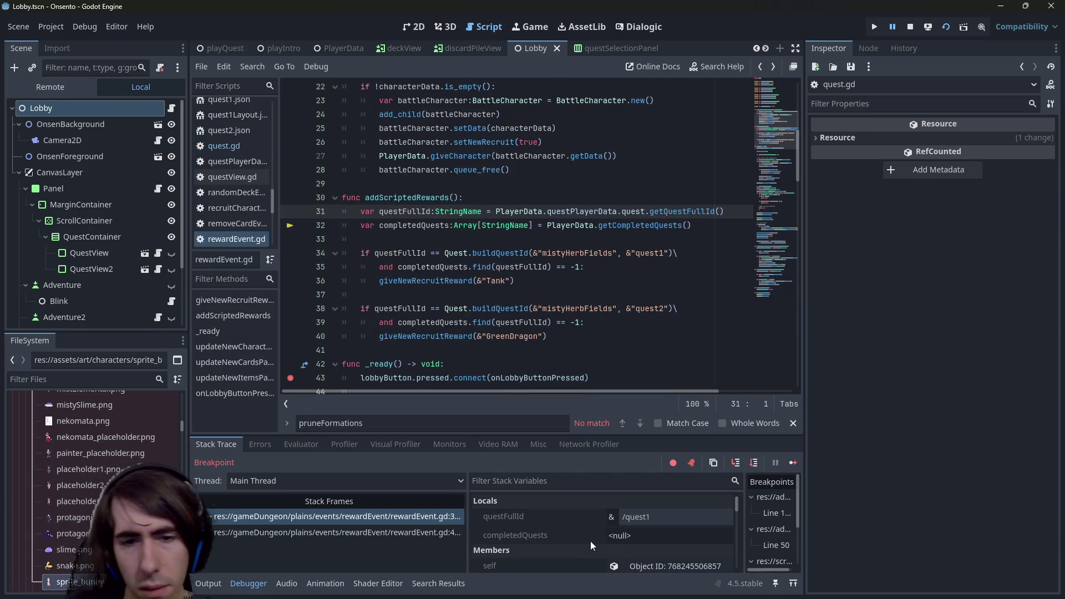
{"action": "scroll", "coordinate": [590, 541], "scroll_direction": "down", "scroll_amount": 4}
{"action": "scroll", "coordinate": [596, 538], "scroll_direction": "down", "scroll_amount": 6}
- Inspect PlayerData's quest player data down to the Dungeon, showing mistyHerbFields
{"action": "scroll", "coordinate": [593, 539], "scroll_direction": "down", "scroll_amount": 1}
{"action": "left_click", "coordinate": [593, 539]}
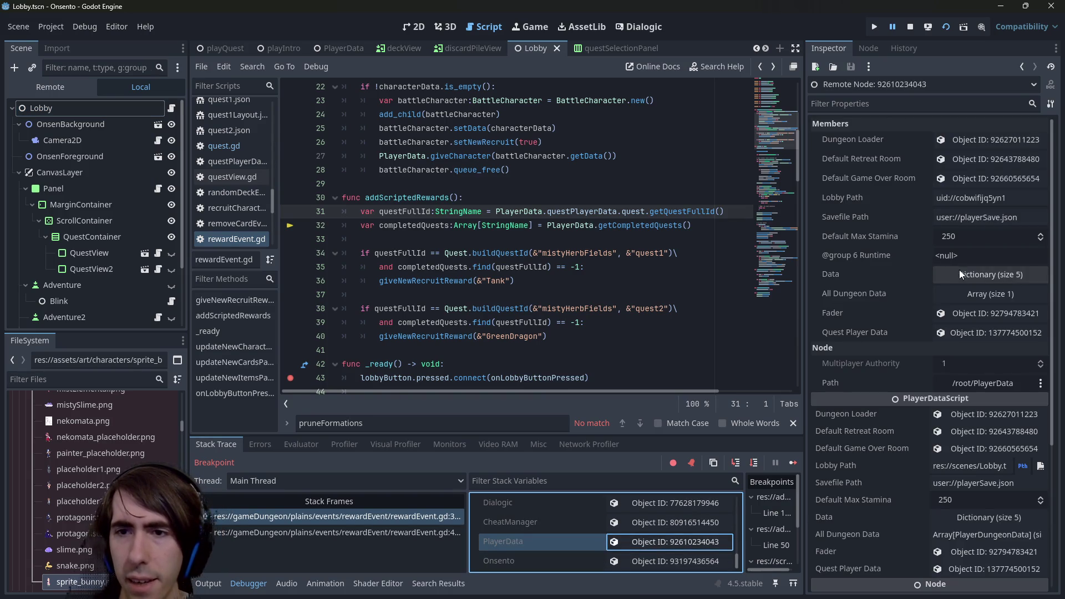
{"action": "left_click", "coordinate": [956, 332]}
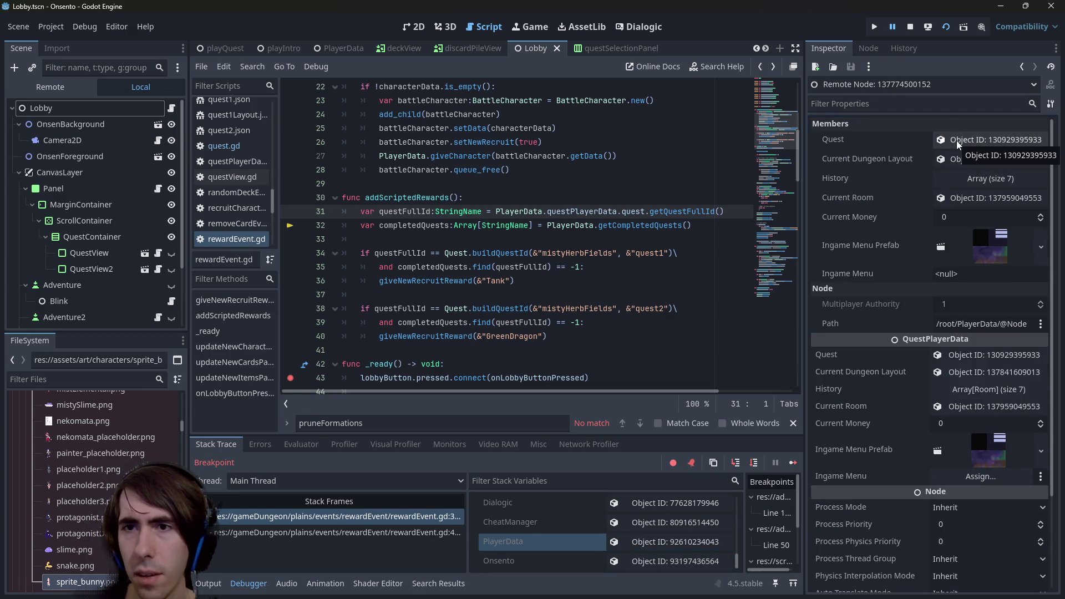
{"action": "left_click", "coordinate": [956, 141]}
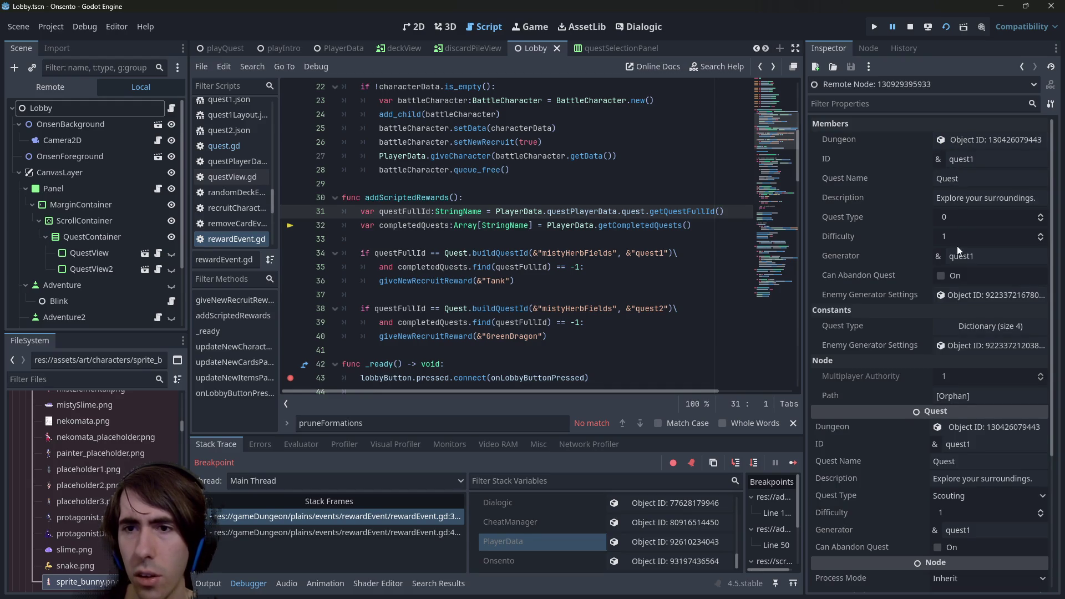
{"action": "left_click", "coordinate": [966, 141]}
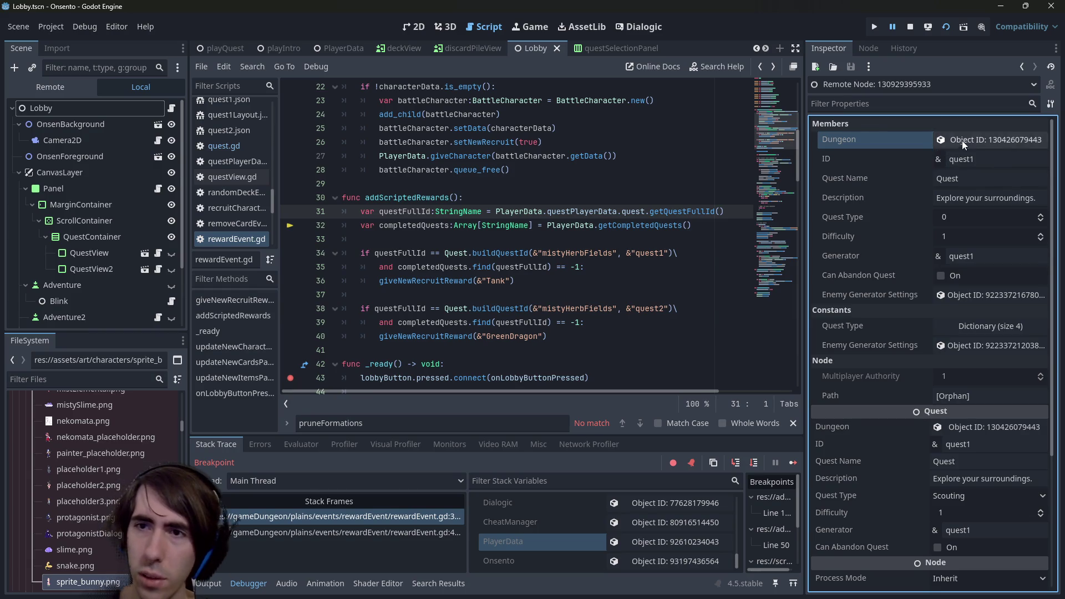
{"action": "left_click", "coordinate": [963, 139]}
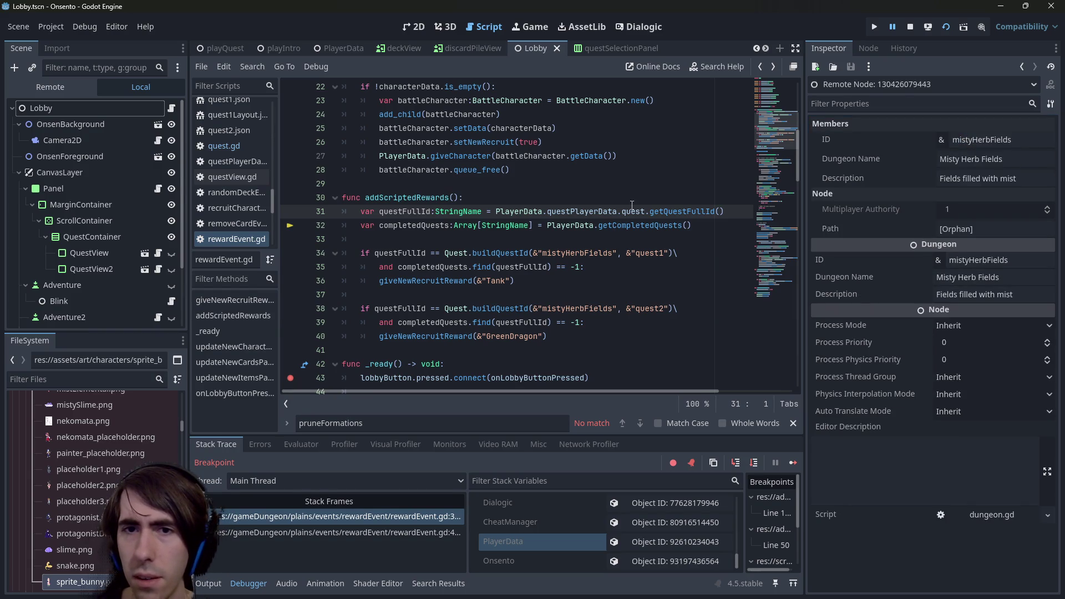
- Jump to the getQuestFullId definition in quest.gd and place the caret in its dungeon check
{"action": "mouse_move", "coordinate": [631, 209]}
{"action": "key", "text": "Up"}
{"action": "key", "text": "Up"}
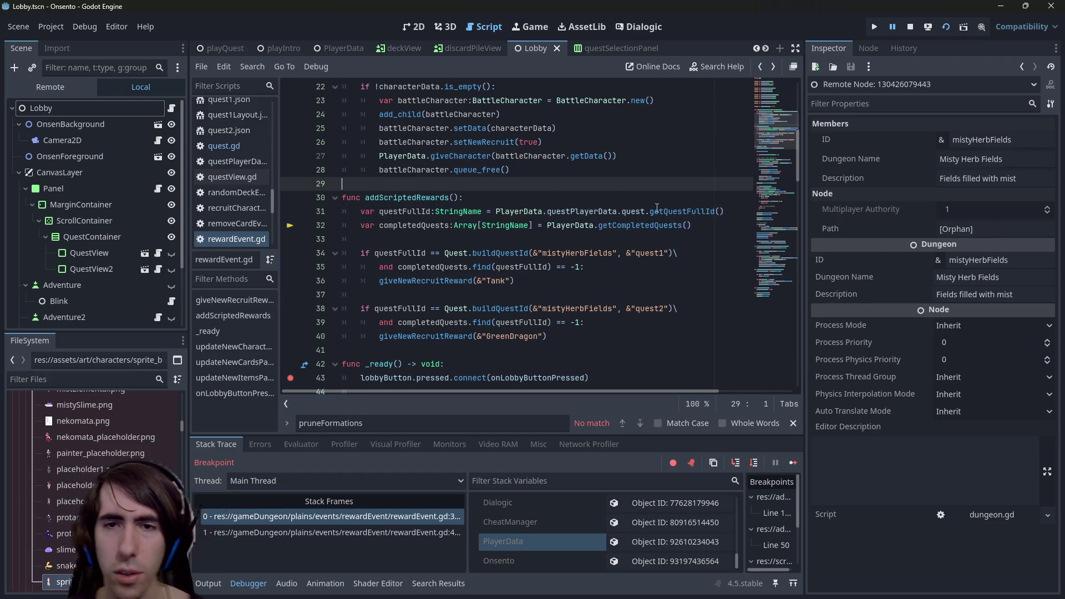
{"action": "left_click", "coordinate": [678, 210]}
{"action": "left_click", "coordinate": [678, 210], "text": "ctrl"}
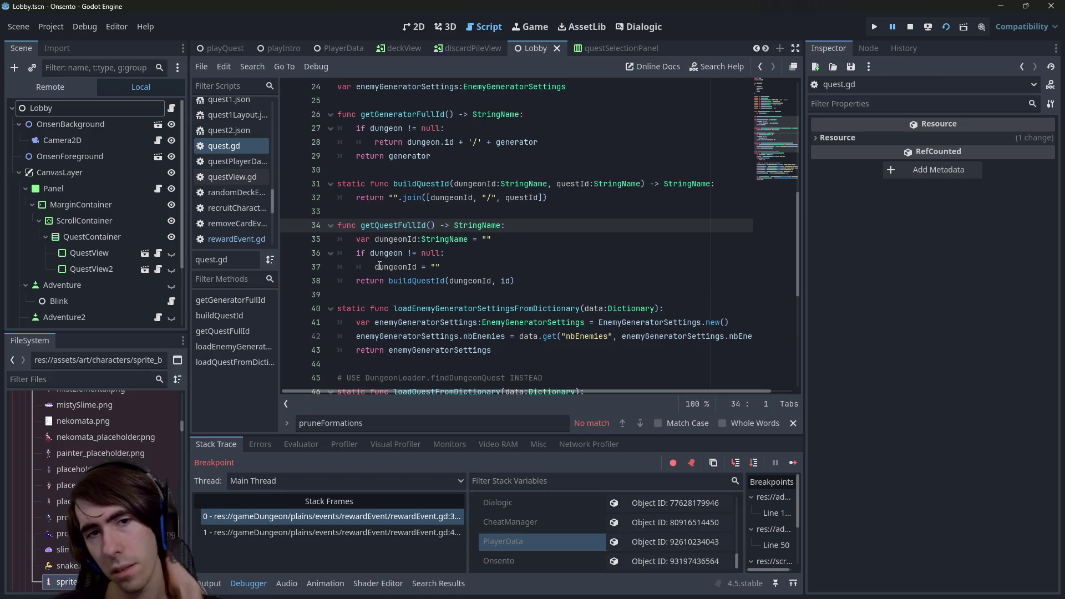
{"action": "left_click", "coordinate": [409, 254]}
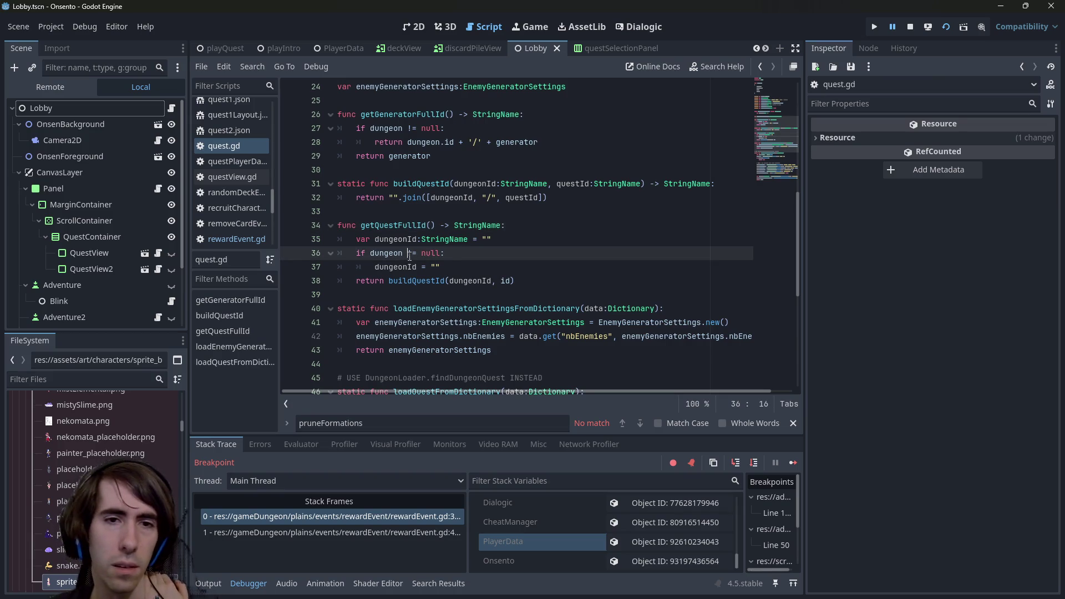
- Change quest.gd line 37 to assign dungeon.id to dungeonId, then stop the debug session
{"action": "key", "text": "Down"}
{"action": "key", "text": "Up"}
{"action": "key", "text": "Right"}
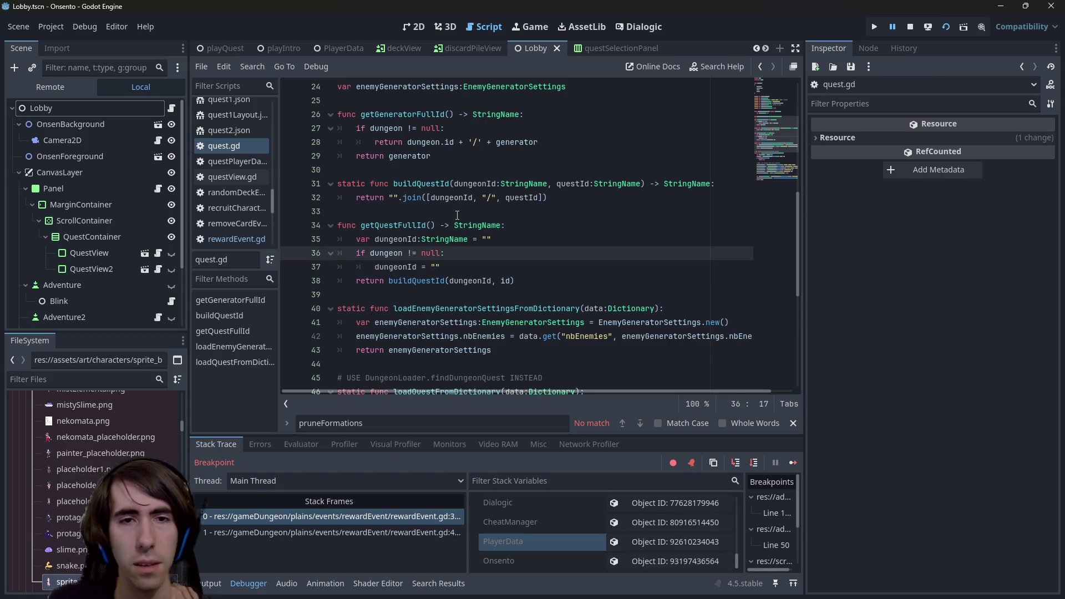
{"action": "key", "text": "Down"}
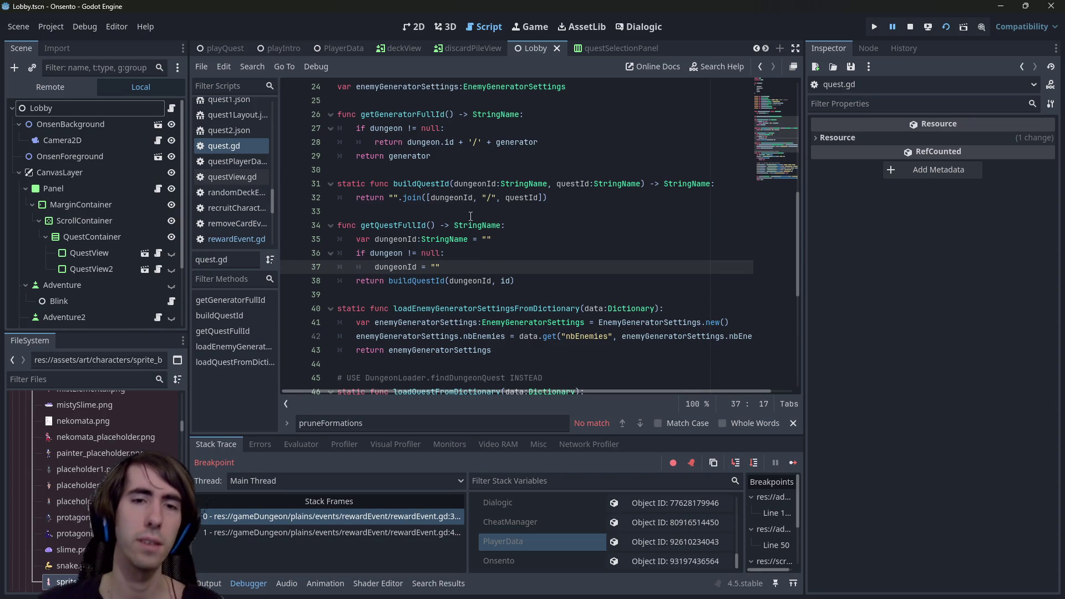
{"action": "left_click", "coordinate": [457, 271]}
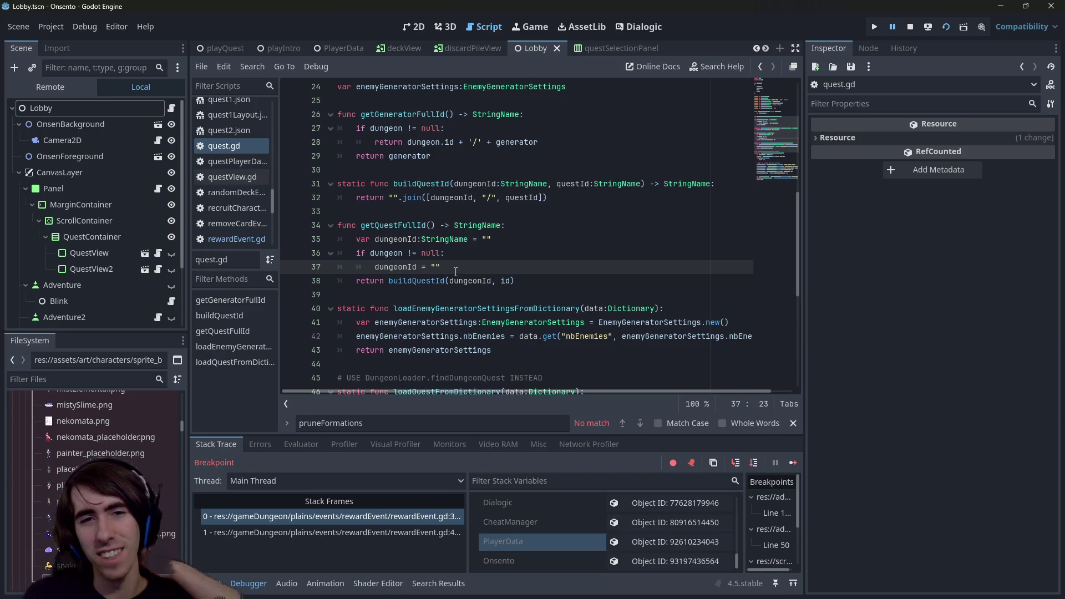
{"action": "key", "text": "BackSpace"}
{"action": "key", "text": "BackSpace"}
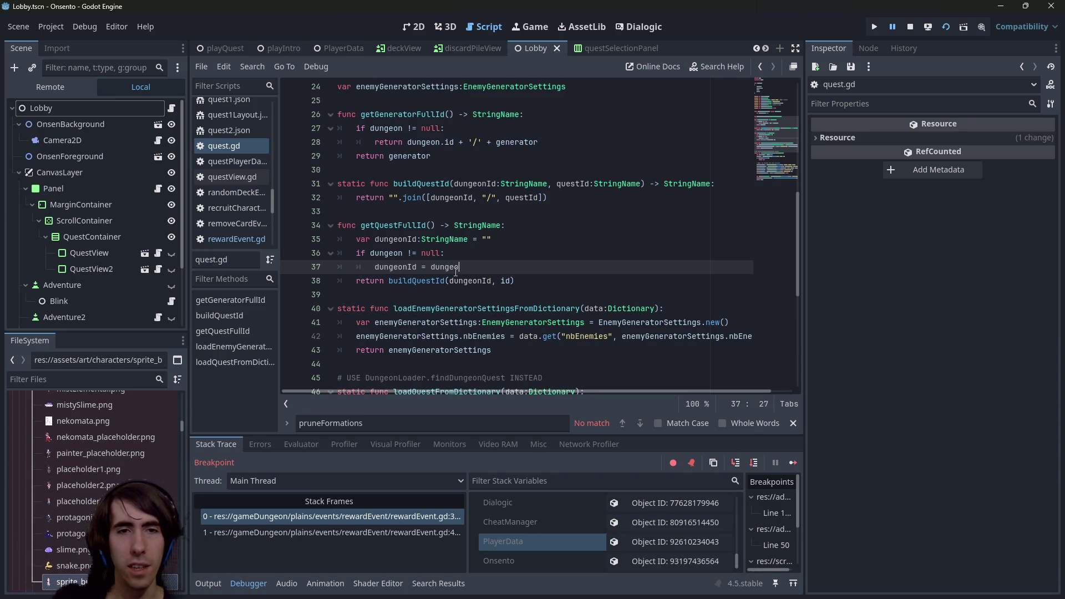
{"action": "type", "text": "on.id"}
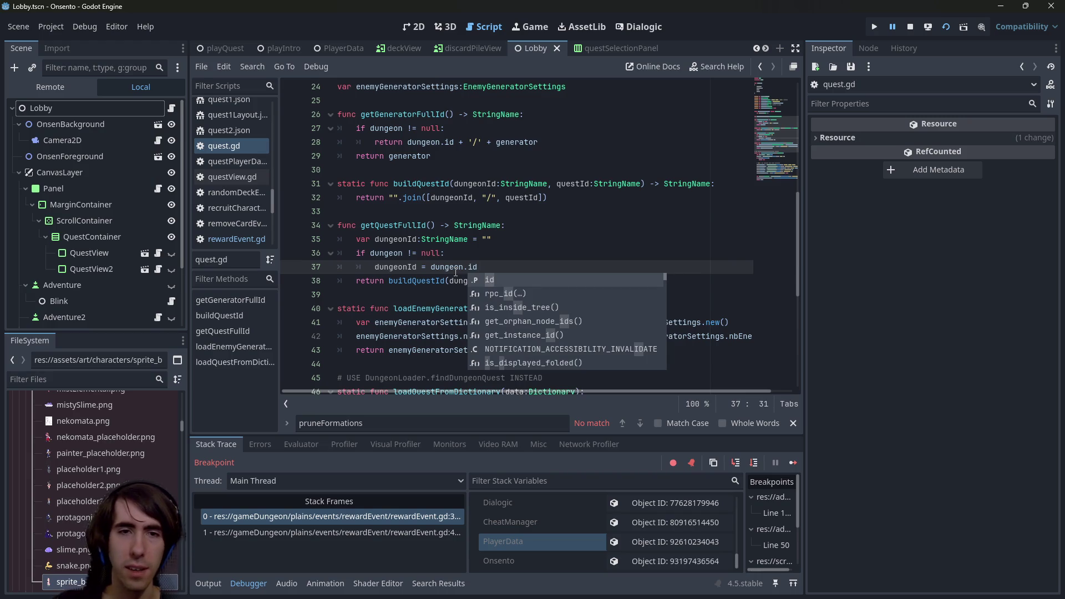
{"action": "left_click", "coordinate": [456, 269]}
{"action": "left_click", "coordinate": [908, 28]}
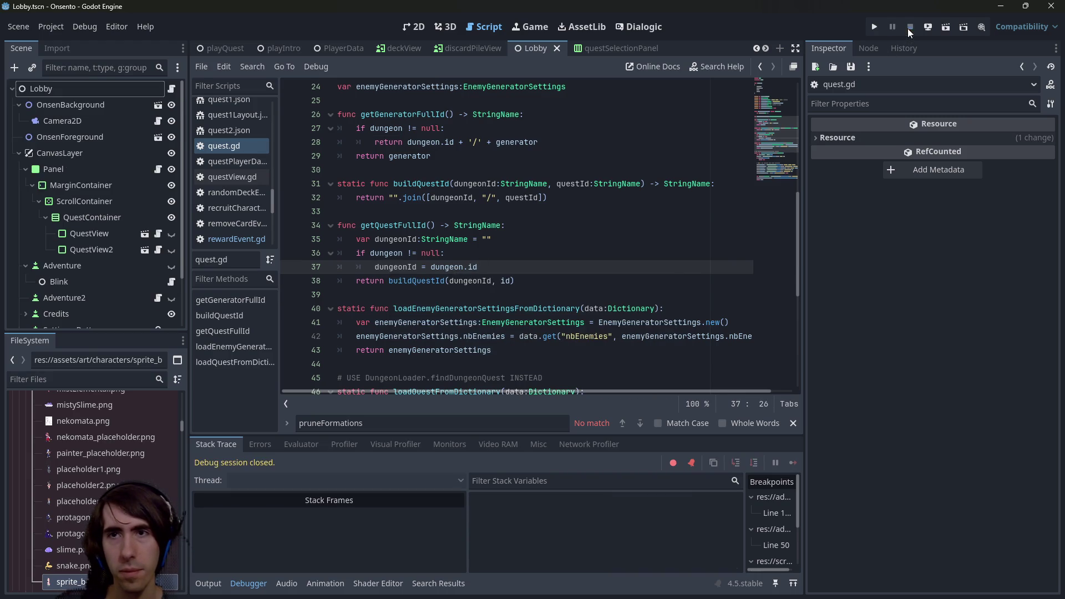
- Relaunch the game, start the Scouting quest, deploy the dark-haired character, and open the box
{"action": "left_click", "coordinate": [945, 26]}
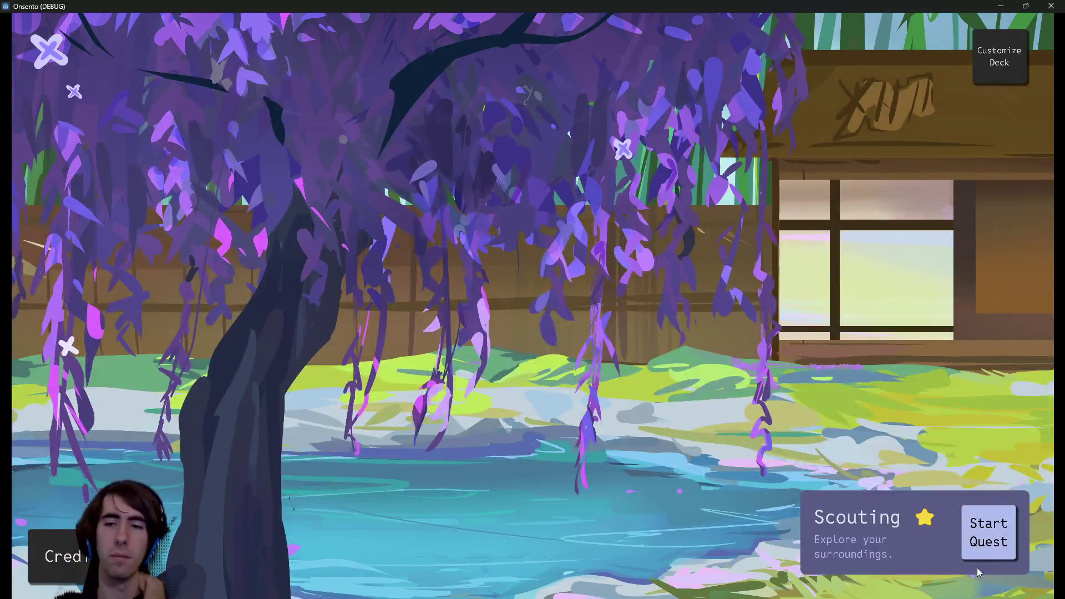
{"action": "left_click", "coordinate": [986, 541]}
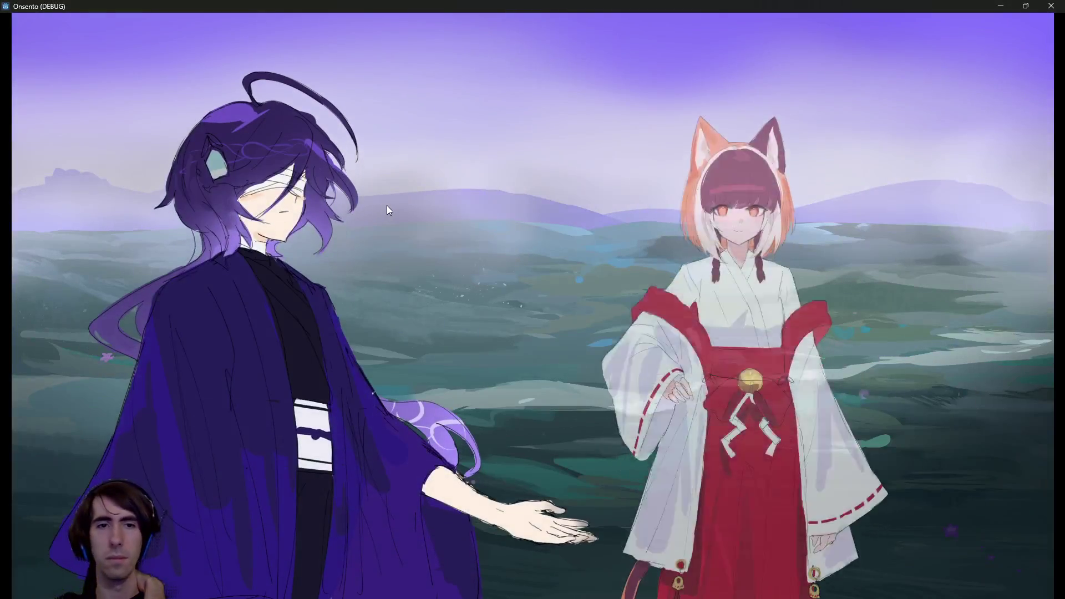
{"action": "left_click", "coordinate": [420, 177]}
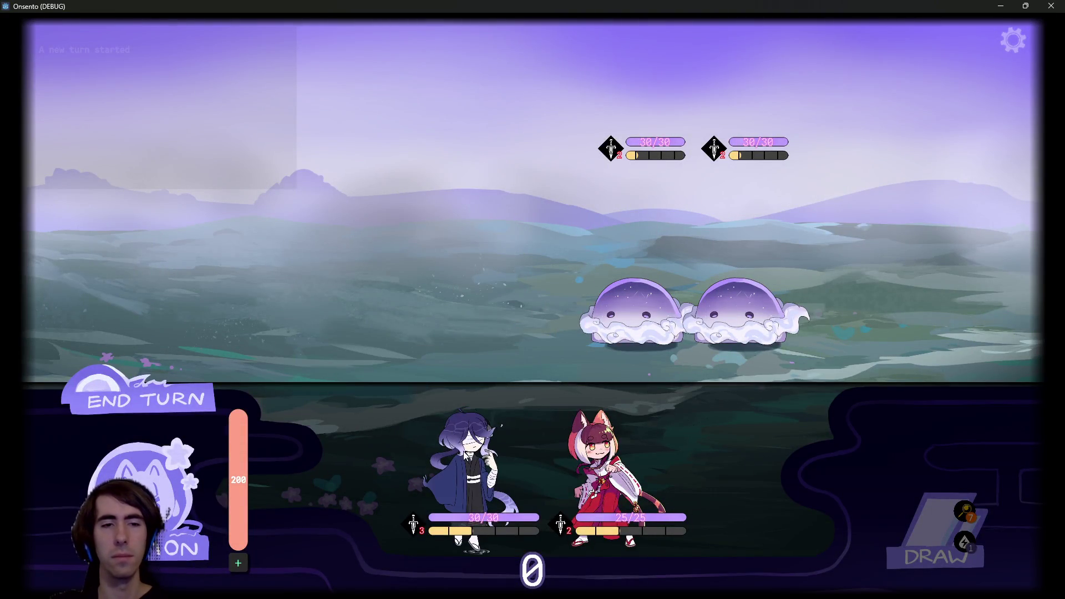
{"action": "left_click_drag", "start_coordinate": [437, 406], "coordinate": [422, 261]}
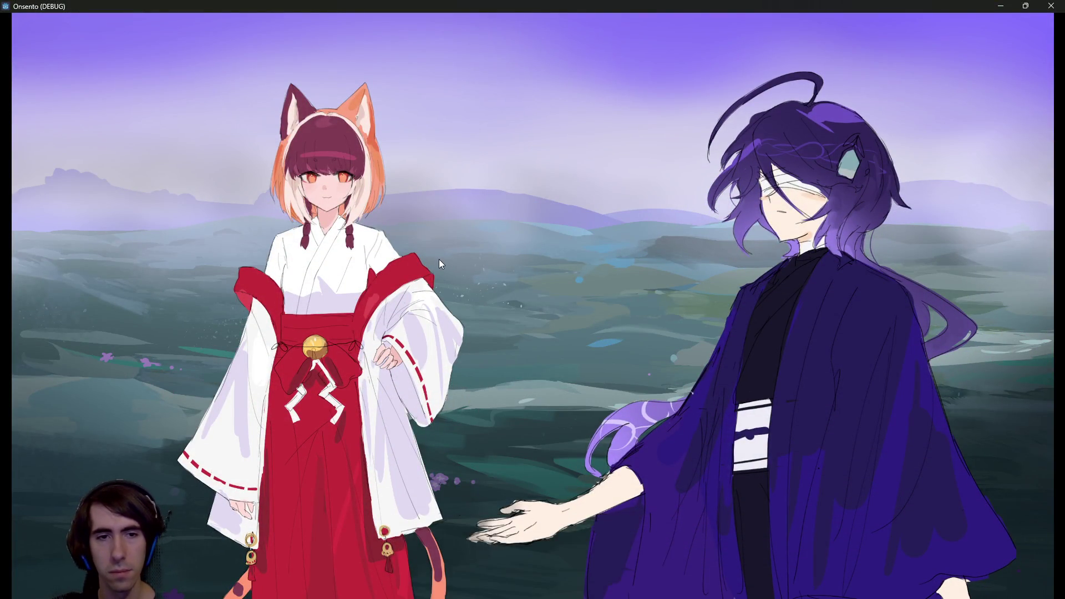
{"action": "left_click", "coordinate": [406, 279]}
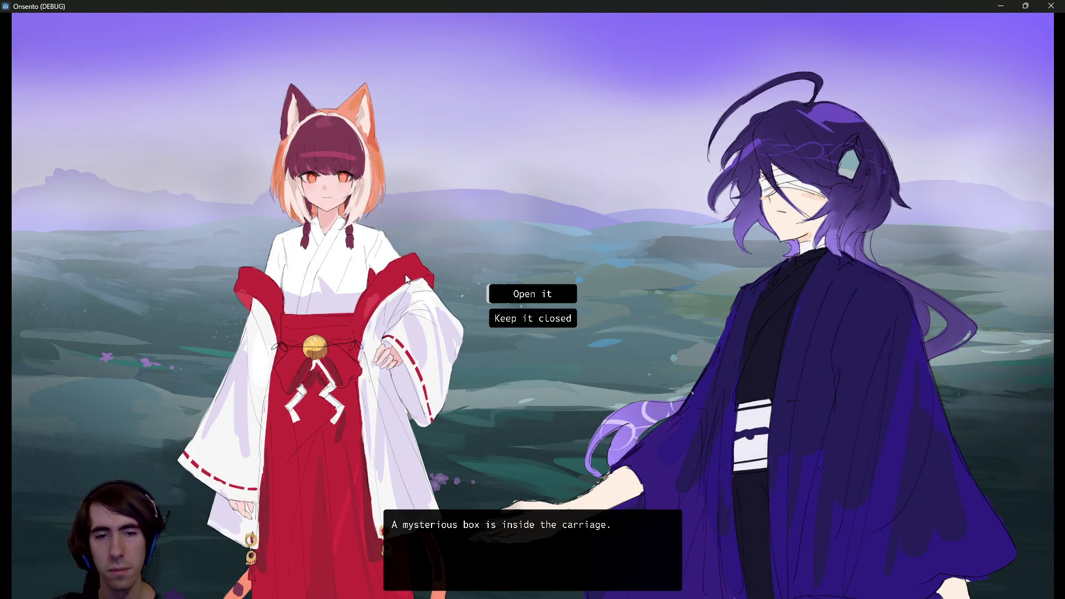
{"action": "left_click", "coordinate": [524, 294]}
- Advance through the box cutscene dialogue past the new cards reward to the crocodile monster
{"action": "left_click", "coordinate": [528, 277]}
{"action": "left_click", "coordinate": [528, 277]}
{"action": "left_click", "coordinate": [528, 277]}
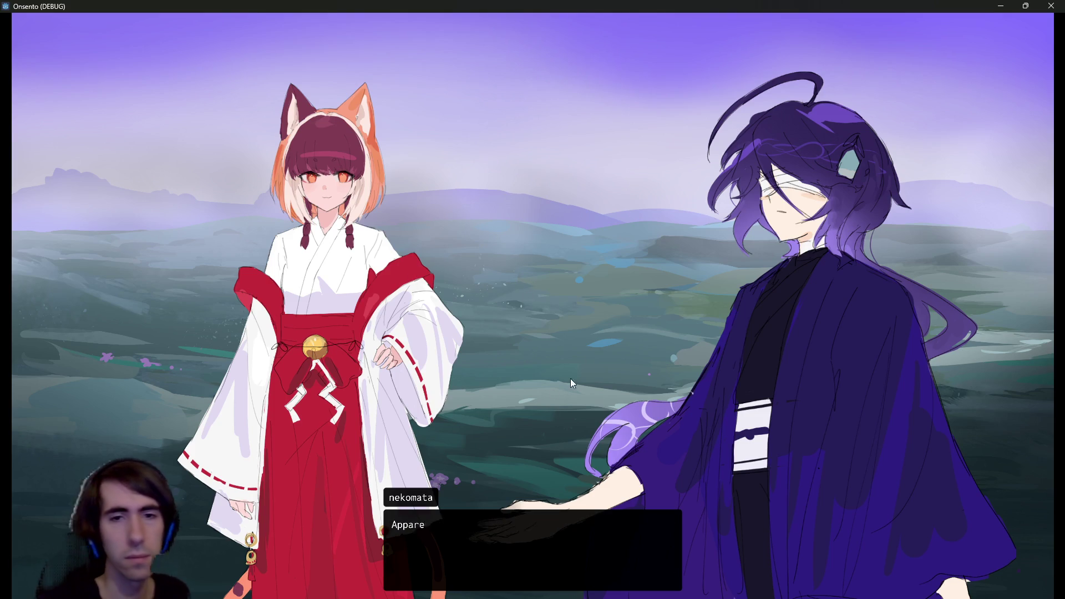
{"action": "left_click", "coordinate": [600, 355]}
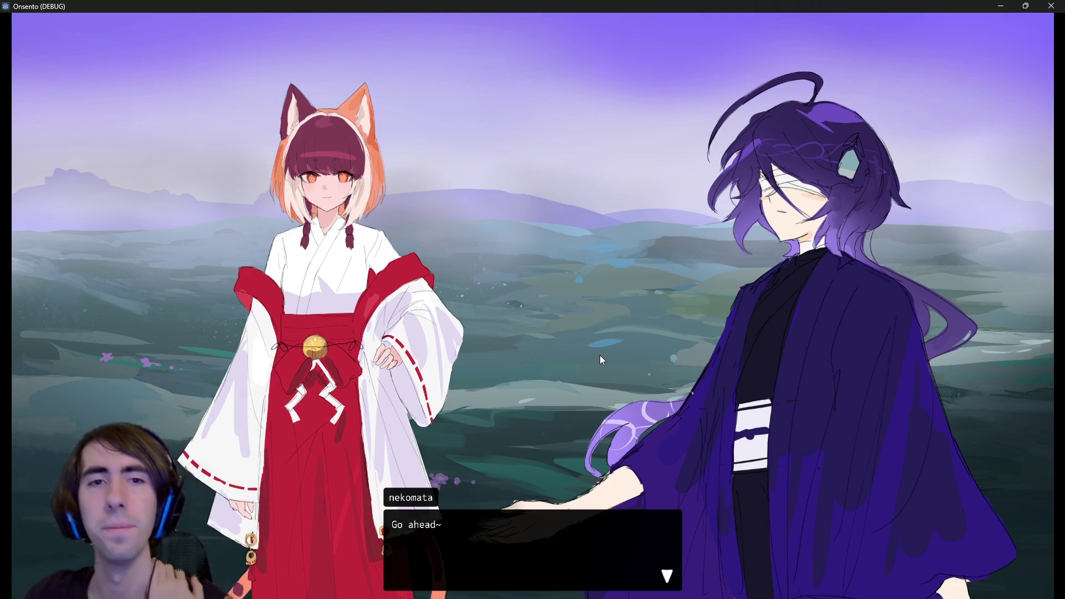
{"action": "left_click", "coordinate": [600, 356]}
{"action": "left_click", "coordinate": [549, 283]}
{"action": "left_click", "coordinate": [550, 282]}
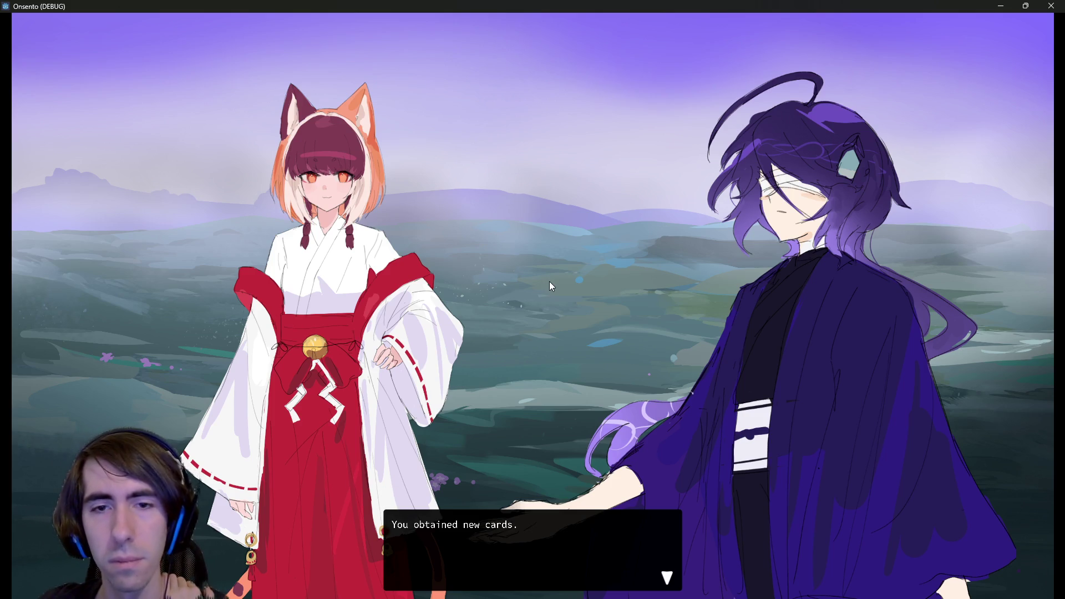
{"action": "left_click", "coordinate": [550, 281]}
{"action": "left_click", "coordinate": [550, 282]}
{"action": "left_click", "coordinate": [550, 281]}
{"action": "left_click", "coordinate": [550, 282]}
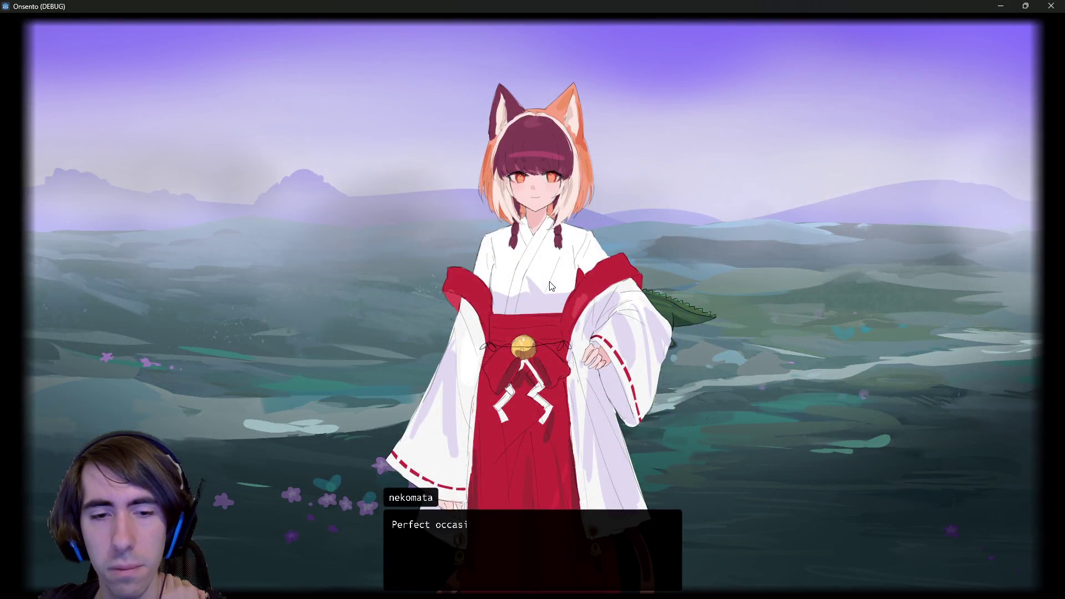
{"action": "left_click", "coordinate": [550, 286]}
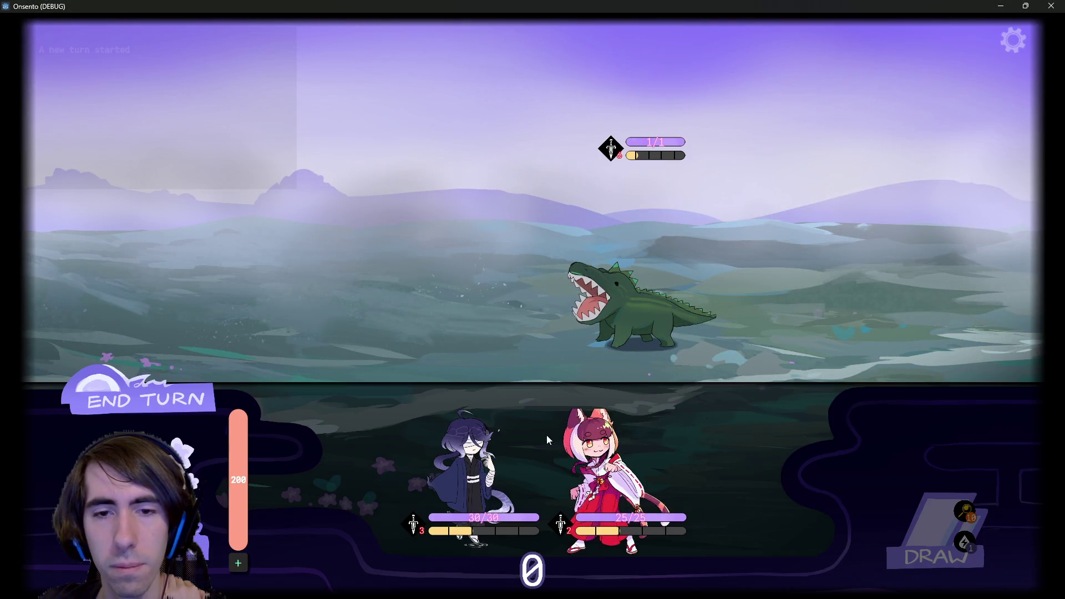
- Deploy the purple character and finish the nekomata and Bunny child dialogue until the breakpoint
{"action": "left_click_drag", "start_coordinate": [545, 443], "coordinate": [437, 260]}
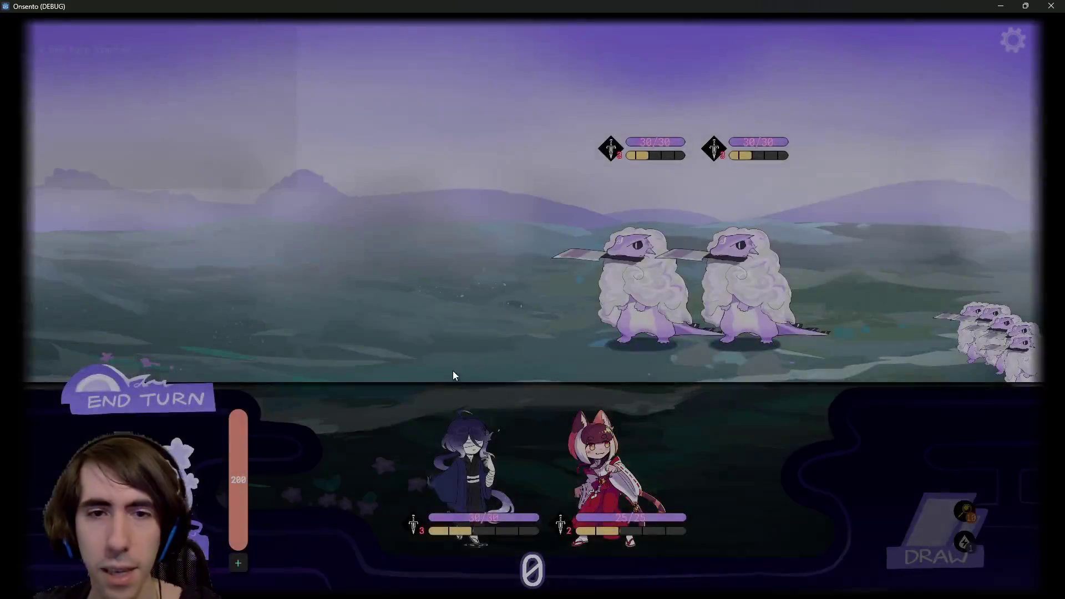
{"action": "left_click_drag", "start_coordinate": [452, 370], "coordinate": [408, 230]}
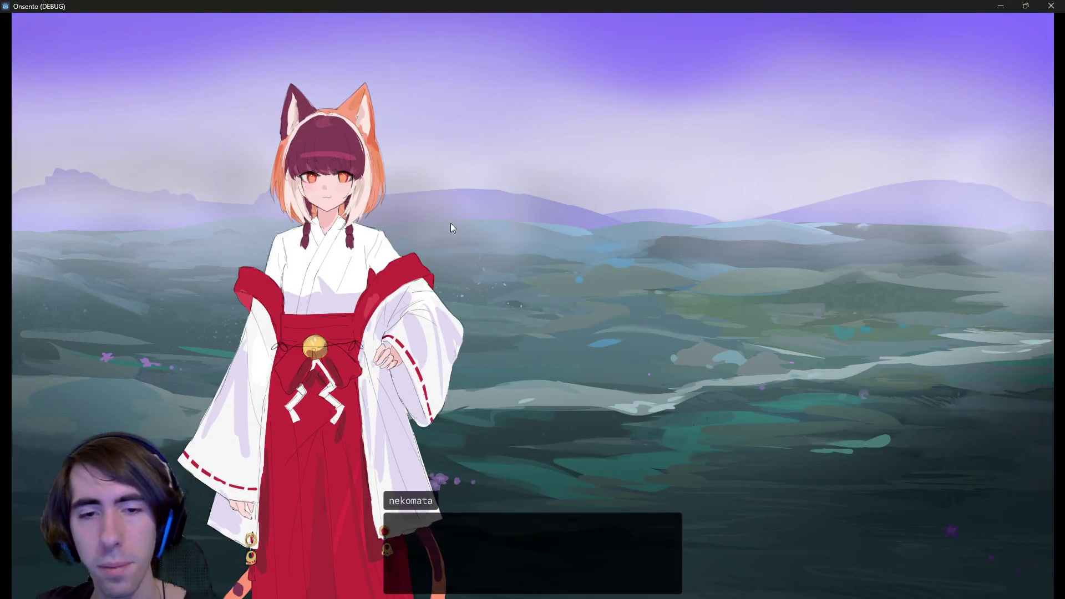
{"action": "left_click", "coordinate": [451, 221]}
{"action": "left_click", "coordinate": [451, 220]}
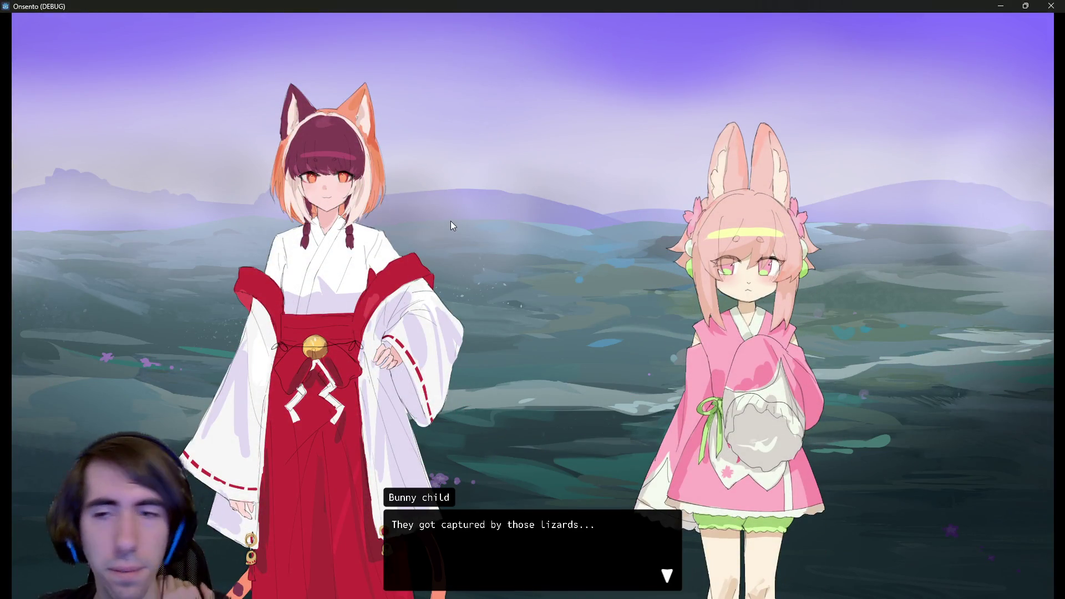
{"action": "left_click", "coordinate": [450, 221]}
{"action": "left_click", "coordinate": [450, 221]}
{"action": "left_click", "coordinate": [450, 221]}
{"action": "left_click", "coordinate": [450, 221]}
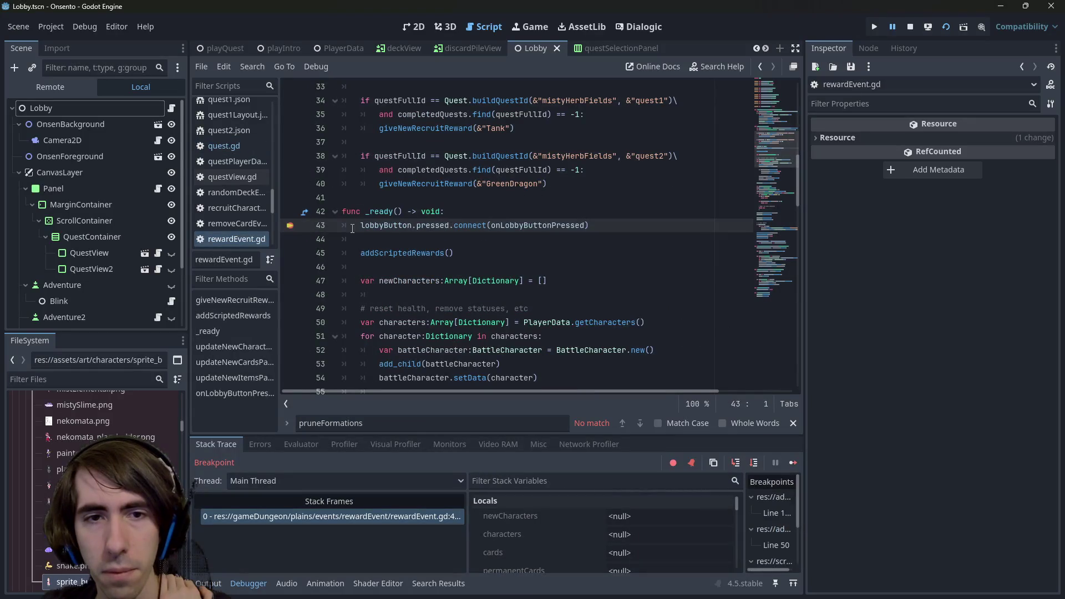
- Step into addScriptedRewards, confirm questFullId is mistyHerbFields/quest1, reach the Tank recruit line, and resume
{"action": "left_click", "coordinate": [737, 464]}
{"action": "left_click", "coordinate": [736, 463]}
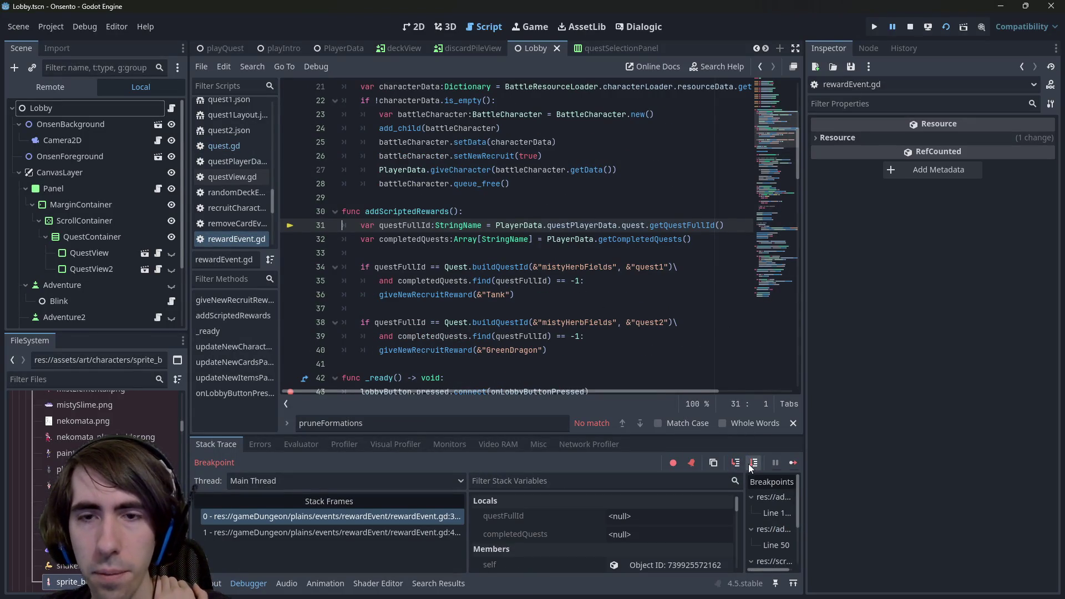
{"action": "left_click", "coordinate": [748, 464]}
{"action": "mouse_move", "coordinate": [413, 211]}
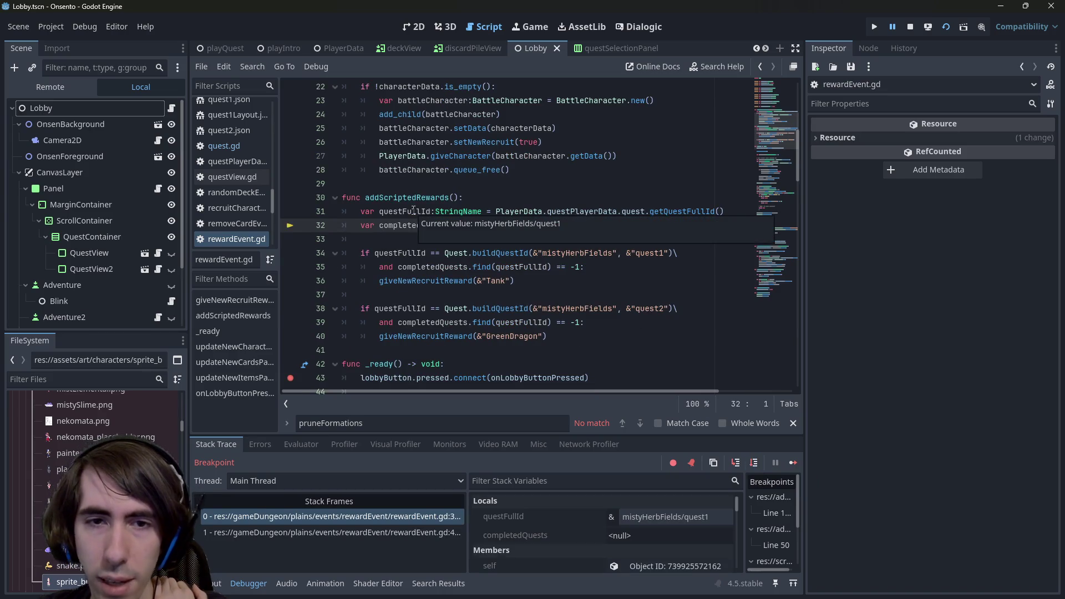
{"action": "left_click", "coordinate": [753, 462]}
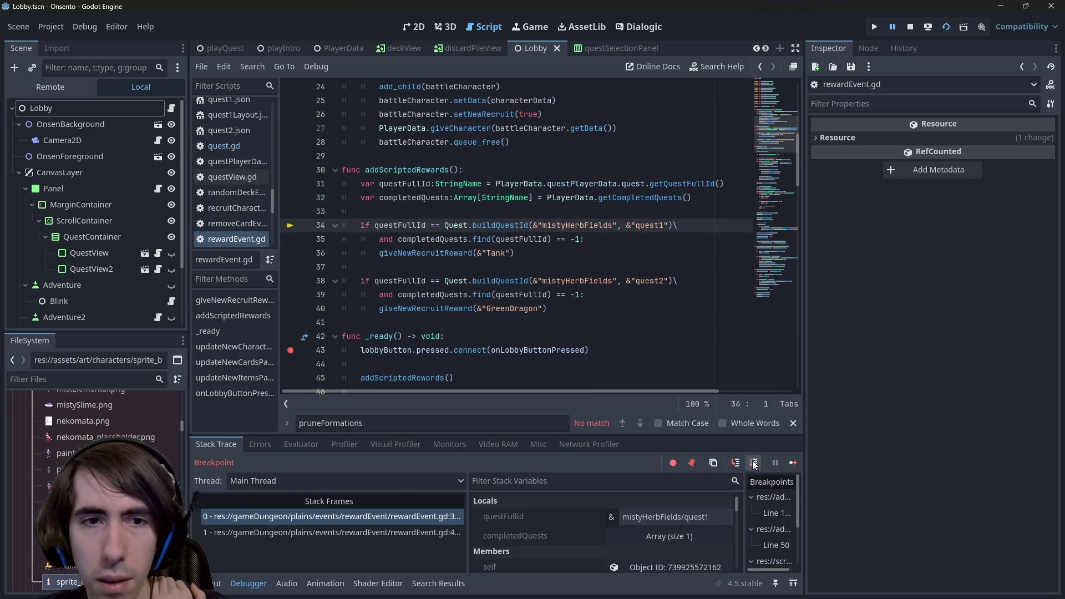
{"action": "left_click", "coordinate": [753, 462]}
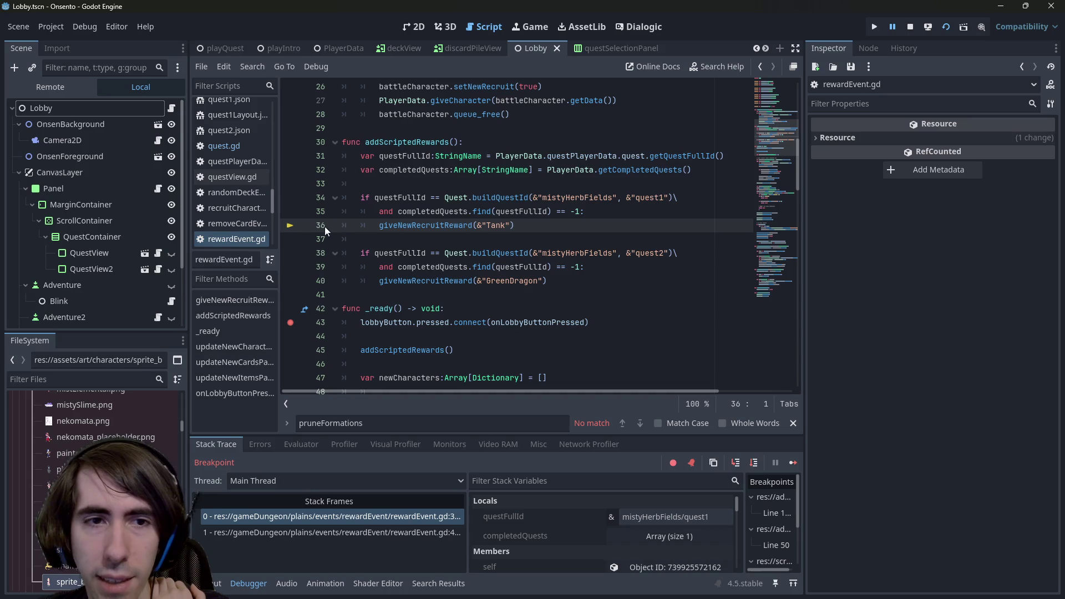
{"action": "left_click", "coordinate": [792, 462]}
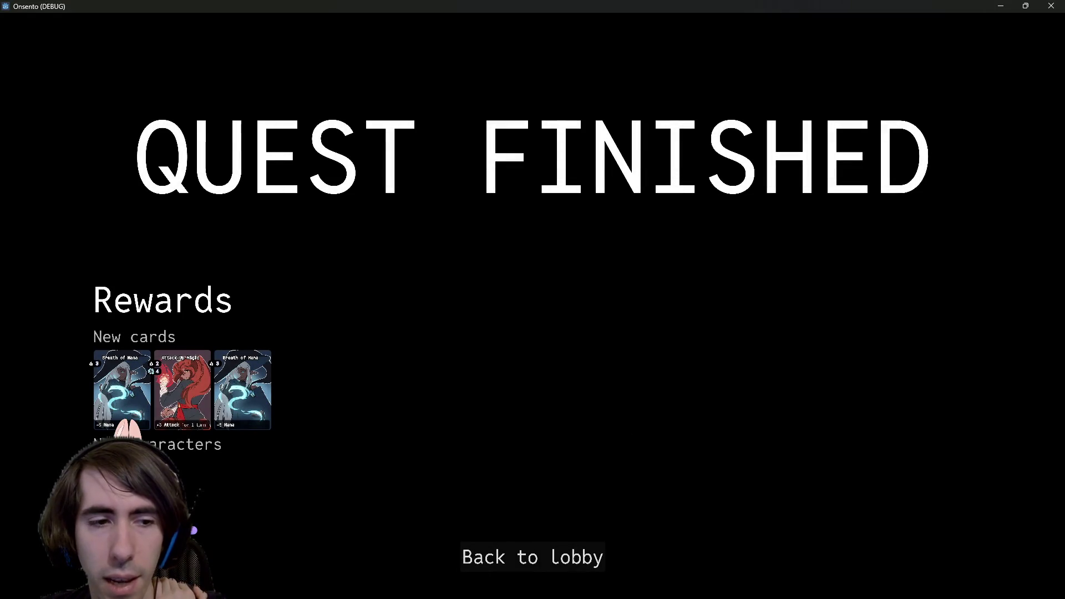
- Review the reward cards on the Quest Finished screen and return to the lobby
{"action": "mouse_move", "coordinate": [235, 416]}
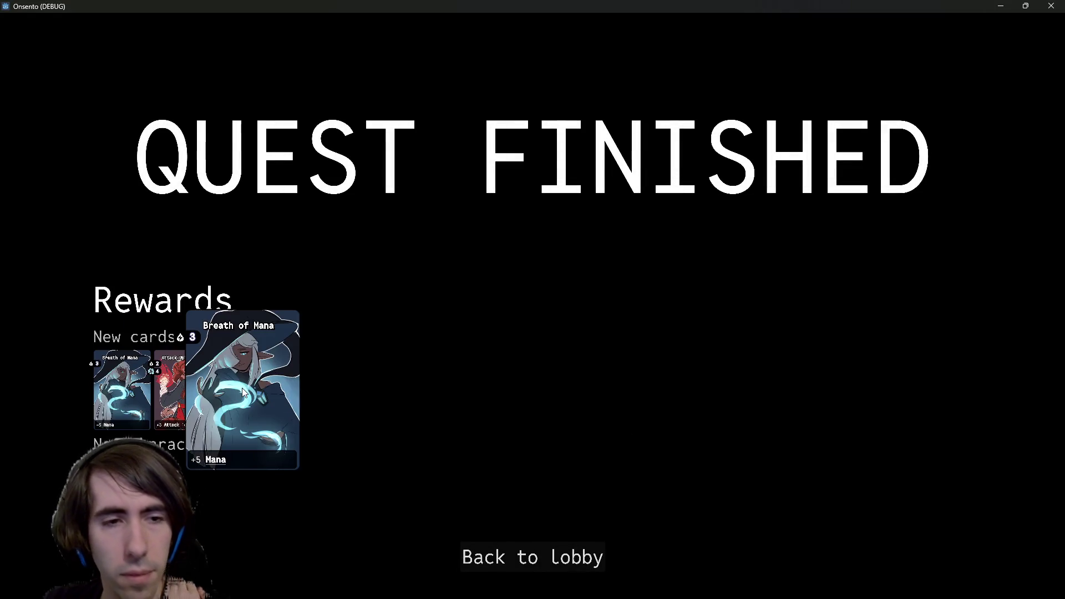
{"action": "mouse_move", "coordinate": [244, 387]}
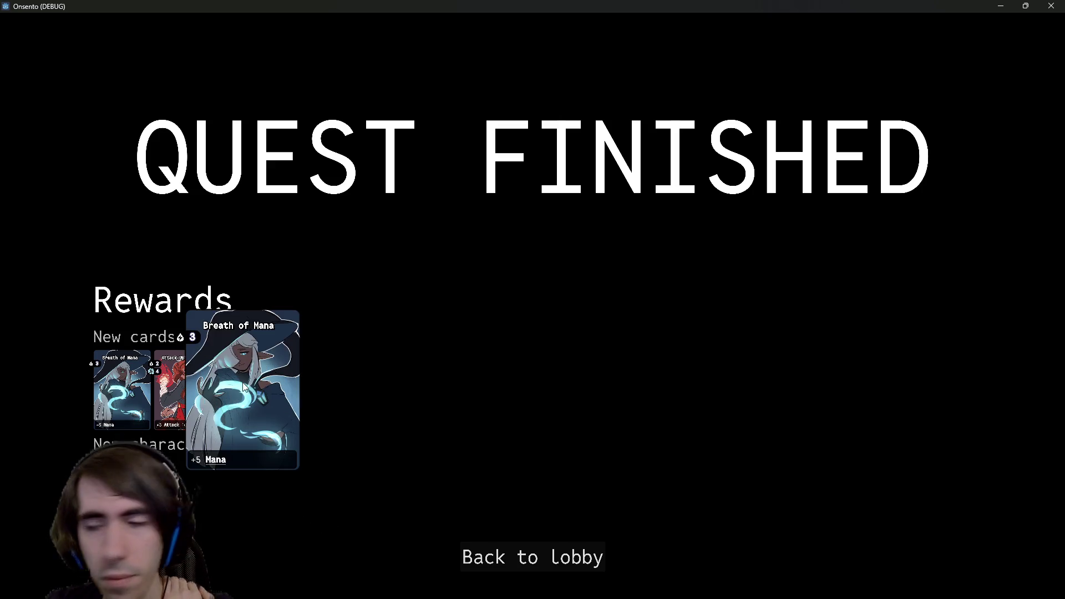
{"action": "left_click", "coordinate": [491, 563]}
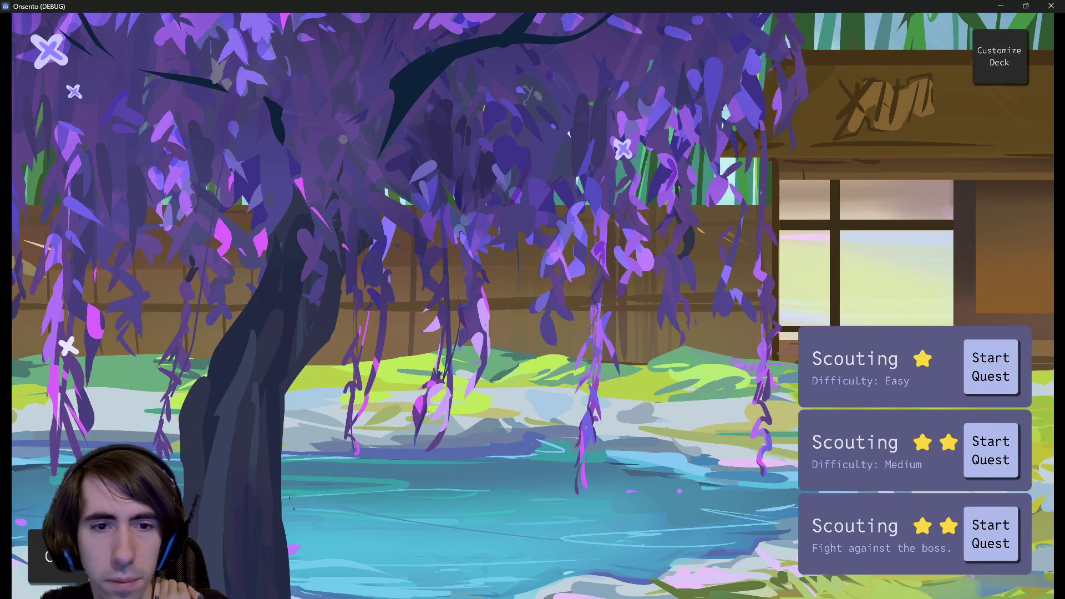
- Browse the Credits screen, open the programmer's credit link, and go back to the lobby
{"action": "left_click", "coordinate": [50, 554]}
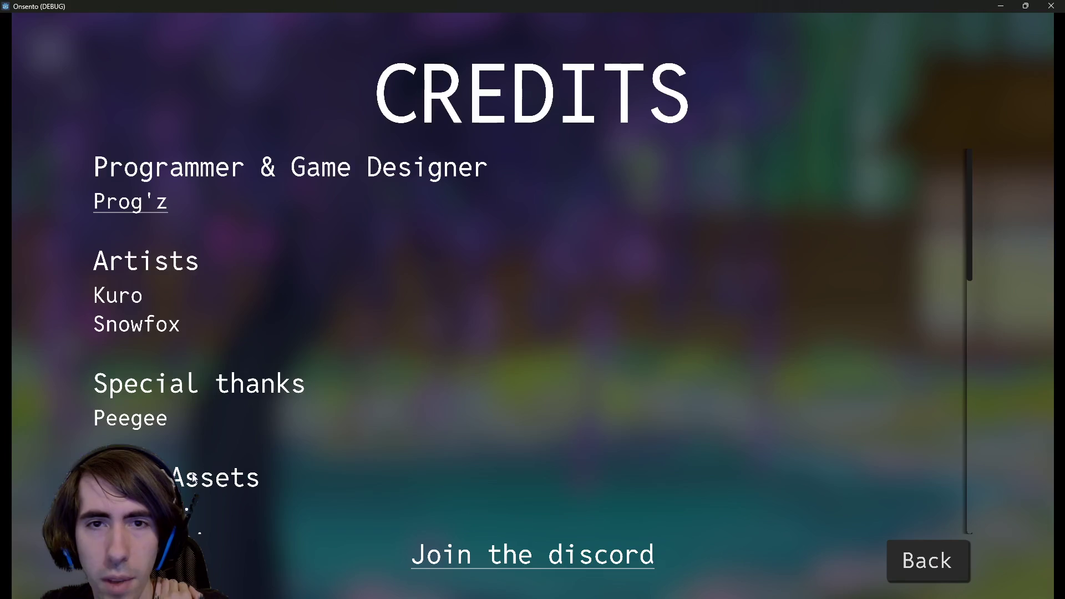
{"action": "scroll", "coordinate": [412, 398], "scroll_direction": "down", "scroll_amount": 3}
{"action": "scroll", "coordinate": [411, 399], "scroll_direction": "down", "scroll_amount": 5}
{"action": "scroll", "coordinate": [408, 414], "scroll_direction": "up", "scroll_amount": 5}
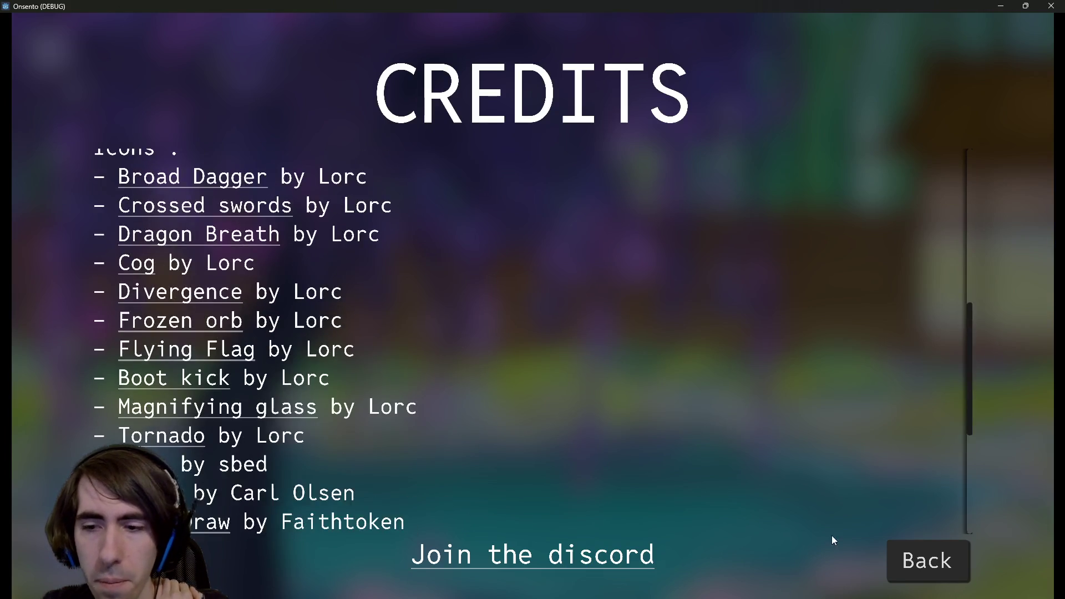
{"action": "scroll", "coordinate": [448, 327], "scroll_direction": "up", "scroll_amount": 3}
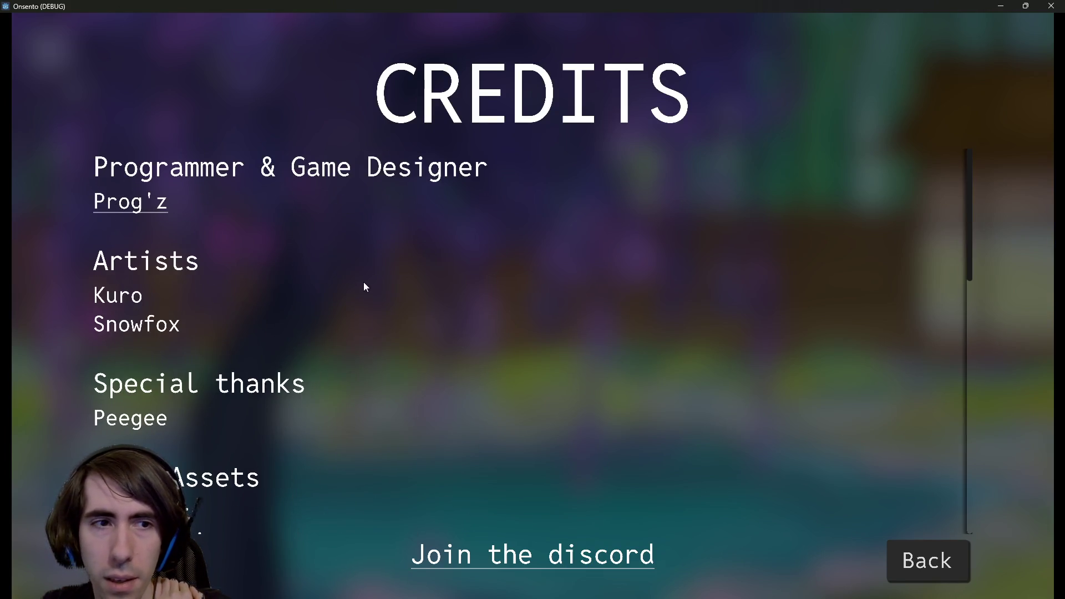
{"action": "left_click", "coordinate": [141, 209]}
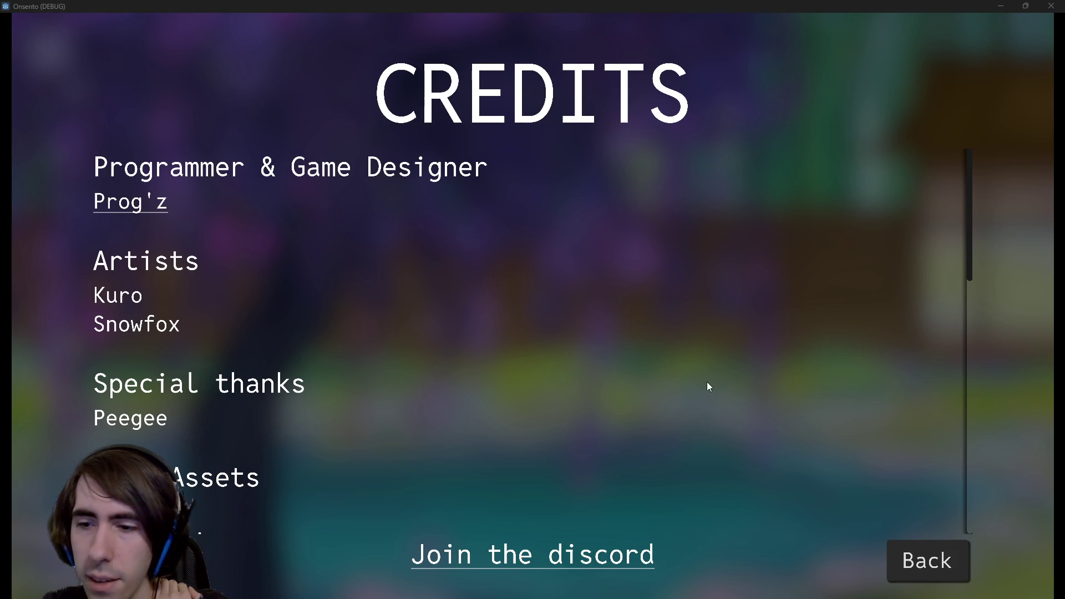
{"action": "left_click", "coordinate": [915, 545]}
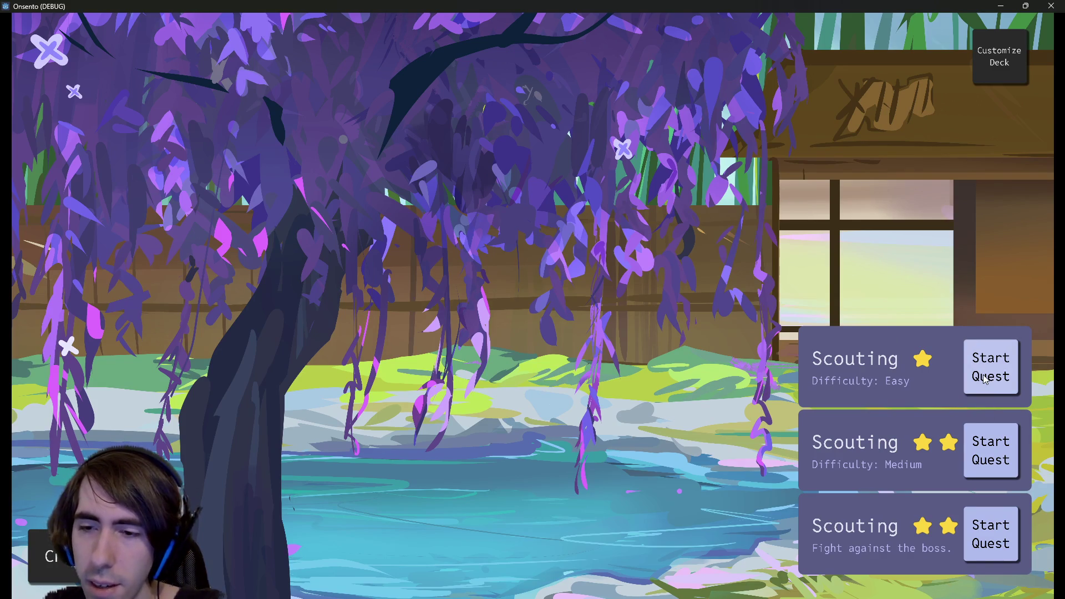
- Start the boss Scouting quest, confirm the deck, and minimize the game back to the editor
{"action": "left_click", "coordinate": [986, 541]}
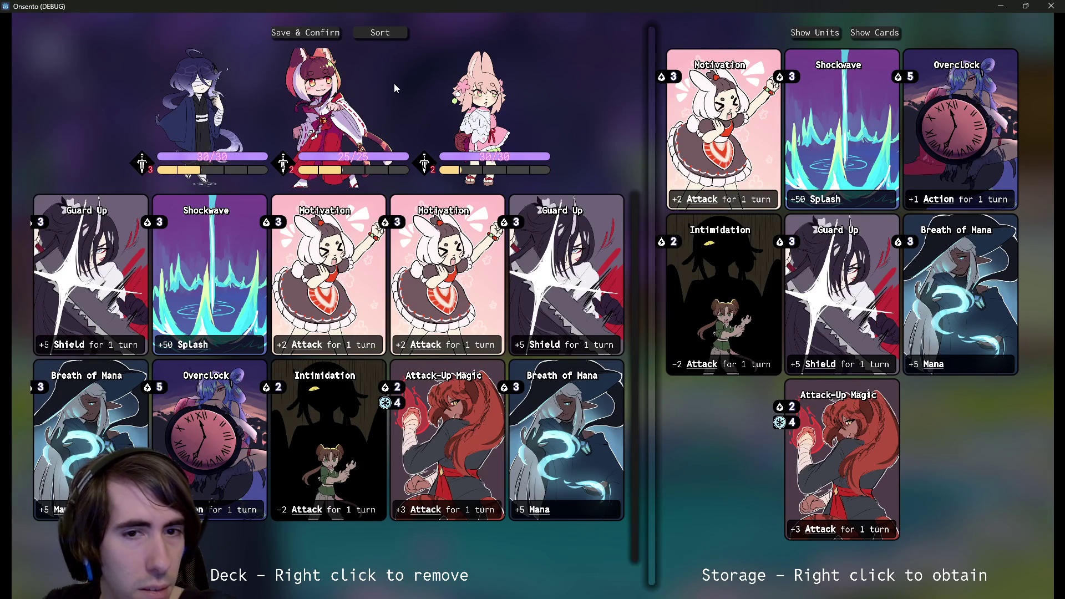
{"action": "left_click", "coordinate": [304, 35]}
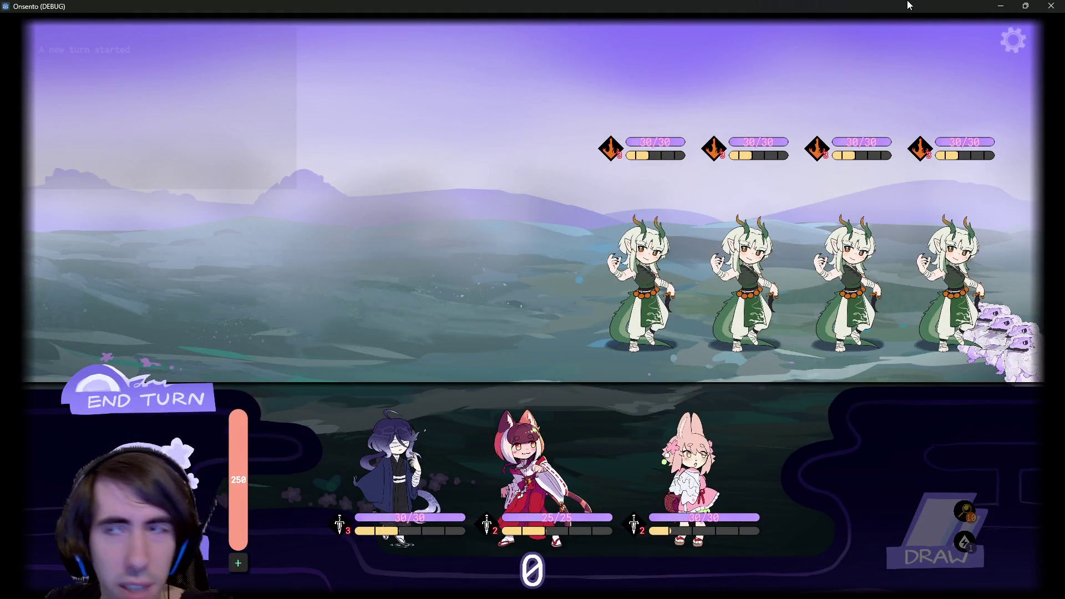
{"action": "left_click", "coordinate": [993, 6]}
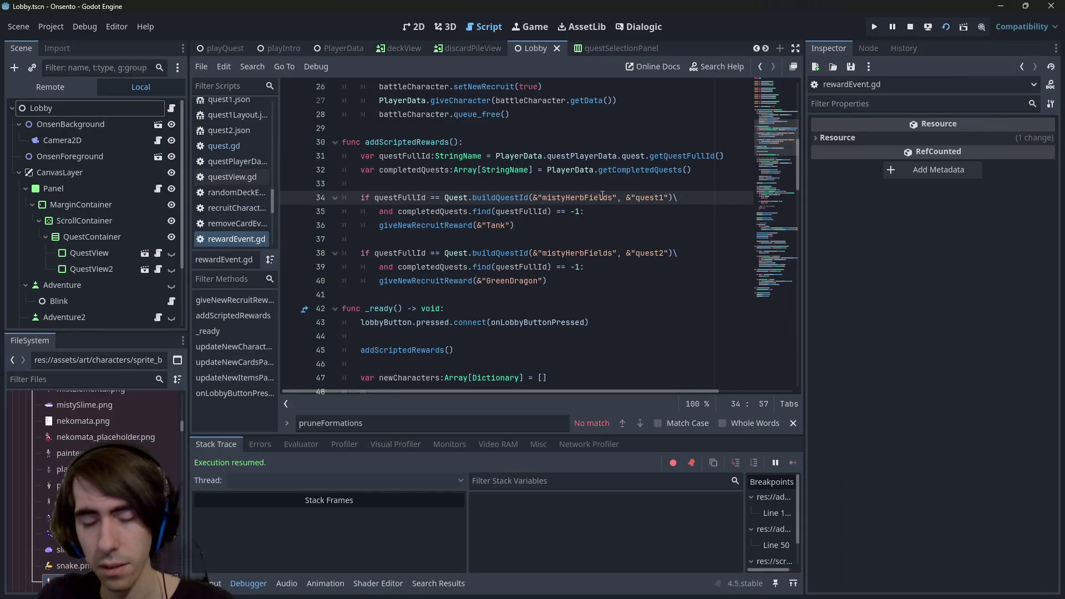
- Open miniboss1.json and delete three of the four GreenDragon entries, leaving one, then save
{"action": "key", "text": "alt+shift+o"}
{"action": "type", "text": "miniboss"}
{"action": "key", "text": "Up"}
{"action": "key", "text": "Up"}
{"action": "key", "text": "Return"}
{"action": "left_click_drag", "start_coordinate": [488, 225], "coordinate": [280, 203]}
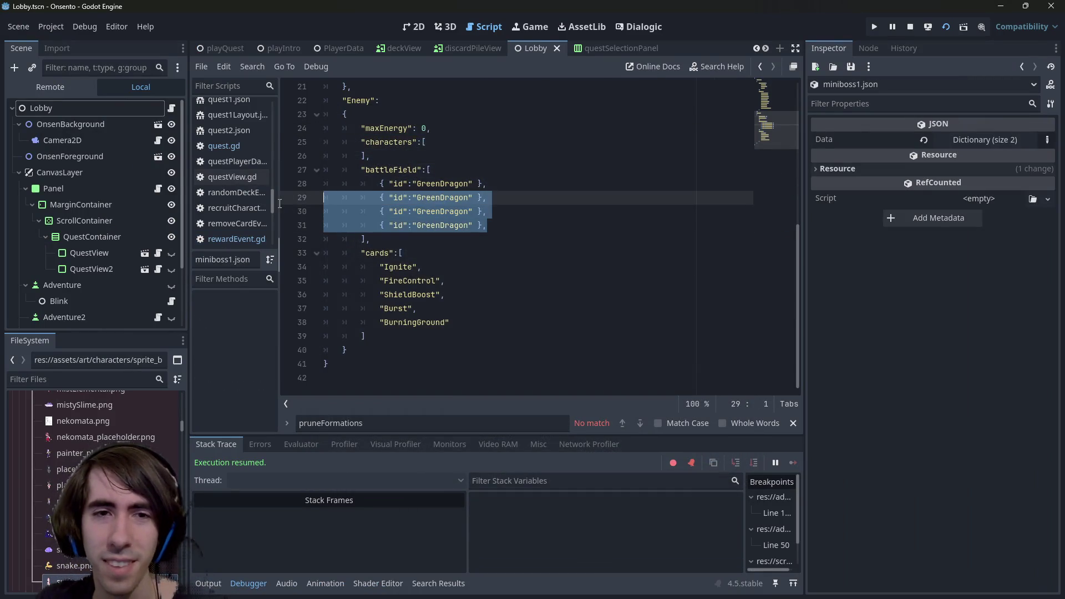
{"action": "key", "text": "BackSpace"}
{"action": "key", "text": "BackSpace"}
{"action": "key", "text": "ctrl+s"}
- Change the enemy maxEnergy from 0 to 10 and save miniboss1.json
{"action": "scroll", "coordinate": [488, 179], "scroll_direction": "up", "scroll_amount": 3}
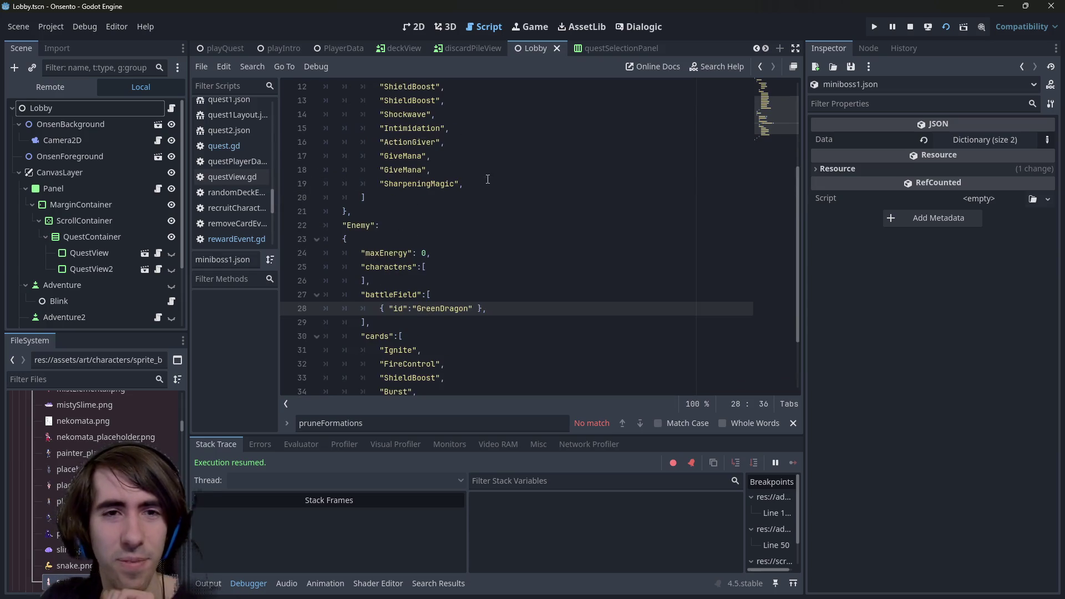
{"action": "left_click", "coordinate": [425, 252]}
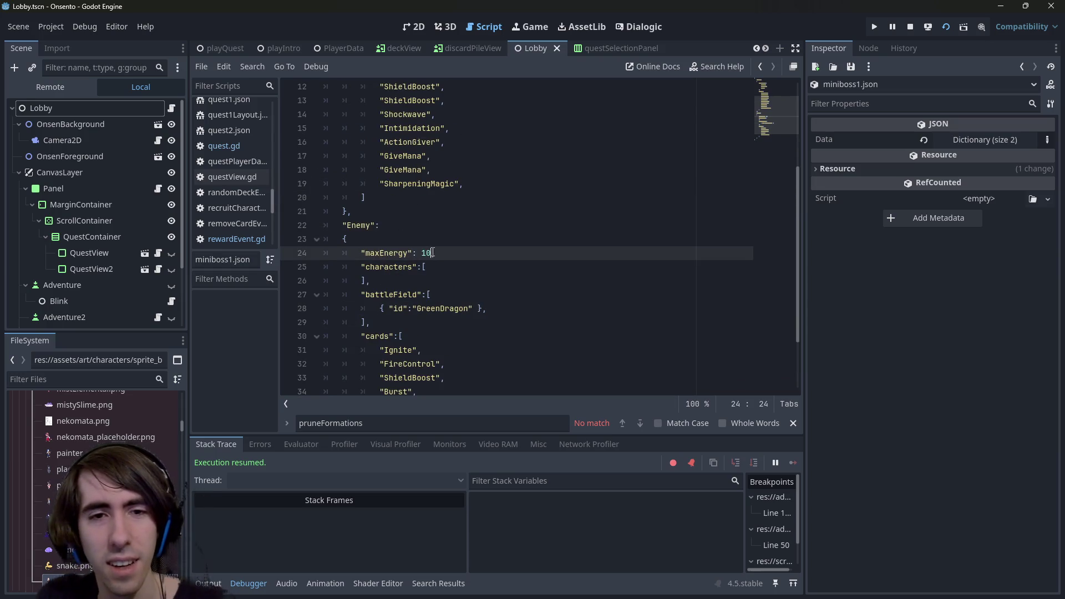
{"action": "key", "text": "ctrl+s"}
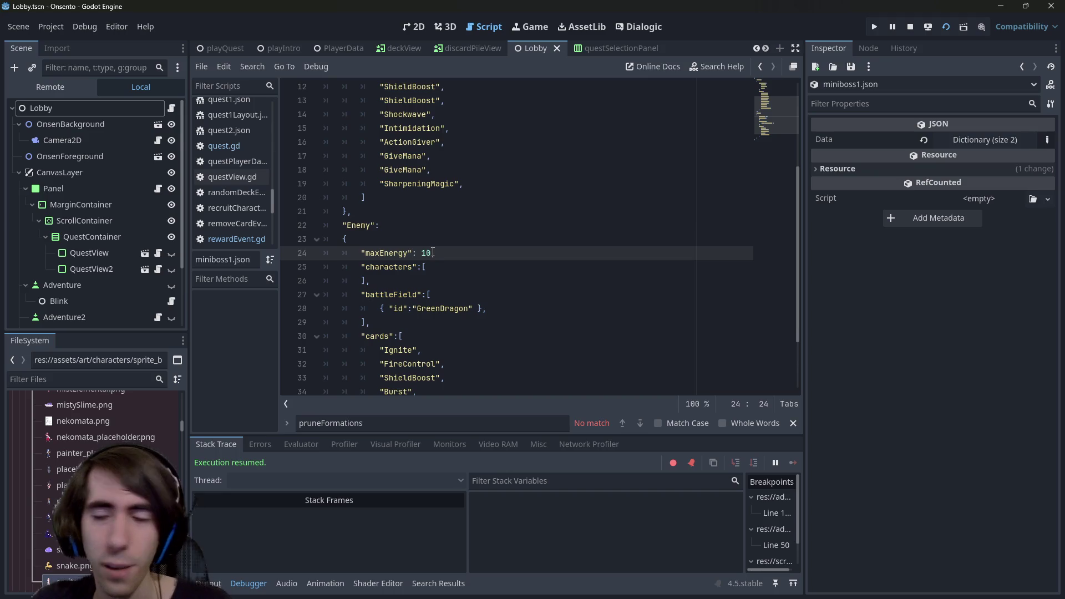
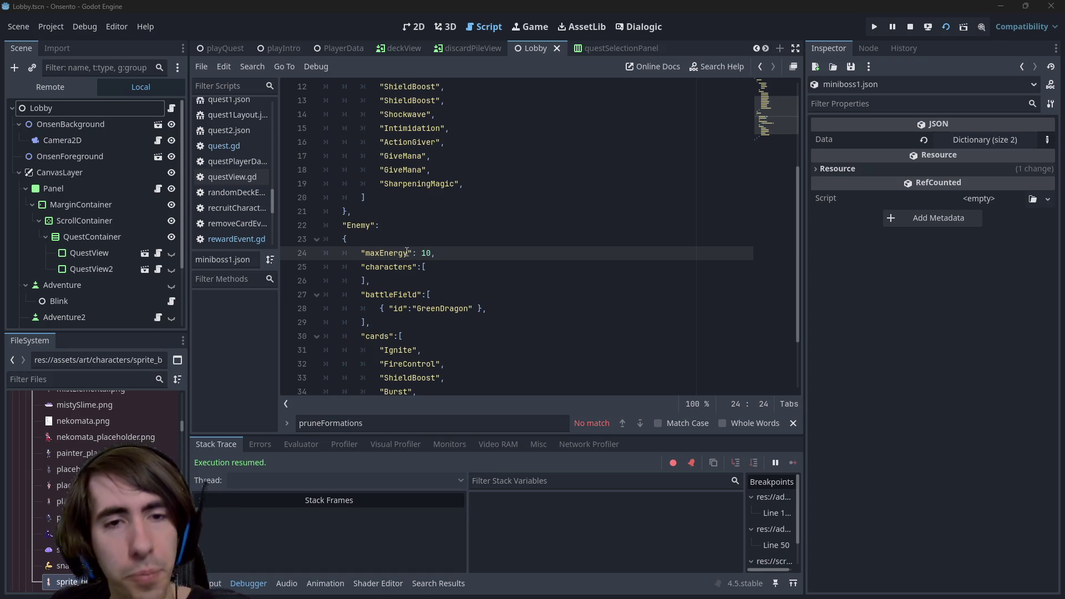
- Review the enemy maxEnergy in miniboss1.json, then switch to the file's GitHub page in the browser
{"action": "scroll", "coordinate": [410, 252], "scroll_direction": "up", "scroll_amount": 4}
{"action": "scroll", "coordinate": [412, 253], "scroll_direction": "down", "scroll_amount": 4}
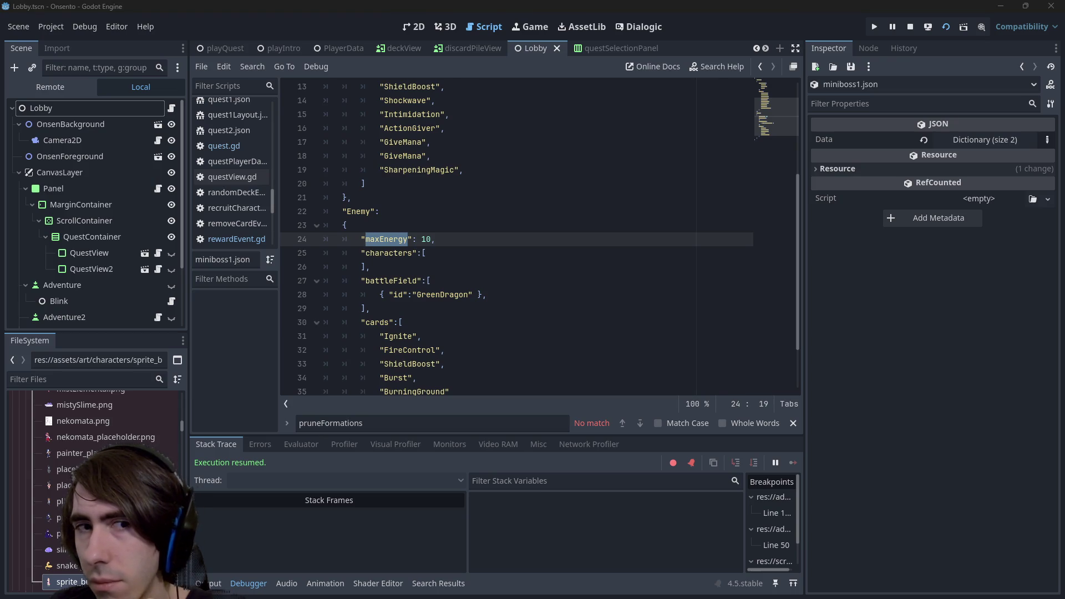
{"action": "scroll", "coordinate": [543, 188], "scroll_direction": "up", "scroll_amount": 4}
{"action": "scroll", "coordinate": [544, 178], "scroll_direction": "down", "scroll_amount": 4}
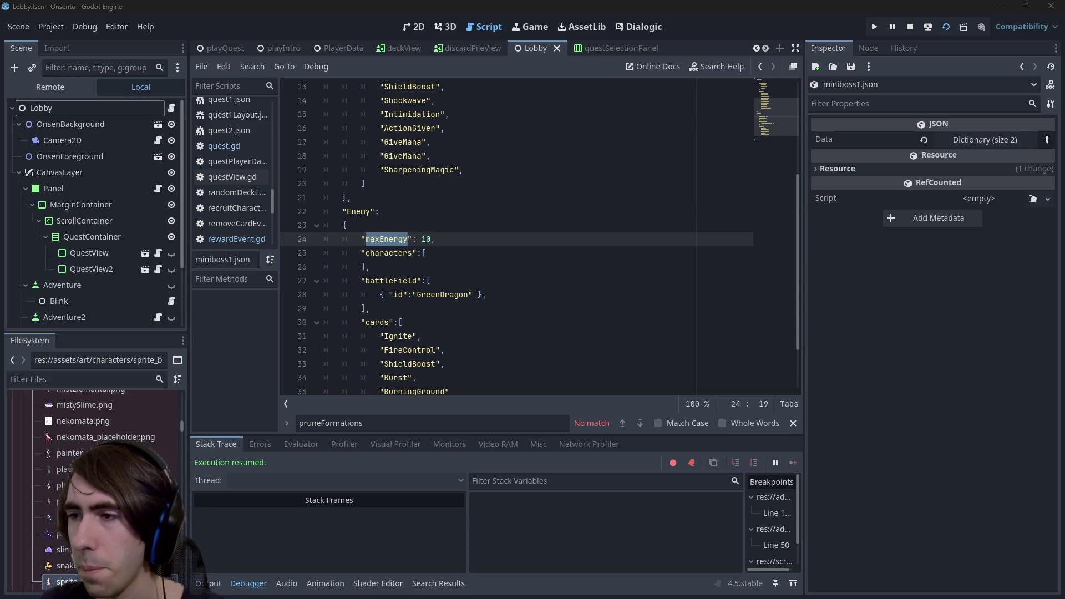
{"action": "key", "text": "alt+Tab"}
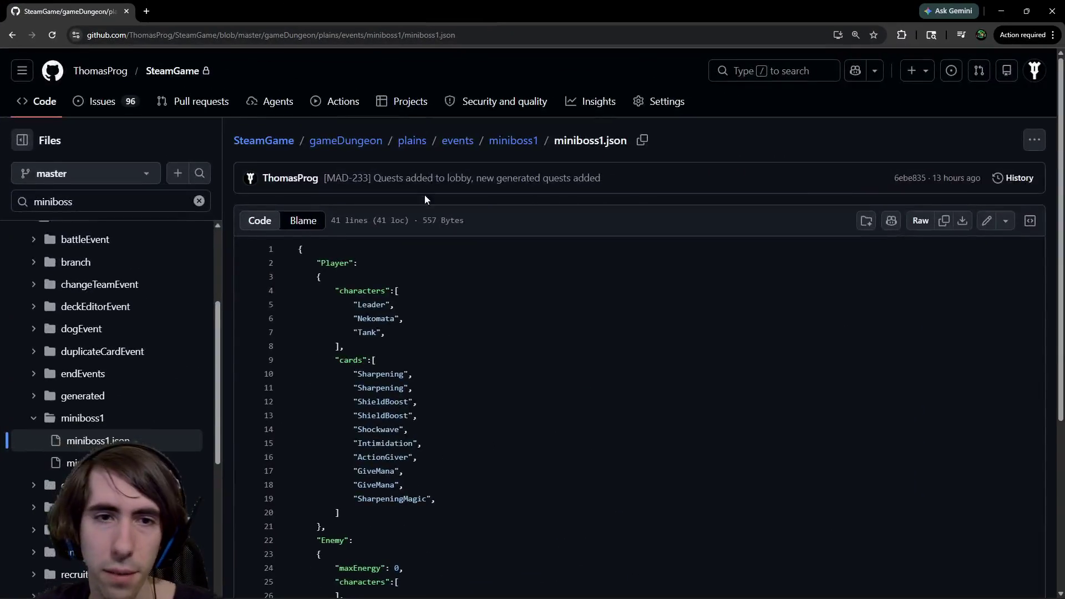
- Open the Blame view of miniboss1.json and find the commit on the maxEnergy line
{"action": "scroll", "coordinate": [710, 217], "scroll_direction": "down", "scroll_amount": 1}
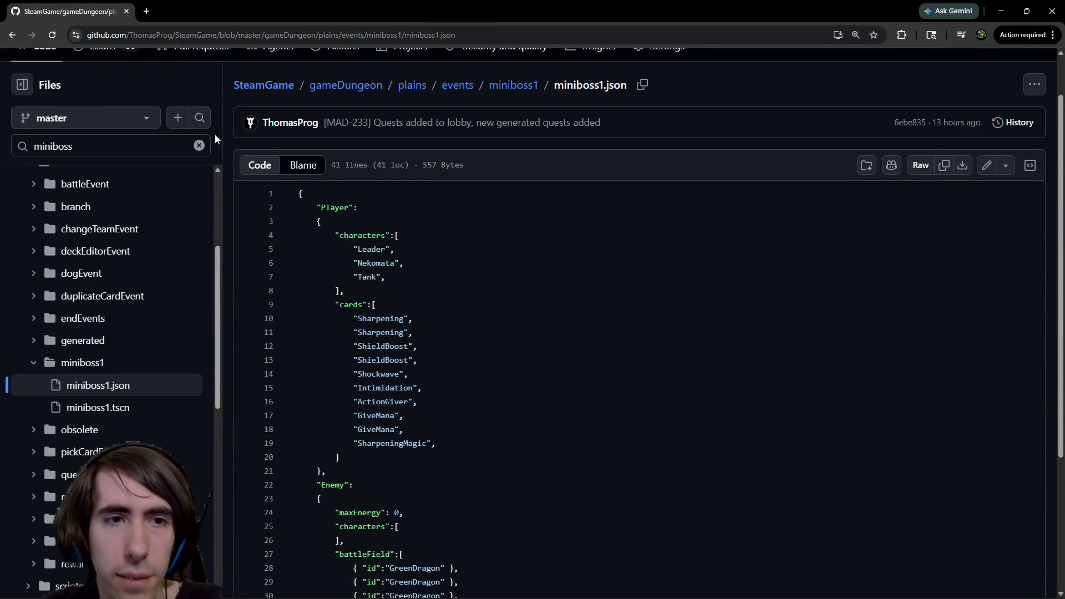
{"action": "left_click", "coordinate": [301, 173]}
{"action": "scroll", "coordinate": [652, 393], "scroll_direction": "down", "scroll_amount": 2}
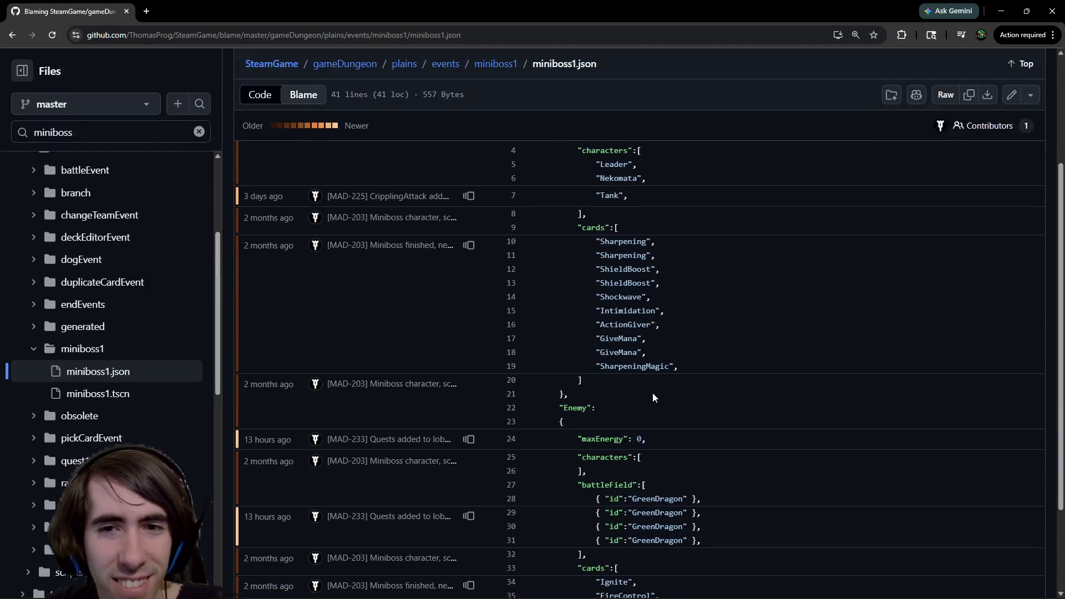
{"action": "scroll", "coordinate": [652, 393], "scroll_direction": "up", "scroll_amount": 2}
{"action": "scroll", "coordinate": [473, 330], "scroll_direction": "down", "scroll_amount": 5}
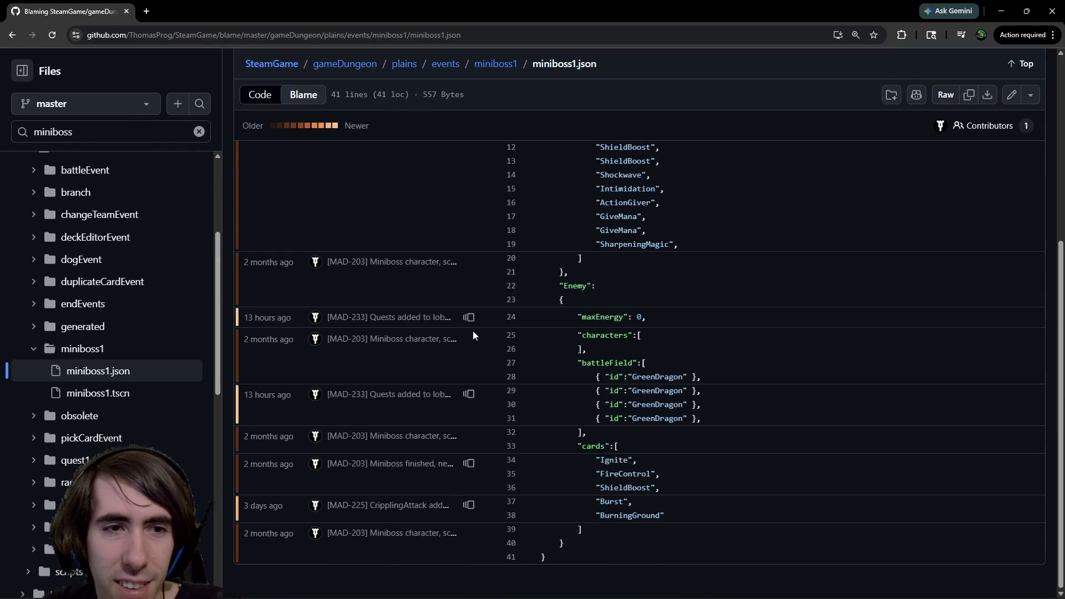
{"action": "scroll", "coordinate": [473, 330], "scroll_direction": "up", "scroll_amount": 4}
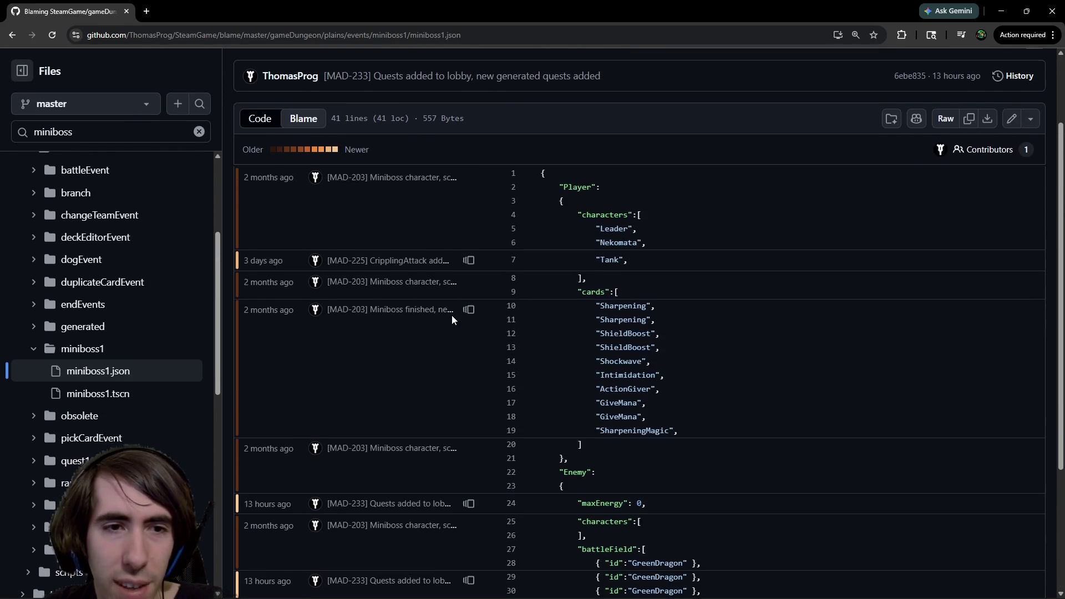
{"action": "scroll", "coordinate": [550, 338], "scroll_direction": "down", "scroll_amount": 2}
{"action": "scroll", "coordinate": [550, 339], "scroll_direction": "down", "scroll_amount": 1}
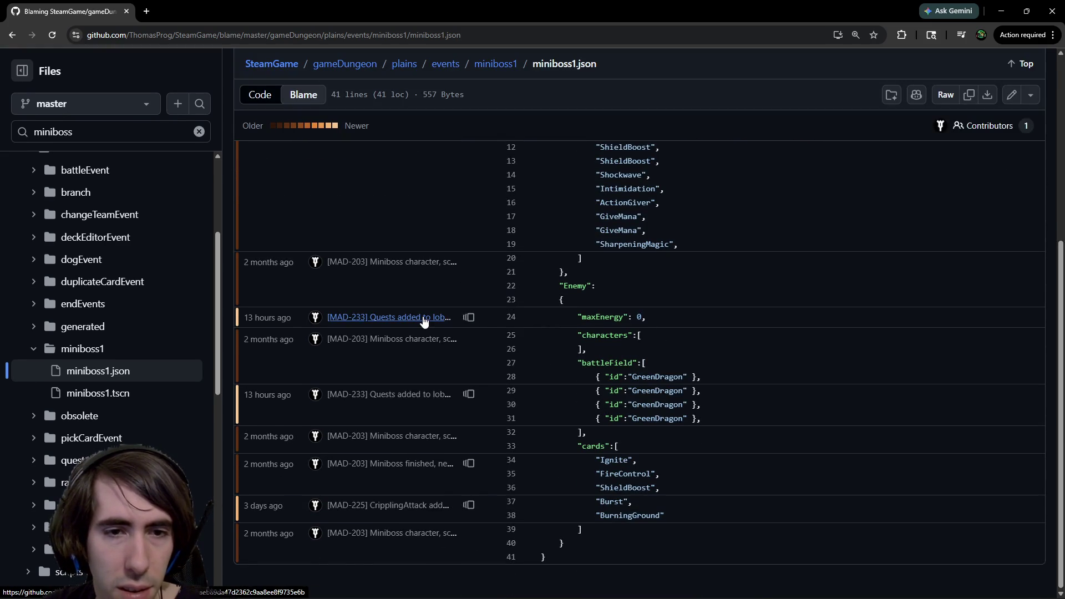
- View miniboss1.json before that commit (maxEnergy 13, one GreenDragon), then return to Godot
{"action": "mouse_move", "coordinate": [424, 320]}
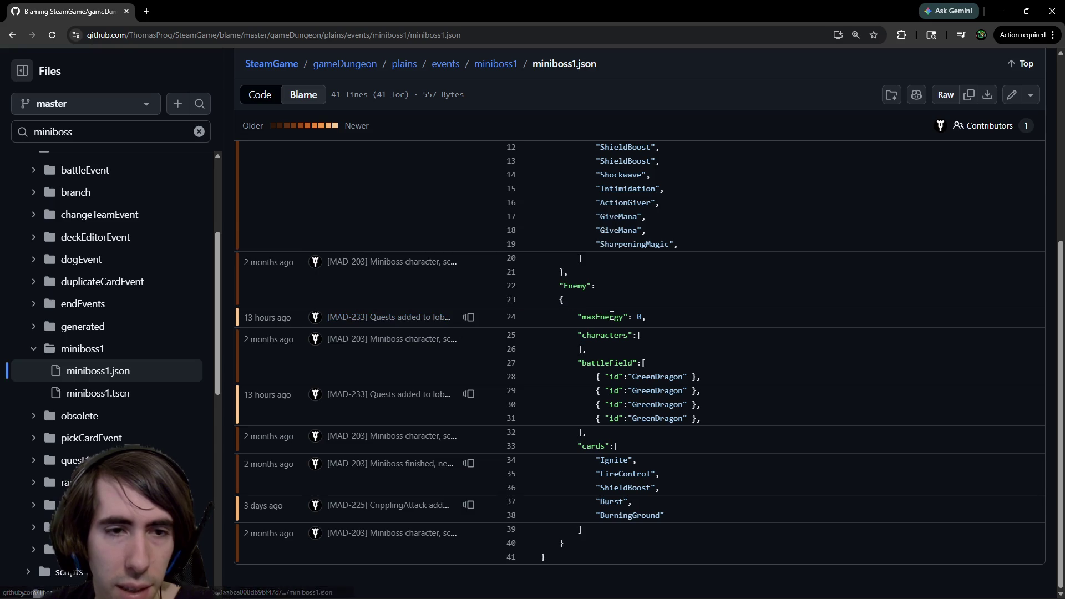
{"action": "left_click", "coordinate": [469, 324]}
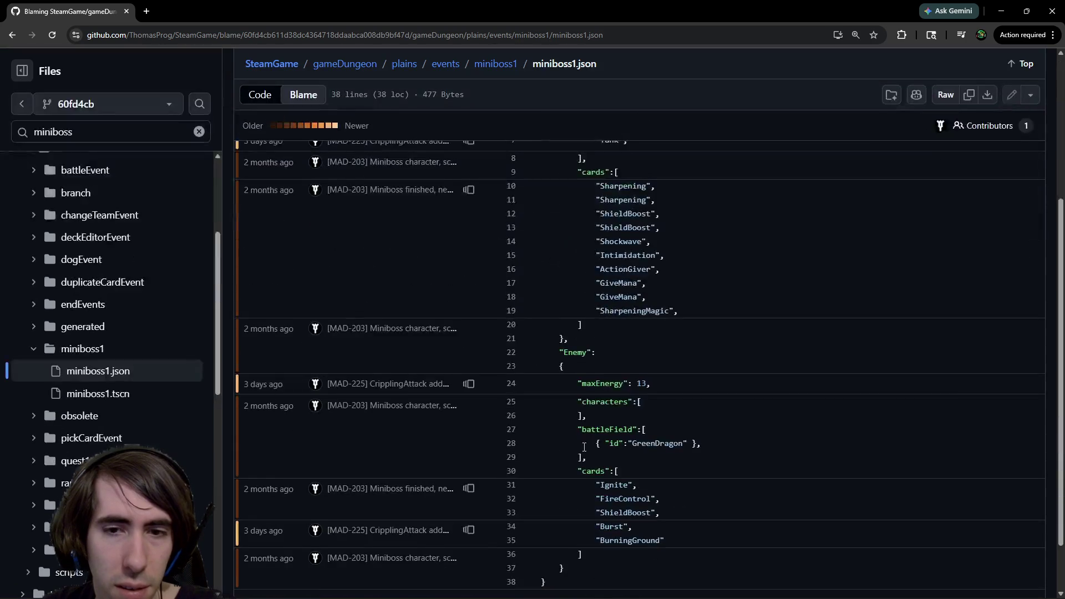
{"action": "key", "text": "alt+Tab"}
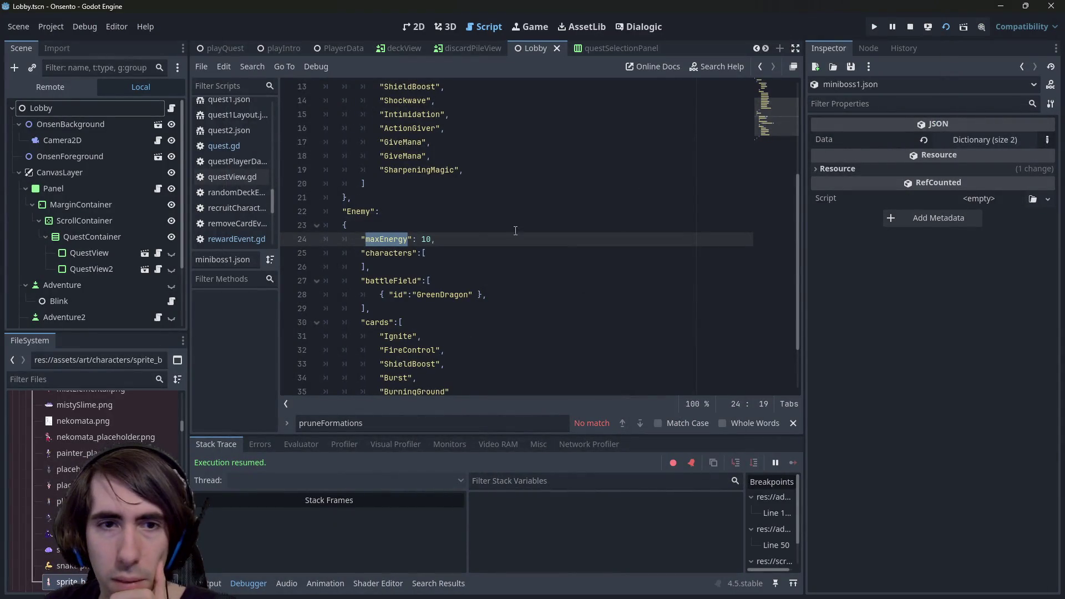
- Save miniboss1.json with maxEnergy 13 and switch to the running Onsento game
{"action": "key", "text": "ctrl+s"}
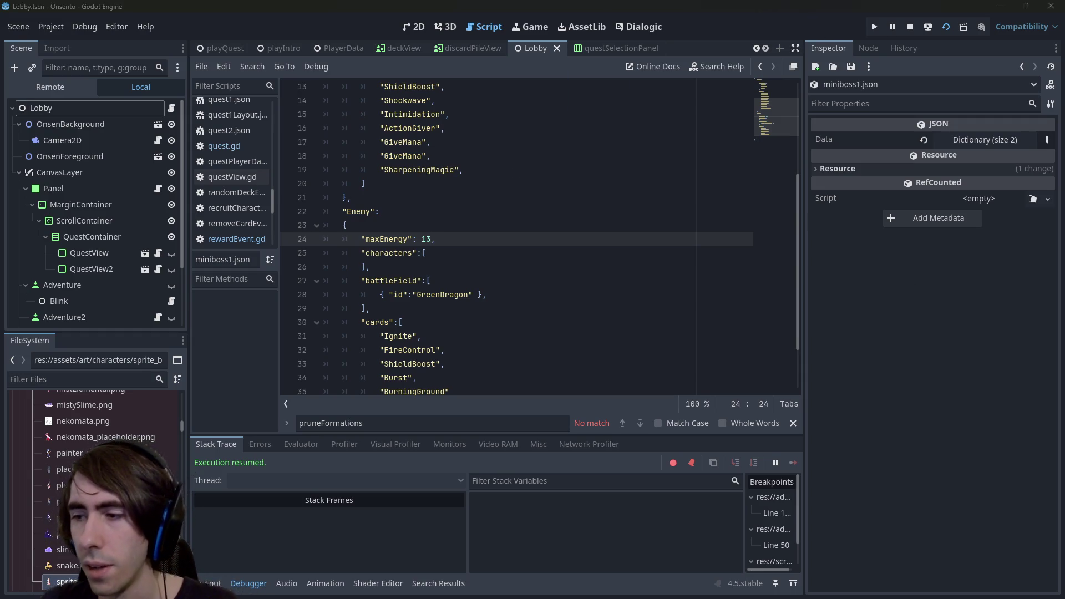
{"action": "key", "text": "alt+Tab"}
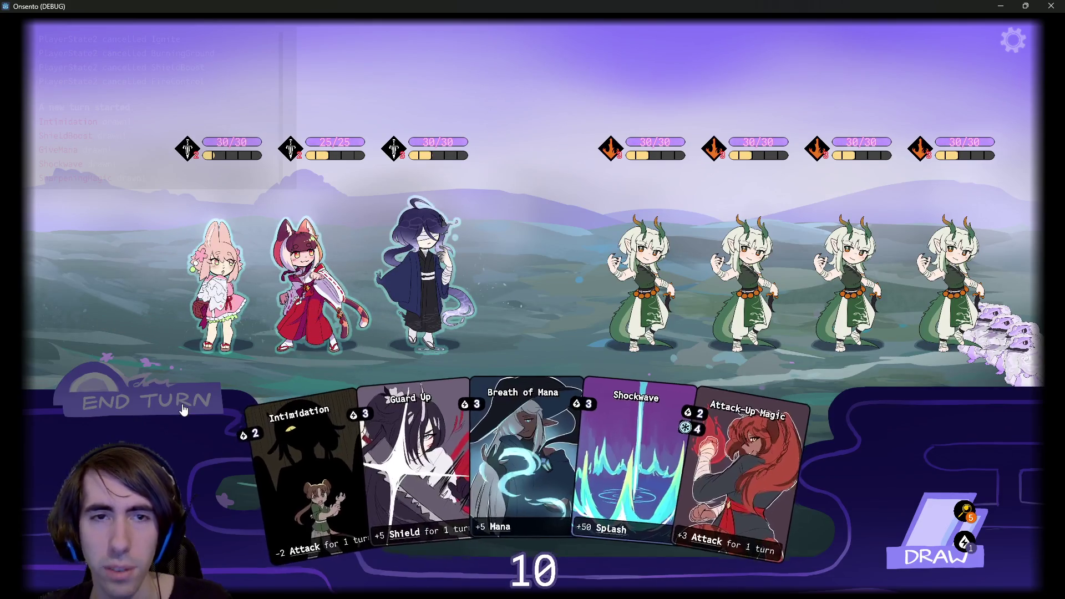
- End the turn and restart the current battle twice from the gear menu
{"action": "left_click", "coordinate": [176, 390]}
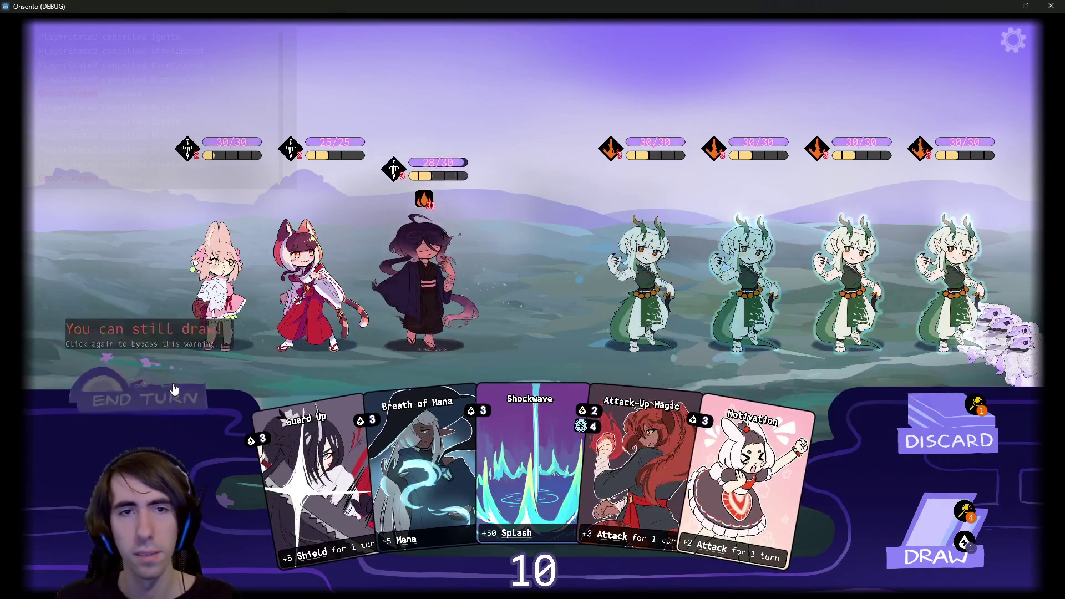
{"action": "left_click", "coordinate": [1007, 49]}
{"action": "left_click", "coordinate": [837, 108]}
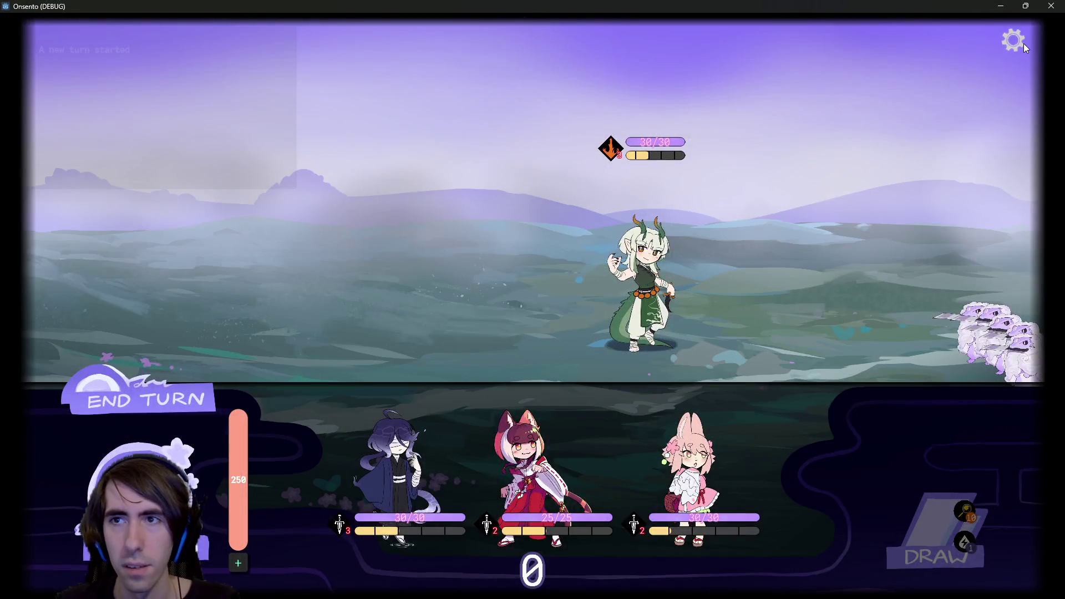
{"action": "left_click", "coordinate": [1022, 45]}
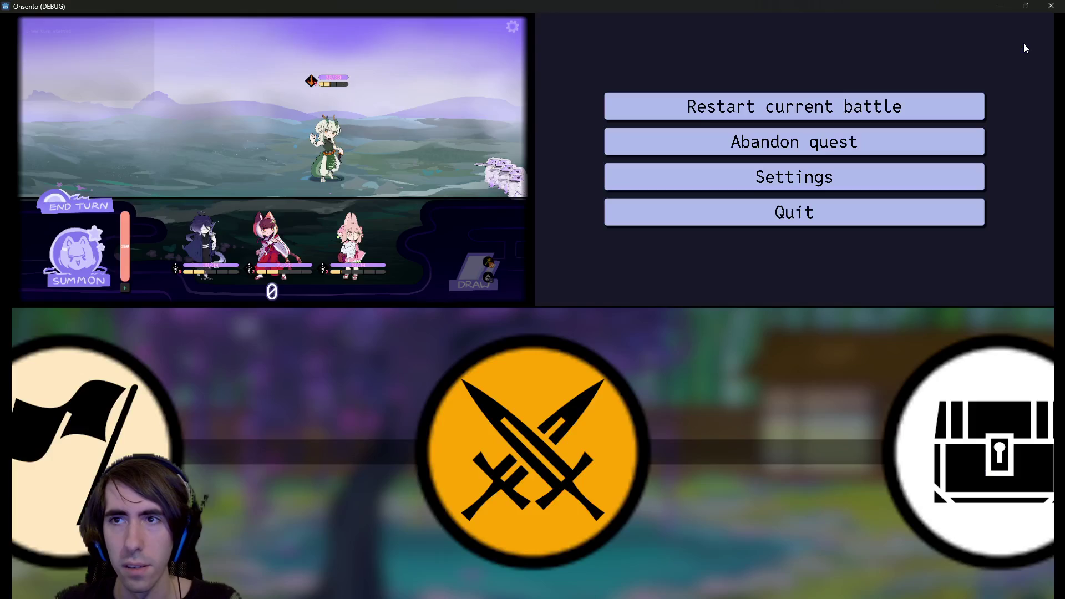
{"action": "left_click", "coordinate": [737, 106]}
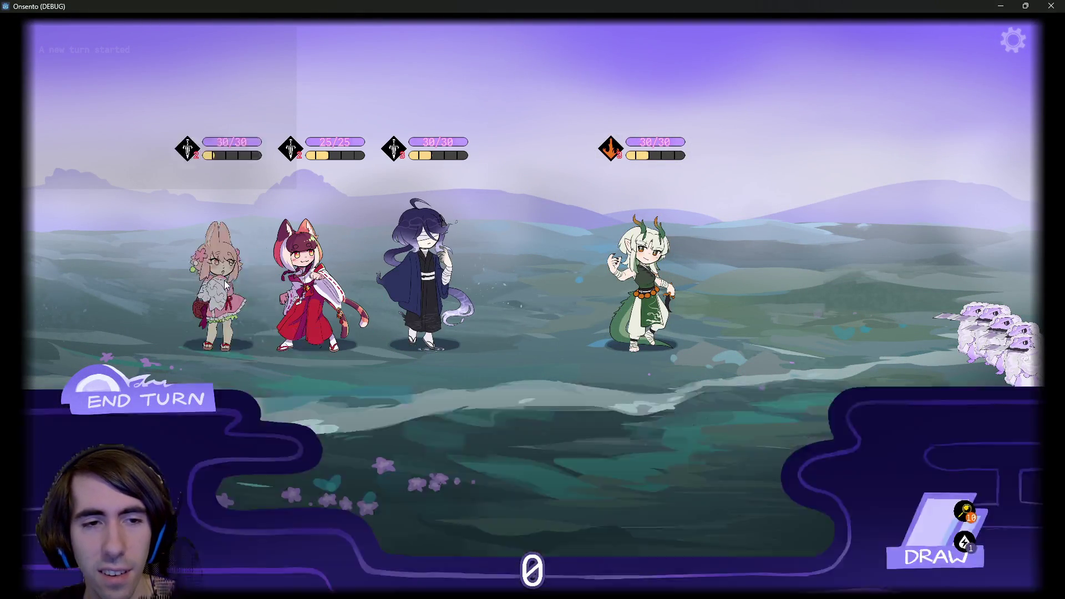
- Draw a card, play Motivation and Overclock on the third character, and Intimidation on the dragon
{"action": "left_click", "coordinate": [176, 397]}
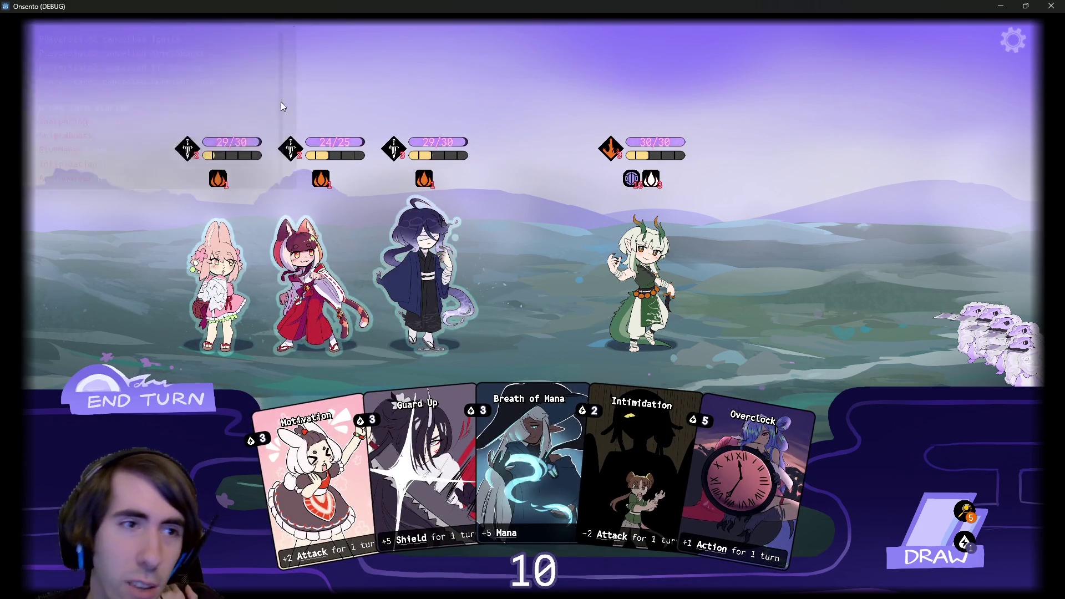
{"action": "left_click", "coordinate": [173, 382]}
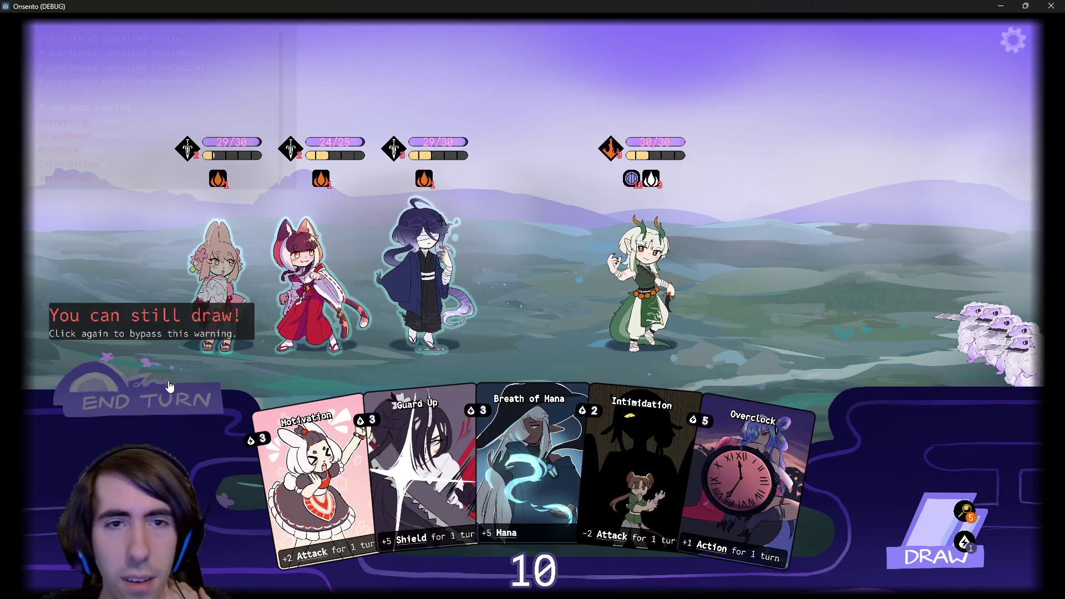
{"action": "left_click", "coordinate": [936, 549]}
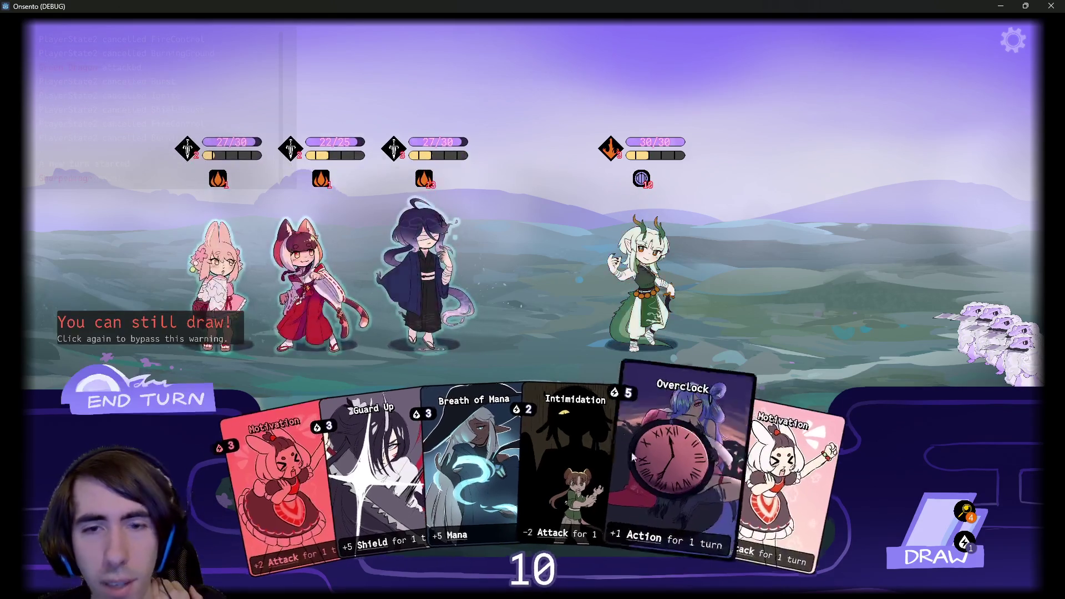
{"action": "left_click_drag", "start_coordinate": [781, 488], "coordinate": [424, 278]}
{"action": "left_click_drag", "start_coordinate": [743, 476], "coordinate": [509, 247]}
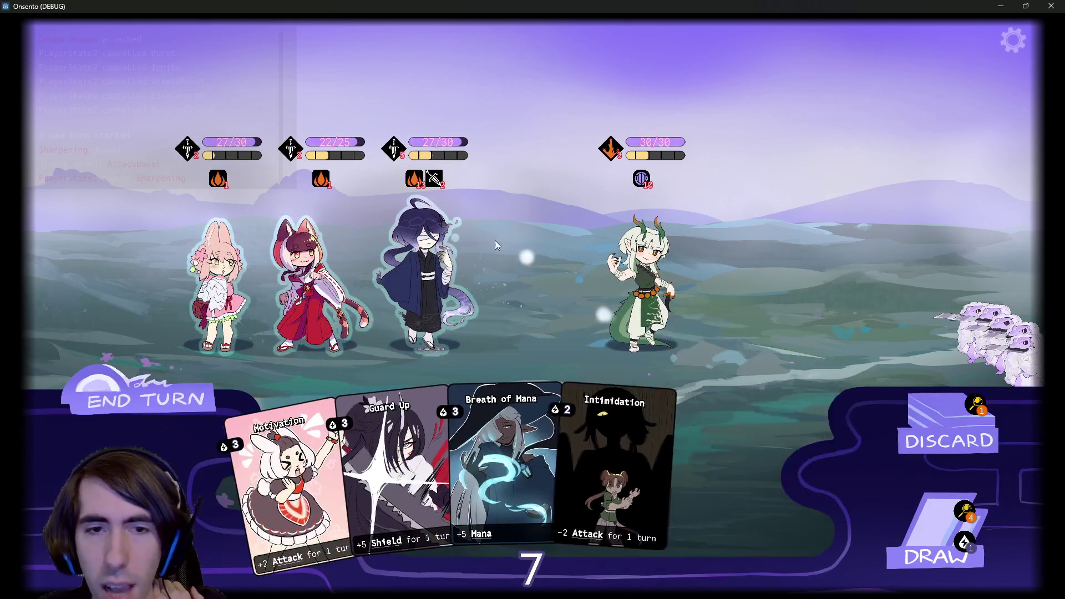
{"action": "left_click_drag", "start_coordinate": [693, 444], "coordinate": [579, 273]}
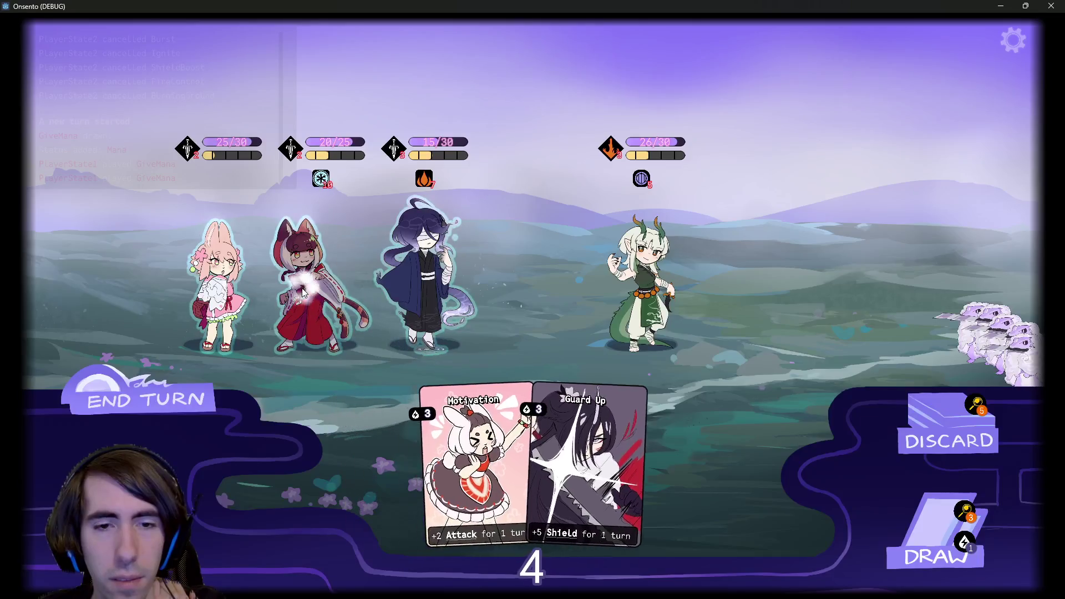
{"action": "left_click_drag", "start_coordinate": [588, 444], "coordinate": [424, 271]}
{"action": "left_click", "coordinate": [388, 272]}
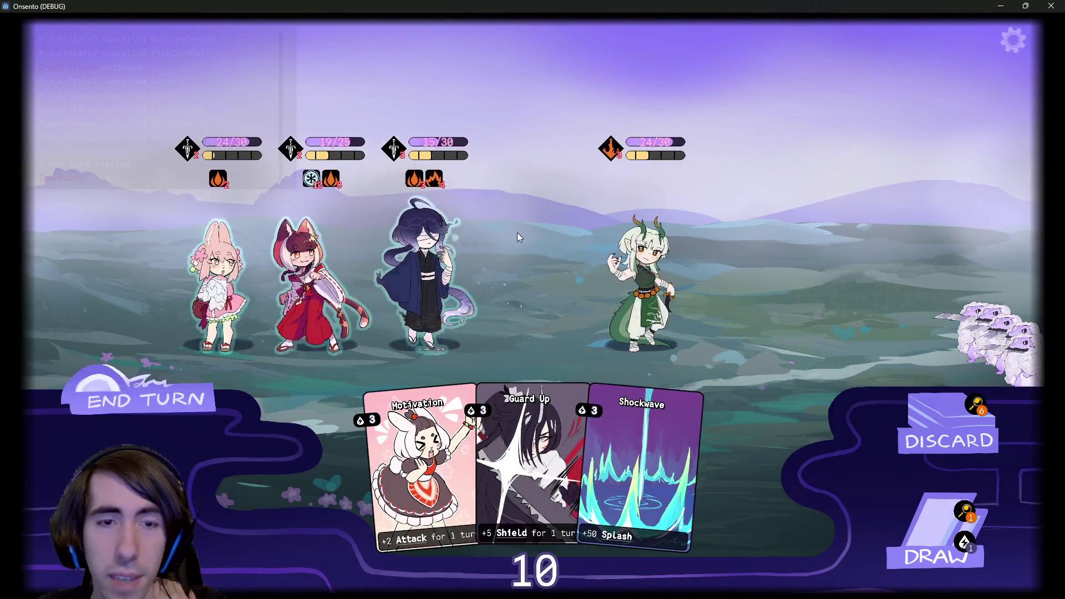
- Draw more cards, play Guard Up on the third character, and Attack-Up Magic and Motivation on the fox-eared one
{"action": "left_click", "coordinate": [910, 523]}
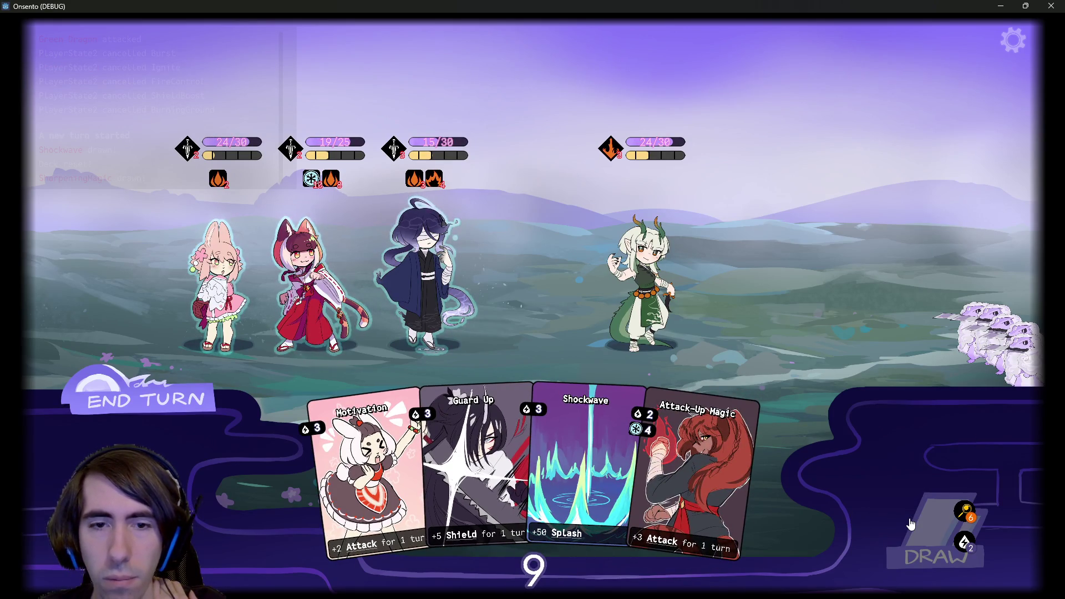
{"action": "left_click", "coordinate": [910, 523]}
{"action": "left_click_drag", "start_coordinate": [427, 454], "coordinate": [427, 266]}
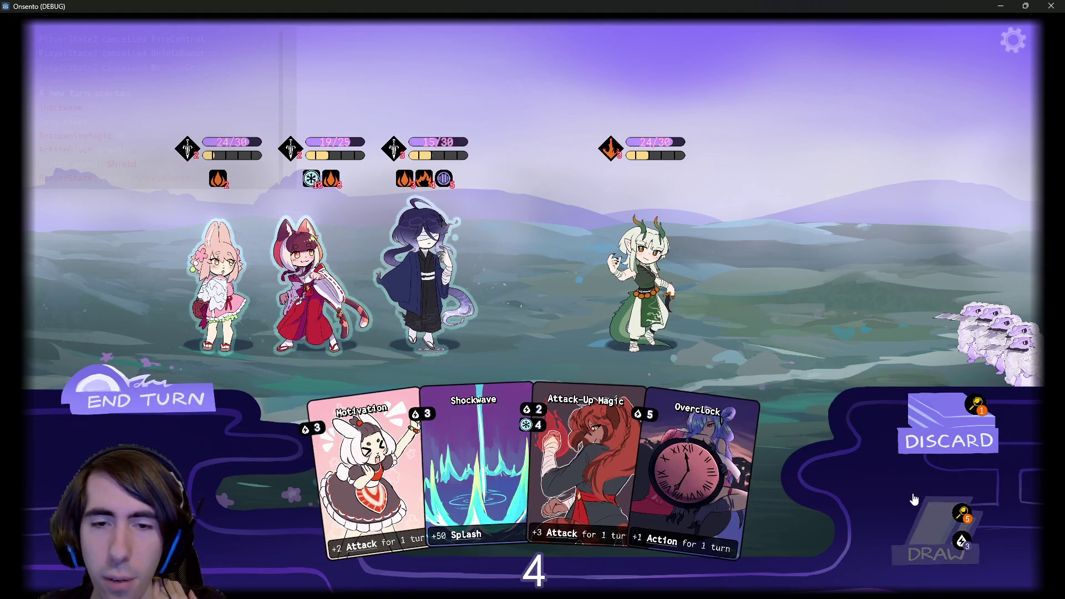
{"action": "left_click", "coordinate": [914, 499]}
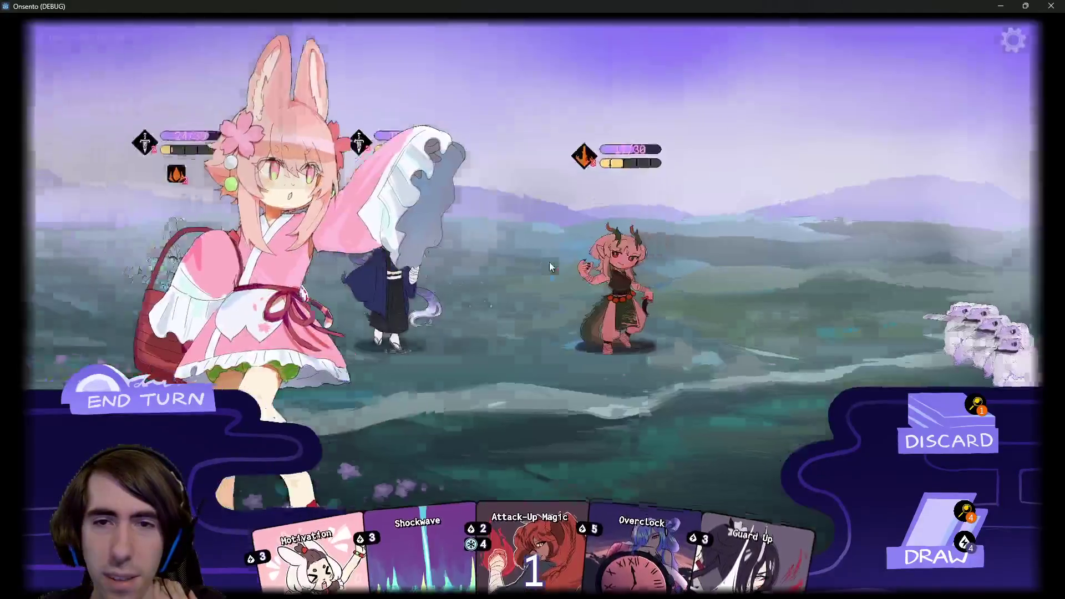
{"action": "mouse_move", "coordinate": [208, 127]}
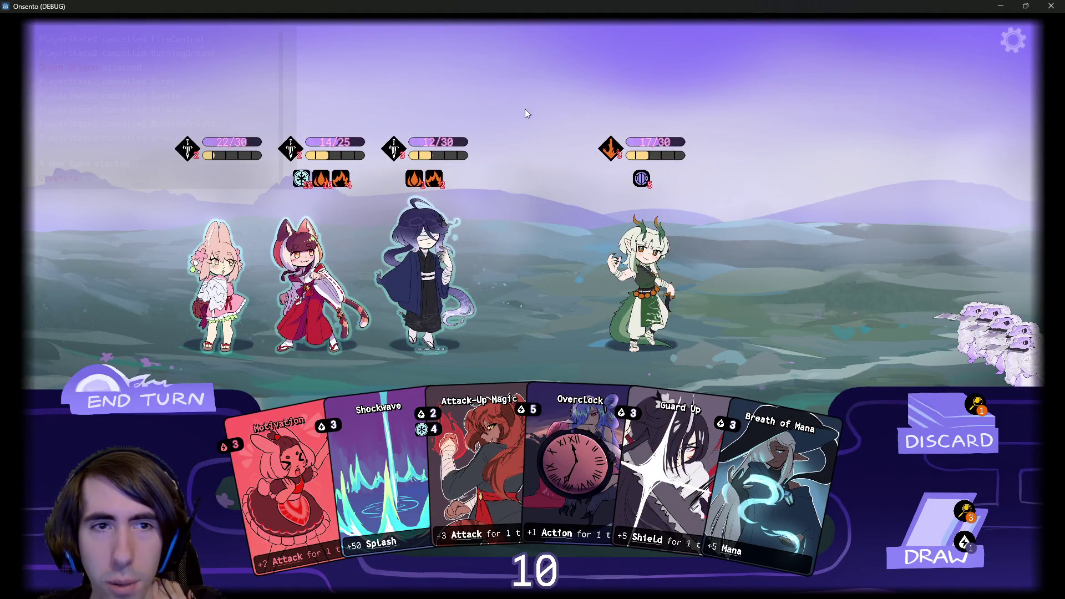
{"action": "left_click_drag", "start_coordinate": [477, 454], "coordinate": [316, 280]}
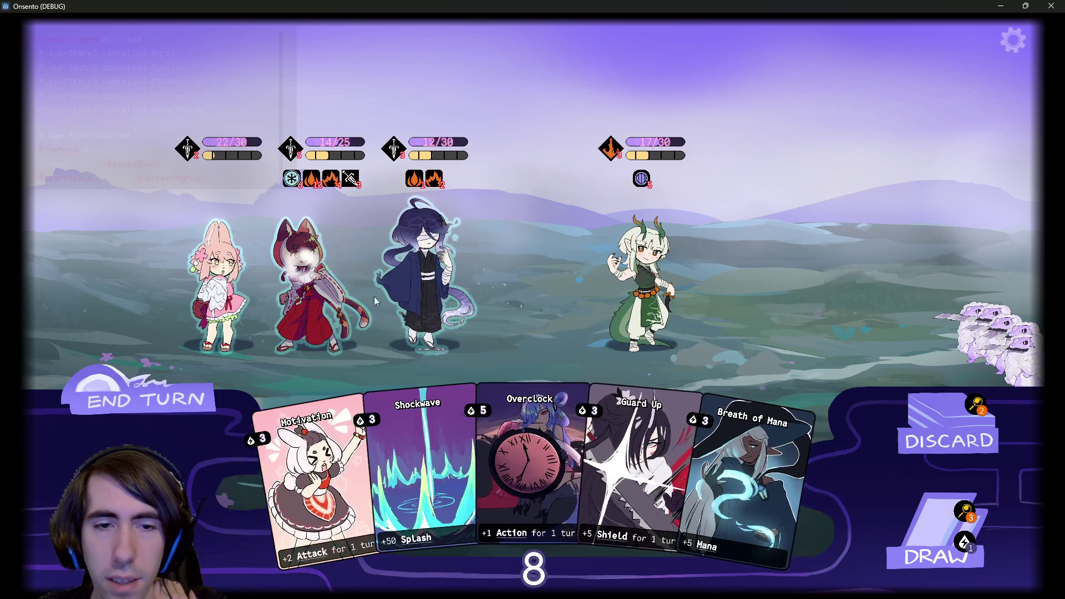
{"action": "left_click_drag", "start_coordinate": [316, 477], "coordinate": [293, 289]}
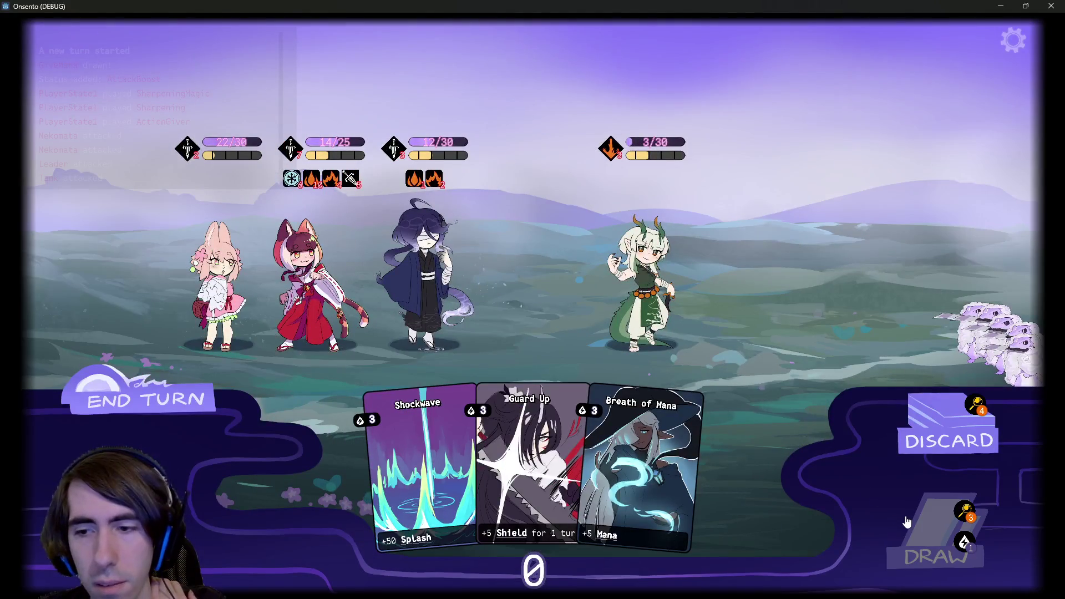
- Play Intimidation and Guard Up, attack with the blue-haired and pink allies, and end the turn
{"action": "left_click", "coordinate": [160, 410]}
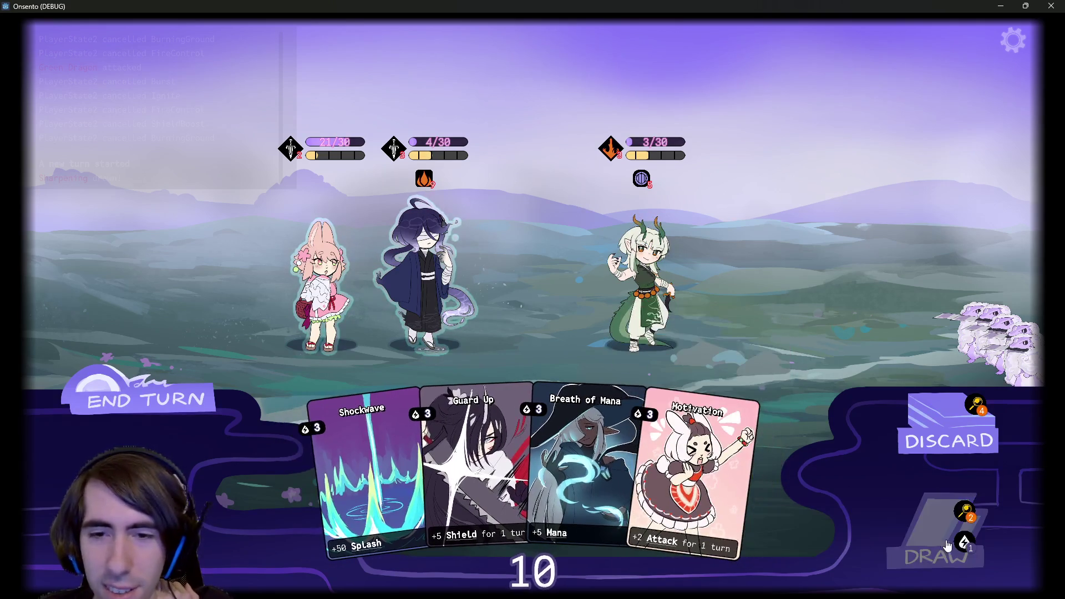
{"action": "left_click", "coordinate": [891, 526]}
{"action": "left_click", "coordinate": [918, 534]}
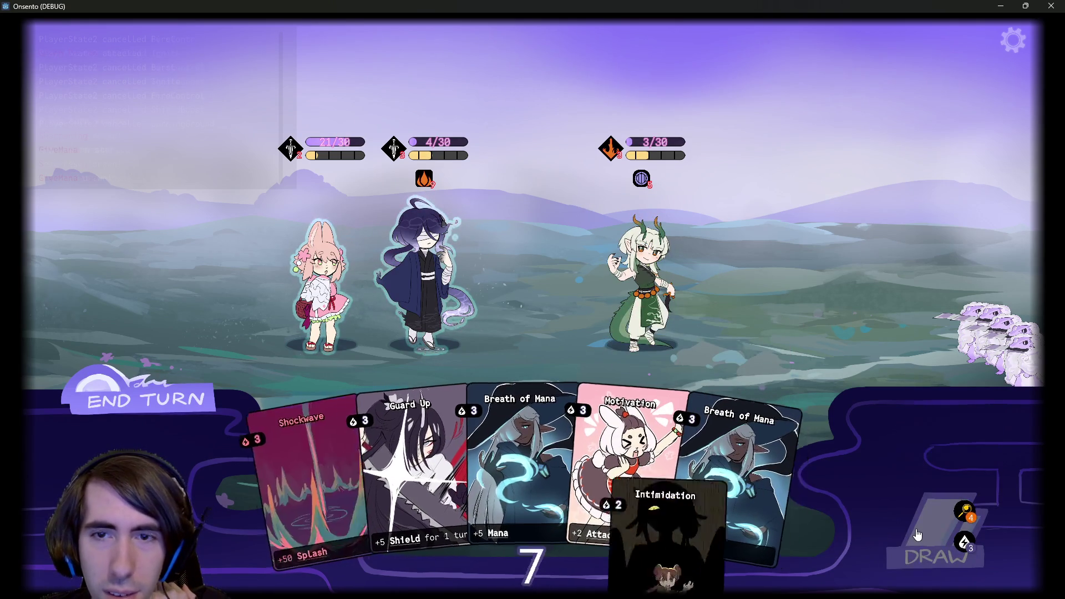
{"action": "left_click_drag", "start_coordinate": [787, 482], "coordinate": [695, 319]}
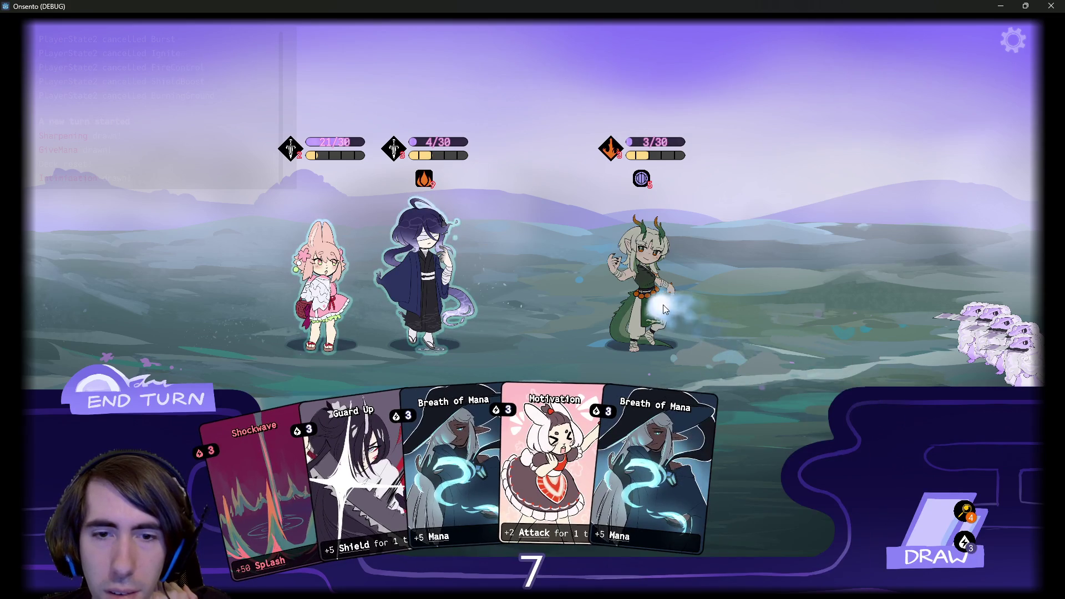
{"action": "left_click_drag", "start_coordinate": [355, 477], "coordinate": [426, 273]}
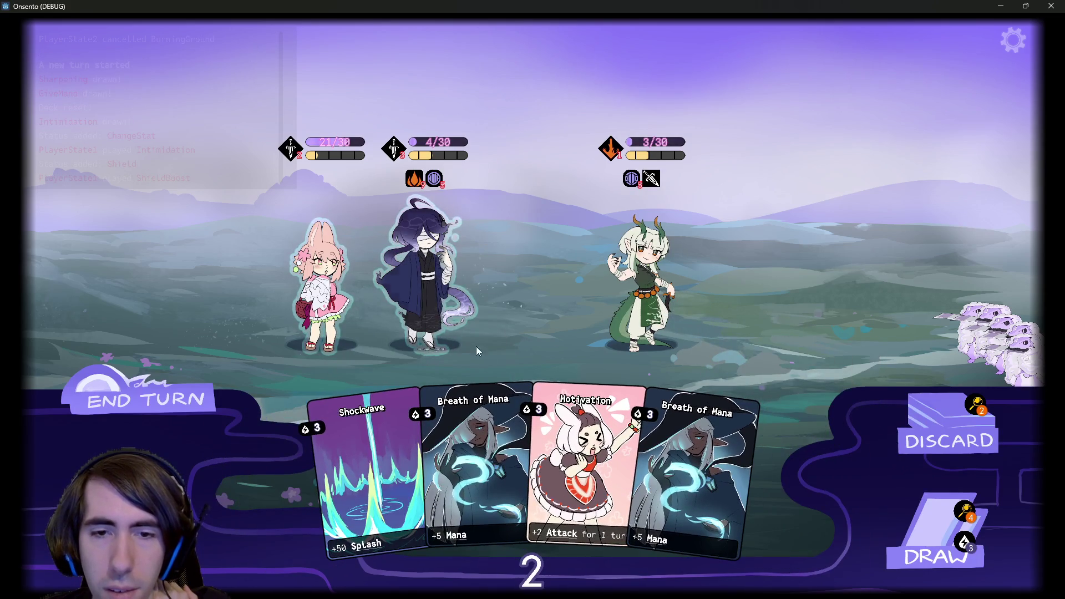
{"action": "left_click", "coordinate": [452, 285]}
{"action": "left_click", "coordinate": [322, 288]}
{"action": "left_click", "coordinate": [210, 377]}
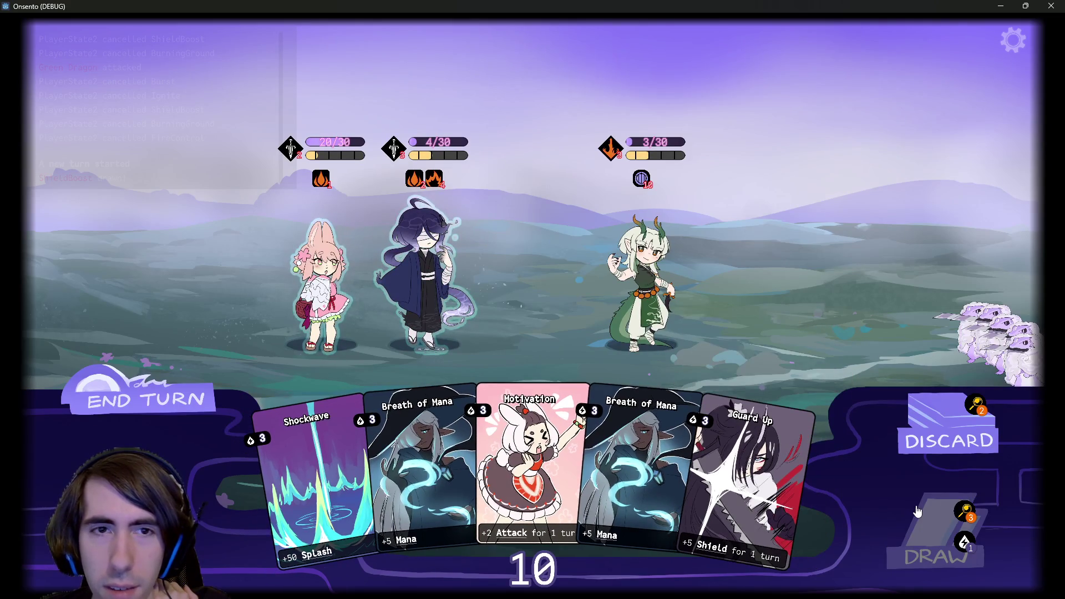
- Play Guard Up and Breath of Mana on allies, then end the turn despite the warning
{"action": "left_click_drag", "start_coordinate": [774, 463], "coordinate": [427, 278]}
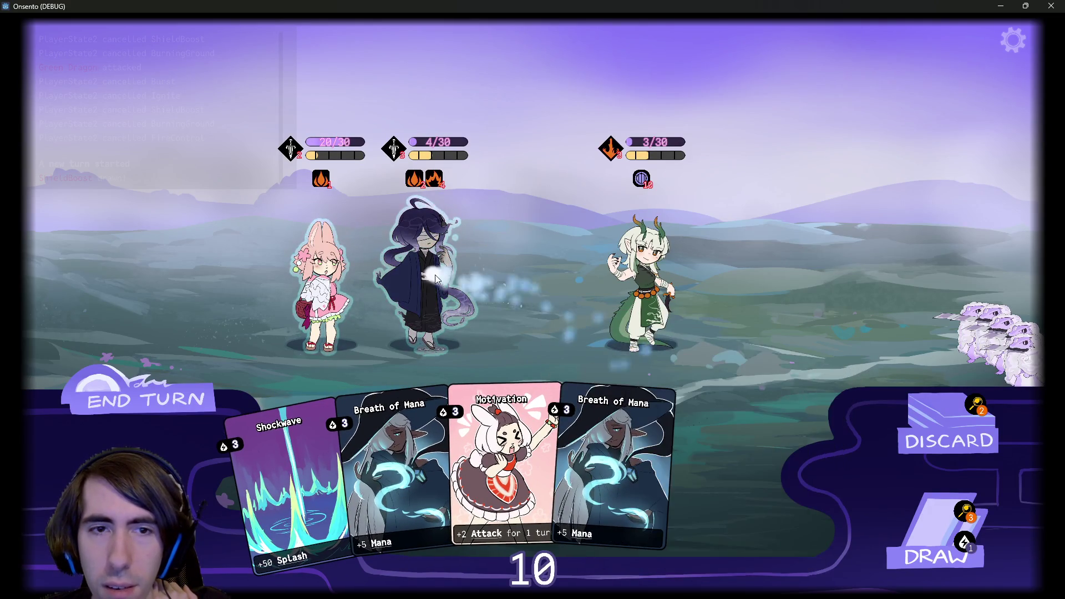
{"action": "left_click", "coordinate": [912, 514]}
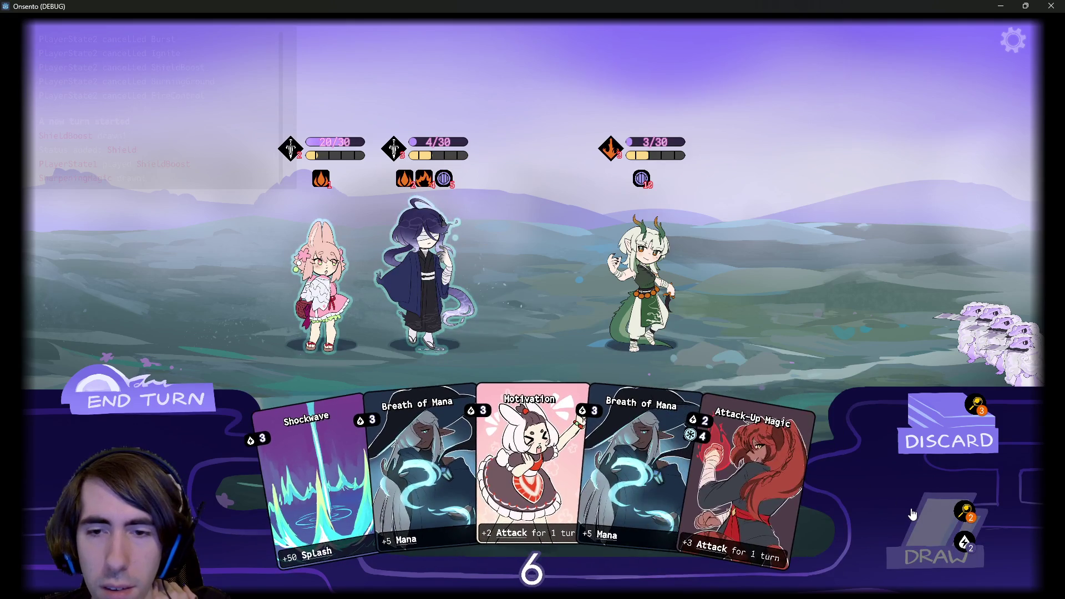
{"action": "left_click_drag", "start_coordinate": [632, 471], "coordinate": [321, 277]}
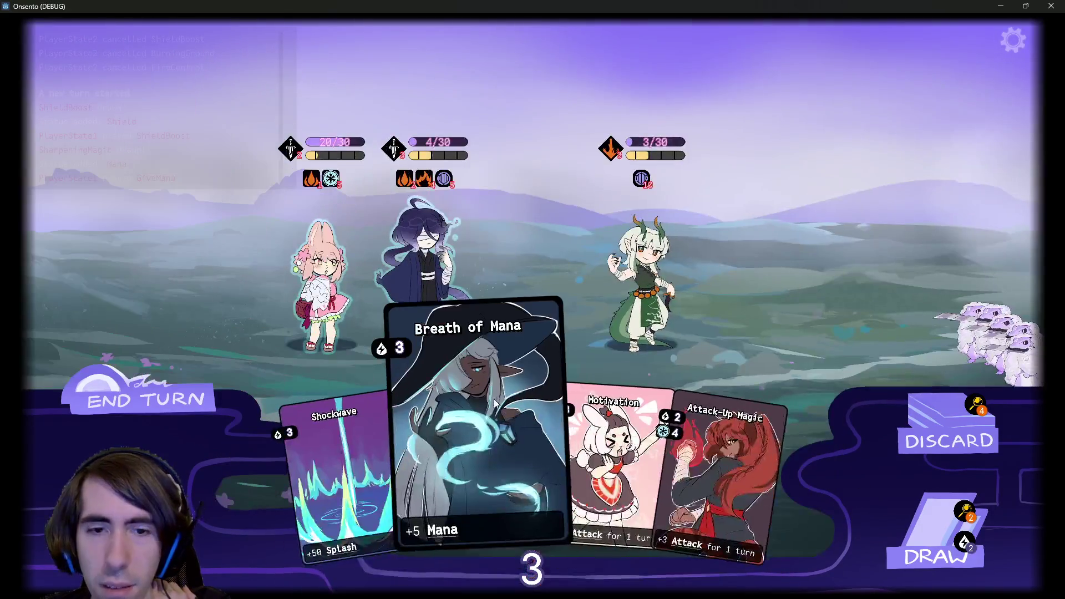
{"action": "left_click_drag", "start_coordinate": [476, 477], "coordinate": [332, 300]}
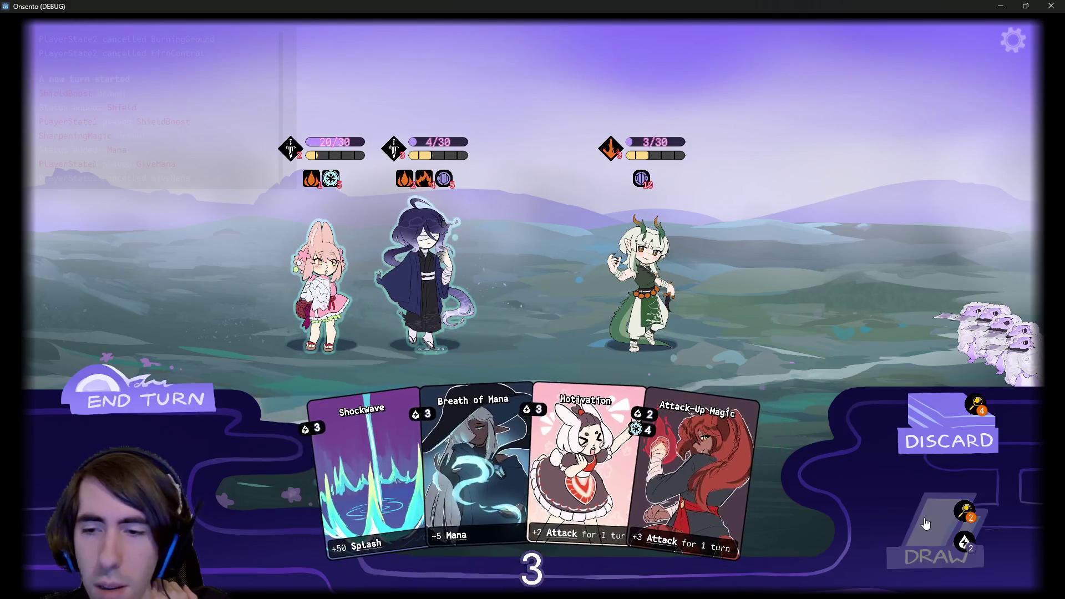
{"action": "left_click", "coordinate": [937, 535]}
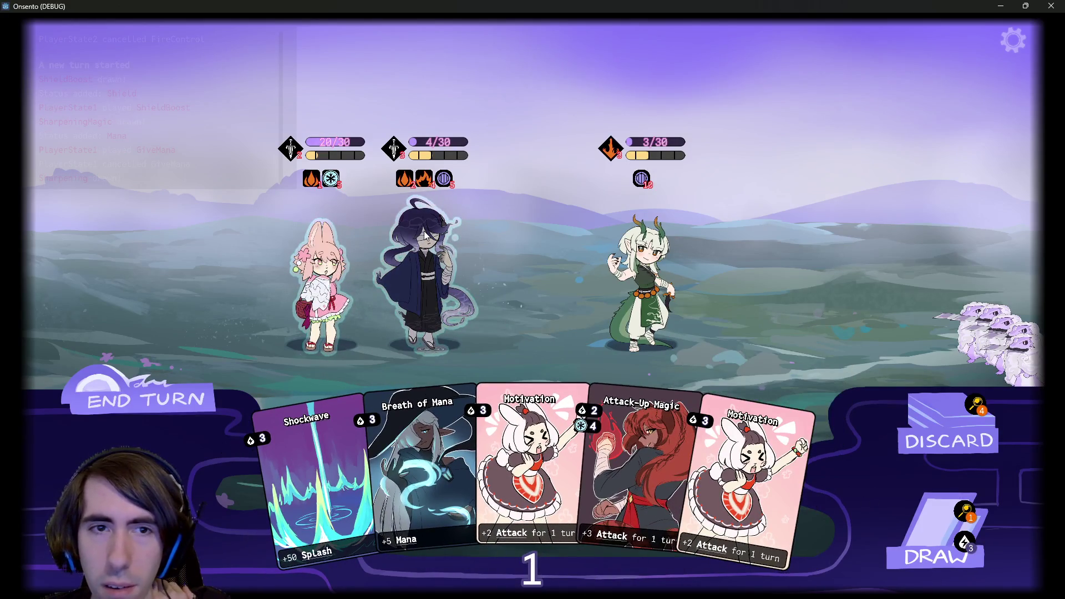
{"action": "mouse_move", "coordinate": [405, 444]}
{"action": "left_mouse_down"}
{"action": "mouse_move", "coordinate": [407, 380]}
{"action": "mouse_move", "coordinate": [388, 382]}
{"action": "left_mouse_up"}
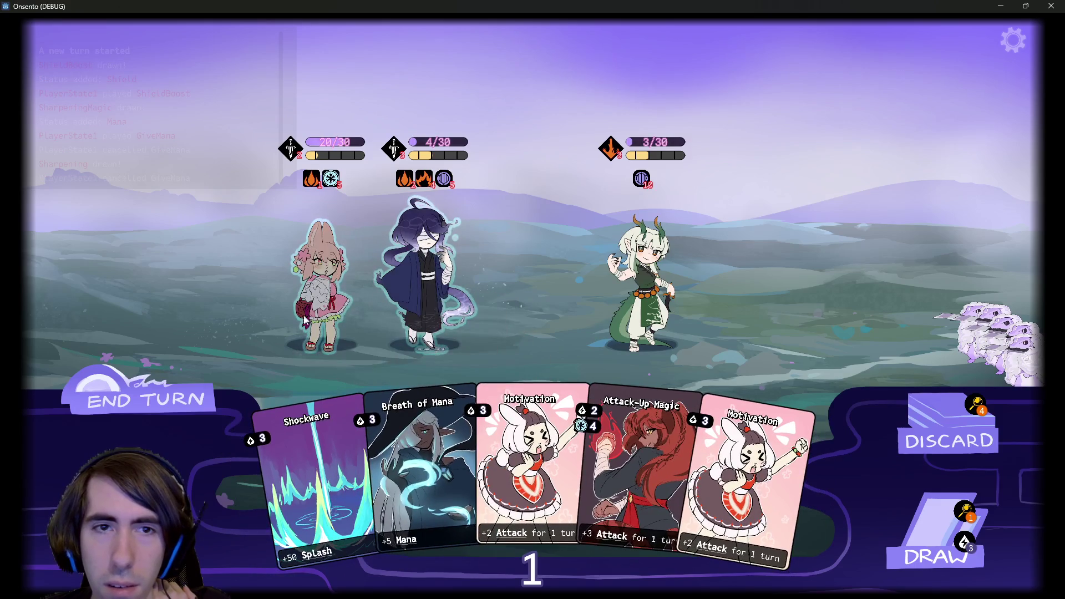
{"action": "left_click", "coordinate": [197, 396]}
{"action": "left_click", "coordinate": [197, 395]}
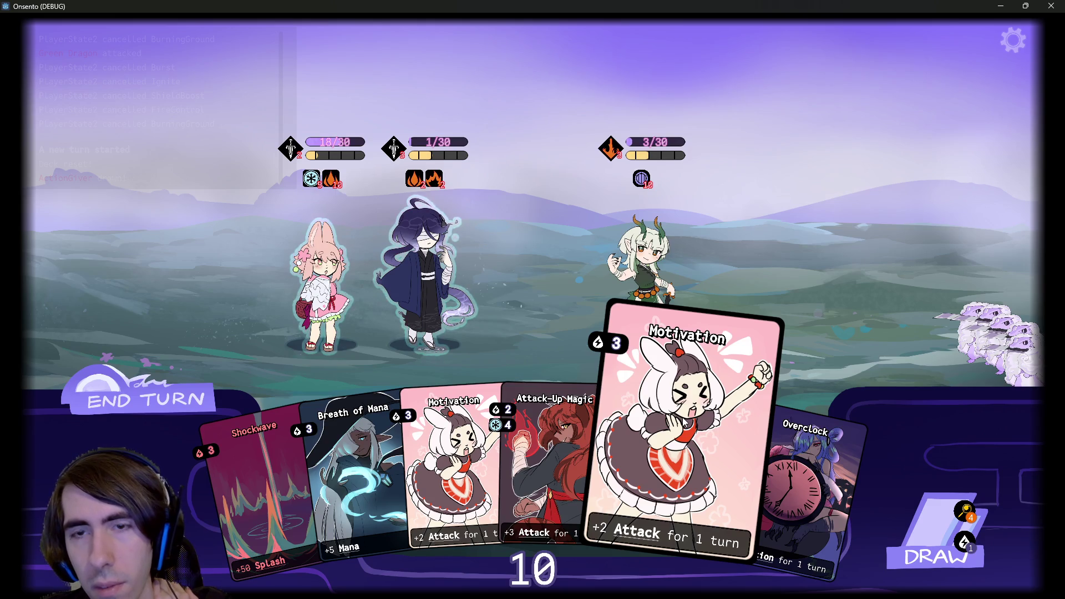
- Finish the dragon with Motivation, Overclock and Attack-Up Magic, then return to the lobby
{"action": "left_click_drag", "start_coordinate": [684, 423], "coordinate": [484, 231]}
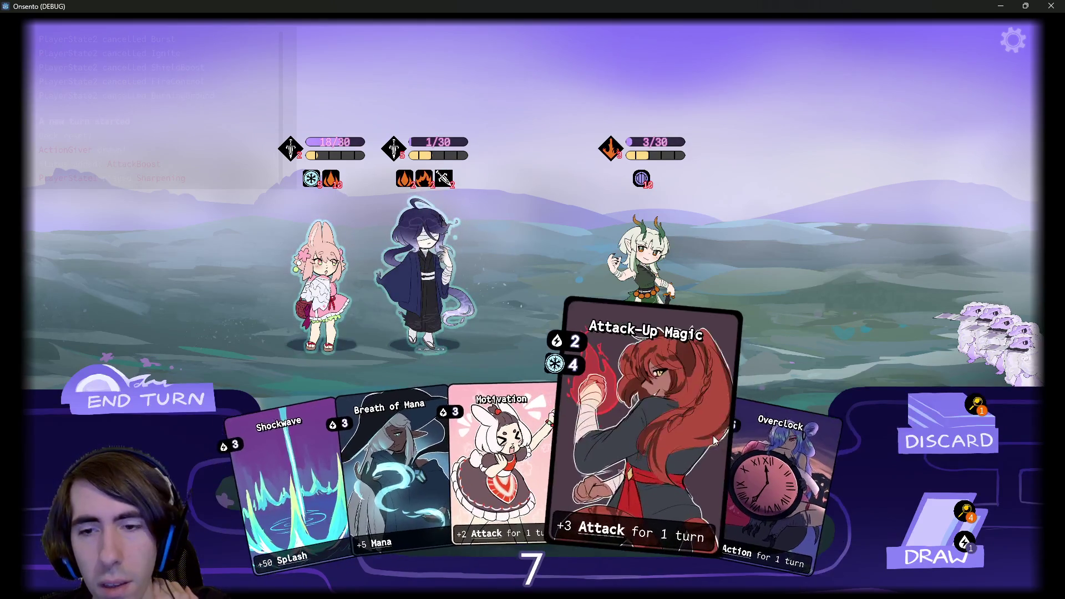
{"action": "left_click_drag", "start_coordinate": [788, 444], "coordinate": [322, 277]}
{"action": "left_click_drag", "start_coordinate": [694, 444], "coordinate": [339, 262]}
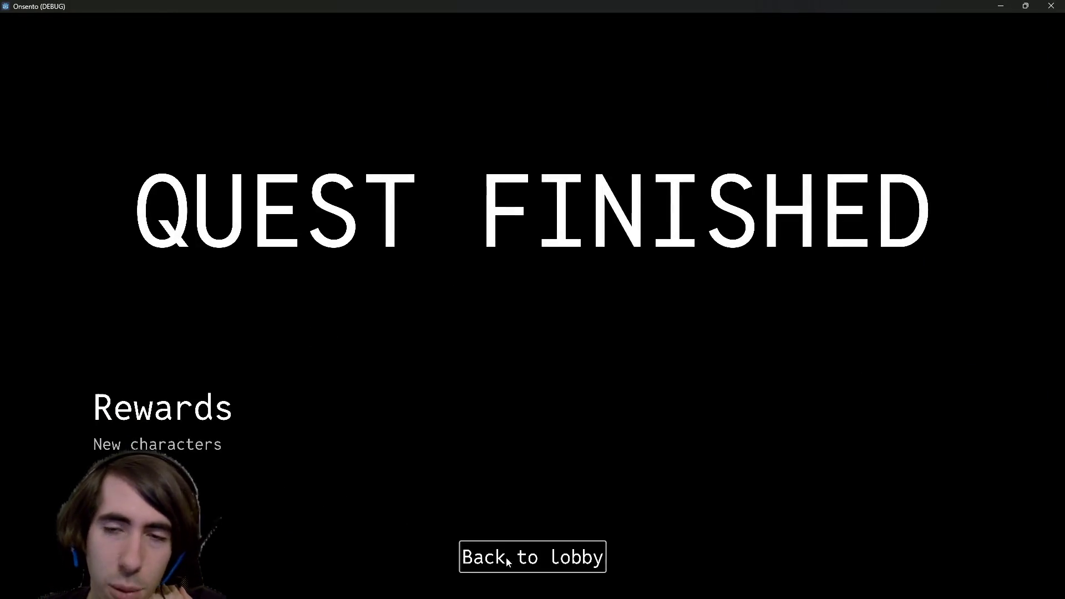
{"action": "left_click", "coordinate": [506, 557]}
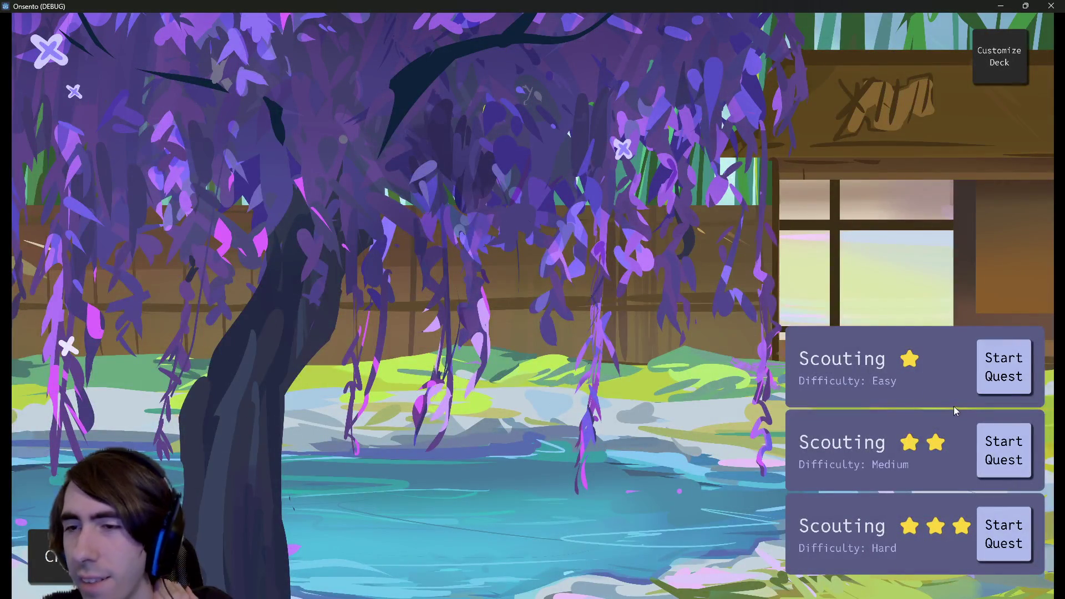
{"action": "left_click", "coordinate": [995, 380]}
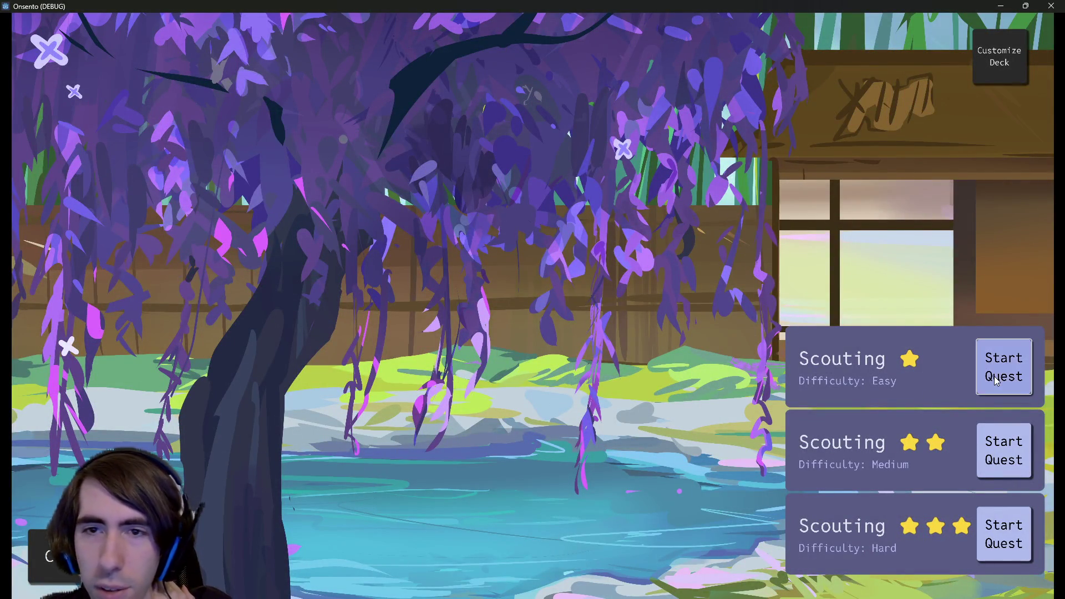
- Pick a four-character team, including the green-horned character, and confirm it
{"action": "scroll", "coordinate": [514, 175], "scroll_direction": "right", "scroll_amount": 5}
{"action": "scroll", "coordinate": [514, 175], "scroll_direction": "left", "scroll_amount": 4}
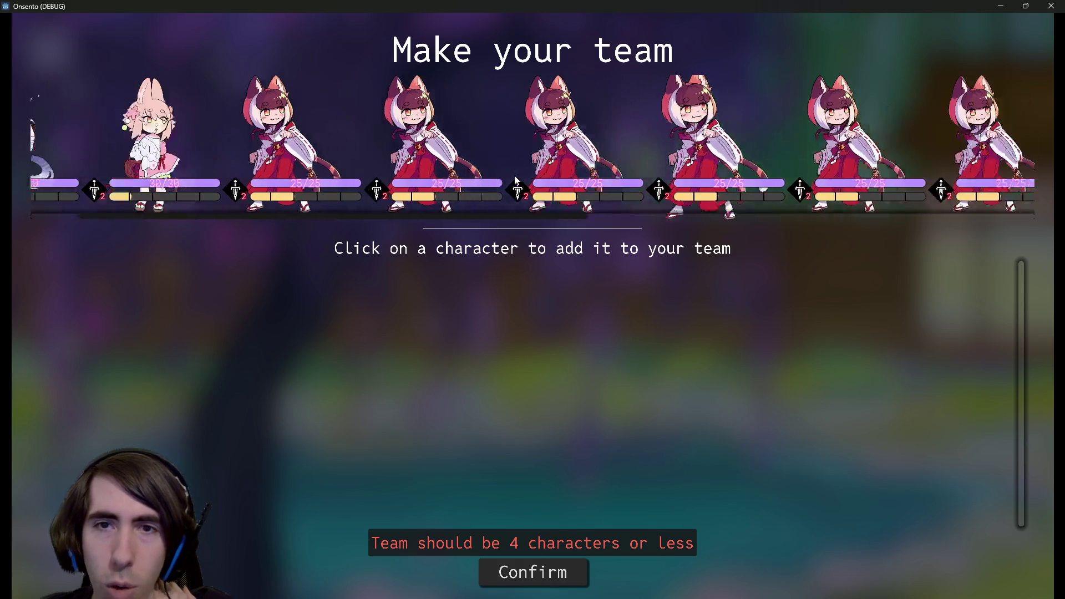
{"action": "scroll", "coordinate": [516, 180], "scroll_direction": "left", "scroll_amount": 2}
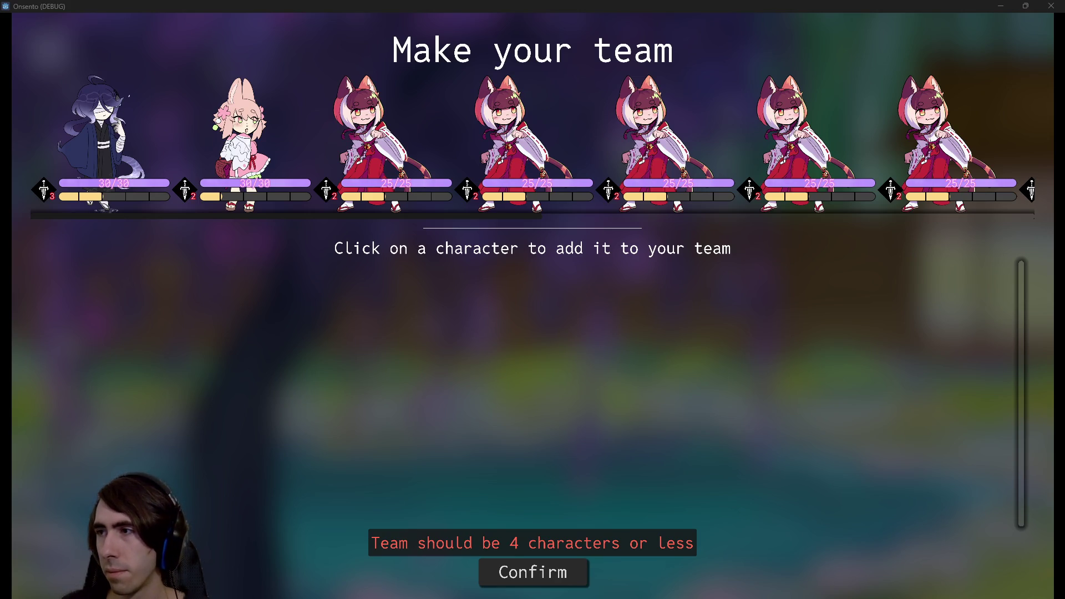
{"action": "mouse_move", "coordinate": [406, 217]}
{"action": "left_mouse_down"}
{"action": "mouse_move", "coordinate": [956, 222]}
{"action": "mouse_move", "coordinate": [46, 213]}
{"action": "left_mouse_up"}
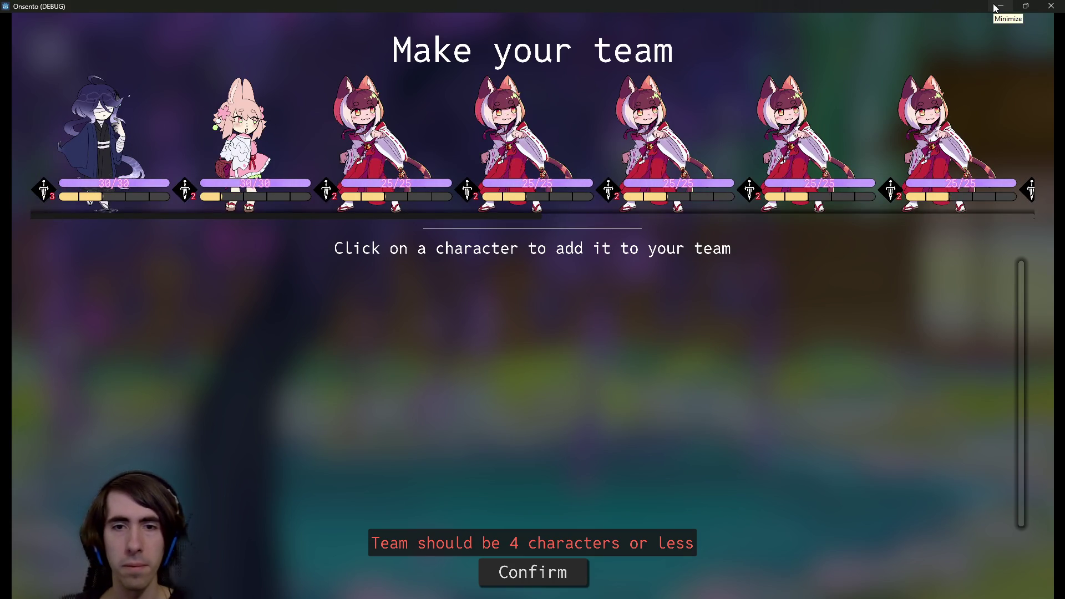
{"action": "left_click", "coordinate": [618, 132]}
{"action": "left_click", "coordinate": [619, 132]}
{"action": "left_click", "coordinate": [619, 132]}
{"action": "left_click", "coordinate": [619, 132]}
{"action": "left_click", "coordinate": [618, 132]}
{"action": "left_click", "coordinate": [618, 132]}
{"action": "left_click", "coordinate": [631, 138]}
{"action": "left_click", "coordinate": [631, 139]}
{"action": "left_click", "coordinate": [633, 142]}
{"action": "left_click", "coordinate": [646, 133]}
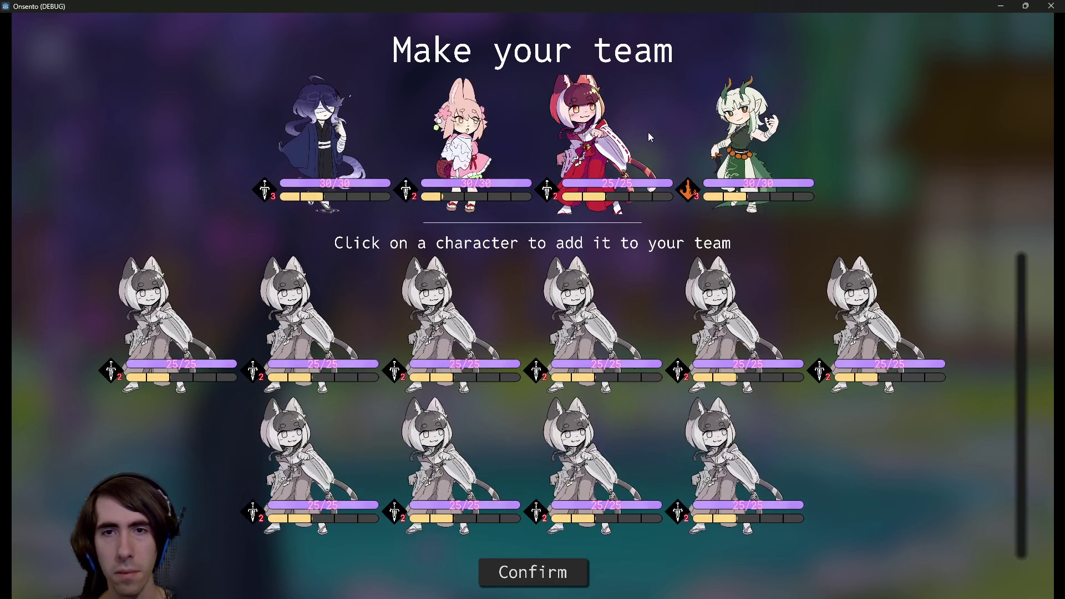
{"action": "left_click", "coordinate": [530, 566]}
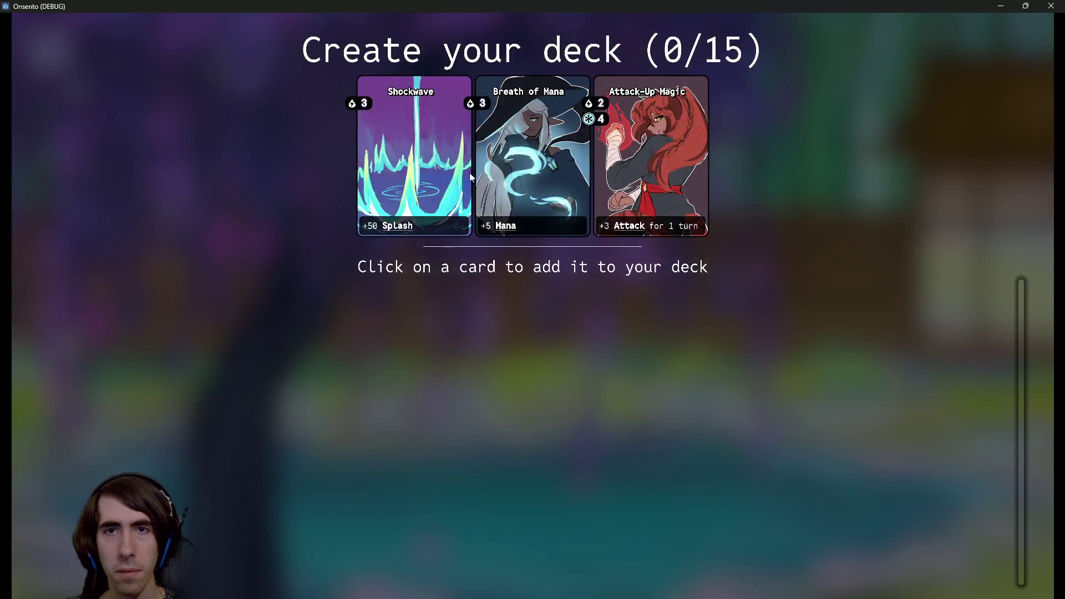
- Add the offered cards to the deck, including a second Attack-Up Magic, and start the battle
{"action": "left_click", "coordinate": [531, 151]}
{"action": "left_click", "coordinate": [554, 150]}
{"action": "left_click", "coordinate": [584, 150]}
{"action": "left_click", "coordinate": [577, 149]}
{"action": "left_click", "coordinate": [572, 149]}
{"action": "left_click", "coordinate": [566, 149]}
{"action": "left_click", "coordinate": [563, 147]}
{"action": "left_click", "coordinate": [561, 147]}
{"action": "left_click", "coordinate": [561, 148]}
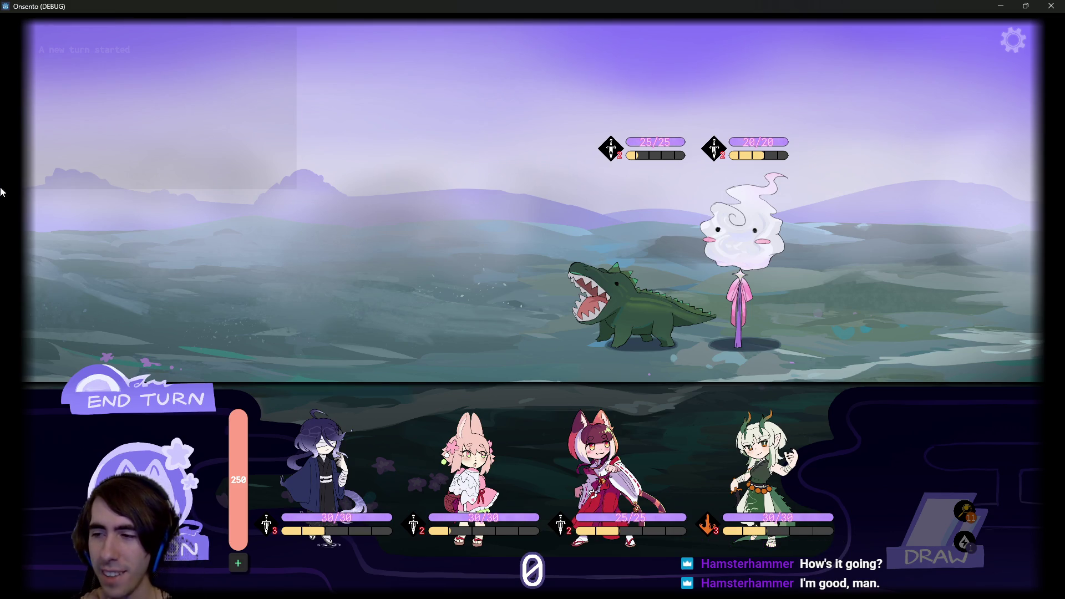
- Place two characters on the battlefield, then play Guard Up, Motivation and Breath of Mana on the dark-haired ally
{"action": "mouse_move", "coordinate": [328, 443]}
{"action": "left_mouse_down"}
{"action": "mouse_move", "coordinate": [388, 211]}
{"action": "mouse_move", "coordinate": [424, 222]}
{"action": "left_mouse_up"}
{"action": "mouse_move", "coordinate": [418, 424]}
{"action": "left_mouse_down"}
{"action": "mouse_move", "coordinate": [344, 234]}
{"action": "mouse_move", "coordinate": [324, 226]}
{"action": "mouse_move", "coordinate": [393, 450]}
{"action": "mouse_move", "coordinate": [344, 389]}
{"action": "mouse_move", "coordinate": [248, 304]}
{"action": "left_mouse_up"}
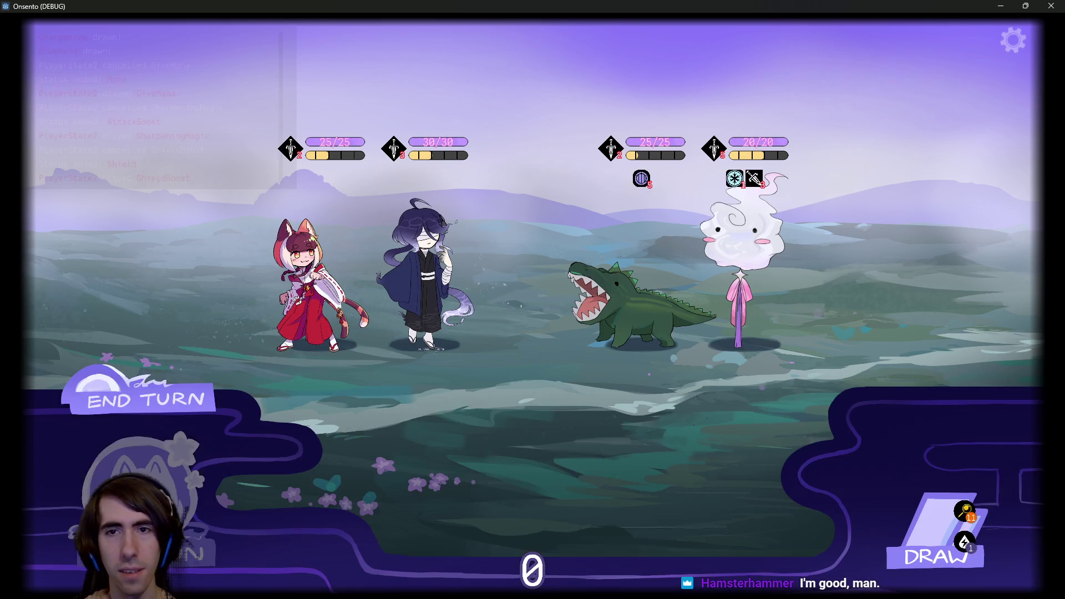
{"action": "left_click_drag", "start_coordinate": [533, 454], "coordinate": [428, 258]}
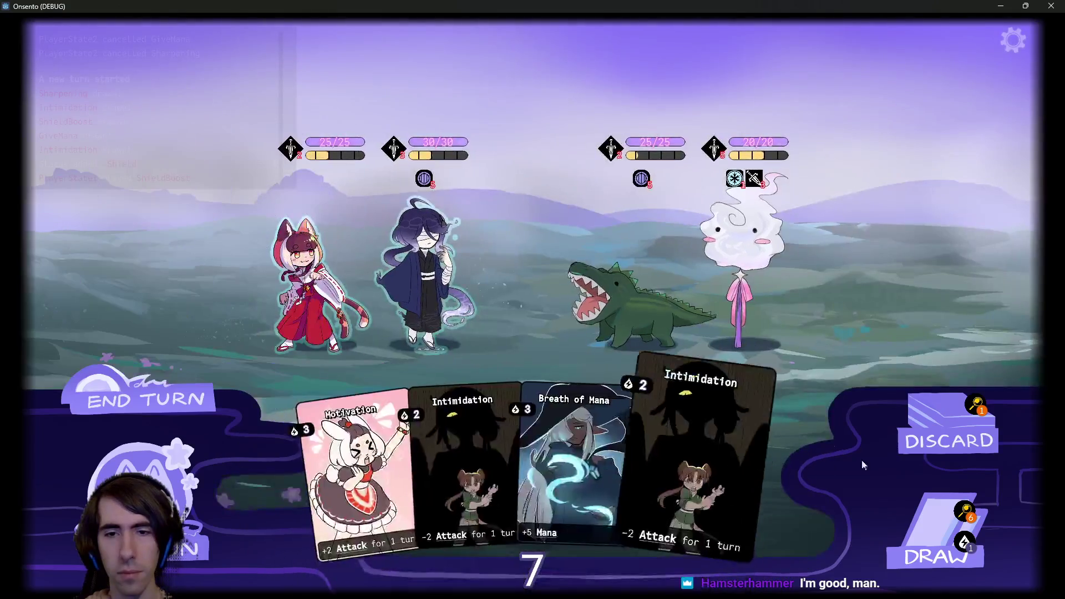
{"action": "left_click", "coordinate": [937, 532]}
{"action": "left_click_drag", "start_coordinate": [304, 452], "coordinate": [427, 266]}
{"action": "left_click_drag", "start_coordinate": [482, 410], "coordinate": [444, 227]}
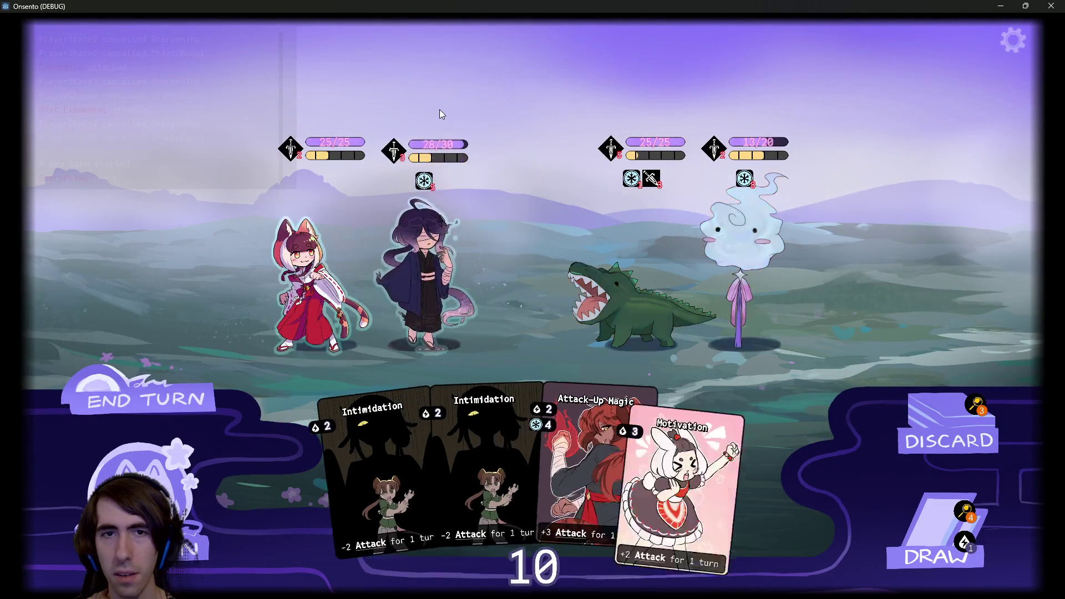
- Buff the dark-haired ally with Motivation, Attack-Up Magic and Guard Up, end the turn, then draw
{"action": "left_click", "coordinate": [907, 515]}
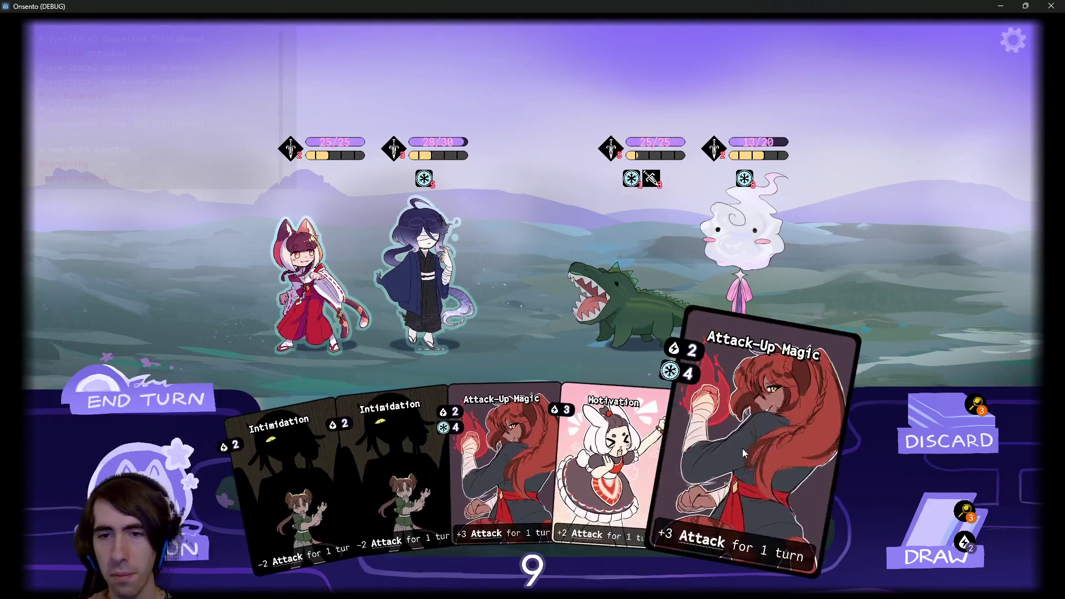
{"action": "left_click_drag", "start_coordinate": [665, 455], "coordinate": [410, 275]}
{"action": "left_click_drag", "start_coordinate": [505, 461], "coordinate": [424, 271]}
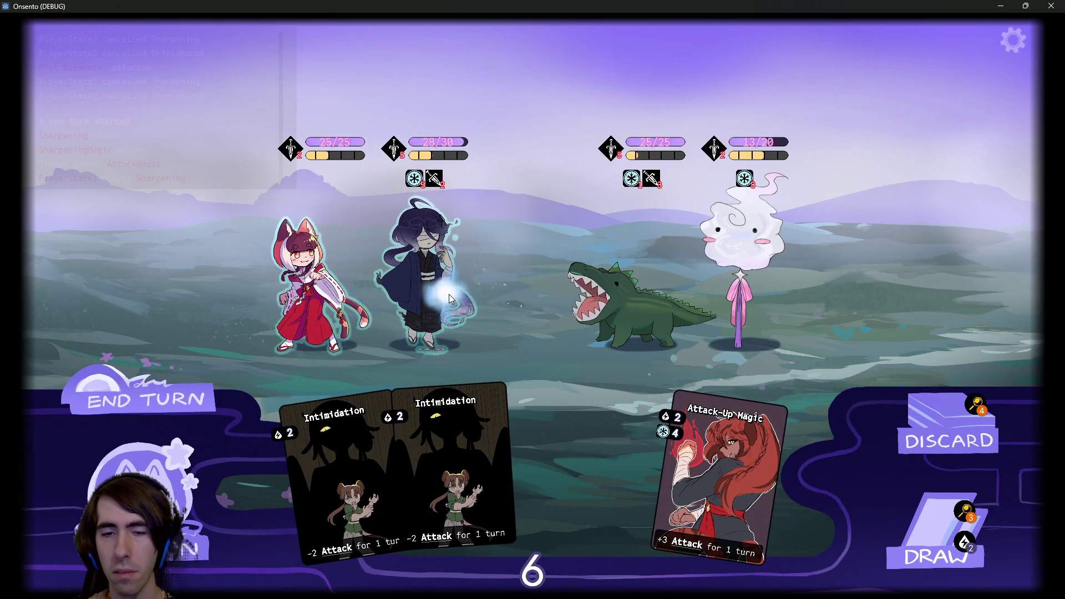
{"action": "left_click", "coordinate": [931, 533]}
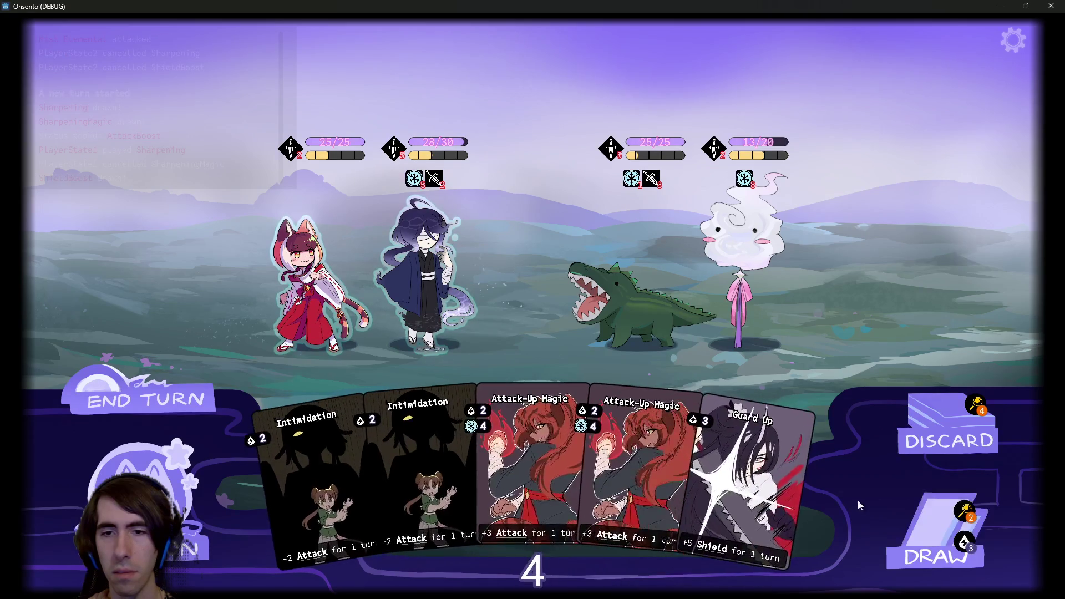
{"action": "left_click_drag", "start_coordinate": [787, 444], "coordinate": [435, 261]}
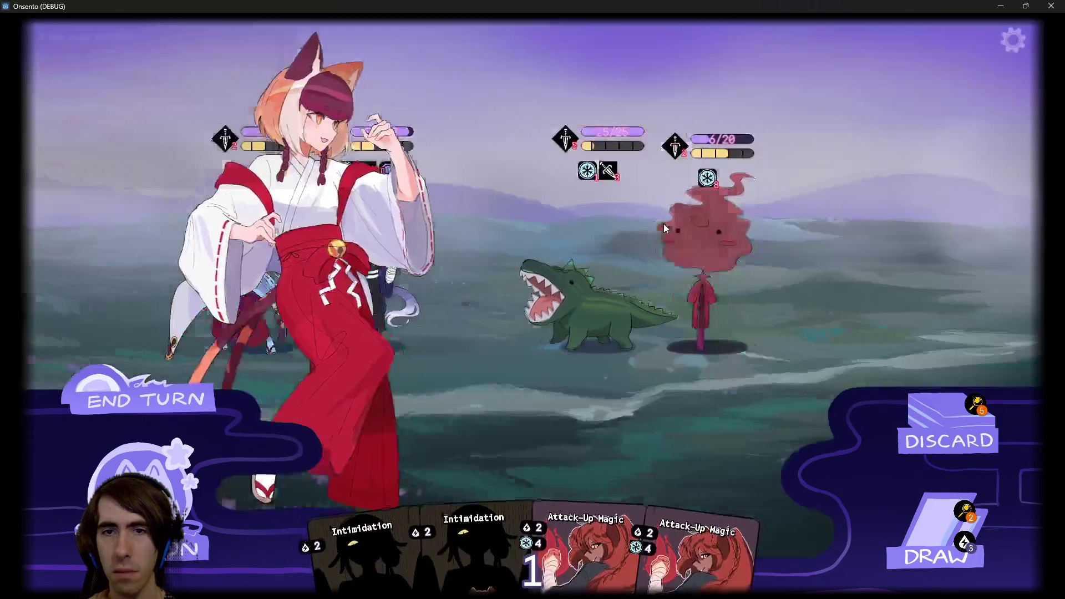
{"action": "left_click", "coordinate": [206, 412]}
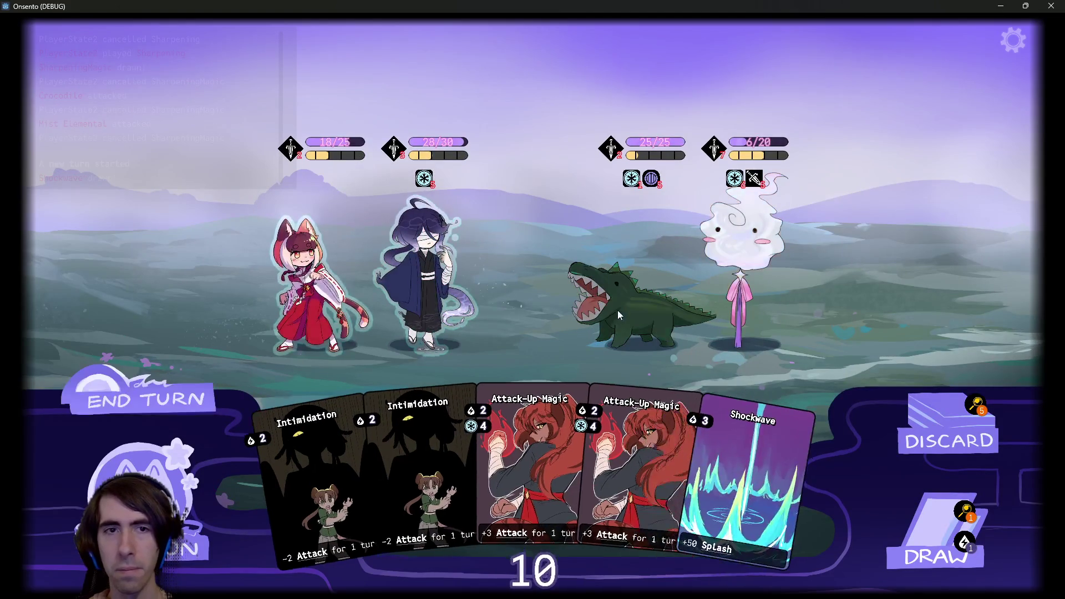
{"action": "mouse_move", "coordinate": [218, 145]}
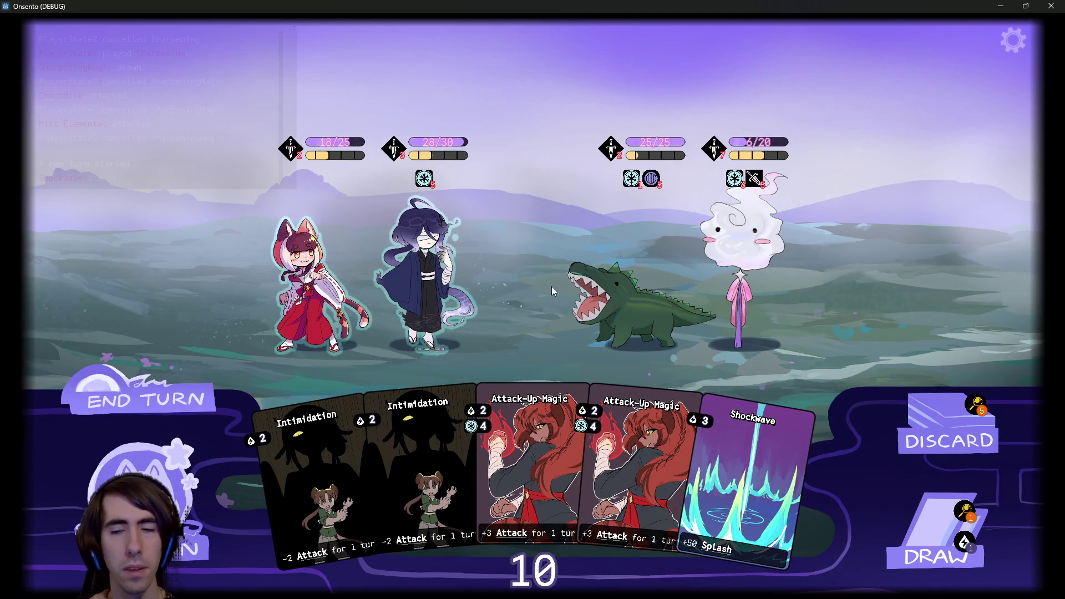
{"action": "mouse_move", "coordinate": [711, 148]}
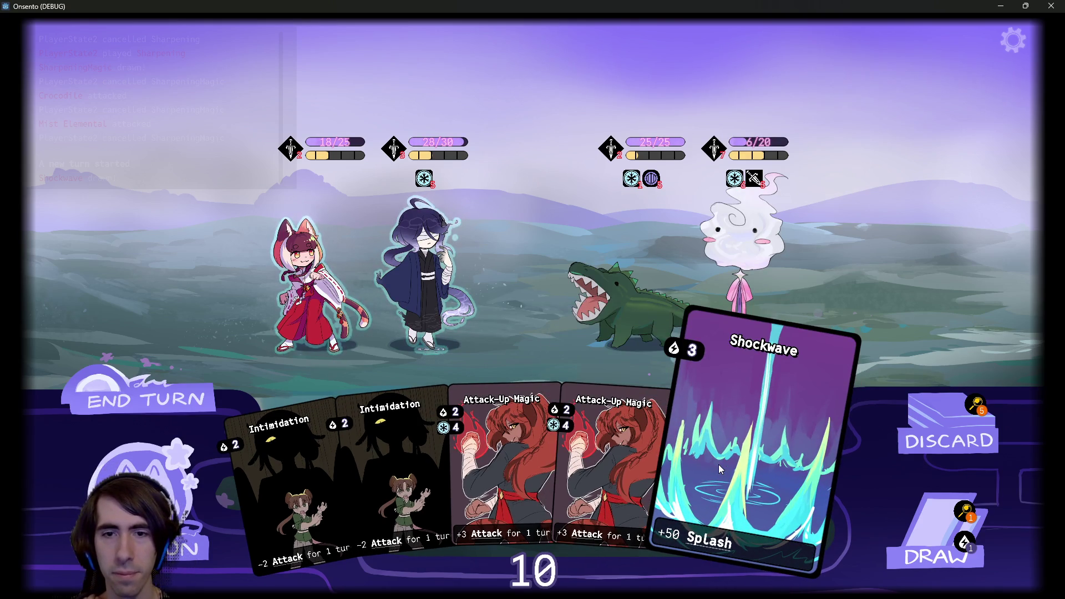
{"action": "left_click", "coordinate": [942, 521]}
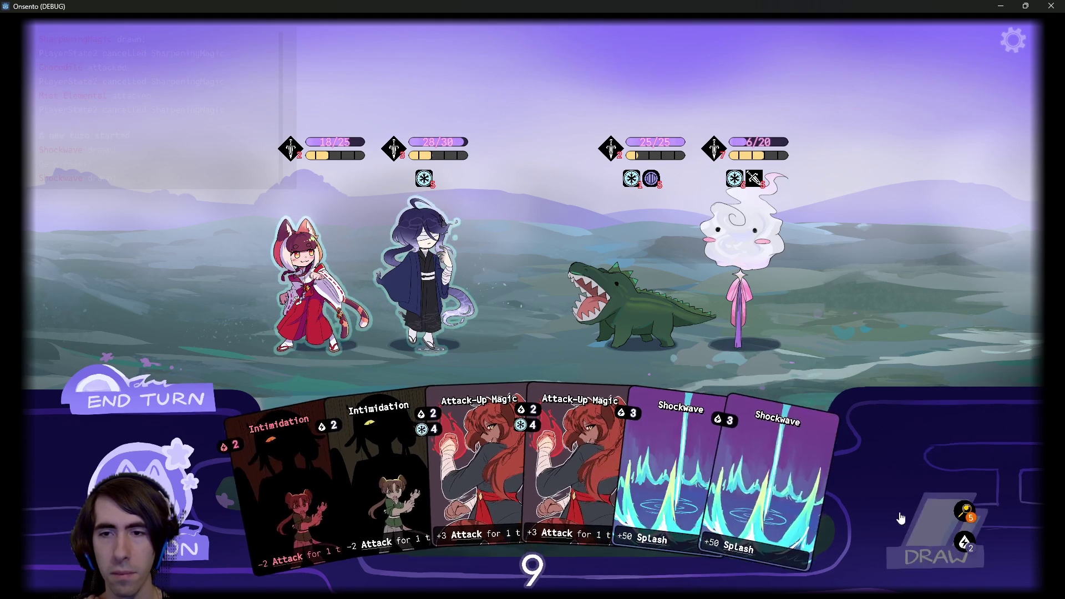
- Reopen the draw-pile view several times to check its reshuffled Guard Up, Motivation and Breath of Mana cards
{"action": "left_click", "coordinate": [970, 513]}
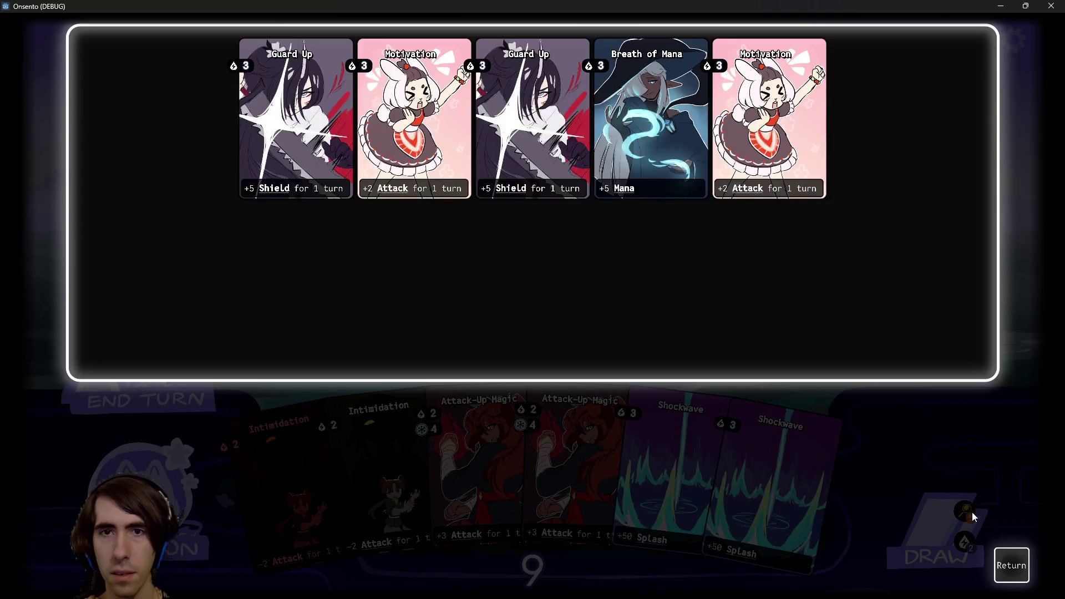
{"action": "left_click", "coordinate": [1006, 563]}
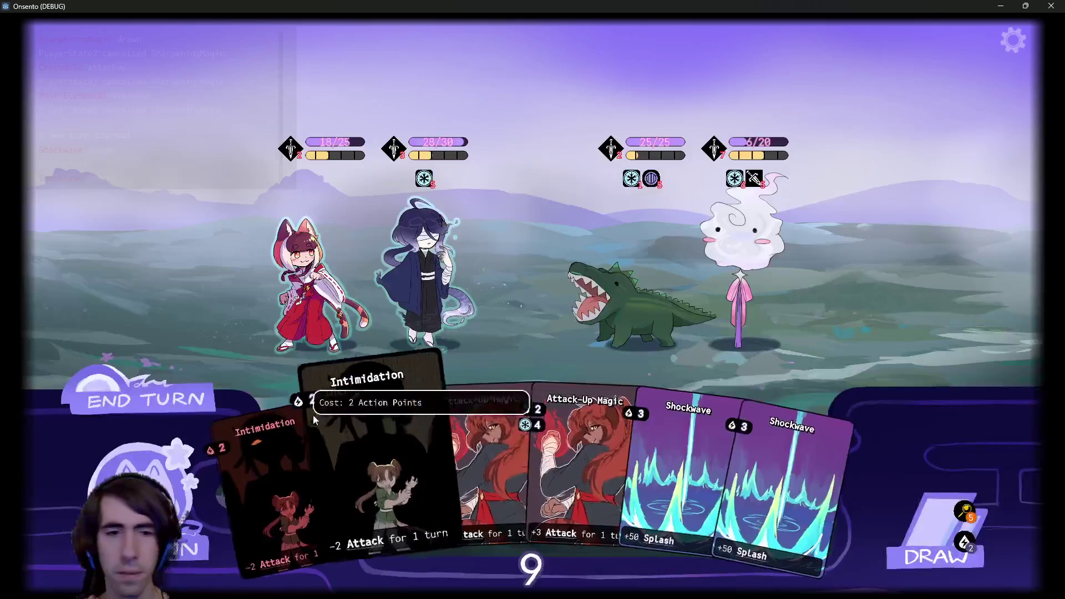
{"action": "left_click", "coordinate": [970, 512]}
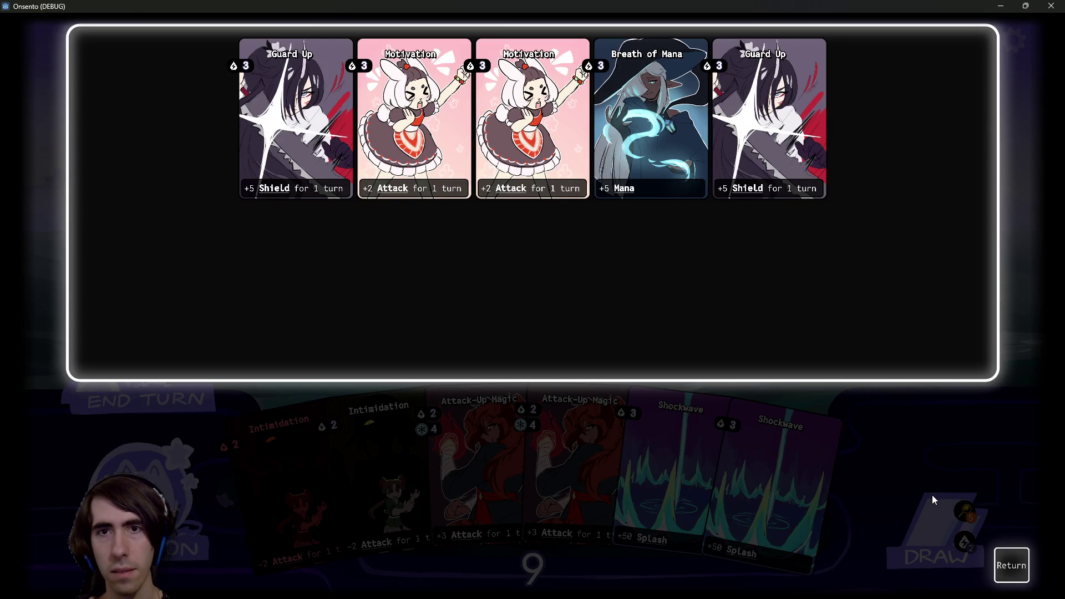
{"action": "left_click", "coordinate": [1014, 567]}
{"action": "left_click", "coordinate": [973, 511]}
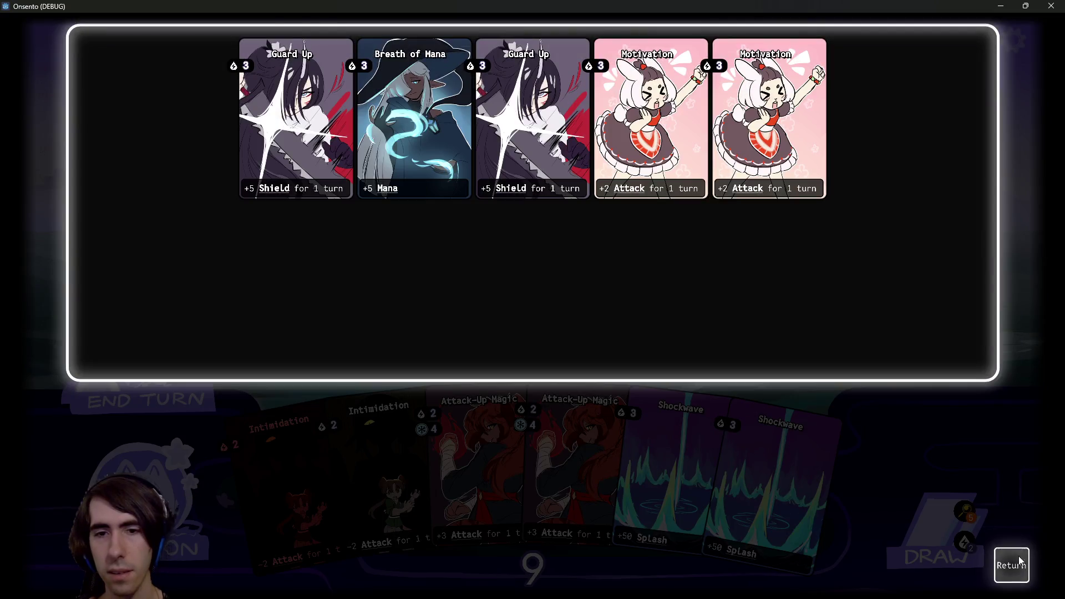
{"action": "left_click", "coordinate": [974, 512]}
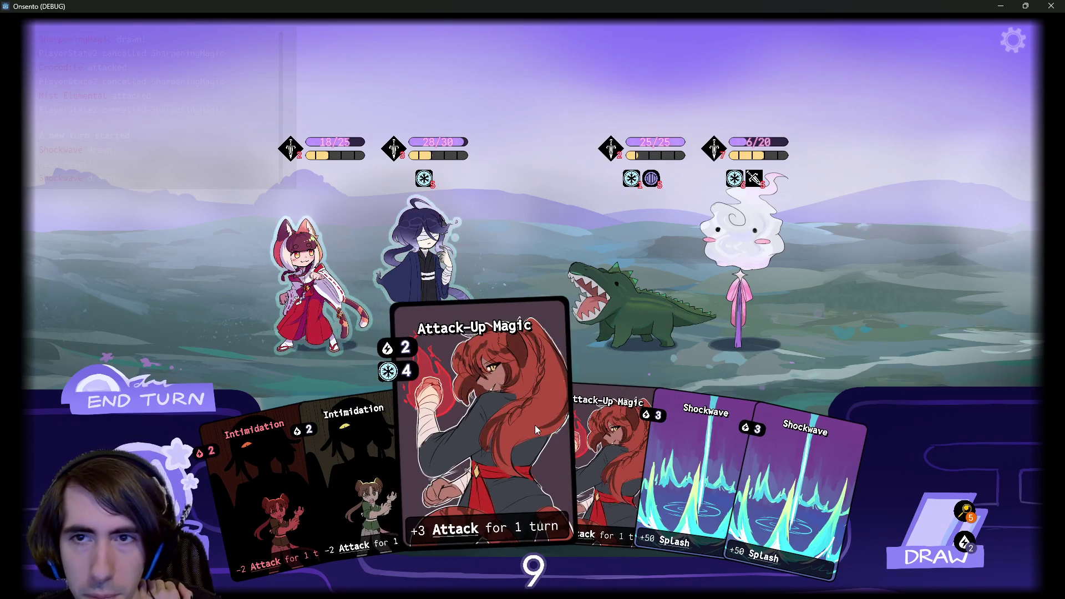
- Boost the blue-haired ally with Attack-Up Magic and Breath of Mana, defeat the fluffy enemy, and end the turn
{"action": "left_click_drag", "start_coordinate": [483, 414], "coordinate": [424, 303]}
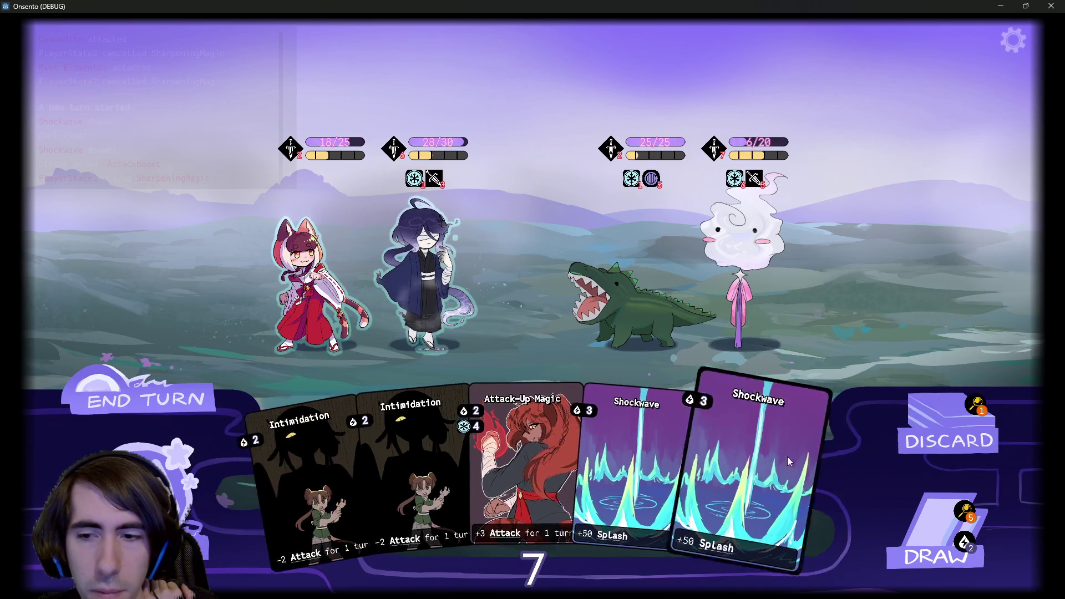
{"action": "left_click", "coordinate": [892, 506]}
{"action": "left_click_drag", "start_coordinate": [787, 474], "coordinate": [558, 311]}
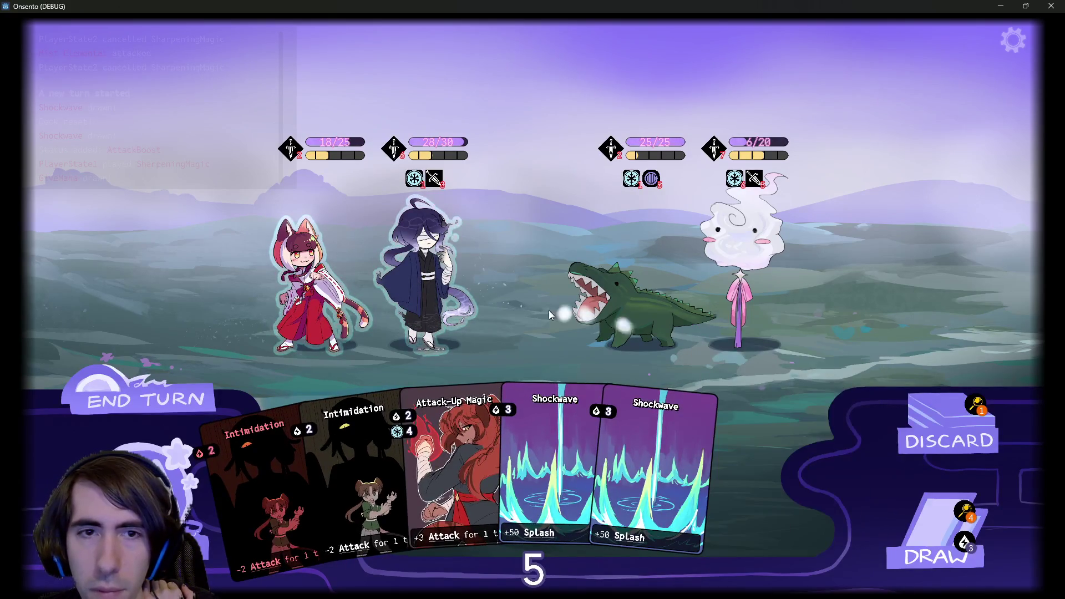
{"action": "left_click_drag", "start_coordinate": [561, 405], "coordinate": [427, 283]}
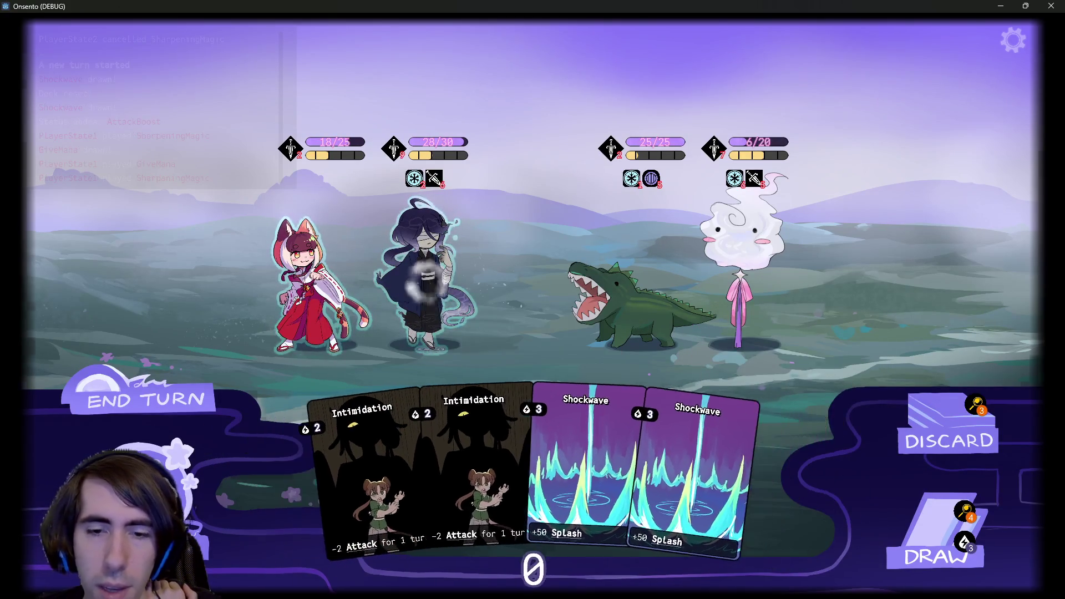
{"action": "left_click", "coordinate": [699, 231]}
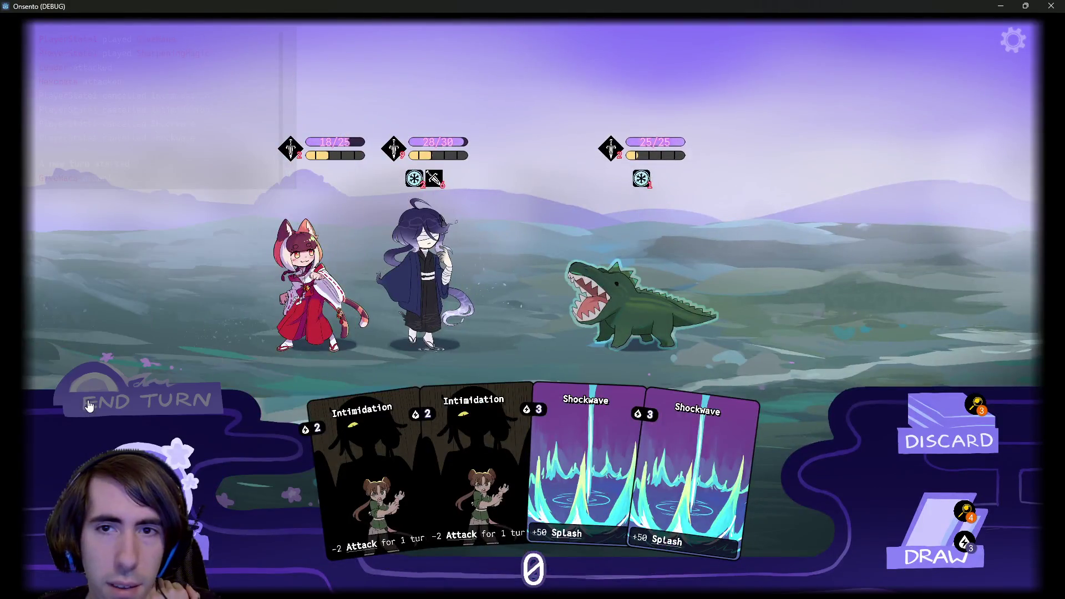
{"action": "left_click", "coordinate": [89, 405]}
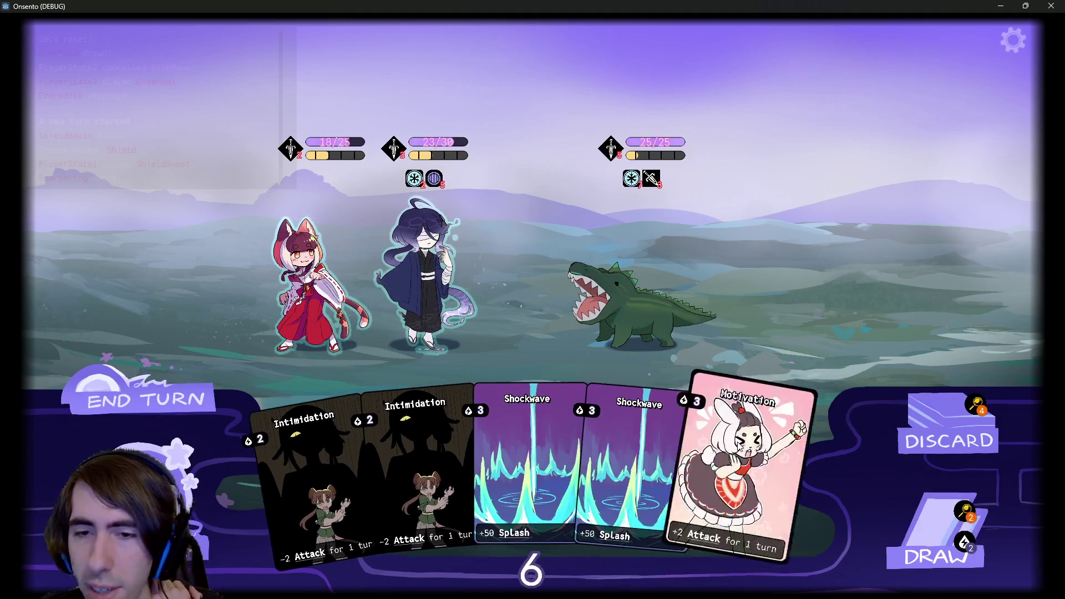
- Shield and boost the ally to hit the crocodile down to 11/25, check the discard pile, and pause
{"action": "left_click_drag", "start_coordinate": [743, 454], "coordinate": [449, 296]}
{"action": "left_click", "coordinate": [937, 533]}
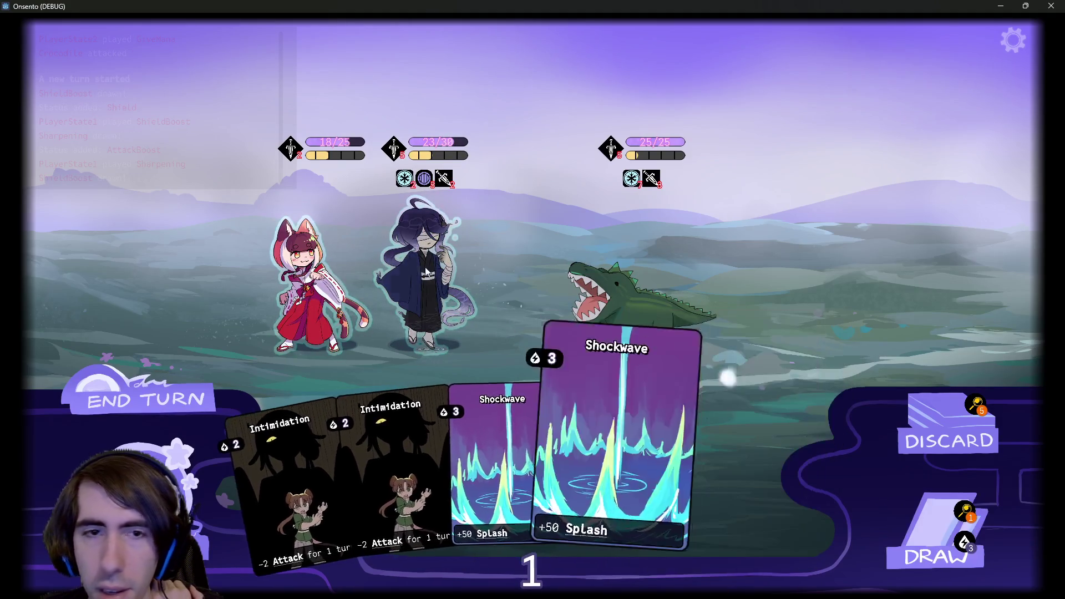
{"action": "left_click", "coordinate": [562, 301]}
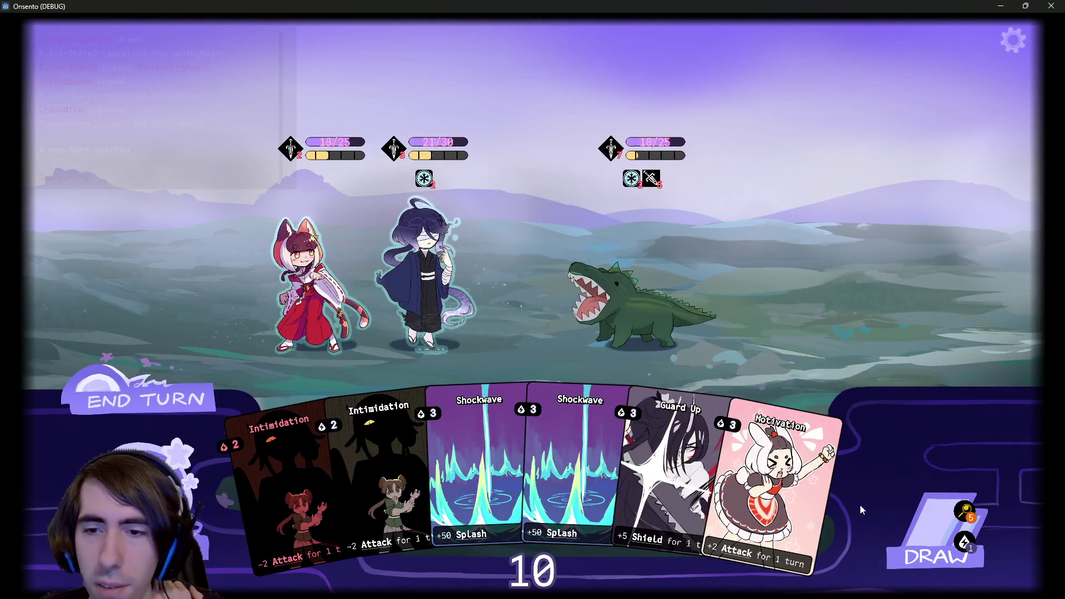
{"action": "left_click", "coordinate": [815, 452]}
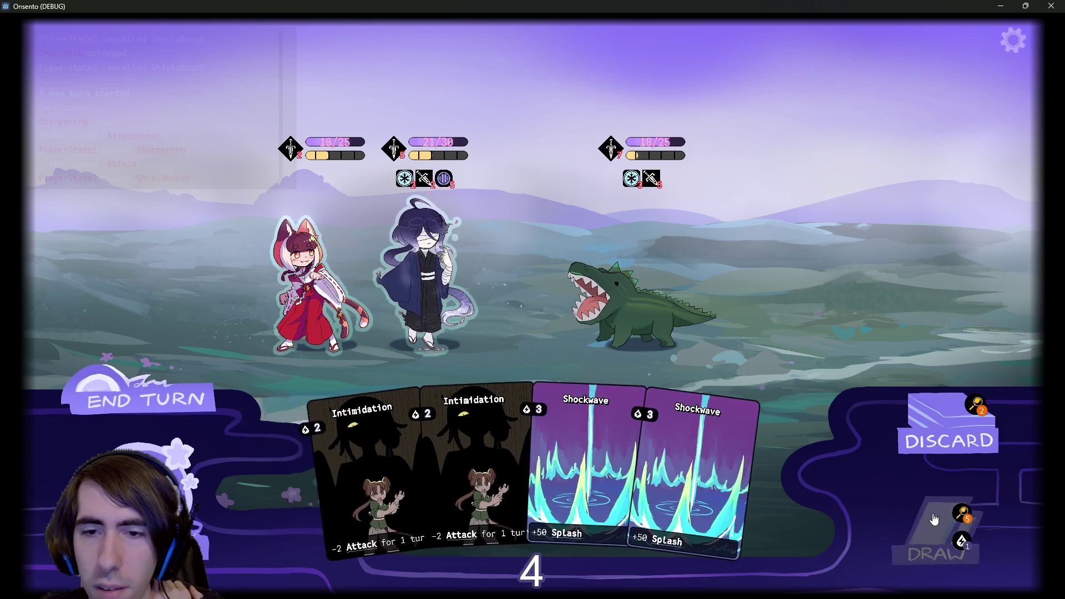
{"action": "left_click", "coordinate": [937, 532]}
{"action": "left_click", "coordinate": [777, 499]}
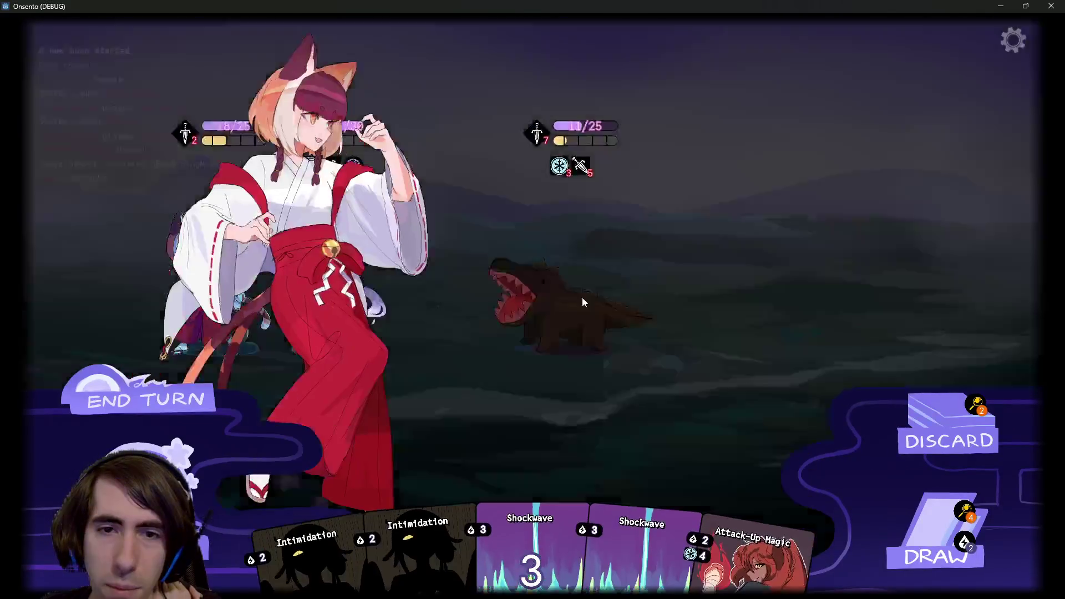
{"action": "left_click", "coordinate": [138, 400]}
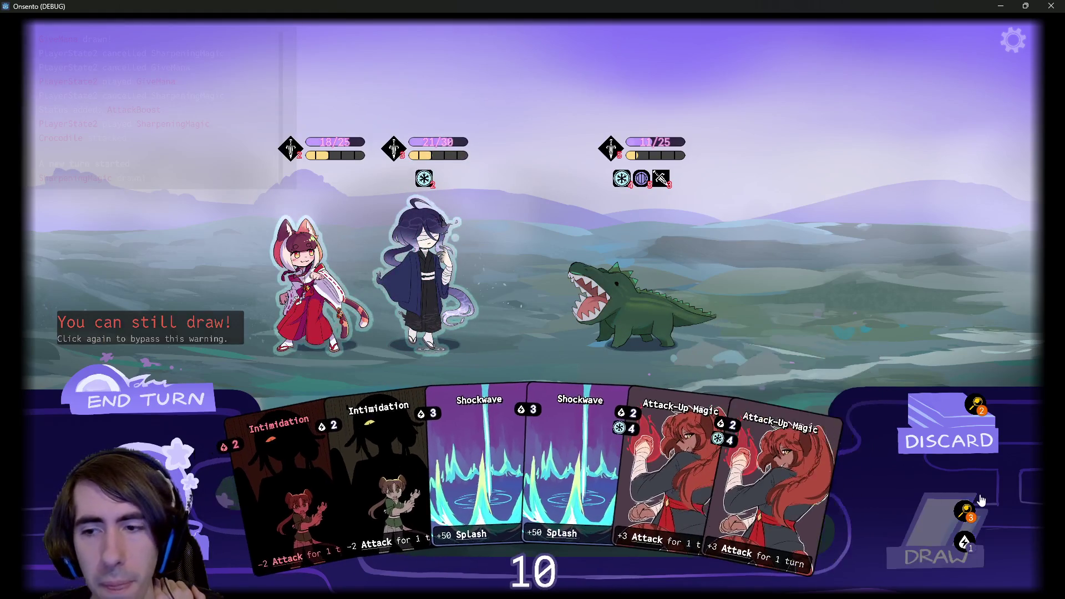
{"action": "left_click", "coordinate": [937, 532]}
{"action": "left_click", "coordinate": [1009, 561]}
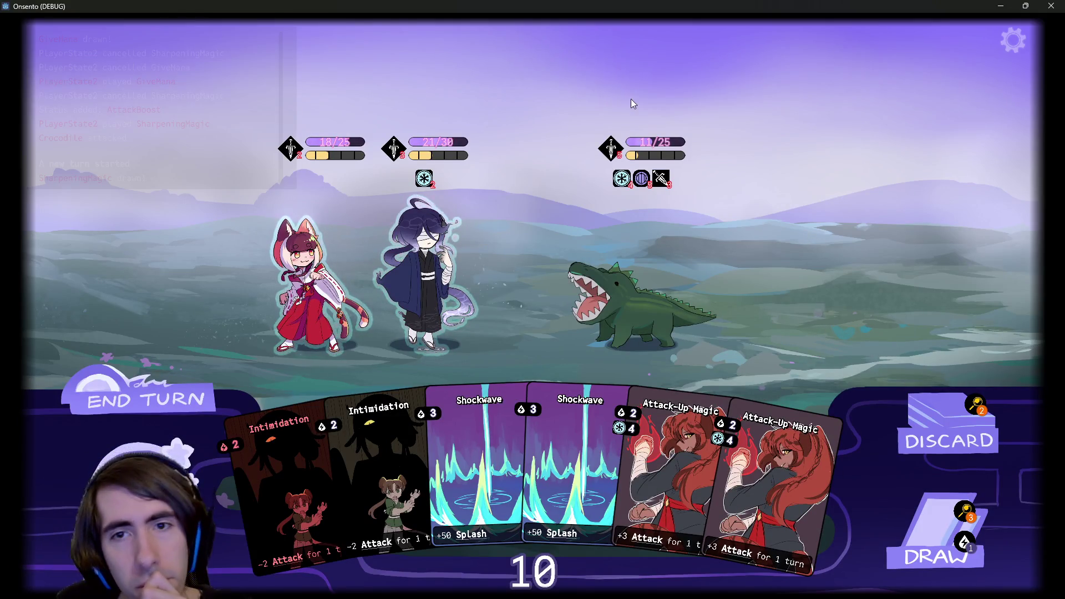
{"action": "key", "text": "Escape"}
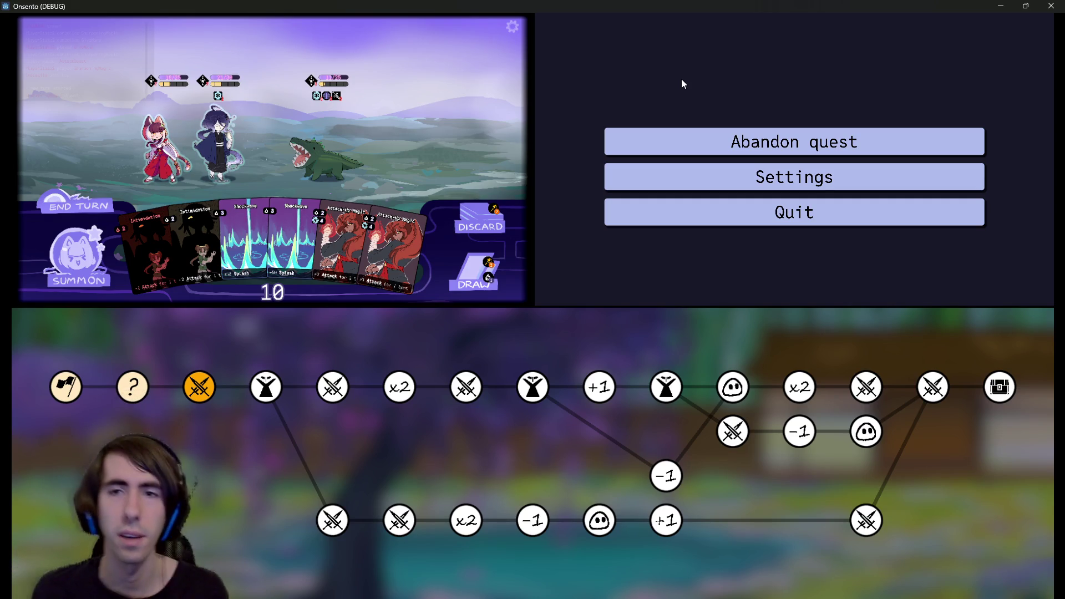
- Resume the paused battle, try END TURN, then skip ahead to the Green Dragons battle
{"action": "key", "text": "Escape"}
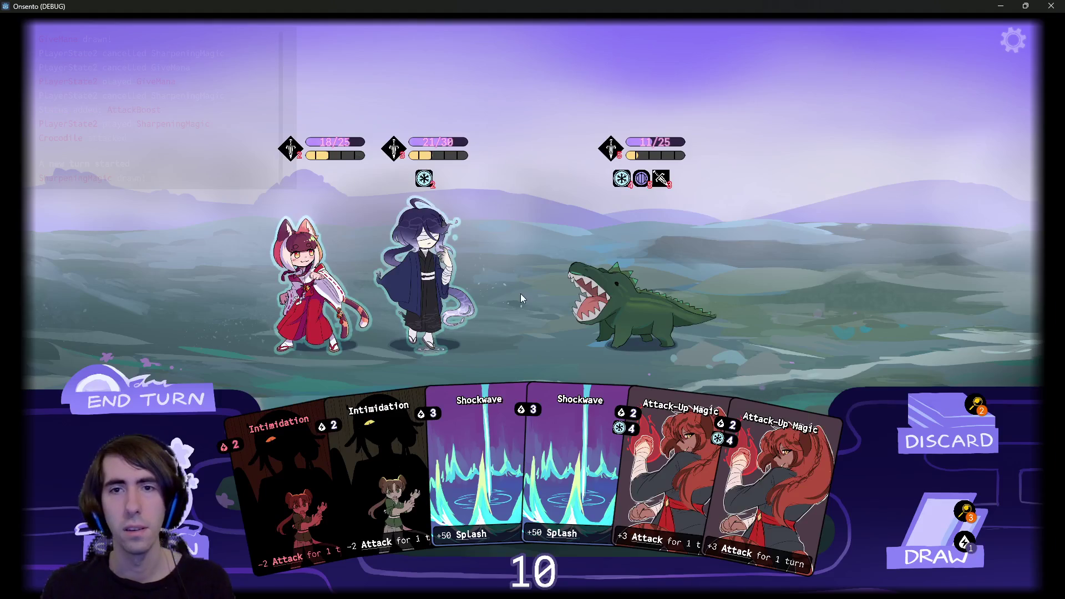
{"action": "left_click", "coordinate": [143, 409]}
{"action": "key", "text": "Escape"}
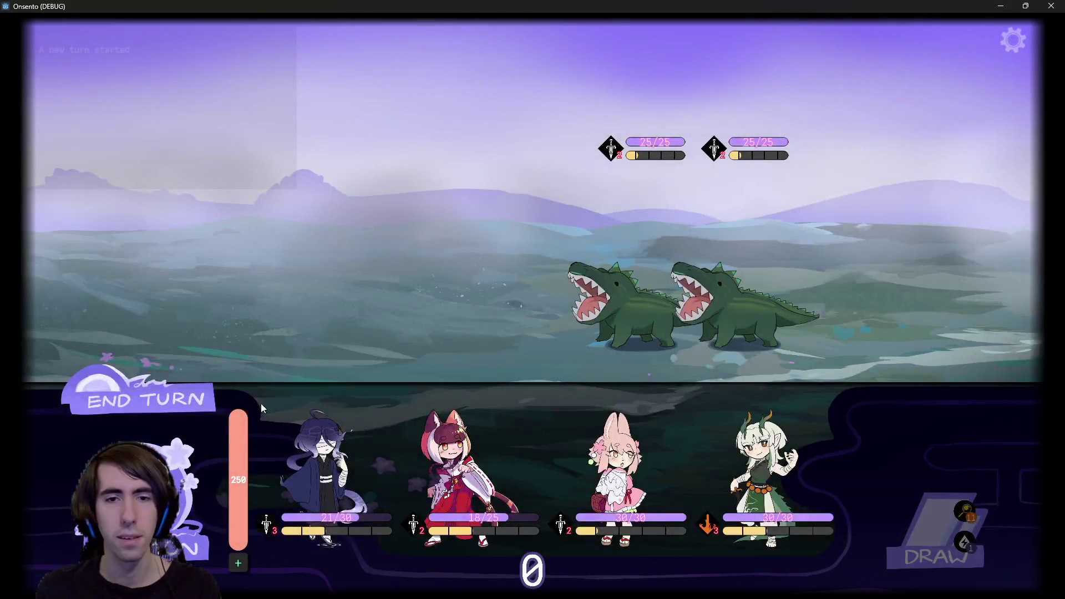
- Duplicate Attack-Up Magic in the deck, then advance to the +1 map node's reward
{"action": "left_click", "coordinate": [173, 384]}
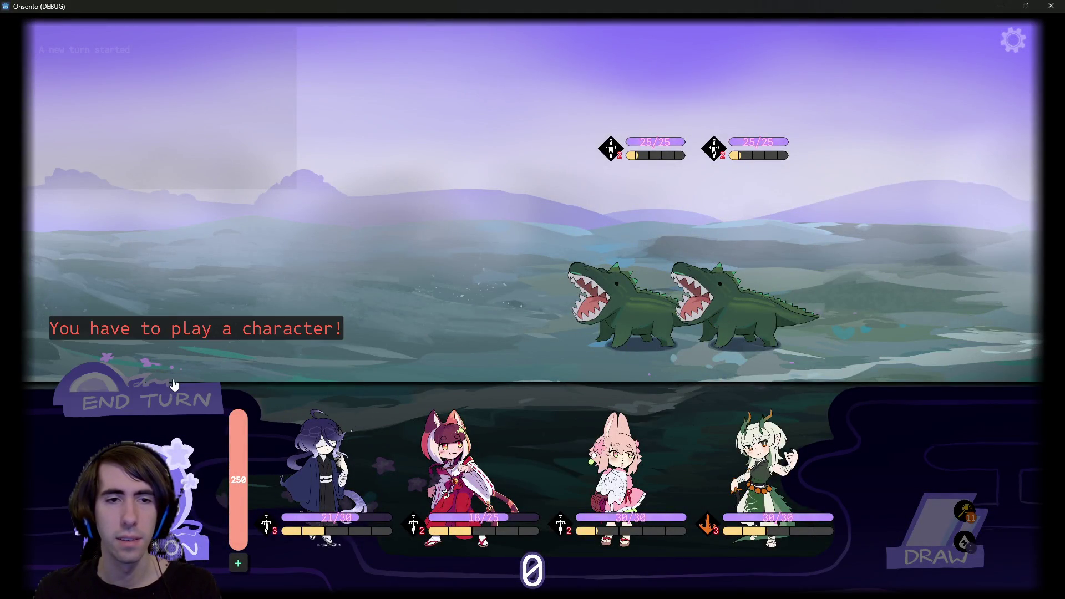
{"action": "left_click", "coordinate": [321, 471]}
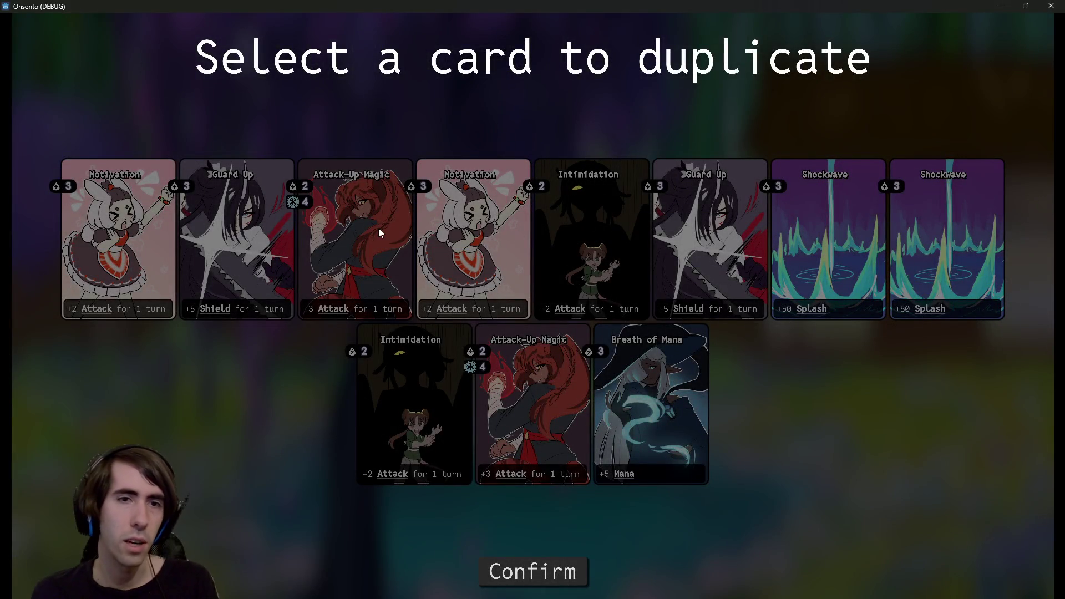
{"action": "left_click", "coordinate": [355, 244]}
{"action": "left_click", "coordinate": [529, 571]}
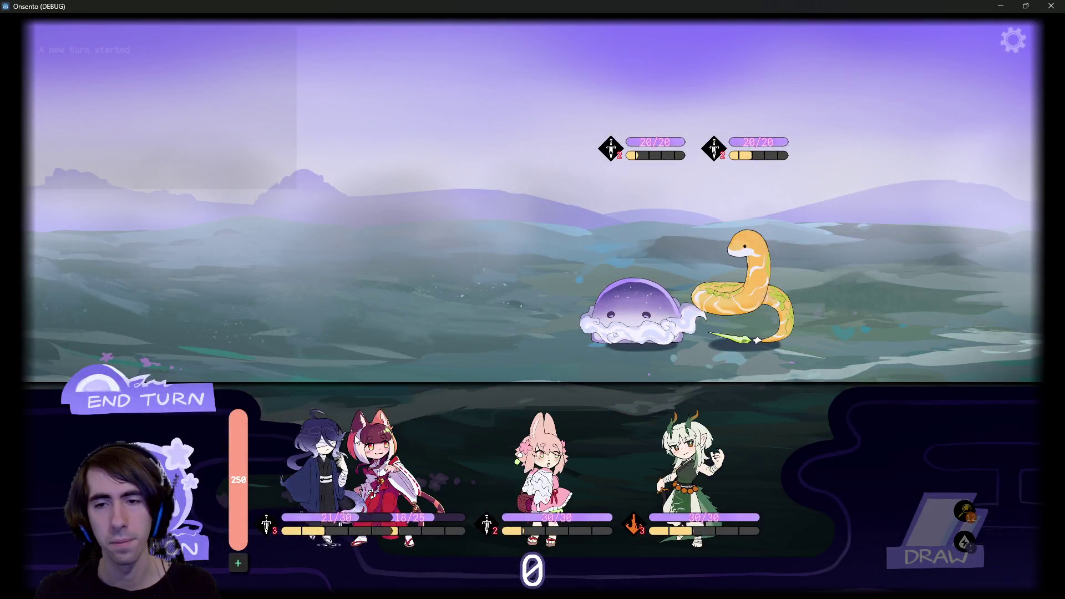
{"action": "mouse_move", "coordinate": [320, 471]}
{"action": "left_mouse_down"}
{"action": "mouse_move", "coordinate": [461, 249]}
{"action": "mouse_move", "coordinate": [443, 249]}
{"action": "left_mouse_up"}
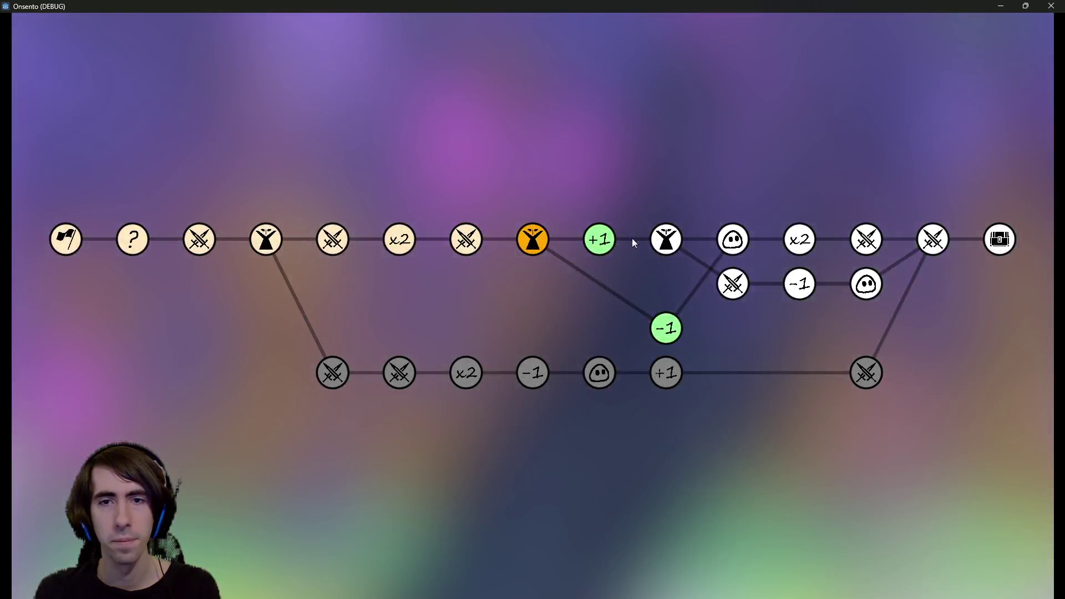
{"action": "left_click", "coordinate": [602, 240]}
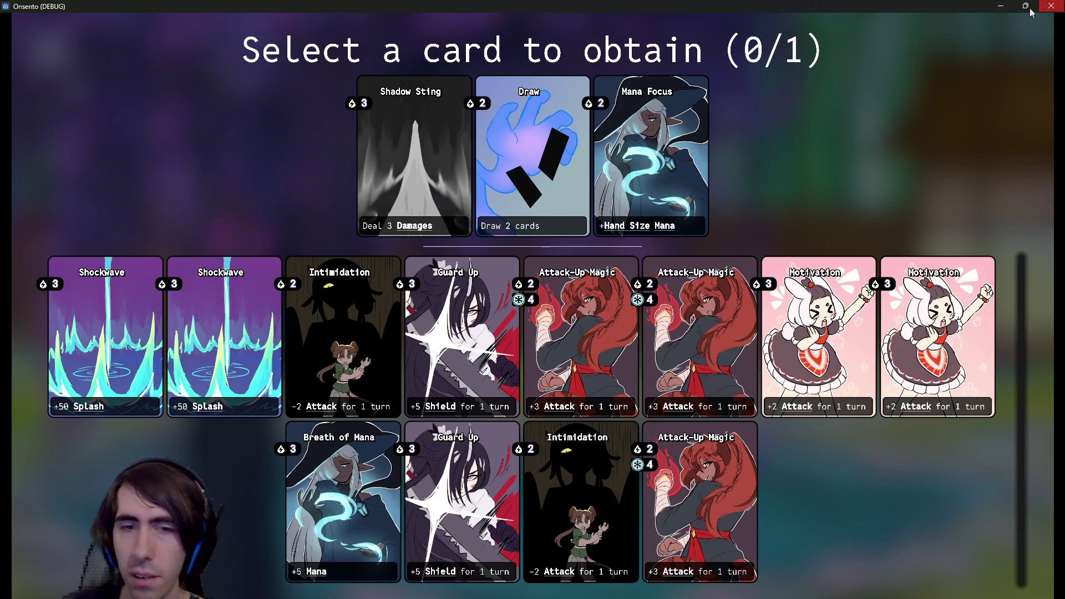
- Close the game, return to the Godot editor, and select the addons folder
{"action": "left_click", "coordinate": [1051, 6]}
{"action": "scroll", "coordinate": [114, 471], "scroll_direction": "up", "scroll_amount": 10}
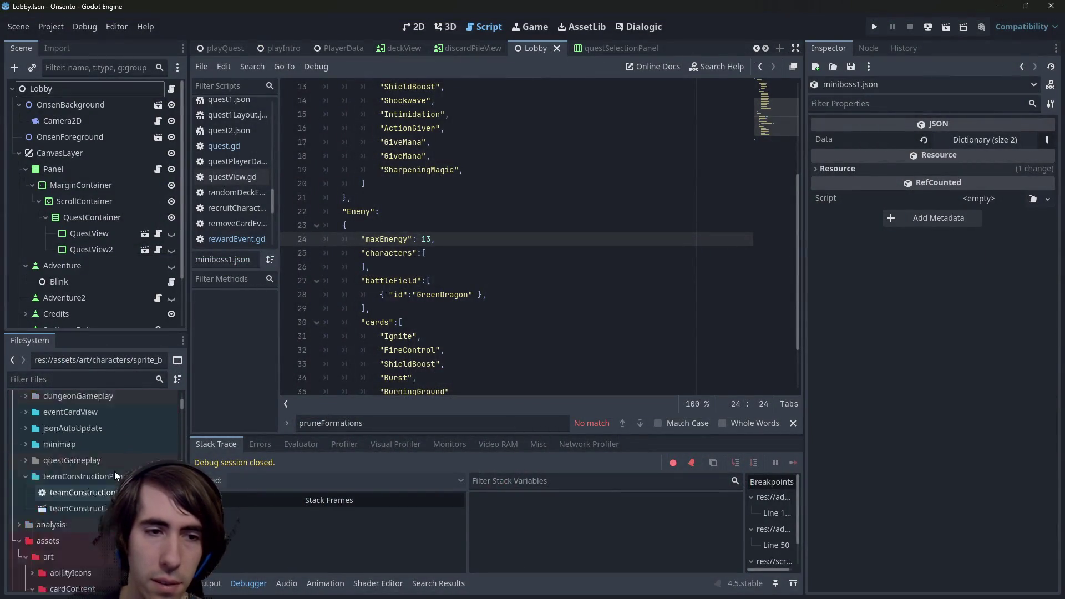
{"action": "scroll", "coordinate": [114, 471], "scroll_direction": "up", "scroll_amount": 5}
{"action": "left_click", "coordinate": [57, 433]}
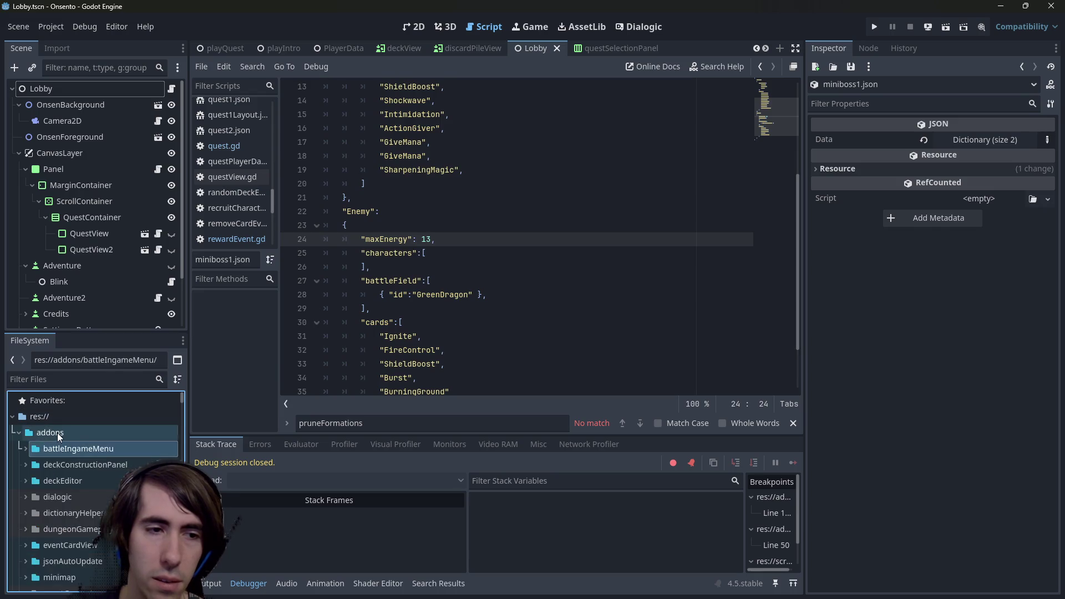
{"action": "left_click", "coordinate": [431, 294]}
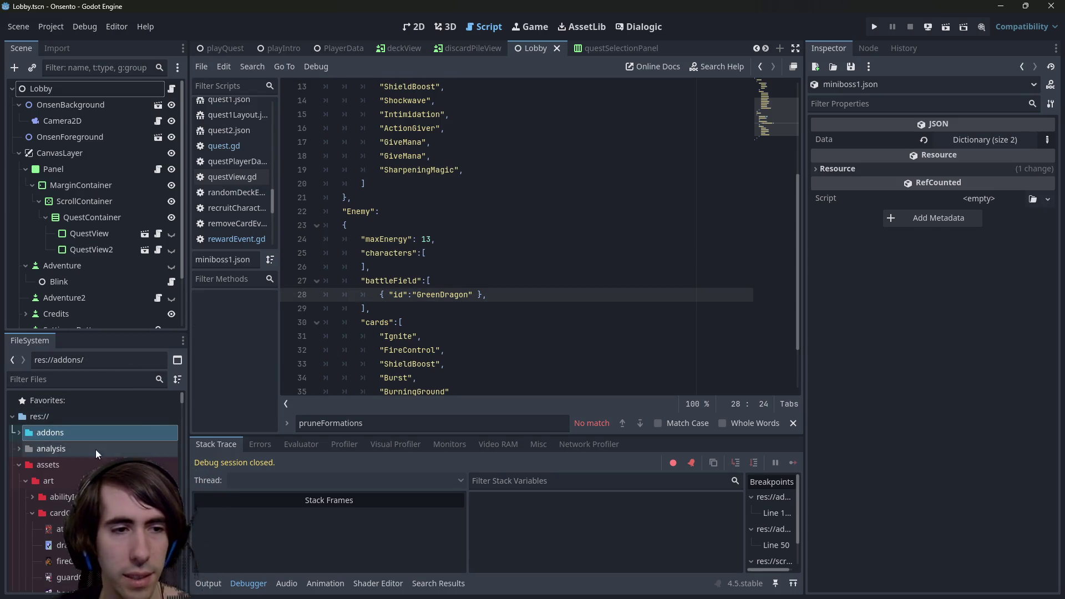
- Collapse the art folder, expand assets/gameplay/cards, and widen the FileSystem dock slightly
{"action": "scroll", "coordinate": [94, 488], "scroll_direction": "down", "scroll_amount": 1}
{"action": "double_click", "coordinate": [50, 458]}
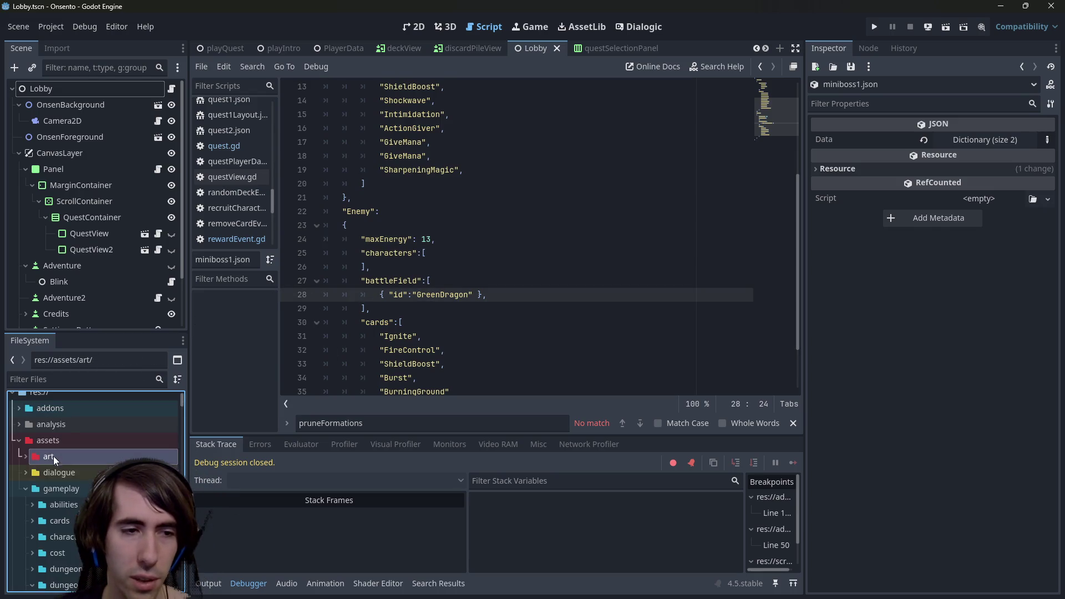
{"action": "scroll", "coordinate": [83, 470], "scroll_direction": "down", "scroll_amount": 2}
{"action": "double_click", "coordinate": [85, 455]}
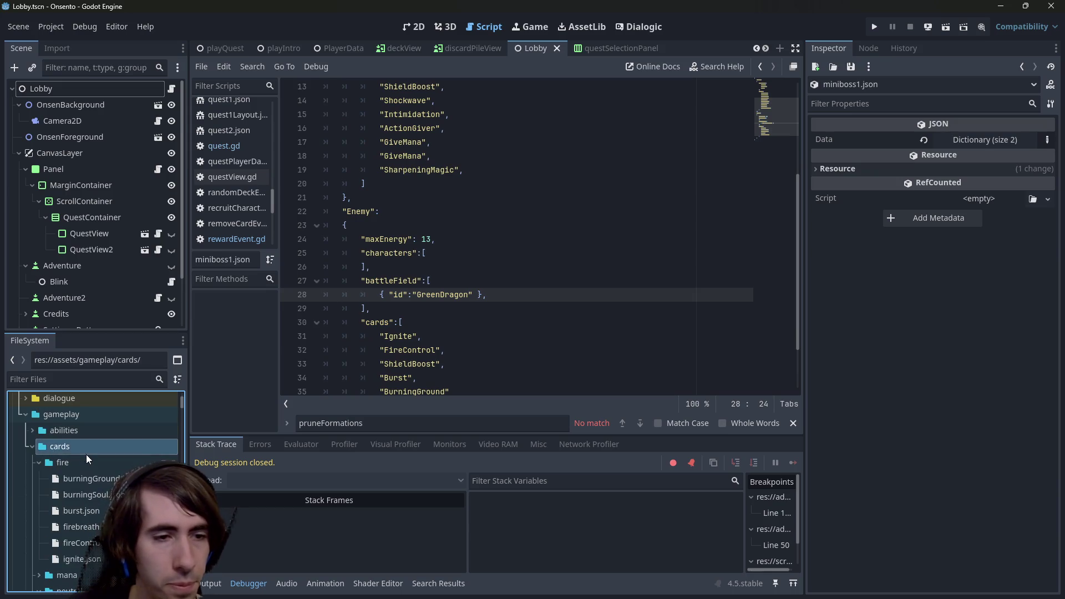
{"action": "scroll", "coordinate": [87, 458], "scroll_direction": "down", "scroll_amount": 2}
{"action": "scroll", "coordinate": [86, 458], "scroll_direction": "down", "scroll_amount": 2}
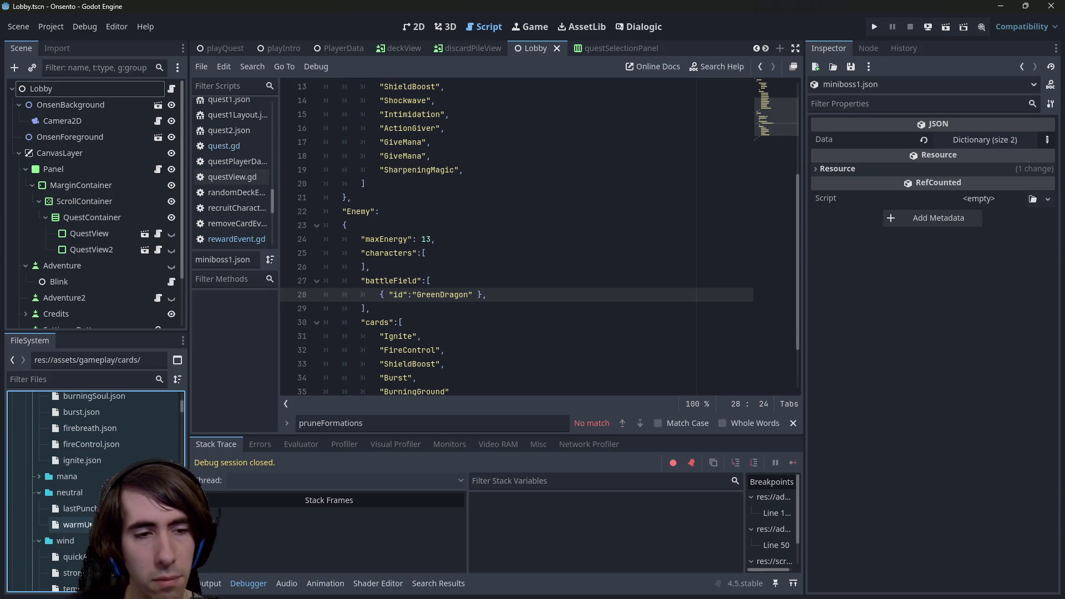
{"action": "left_click_drag", "start_coordinate": [188, 421], "coordinate": [203, 421]}
{"action": "scroll", "coordinate": [54, 493], "scroll_direction": "down", "scroll_amount": 4}
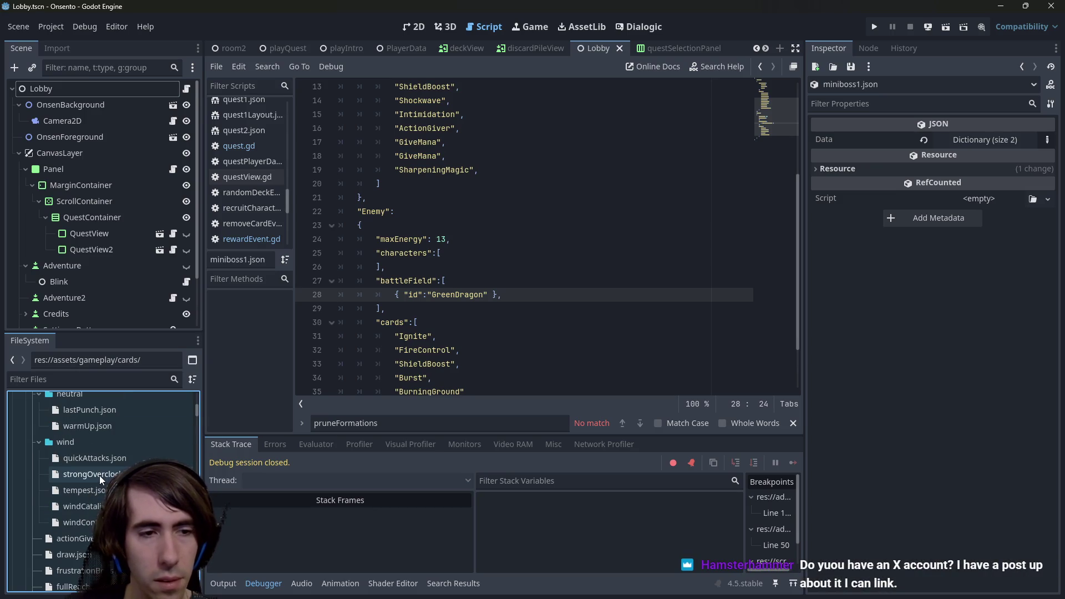
{"action": "left_click", "coordinate": [405, 306]}
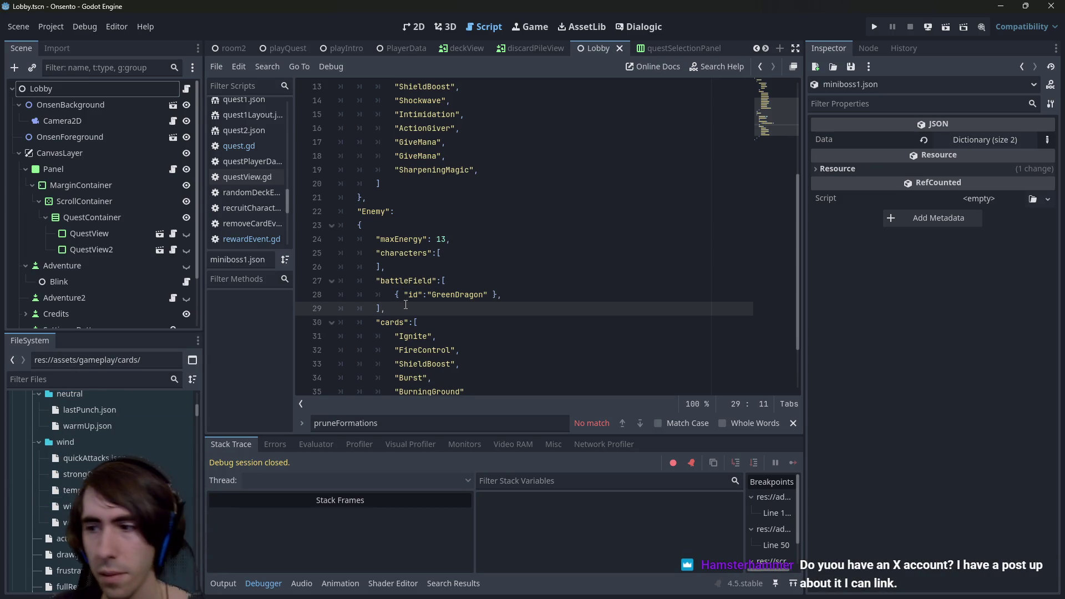
- Quick-open rewardEvent.gd by searching 'reward' and select the giveNewRecruitReward(&"Tank") line
{"action": "key", "text": "alt+shift+o"}
{"action": "type", "text": "reward"}
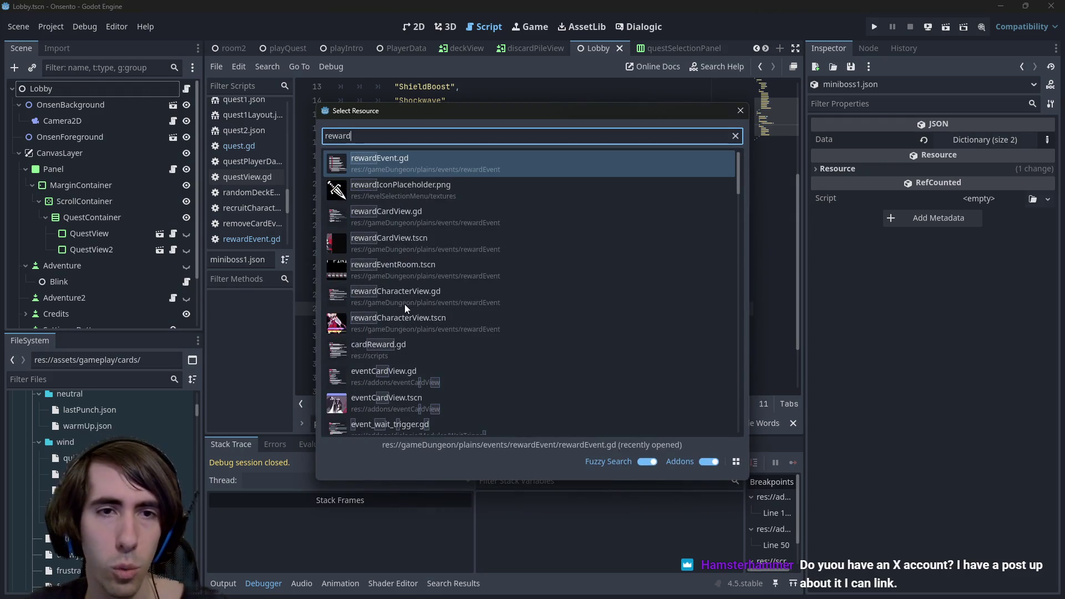
{"action": "key", "text": "Return"}
{"action": "scroll", "coordinate": [567, 315], "scroll_direction": "up", "scroll_amount": 2}
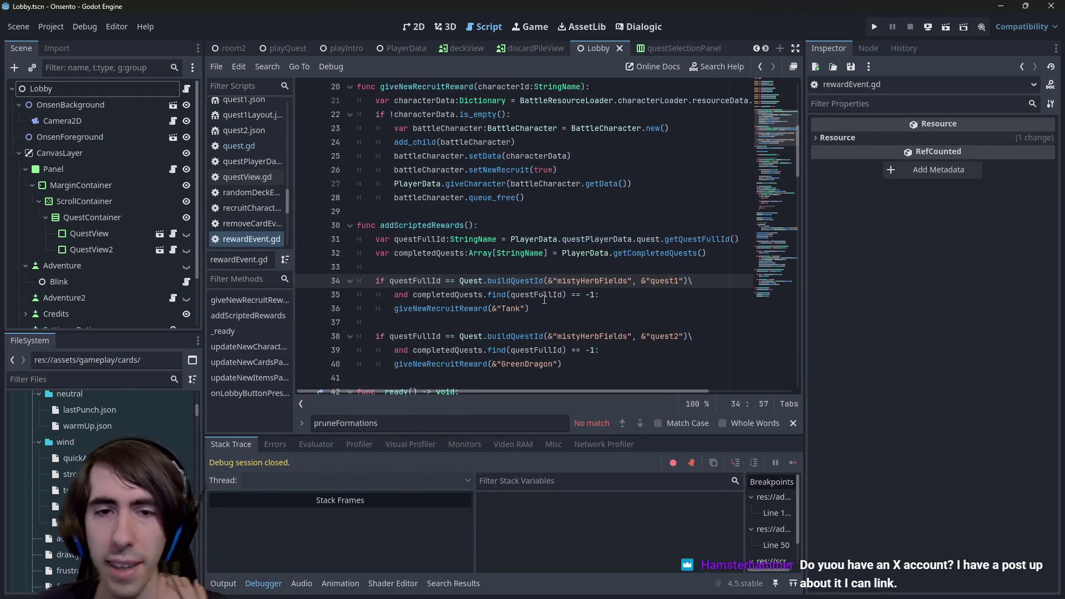
{"action": "left_click", "coordinate": [567, 315]}
{"action": "mouse_move", "coordinate": [566, 315]}
{"action": "left_mouse_down"}
{"action": "mouse_move", "coordinate": [223, 325]}
{"action": "mouse_move", "coordinate": [223, 309]}
{"action": "left_mouse_up"}
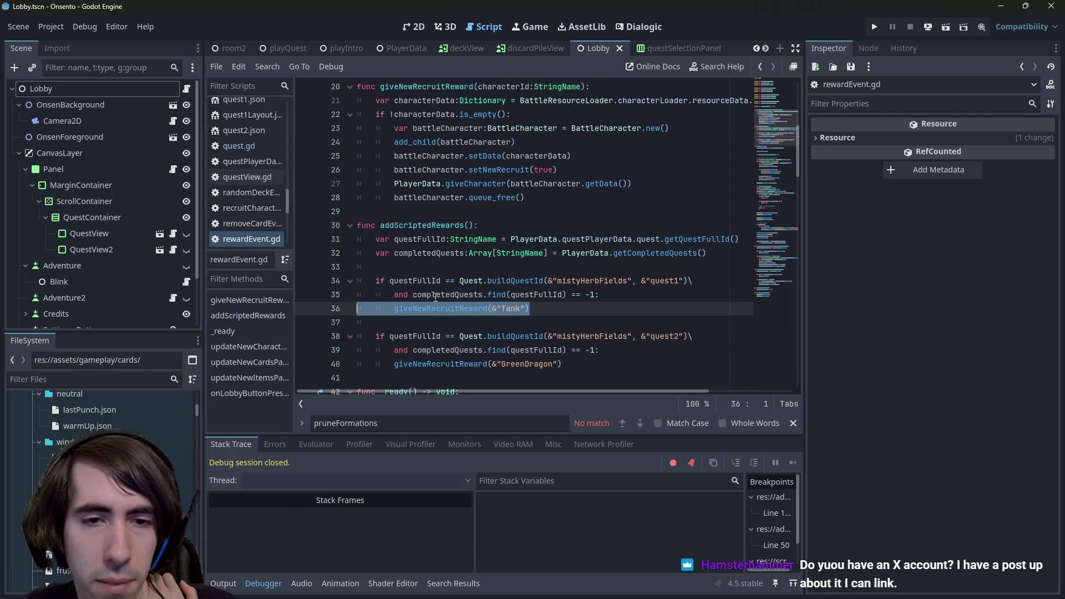
{"action": "scroll", "coordinate": [436, 298], "scroll_direction": "up", "scroll_amount": 1}
{"action": "scroll", "coordinate": [435, 298], "scroll_direction": "down", "scroll_amount": 1}
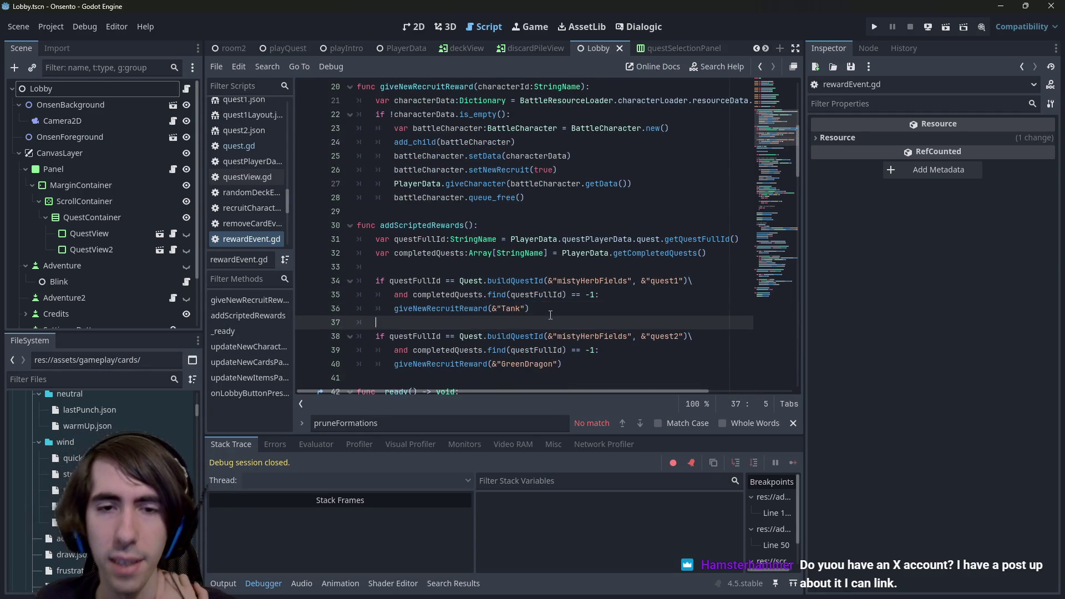
{"action": "left_click", "coordinate": [331, 300], "text": "shift"}
{"action": "left_click", "coordinate": [330, 309], "text": "shift"}
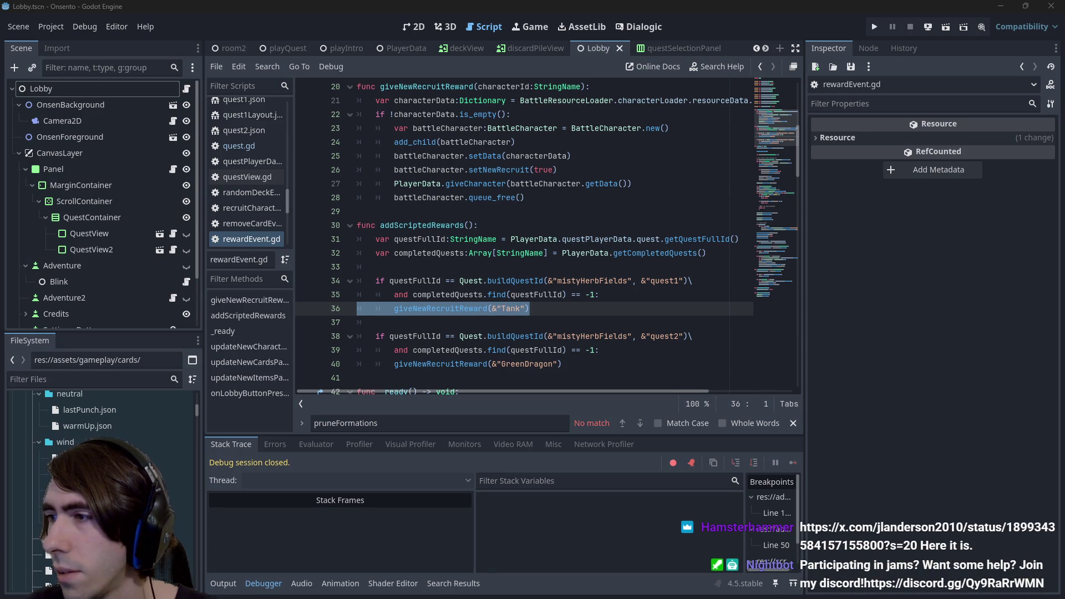
{"action": "key", "text": "alt+Tab"}
{"action": "key", "text": "super+Right"}
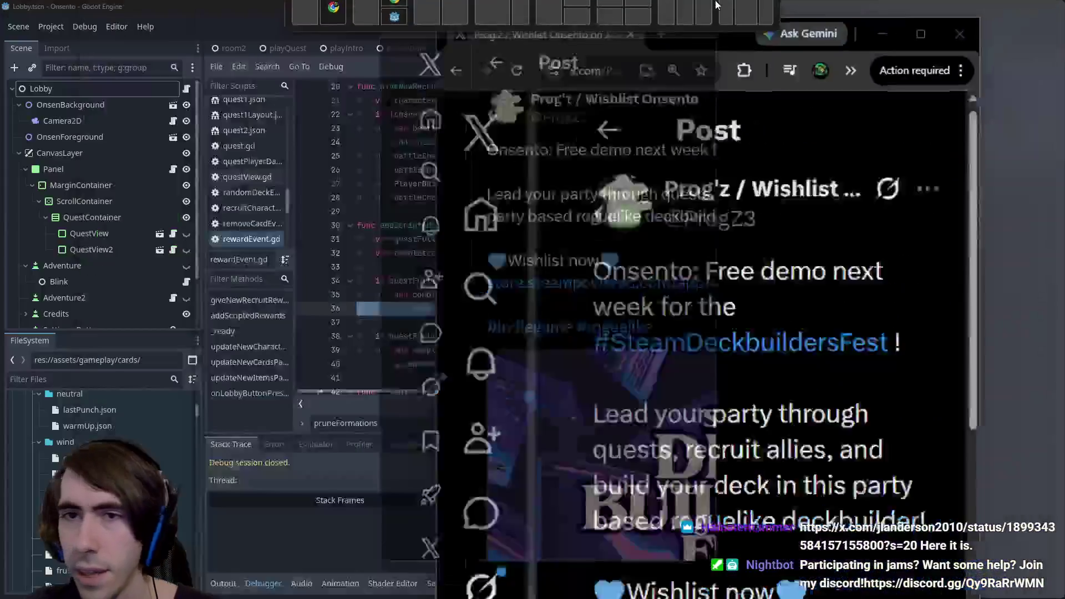
{"action": "key", "text": "Escape"}
{"action": "left_click", "coordinate": [962, 9]}
{"action": "left_click", "coordinate": [1026, 11]}
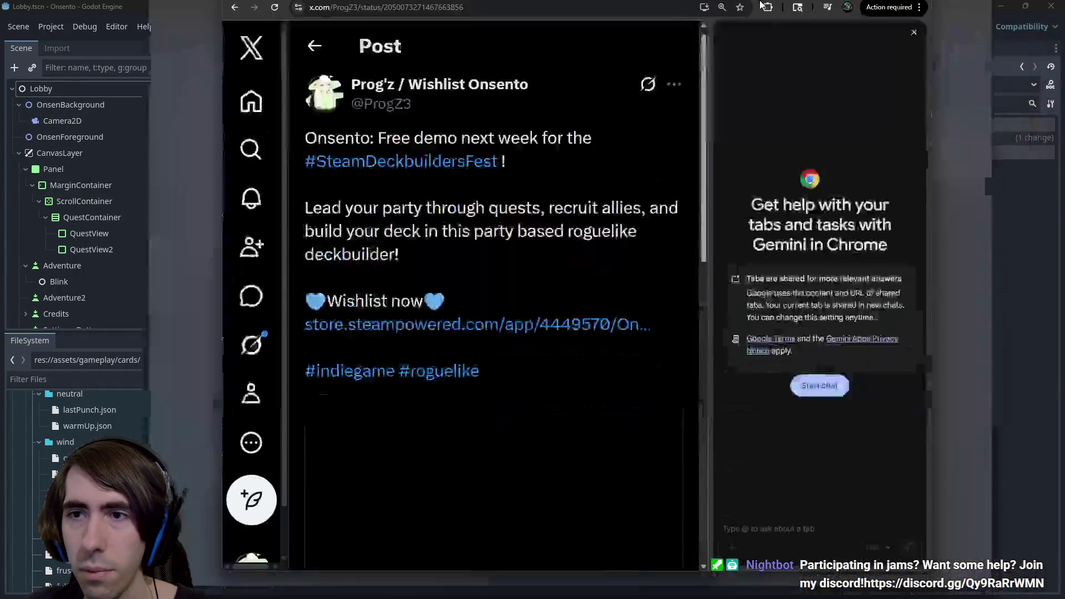
{"action": "left_click", "coordinate": [1048, 61]}
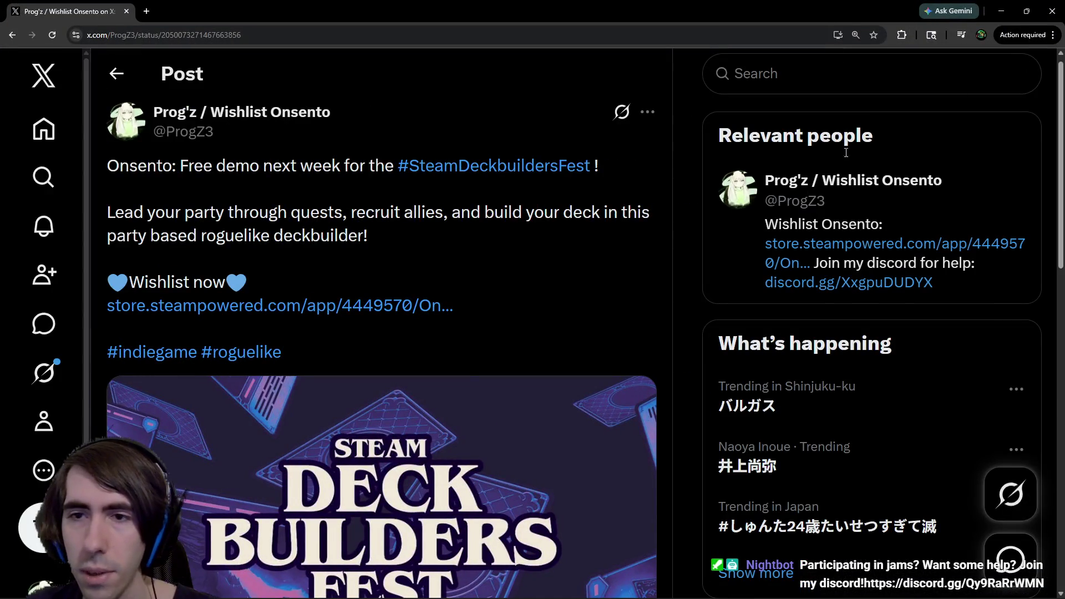
{"action": "scroll", "coordinate": [450, 382], "scroll_direction": "down", "scroll_amount": 5}
{"action": "scroll", "coordinate": [467, 352], "scroll_direction": "down", "scroll_amount": 1}
{"action": "scroll", "coordinate": [467, 352], "scroll_direction": "up", "scroll_amount": 1}
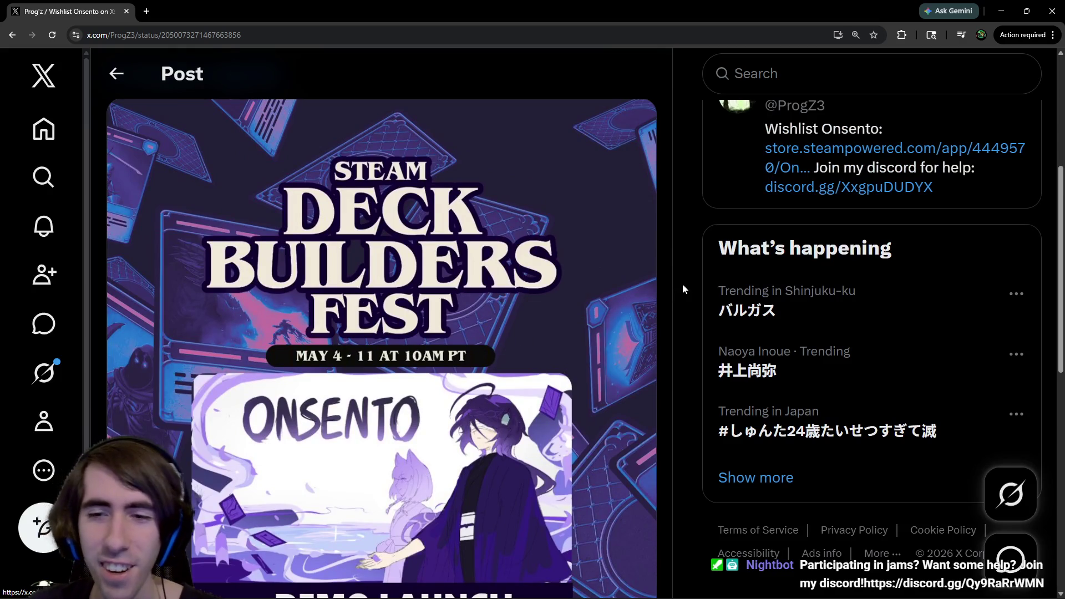
{"action": "key", "text": "ctrl+minus"}
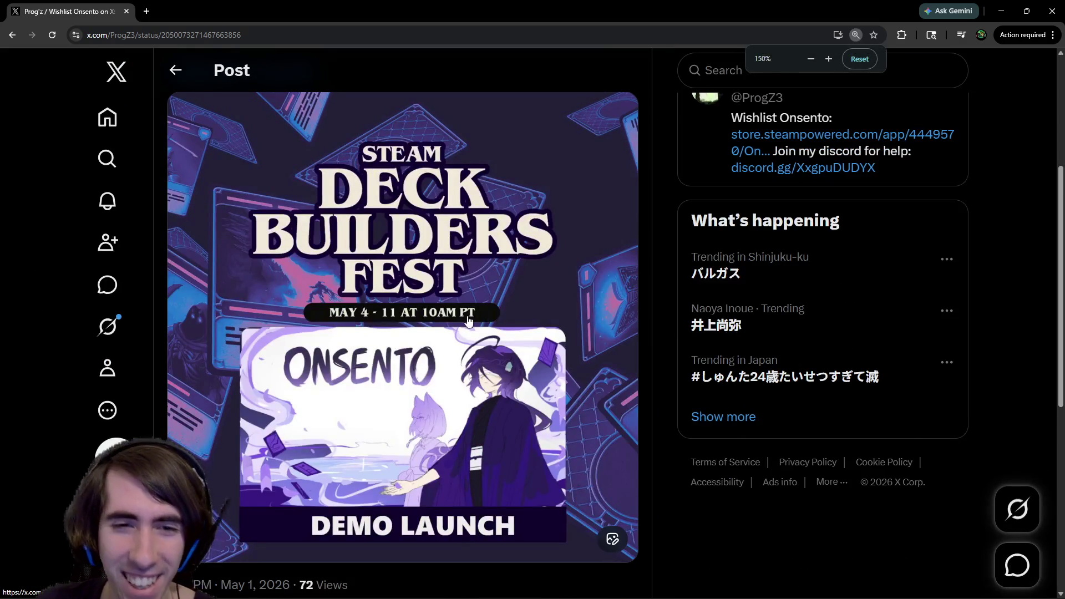
{"action": "key", "text": "ctrl+minus"}
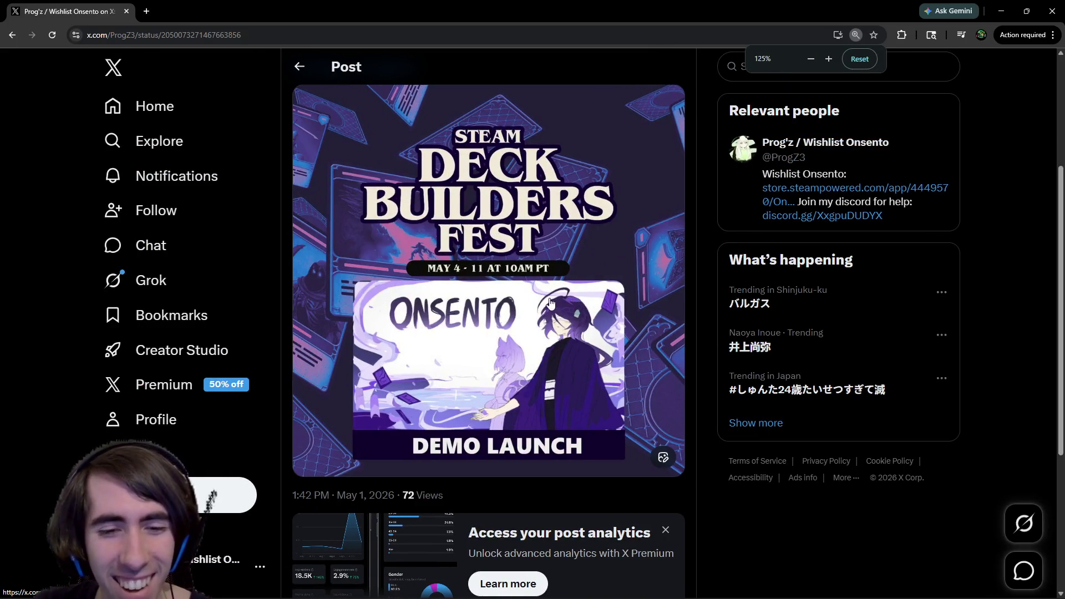
{"action": "scroll", "coordinate": [551, 302], "scroll_direction": "up", "scroll_amount": 4}
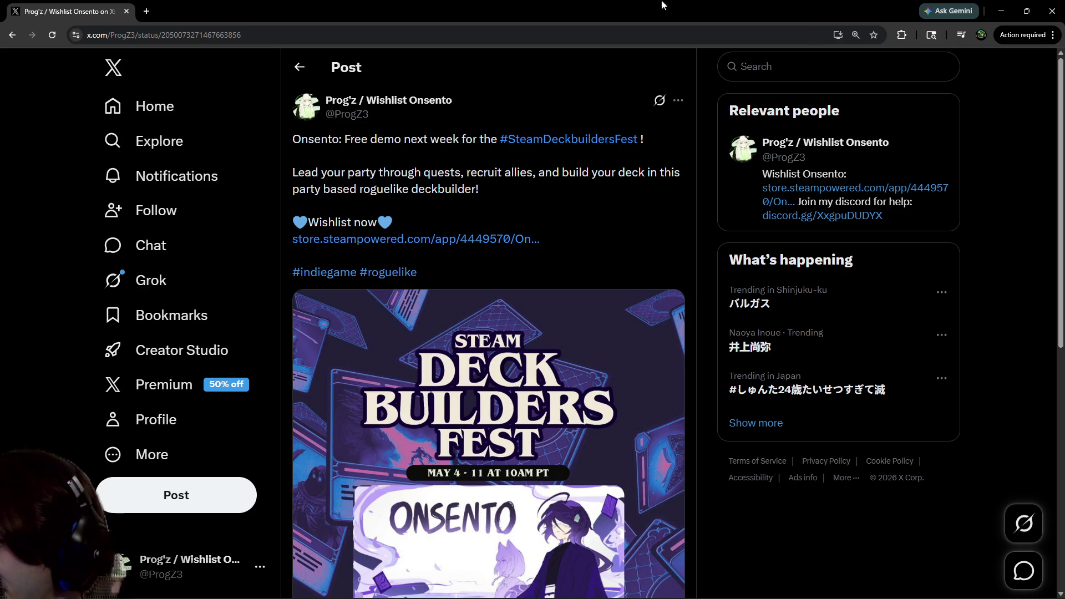
{"action": "key", "text": "alt+Tab"}
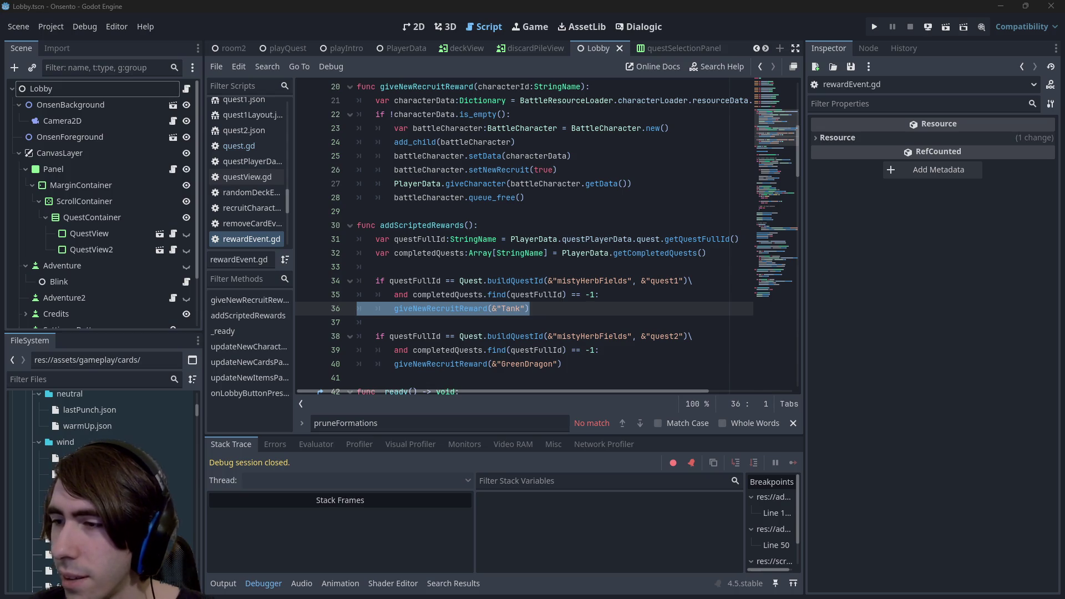
- Switch to the linked X post, zoom out to 150%, and open the Please Hold... card image
{"action": "key", "text": "alt+Tab"}
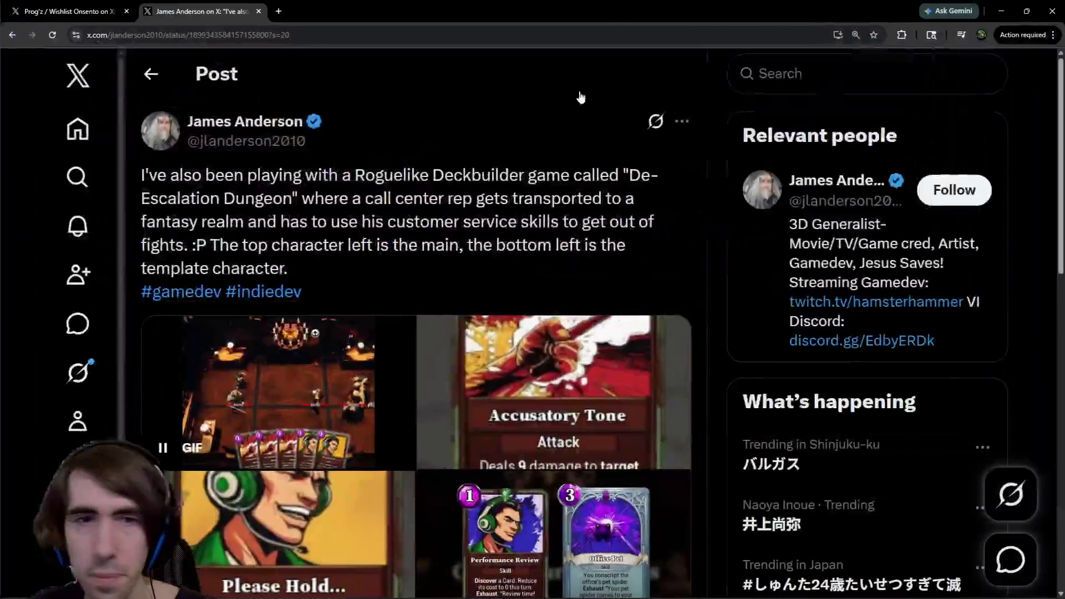
{"action": "scroll", "coordinate": [355, 205], "scroll_direction": "down", "scroll_amount": 1}
{"action": "key", "text": "ctrl+minus"}
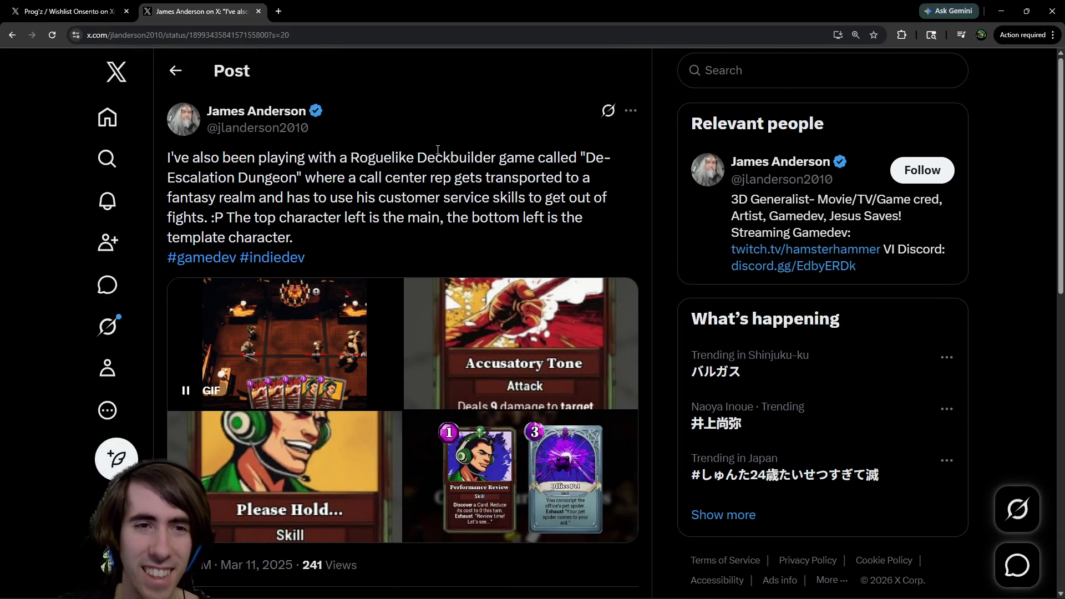
{"action": "scroll", "coordinate": [429, 156], "scroll_direction": "down", "scroll_amount": 1}
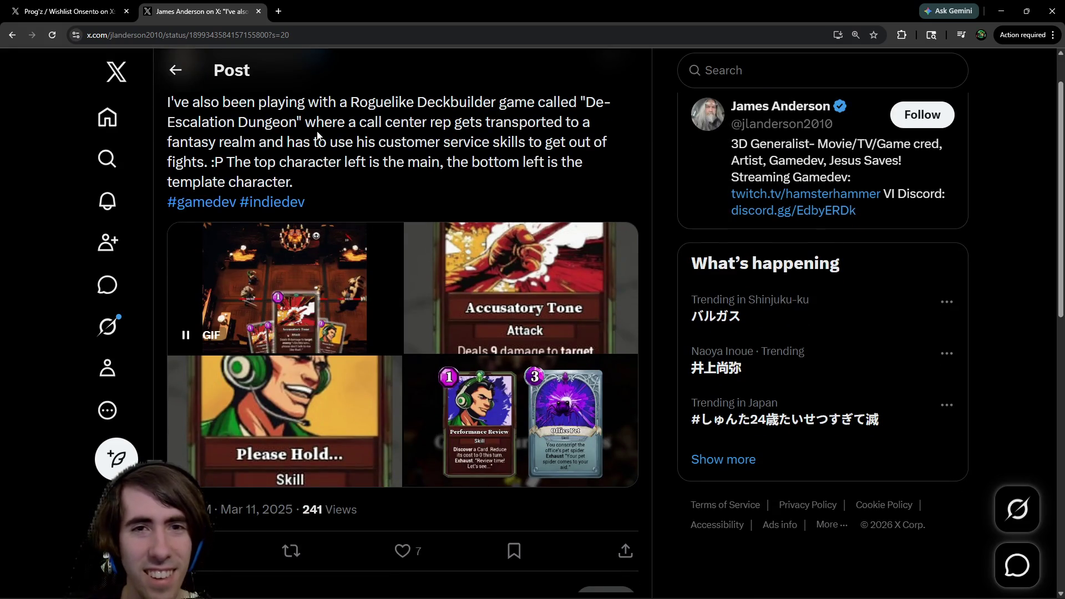
{"action": "left_click_drag", "start_coordinate": [304, 142], "coordinate": [345, 142]}
{"action": "left_click", "coordinate": [402, 143]}
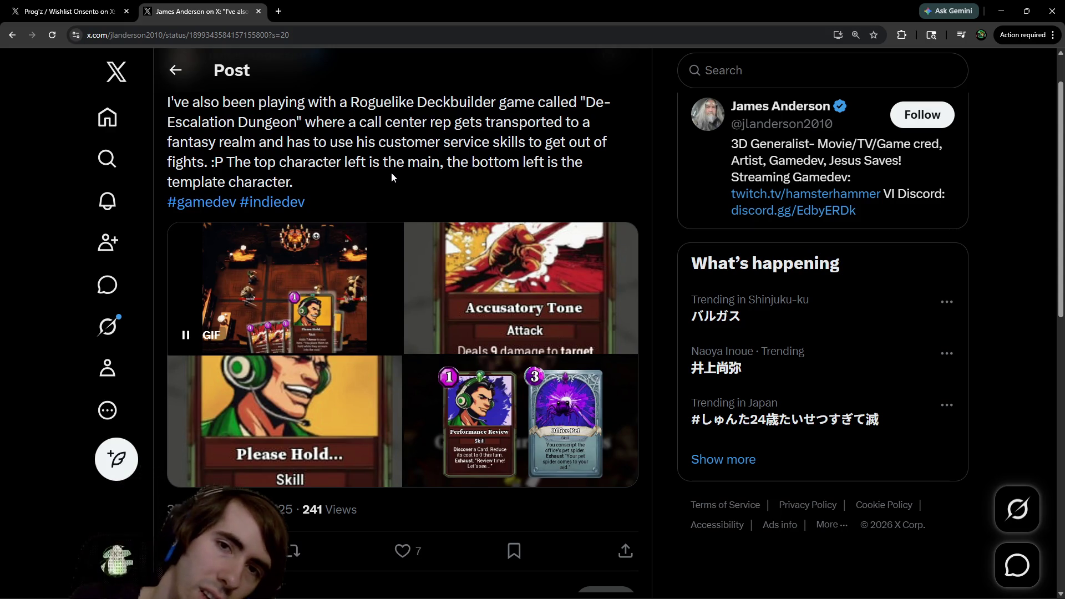
{"action": "left_click", "coordinate": [306, 384]}
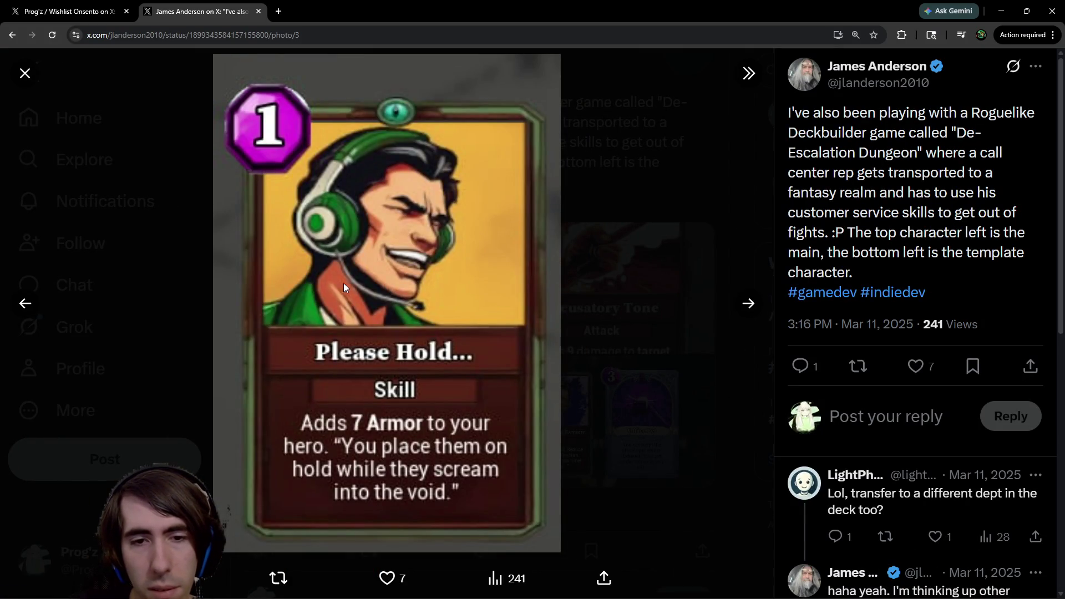
- Browse from the Accusatory Tone card to the Performance Review and Office Pet image, then close the viewer
{"action": "left_click", "coordinate": [25, 303]}
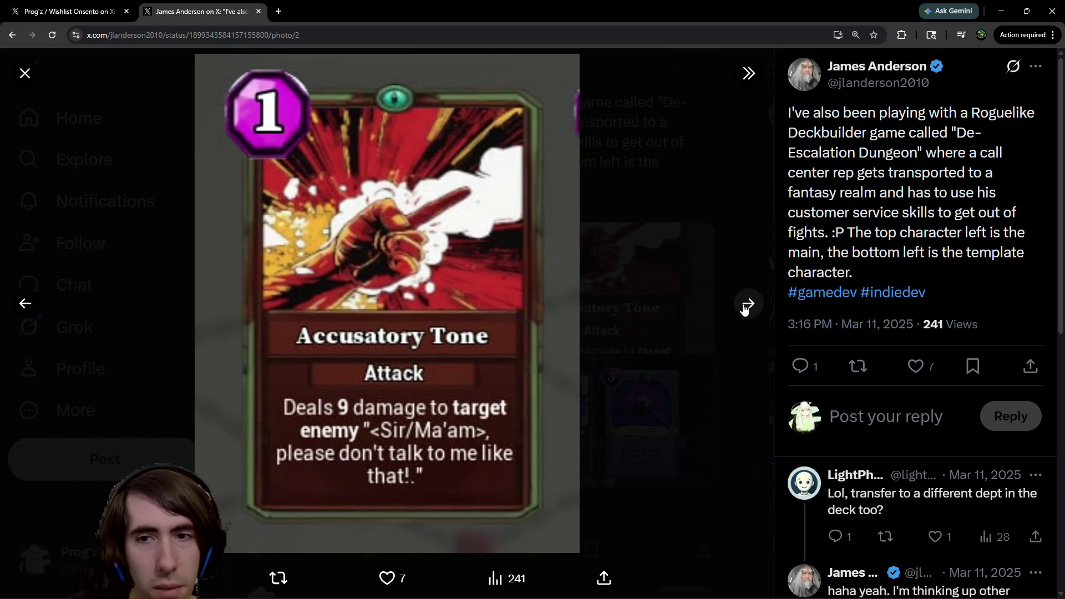
{"action": "left_click", "coordinate": [748, 306]}
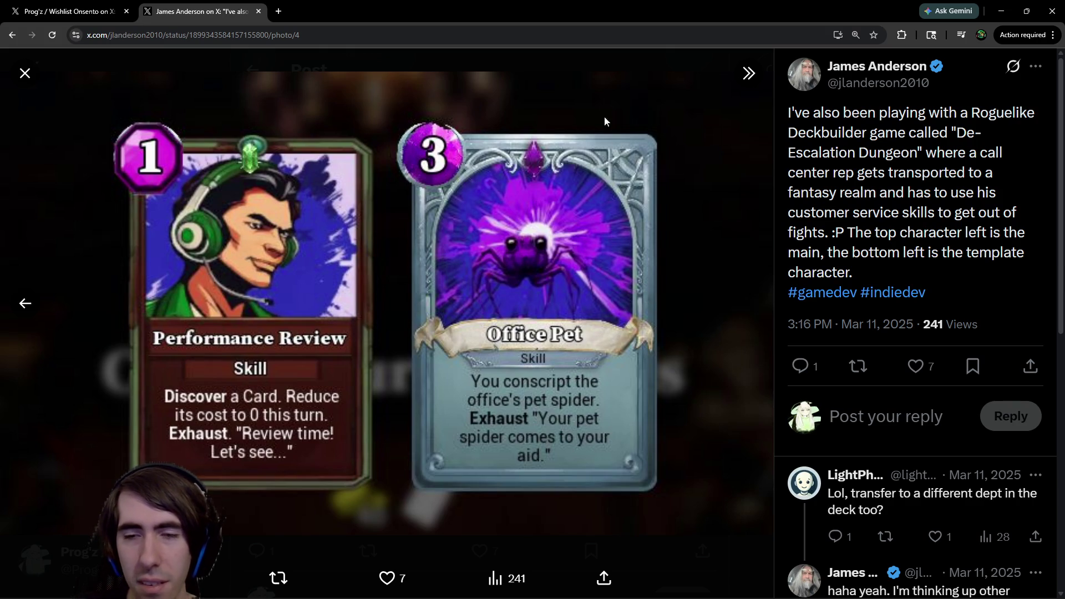
{"action": "left_click", "coordinate": [577, 76]}
- Open the De-Escalation Dungeon gameplay GIF in the photo viewer
{"action": "left_click", "coordinate": [408, 305]}
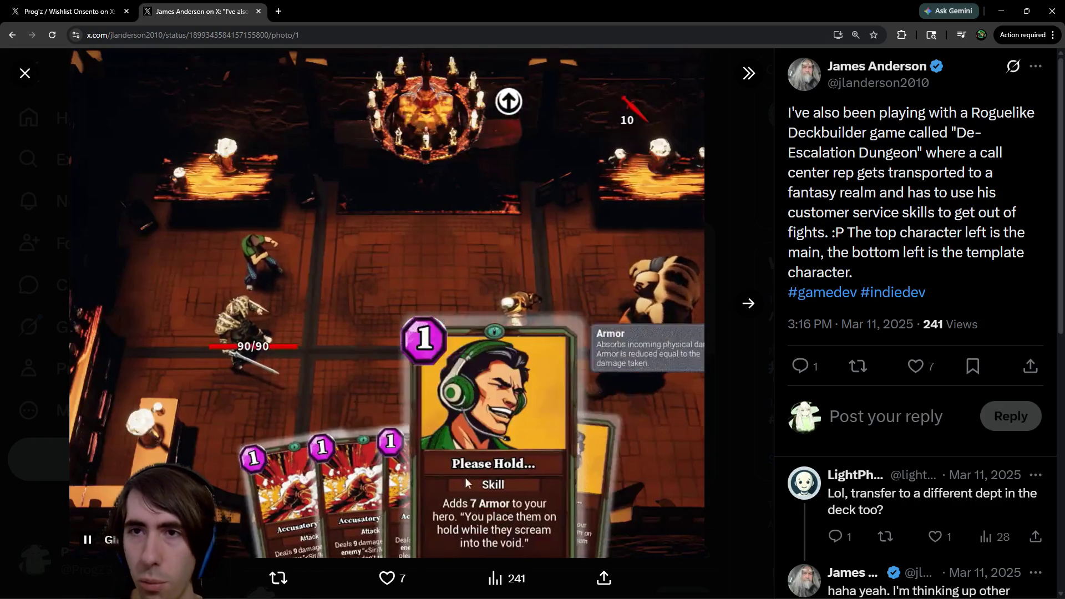
- Scroll the X post briefly, then return to the Godot editor showing rewardEvent.gd
{"action": "scroll", "coordinate": [841, 198], "scroll_direction": "down", "scroll_amount": 1}
{"action": "scroll", "coordinate": [832, 208], "scroll_direction": "down", "scroll_amount": 3}
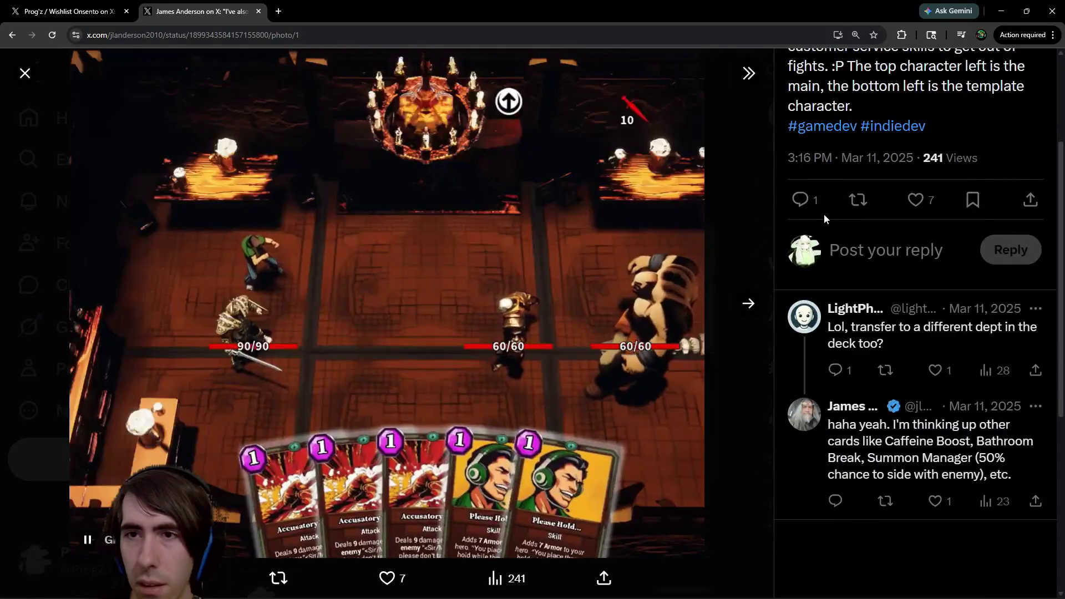
{"action": "scroll", "coordinate": [826, 232], "scroll_direction": "up", "scroll_amount": 4}
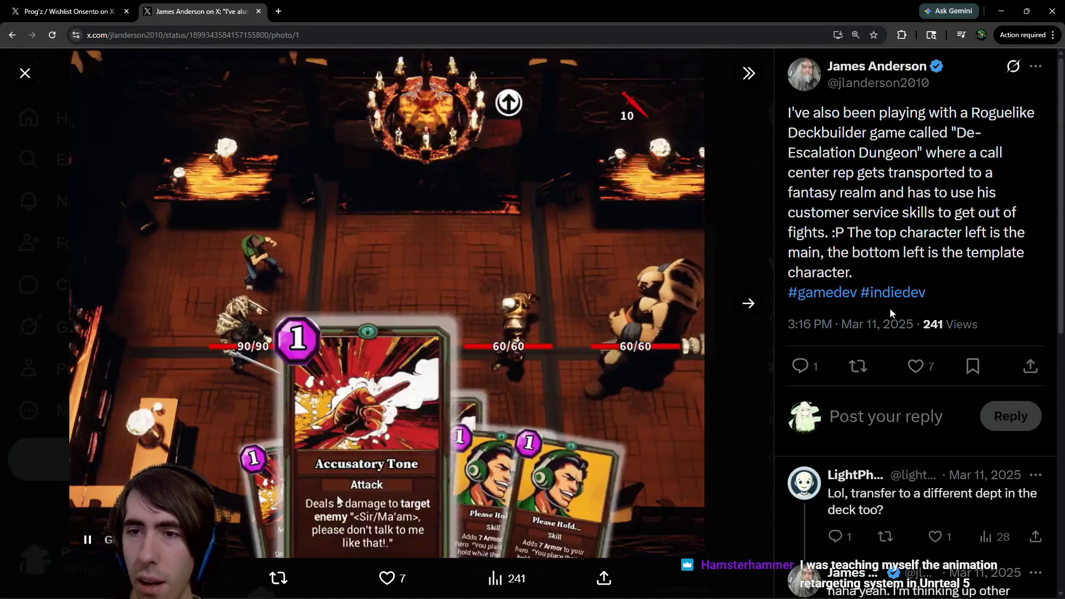
{"action": "key", "text": "alt+Tab"}
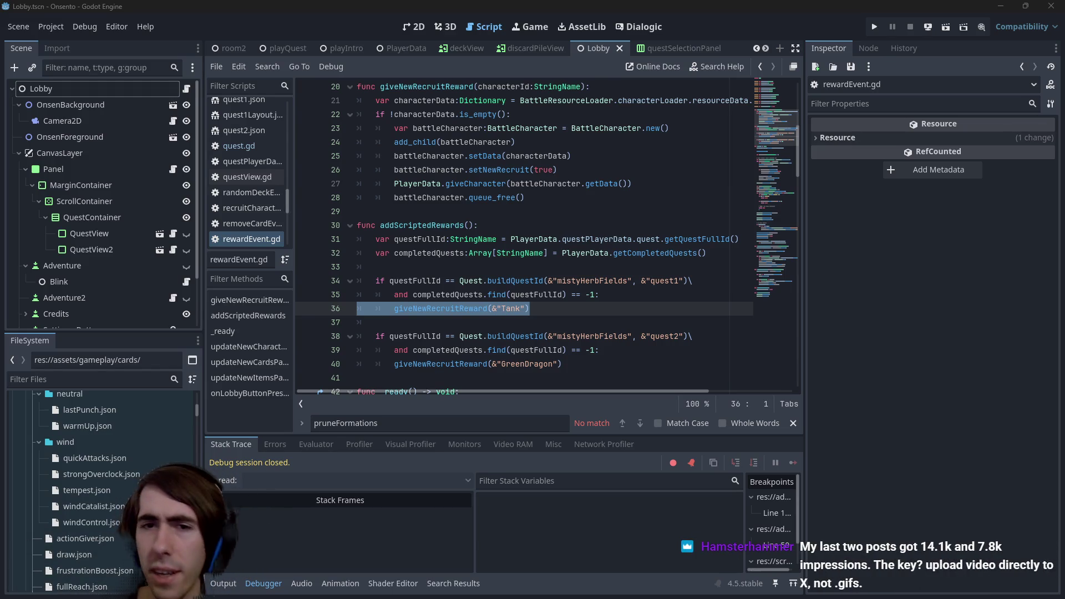
{"action": "mouse_move", "coordinate": [630, 107]}
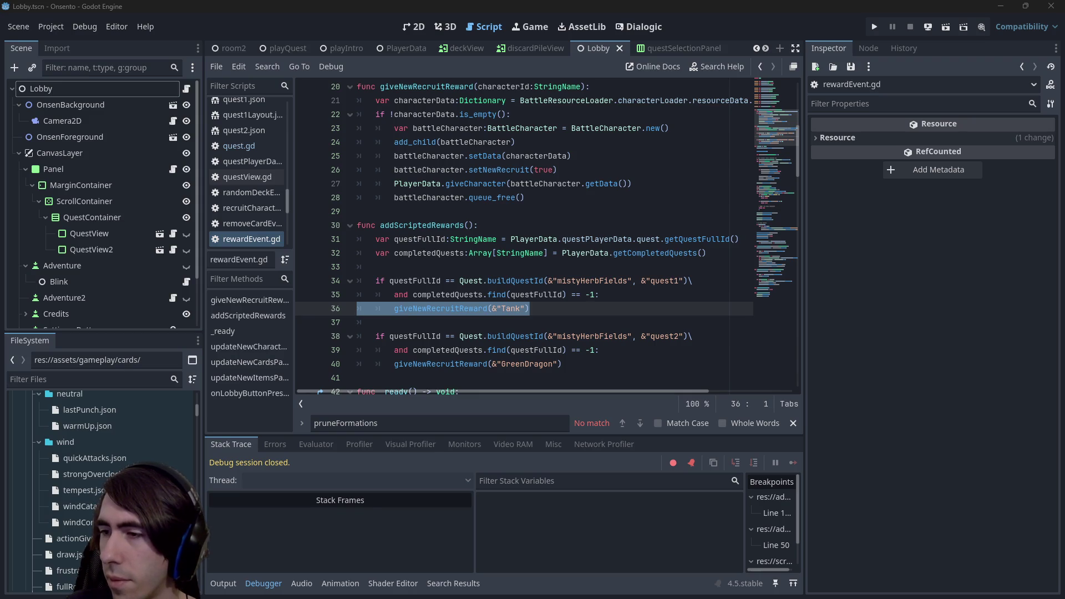
- Place the caret on the Tank recruit reward line and review the surrounding rewardEvent.gd code
{"action": "left_click", "coordinate": [649, 314]}
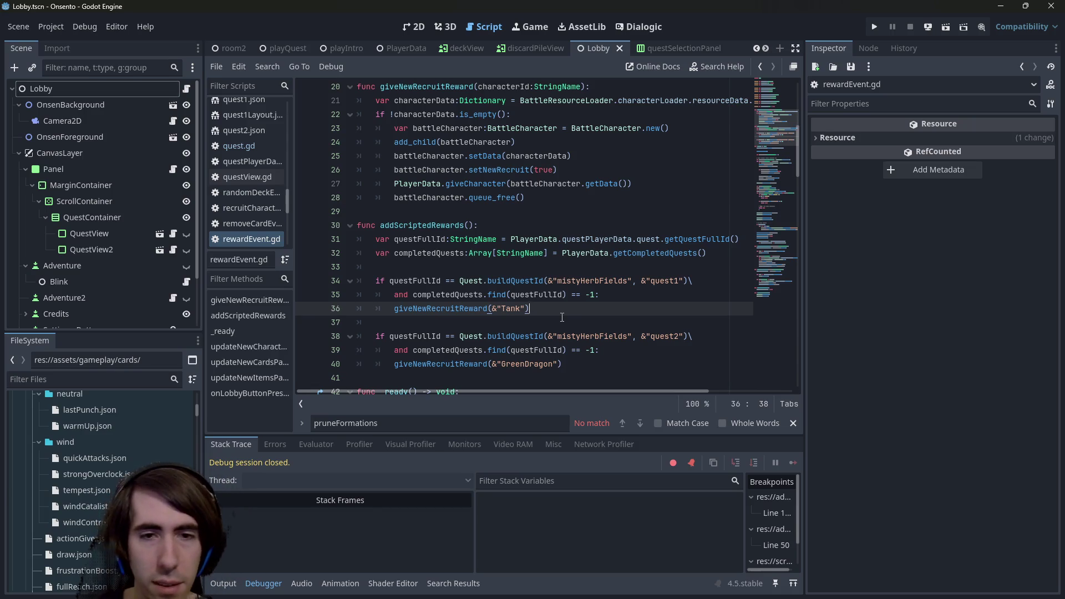
{"action": "key", "text": "shift+Up"}
{"action": "key", "text": "shift+Down"}
{"action": "key", "text": "shift+Home"}
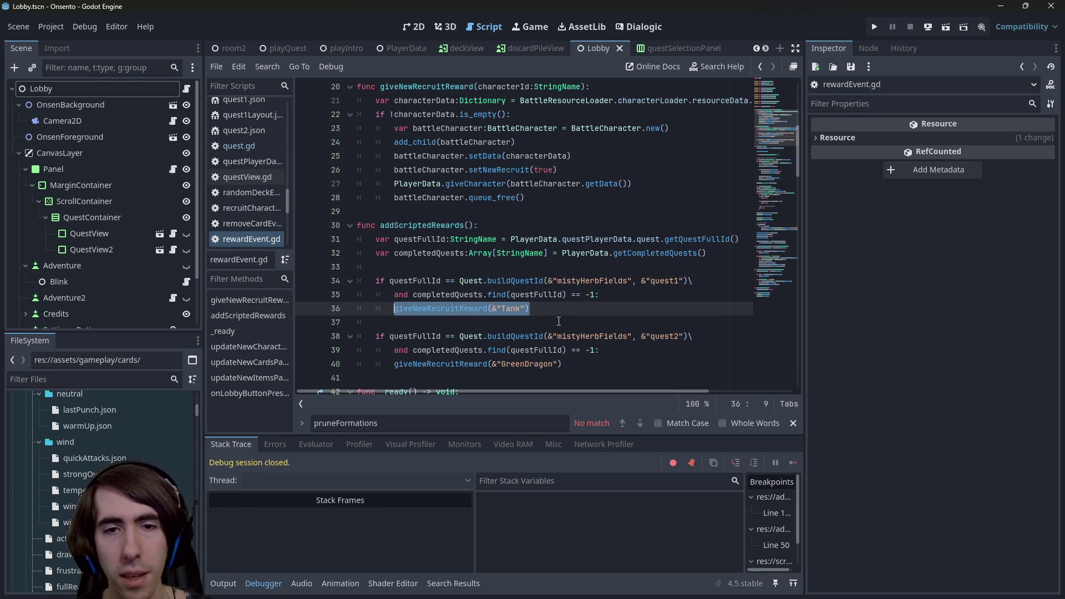
{"action": "key", "text": "End"}
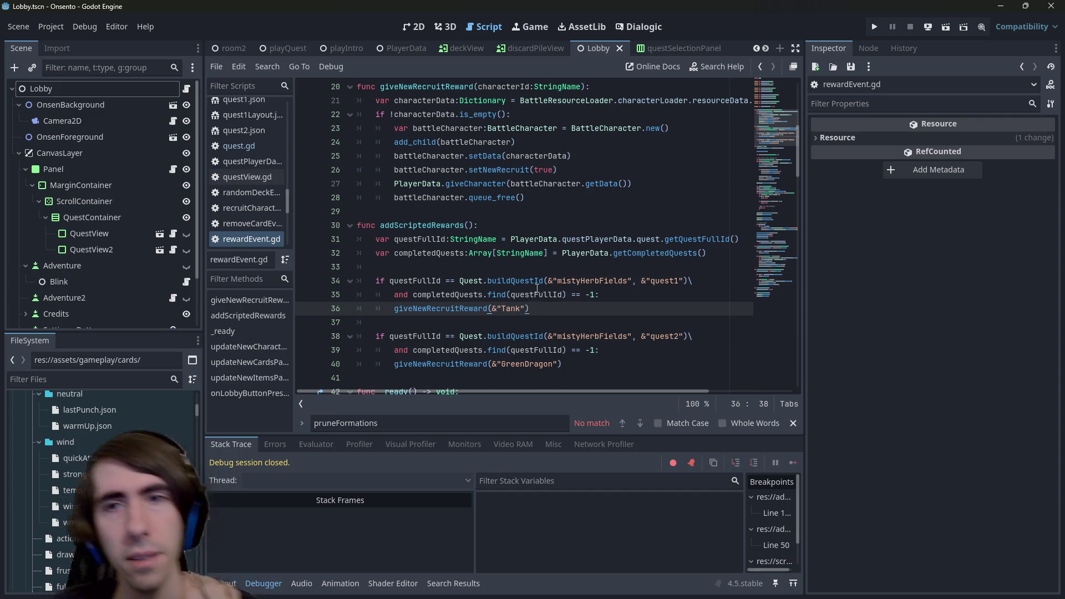
{"action": "scroll", "coordinate": [527, 141], "scroll_direction": "up", "scroll_amount": 1}
{"action": "left_click_drag", "start_coordinate": [527, 141], "coordinate": [784, 150]}
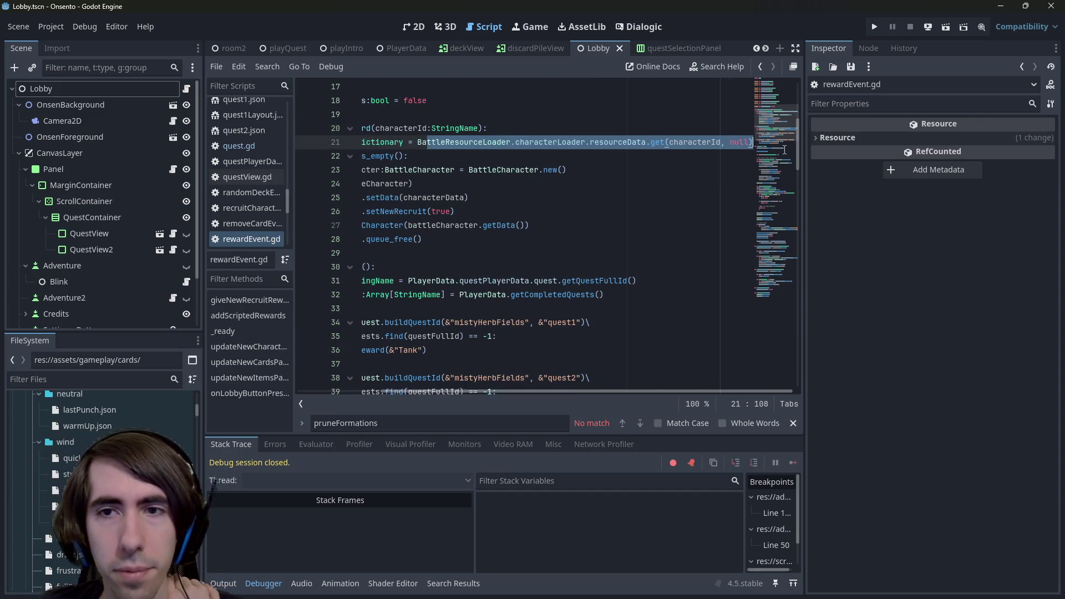
{"action": "mouse_move", "coordinate": [629, 239]}
{"action": "left_mouse_down"}
{"action": "mouse_move", "coordinate": [444, 211]}
{"action": "mouse_move", "coordinate": [357, 184]}
{"action": "left_mouse_up"}
{"action": "scroll", "coordinate": [477, 241], "scroll_direction": "down", "scroll_amount": 2}
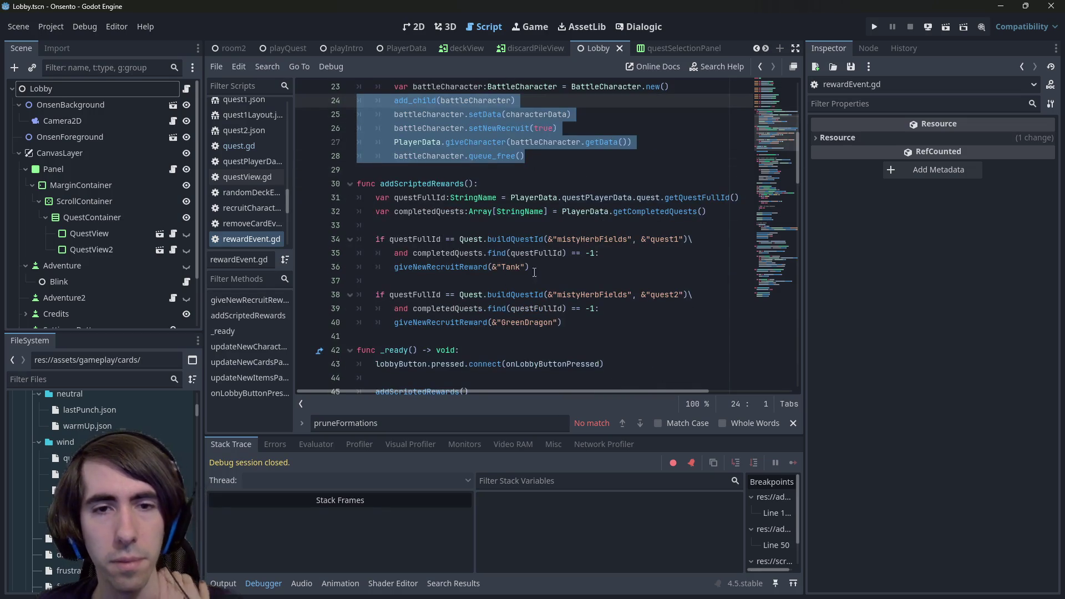
- Add a giveNewCard(&"") call on a new line below the Tank recruit reward
{"action": "left_click", "coordinate": [531, 271]}
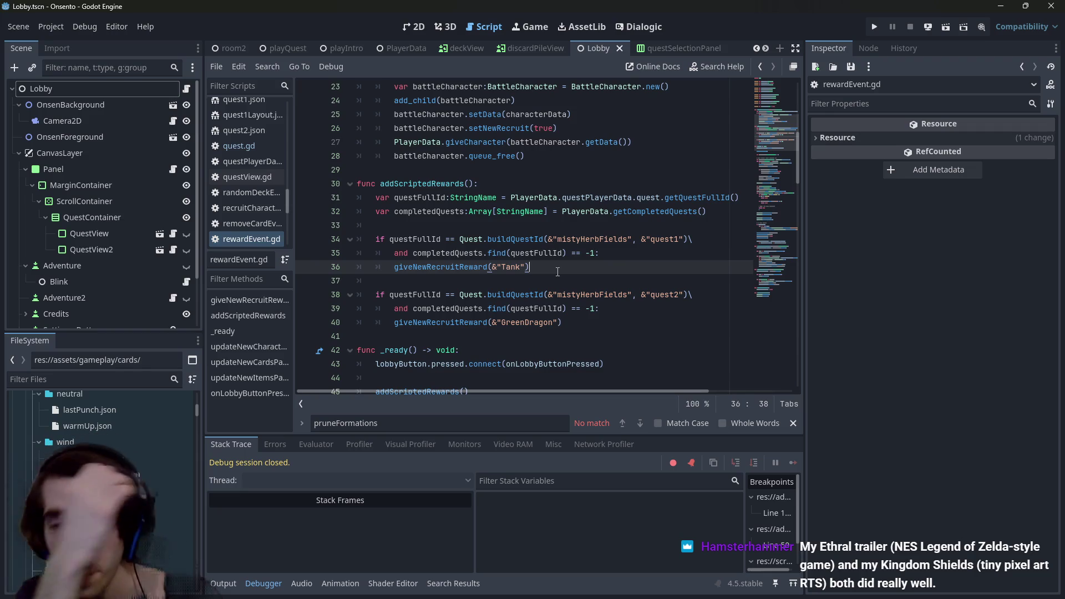
{"action": "key", "text": "Return"}
{"action": "type", "text": "giveNezC"}
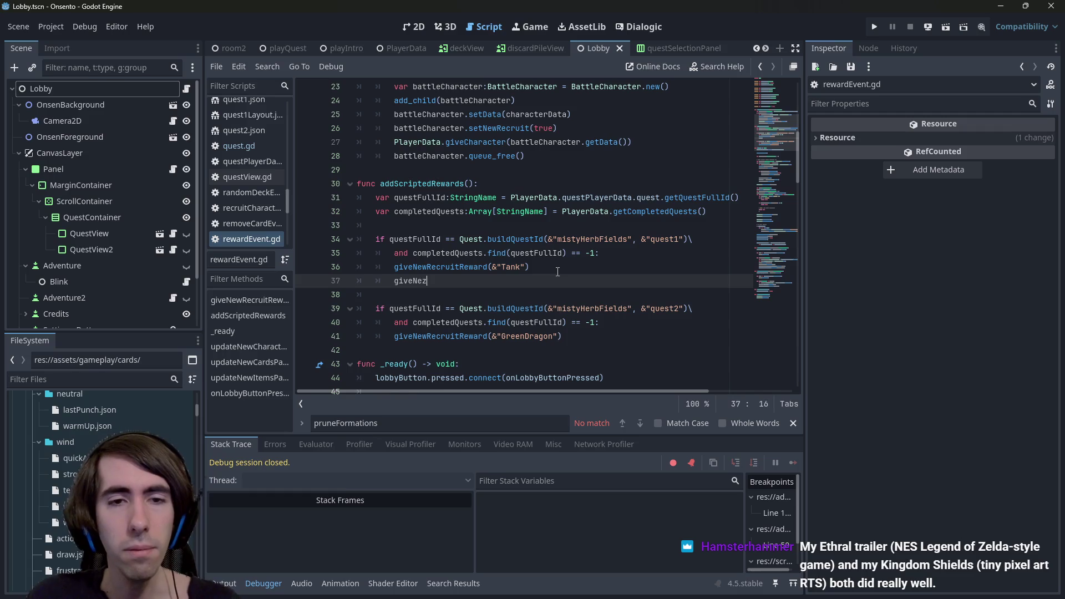
{"action": "key", "text": "BackSpace"}
{"action": "key", "text": "BackSpace"}
{"action": "type", "text": "wCard"}
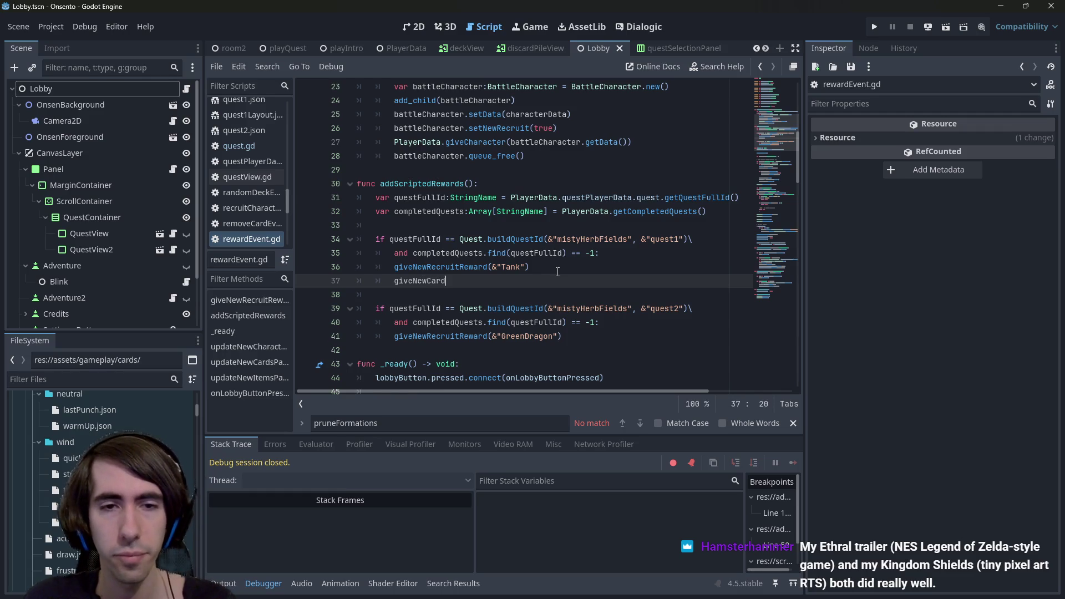
{"action": "type", "text": "Reward("}
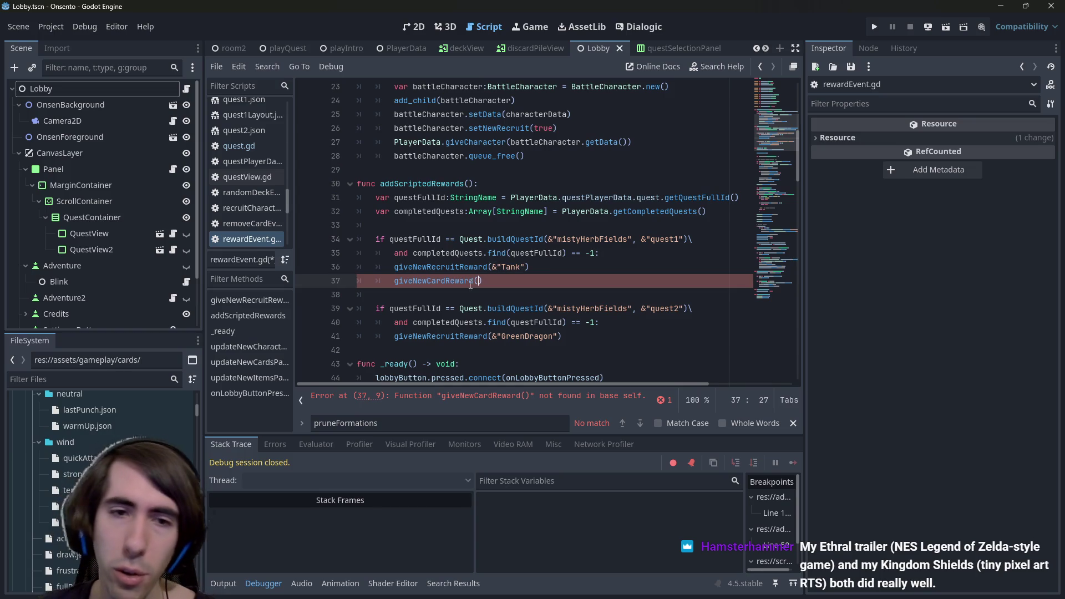
{"action": "left_click_drag", "start_coordinate": [474, 281], "coordinate": [445, 281]}
{"action": "key", "text": "BackSpace"}
{"action": "key", "text": "Escape"}
{"action": "scroll", "coordinate": [526, 263], "scroll_direction": "up", "scroll_amount": 1}
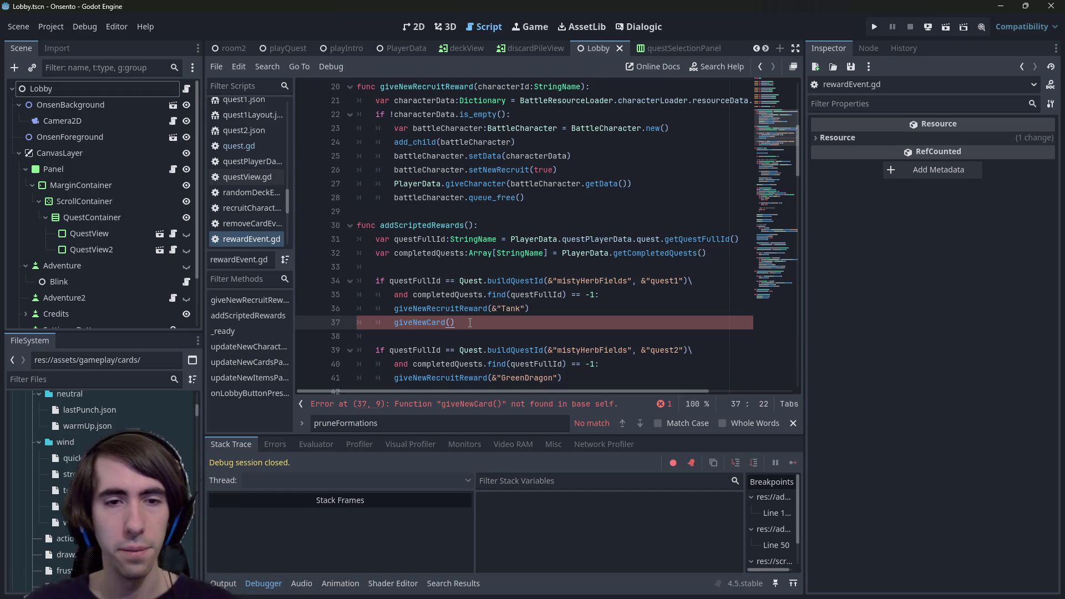
{"action": "key", "text": "Left"}
{"action": "type", "text": "&\""}
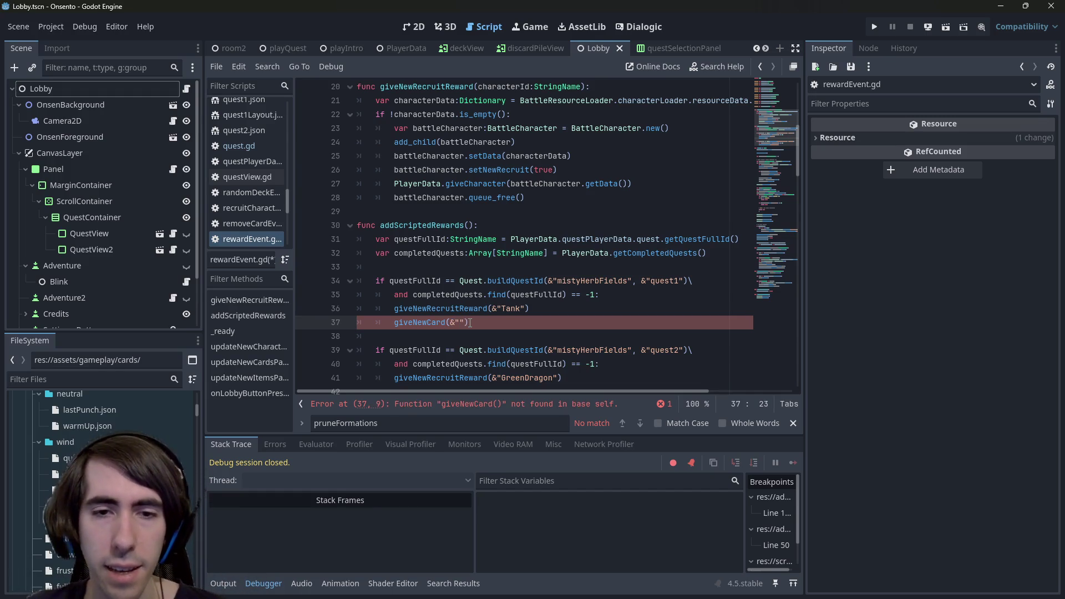
- Copy the giveNewCard(&"") line and paste it below the GreenDragon recruit reward
{"action": "scroll", "coordinate": [100, 472], "scroll_direction": "up", "scroll_amount": 5}
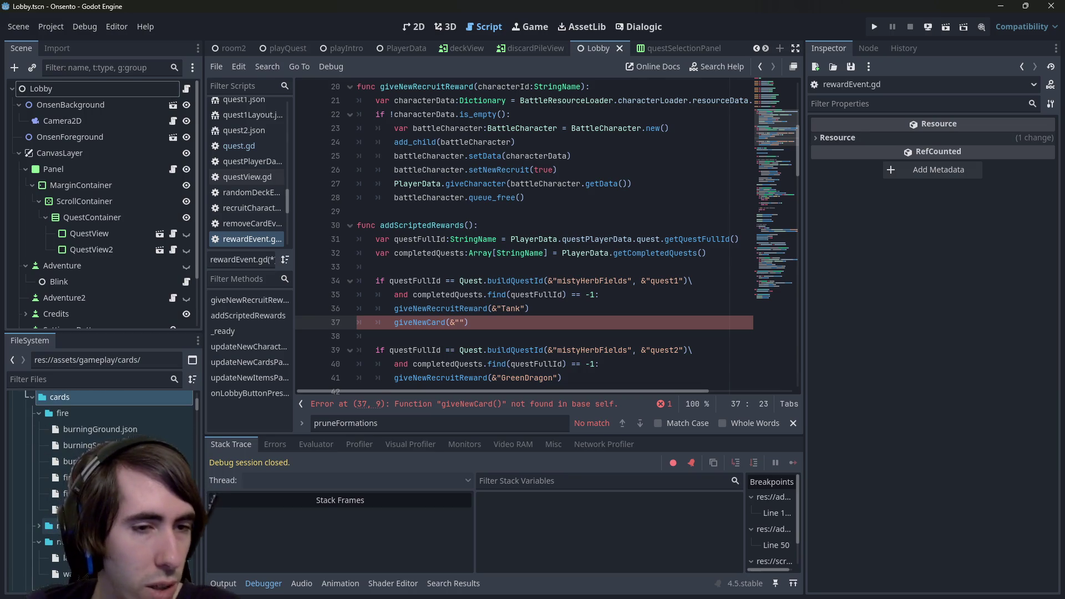
{"action": "scroll", "coordinate": [100, 432], "scroll_direction": "up", "scroll_amount": 2}
{"action": "scroll", "coordinate": [100, 471], "scroll_direction": "down", "scroll_amount": 5}
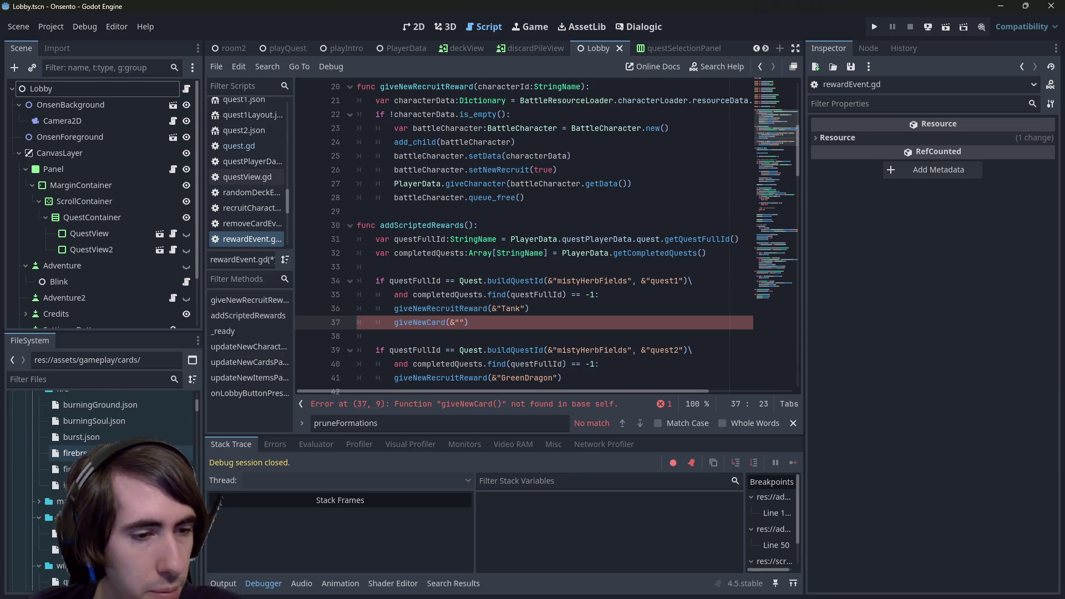
{"action": "scroll", "coordinate": [554, 281], "scroll_direction": "down", "scroll_amount": 1}
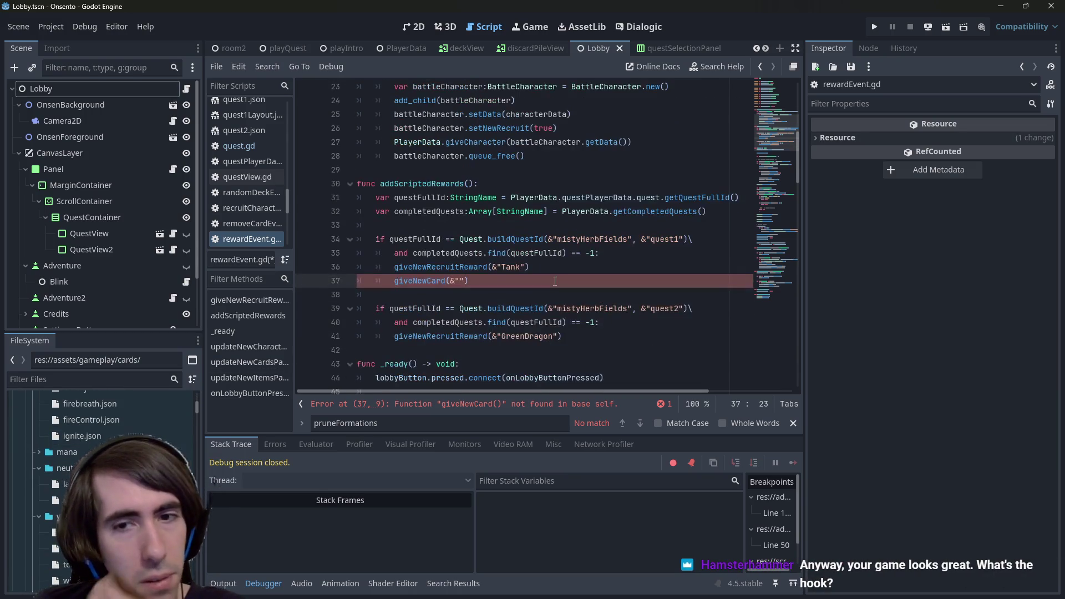
{"action": "left_click", "coordinate": [616, 340]}
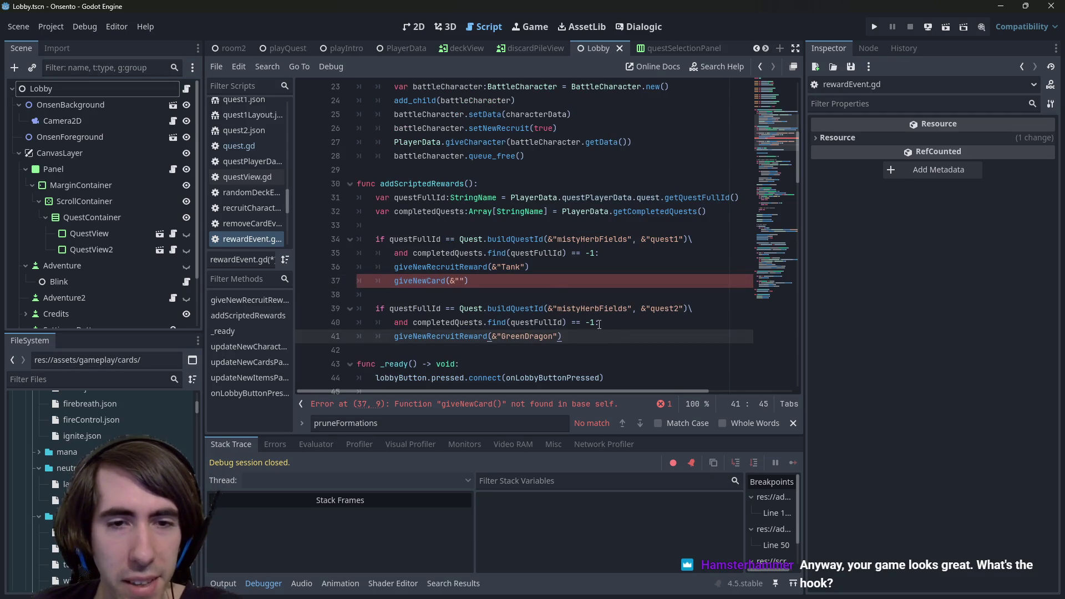
{"action": "left_click", "coordinate": [555, 277]}
{"action": "key", "text": "shift+Home"}
{"action": "key", "text": "ctrl+c"}
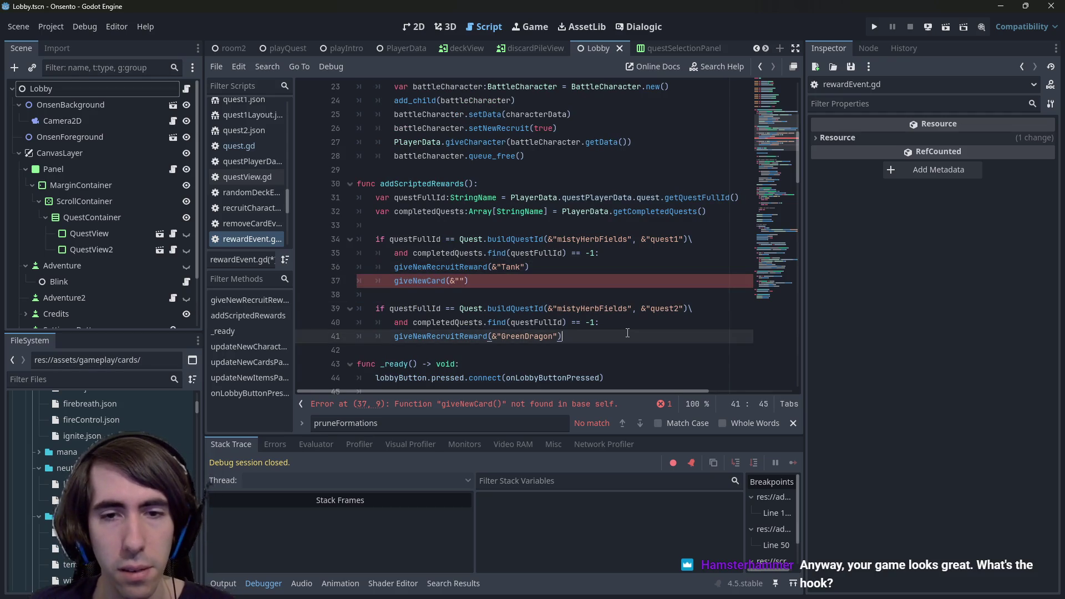
{"action": "left_click", "coordinate": [624, 334]}
{"action": "key", "text": "Return"}
{"action": "key", "text": "ctrl+v"}
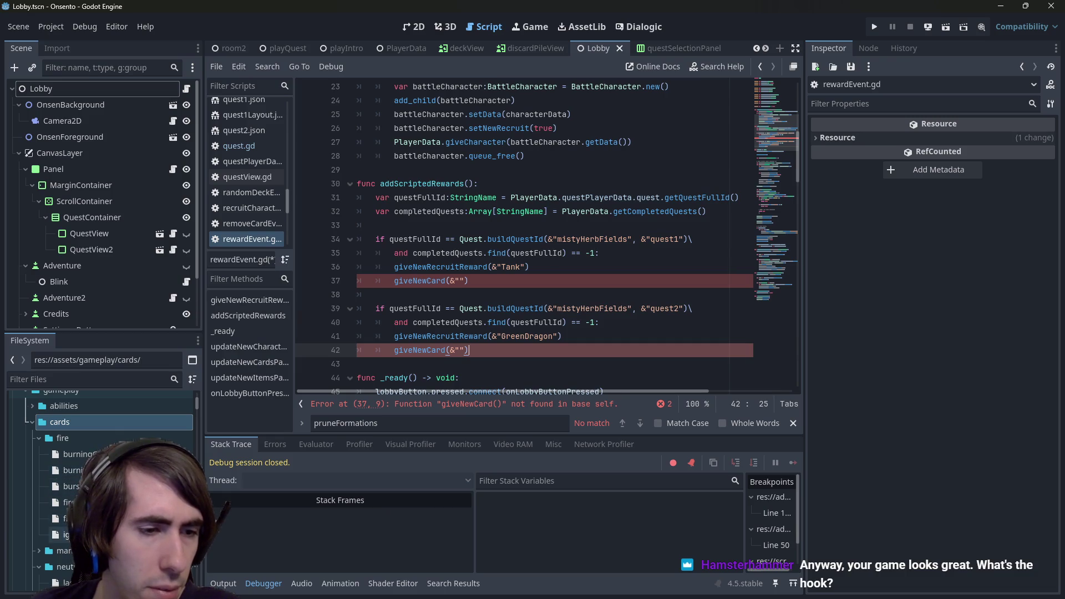
- Copy the FireControl id from fireControl.json into the GreenDragon giveNewCard call and save the script
{"action": "double_click", "coordinate": [69, 502]}
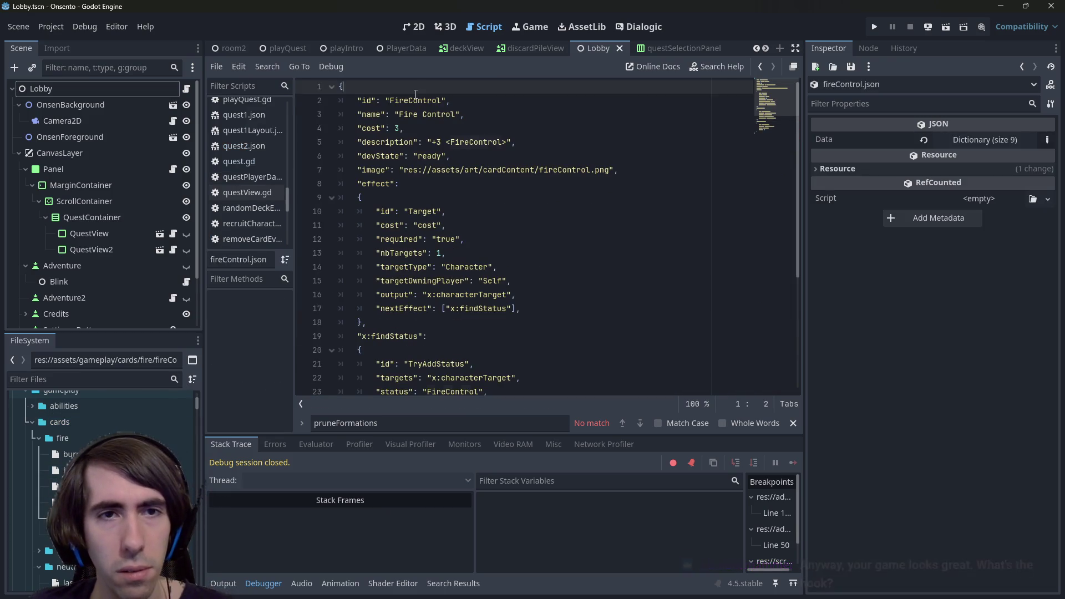
{"action": "double_click", "coordinate": [415, 94]}
{"action": "key", "text": "alt+Left"}
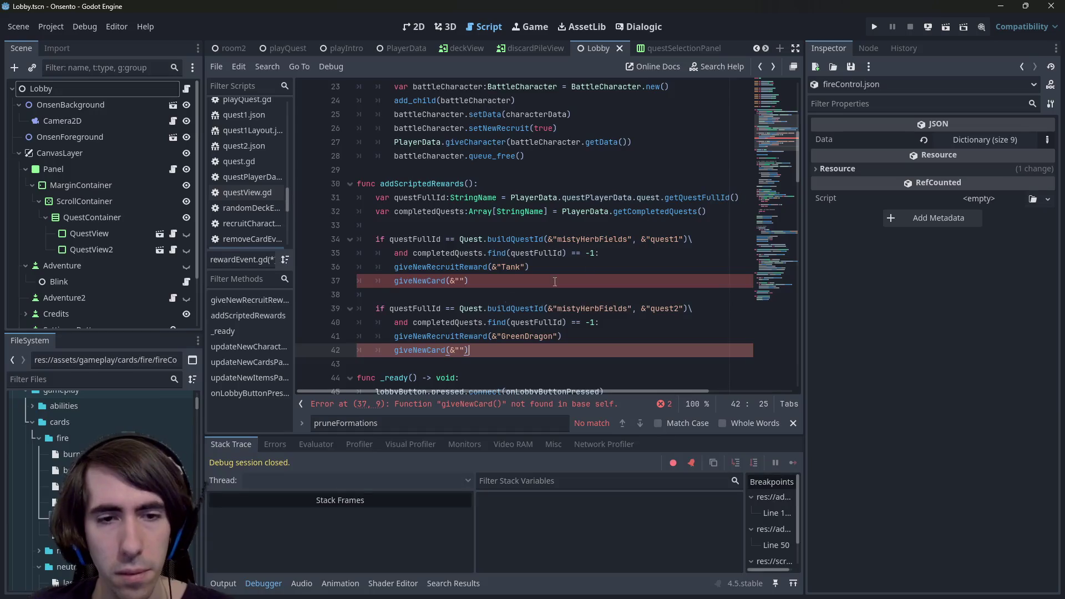
{"action": "key", "text": "ctrl+v"}
{"action": "key", "text": "ctrl+s"}
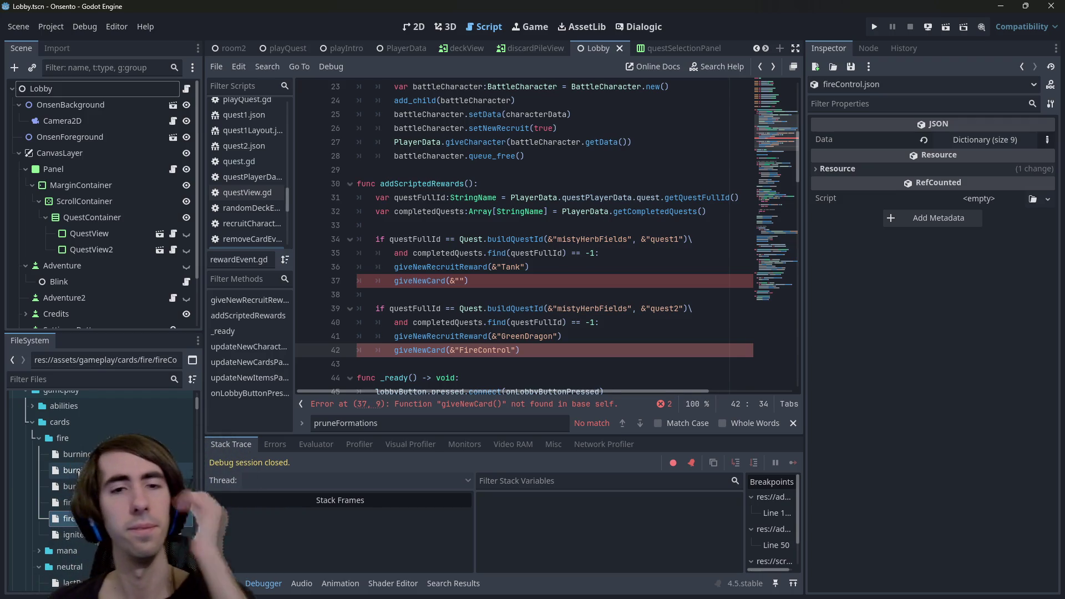
{"action": "key", "text": "End"}
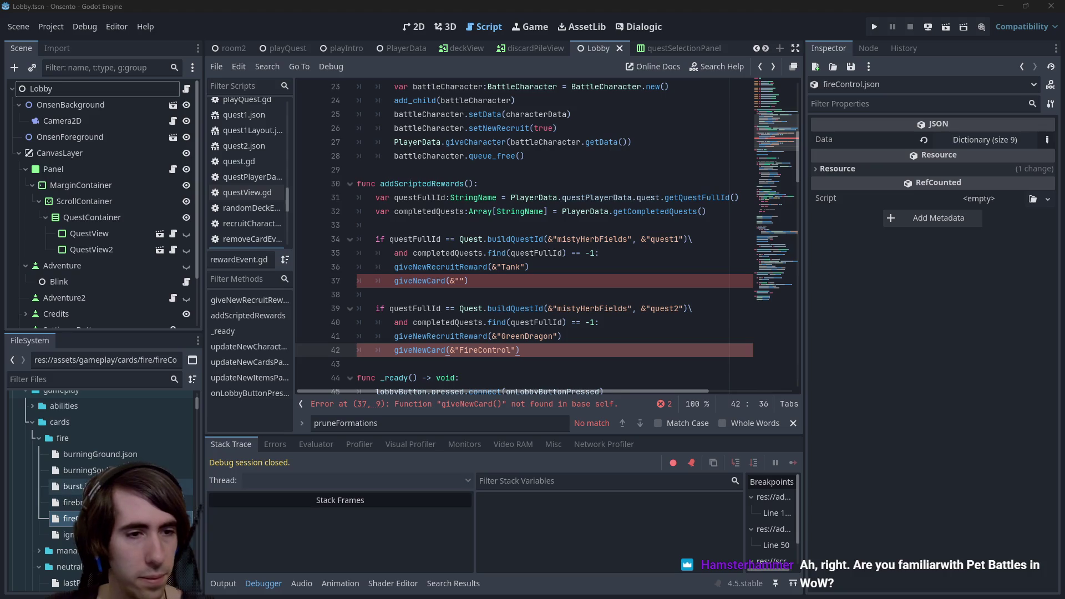
- Open burningGround.json and select the giveNewCard call on line 42
{"action": "left_click", "coordinate": [102, 455]}
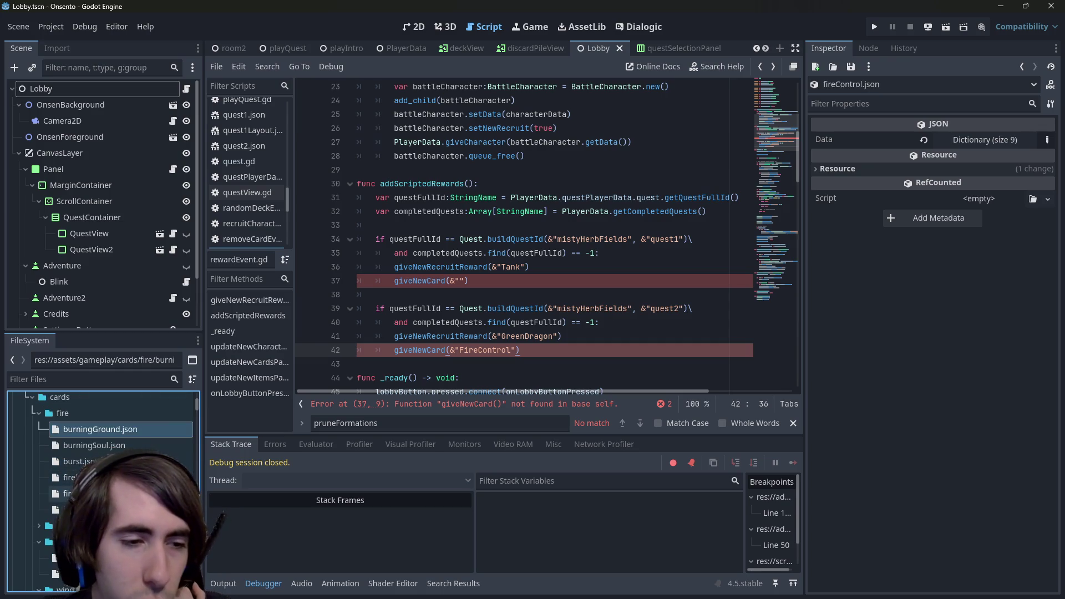
{"action": "scroll", "coordinate": [103, 490], "scroll_direction": "up", "scroll_amount": 1}
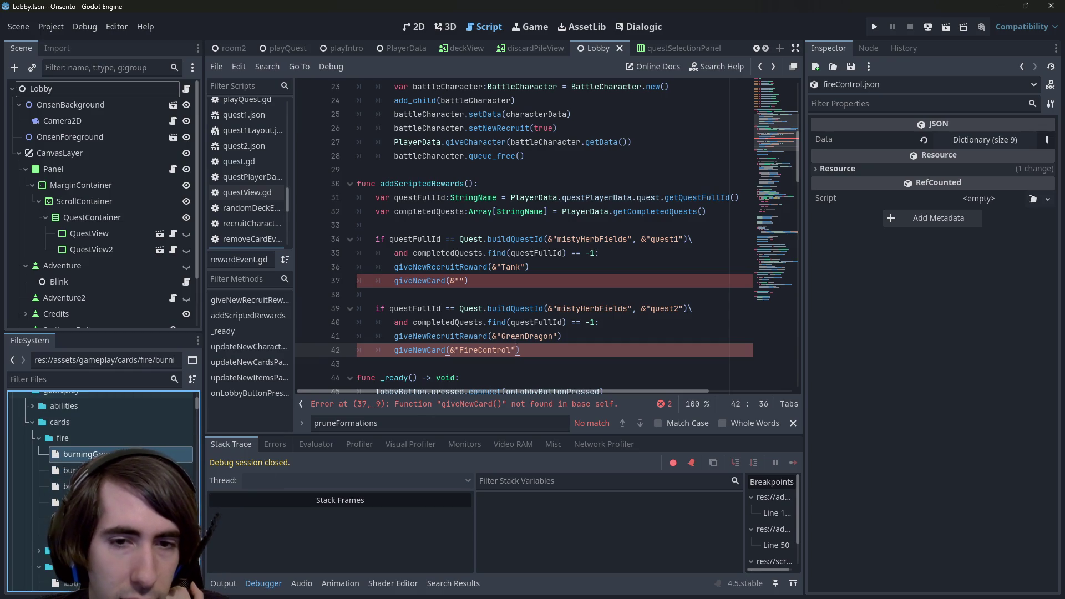
{"action": "left_click_drag", "start_coordinate": [409, 349], "coordinate": [394, 349]}
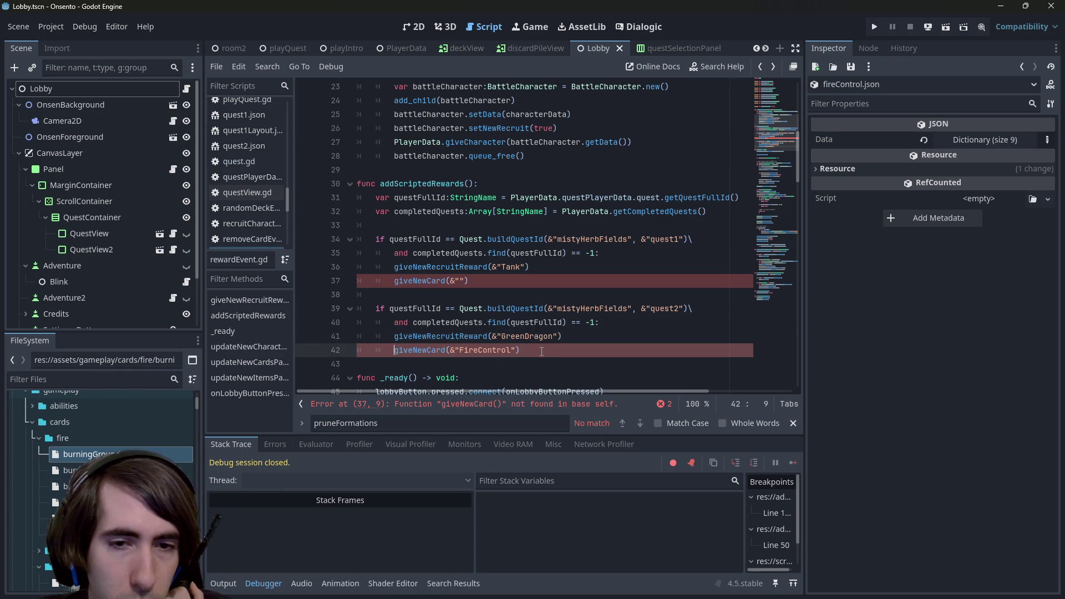
{"action": "left_click_drag", "start_coordinate": [520, 350], "coordinate": [394, 349]}
{"action": "scroll", "coordinate": [127, 454], "scroll_direction": "down", "scroll_amount": 2}
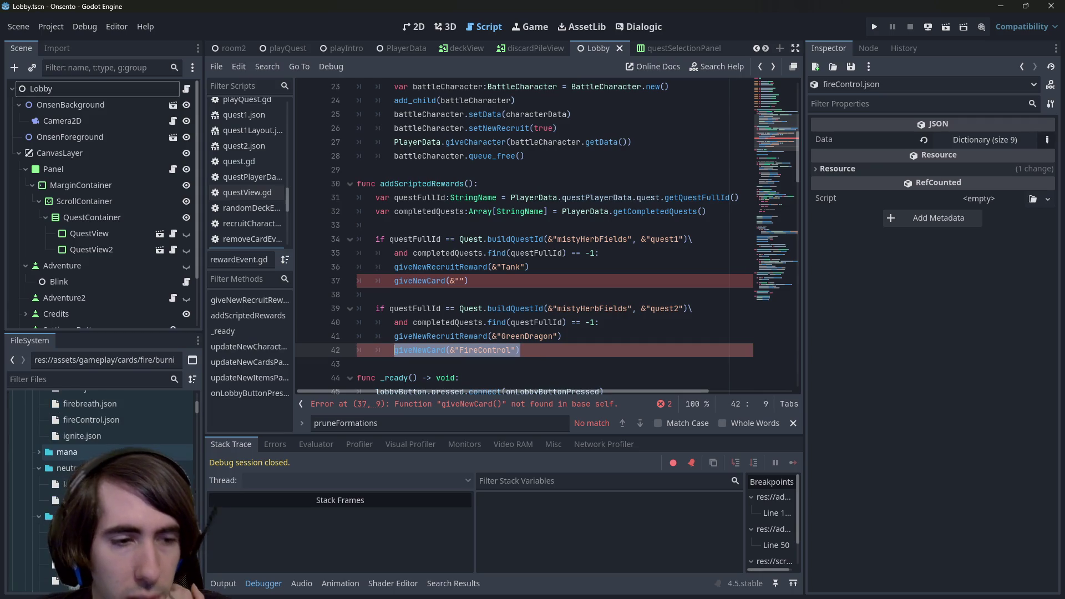
{"action": "scroll", "coordinate": [111, 471], "scroll_direction": "down", "scroll_amount": 3}
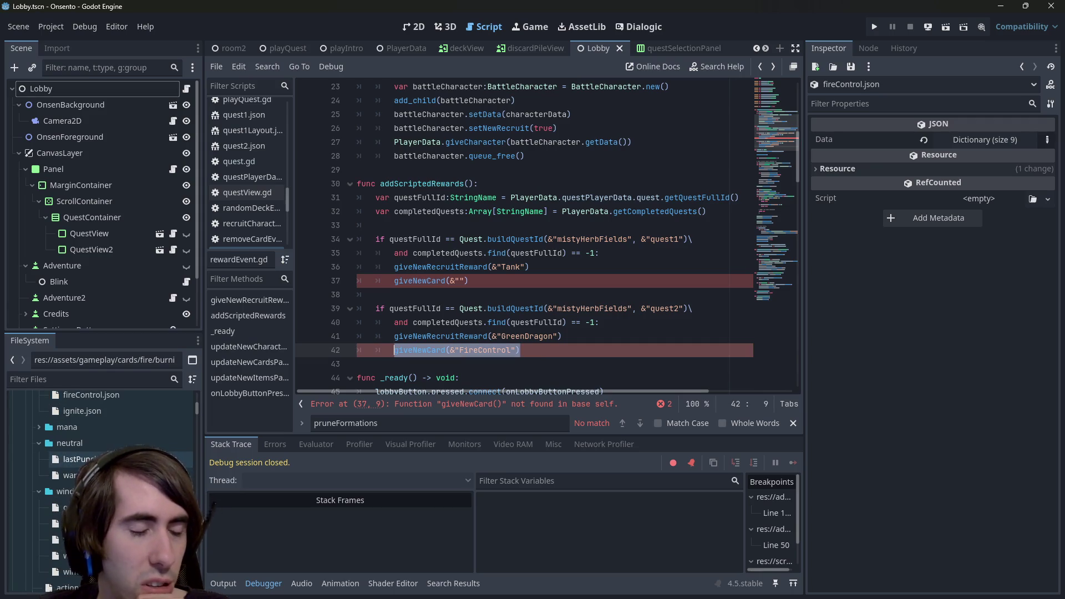
{"action": "scroll", "coordinate": [111, 466], "scroll_direction": "down", "scroll_amount": 1}
{"action": "scroll", "coordinate": [111, 455], "scroll_direction": "down", "scroll_amount": 2}
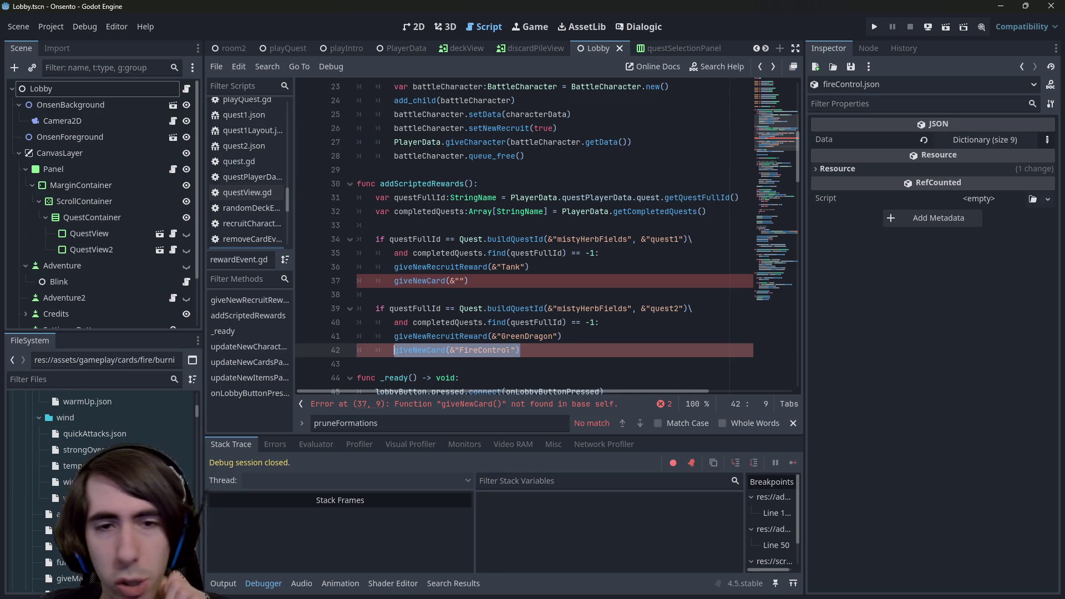
- Copy the Draw card id from draw.json into the giveNewCard call on line 37
{"action": "left_click", "coordinate": [460, 280]}
{"action": "double_click", "coordinate": [61, 530]}
{"action": "double_click", "coordinate": [399, 101]}
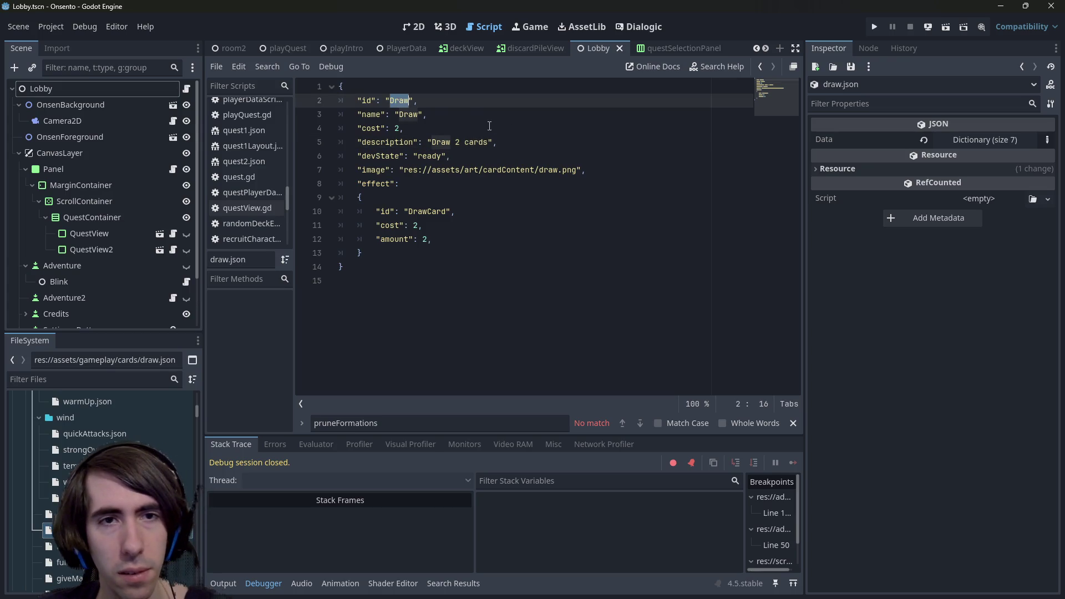
{"action": "key", "text": "alt+Left"}
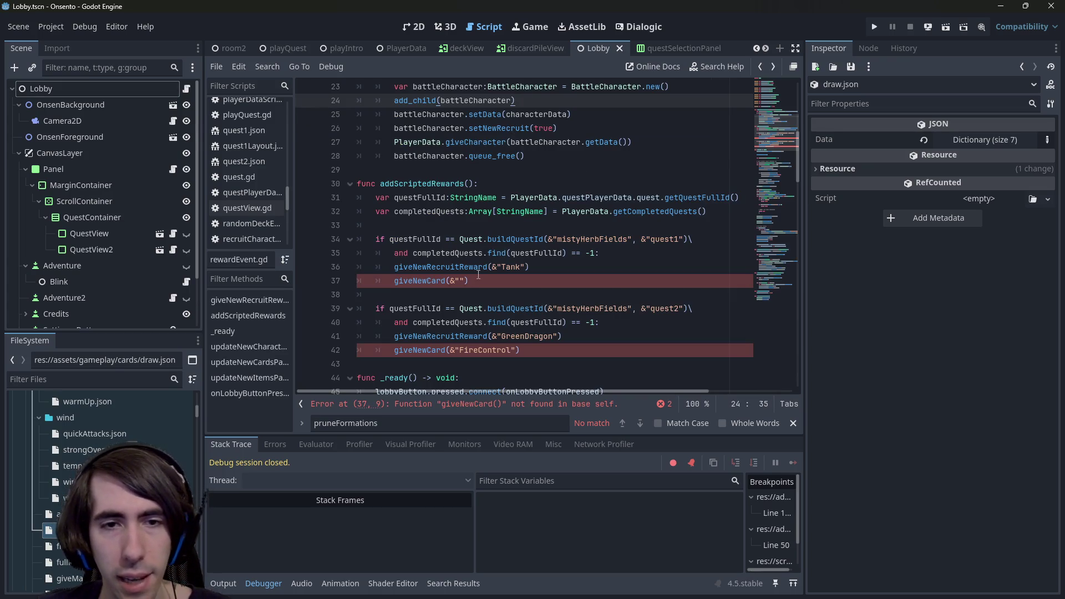
{"action": "key", "text": "alt+Left"}
{"action": "key", "text": "ctrl+v"}
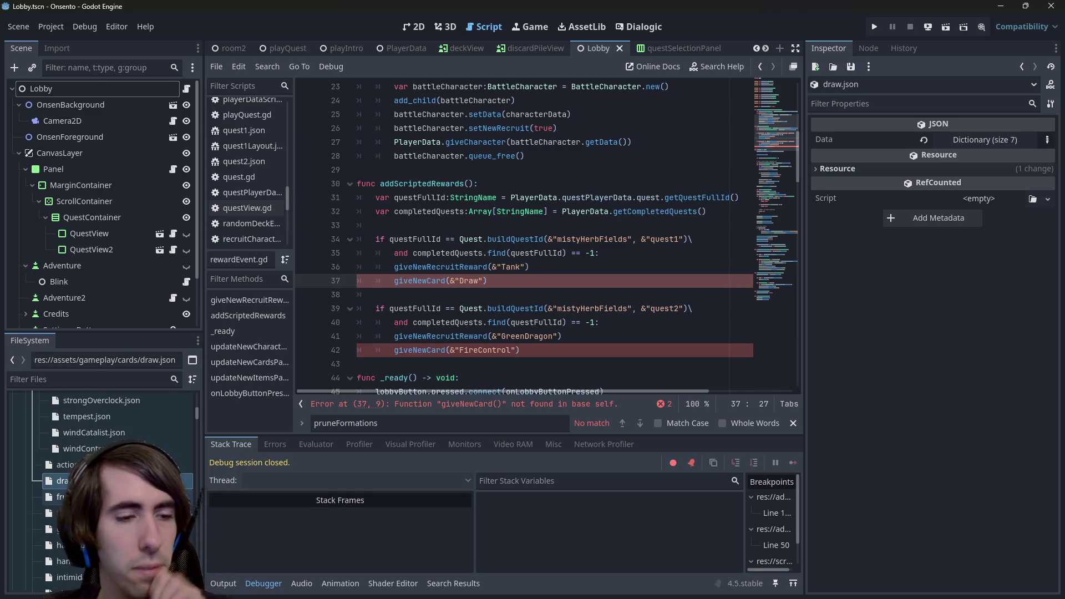
- Open smallShieldBoost.json and select its devState line
{"action": "scroll", "coordinate": [178, 414], "scroll_direction": "down", "scroll_amount": 3}
{"action": "scroll", "coordinate": [111, 471], "scroll_direction": "down", "scroll_amount": 2}
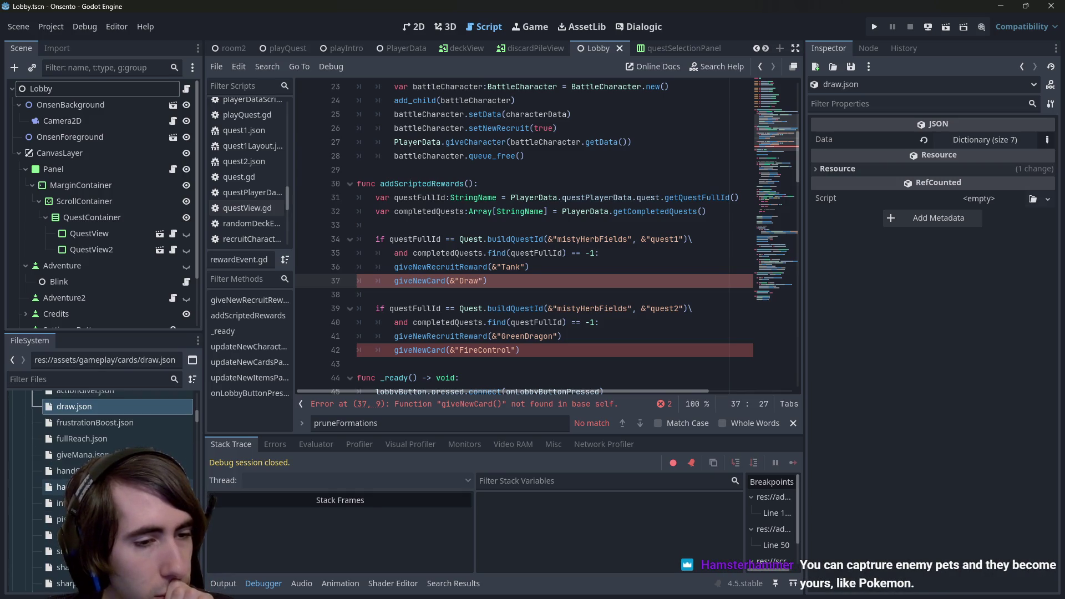
{"action": "scroll", "coordinate": [111, 472], "scroll_direction": "down", "scroll_amount": 3}
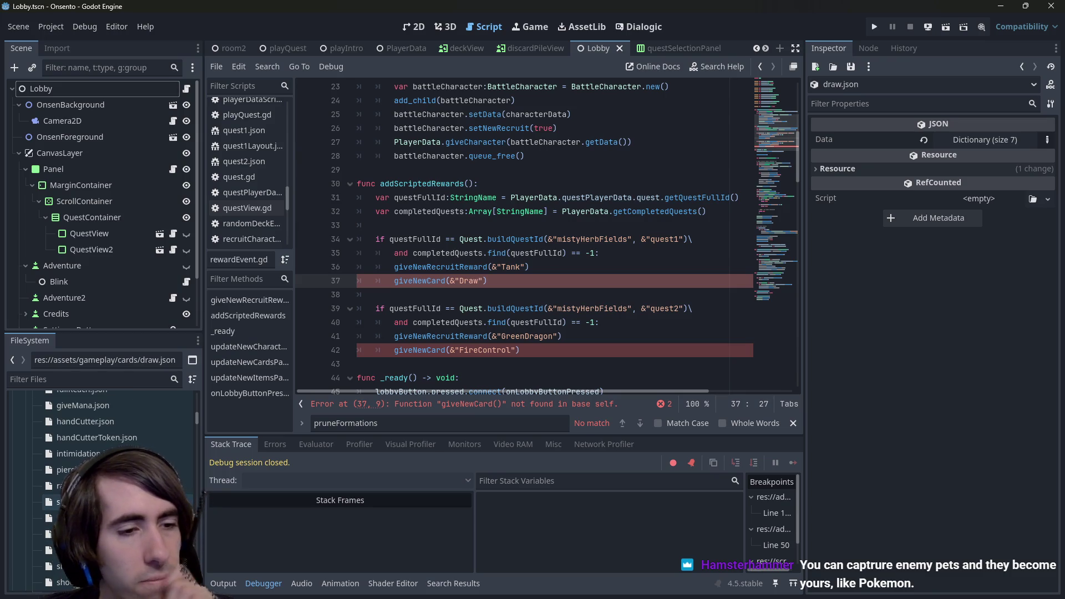
{"action": "scroll", "coordinate": [110, 471], "scroll_direction": "down", "scroll_amount": 1}
{"action": "scroll", "coordinate": [83, 504], "scroll_direction": "down", "scroll_amount": 1}
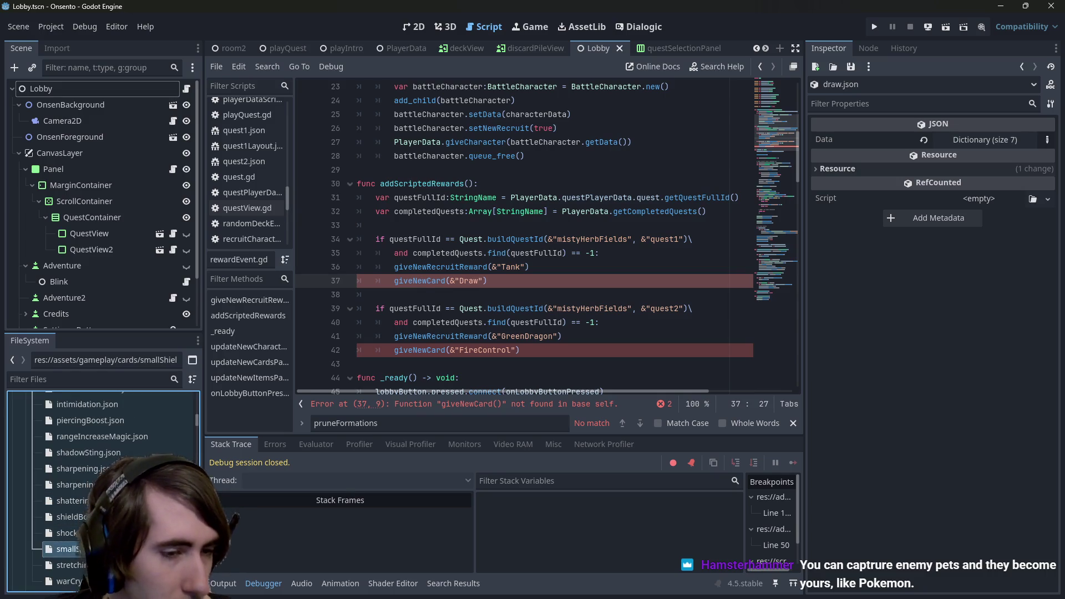
{"action": "double_click", "coordinate": [64, 549]}
{"action": "left_click_drag", "start_coordinate": [451, 156], "coordinate": [327, 157]}
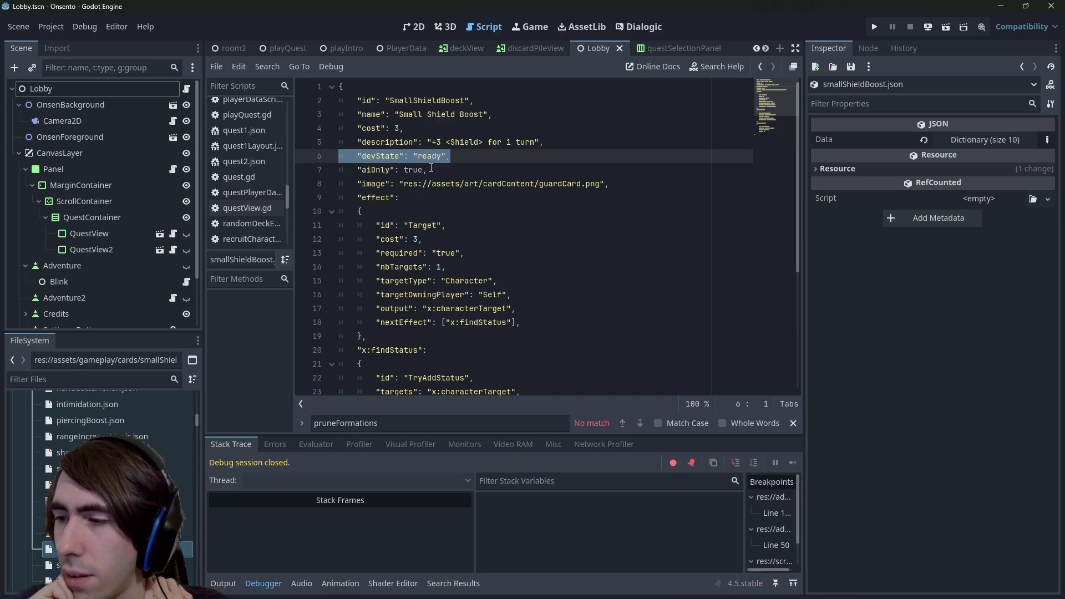
{"action": "key", "text": "ctrl+shift+o"}
- Open the playQuest scene and run it
{"action": "type", "text": "playQuest"}
{"action": "key", "text": "Return"}
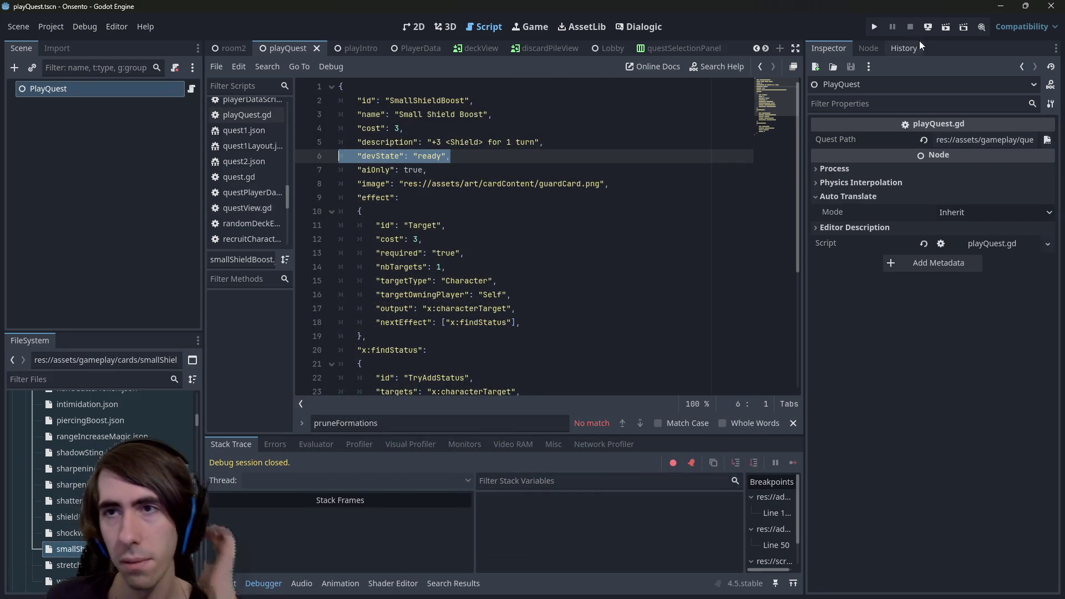
{"action": "left_click", "coordinate": [945, 28]}
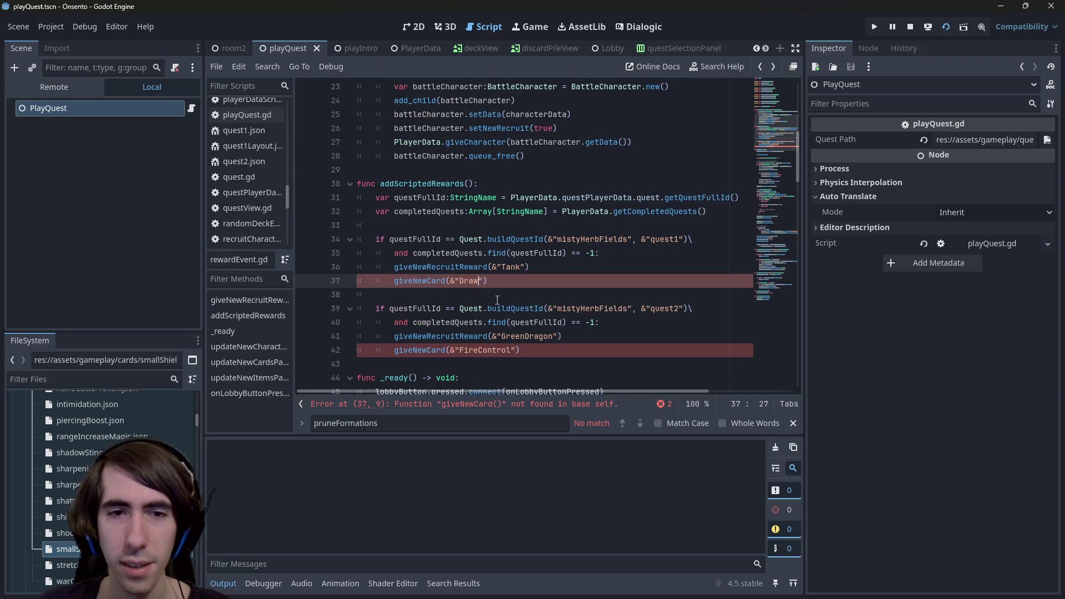
- Comment out the giveNewCard calls on lines 37 and 42, save, and restart the scene
{"action": "key", "text": "ctrl+k"}
{"action": "key", "text": "Down"}
{"action": "key", "text": "Down"}
{"action": "key", "text": "Down"}
{"action": "key", "text": "ctrl+k"}
{"action": "key", "text": "F6"}
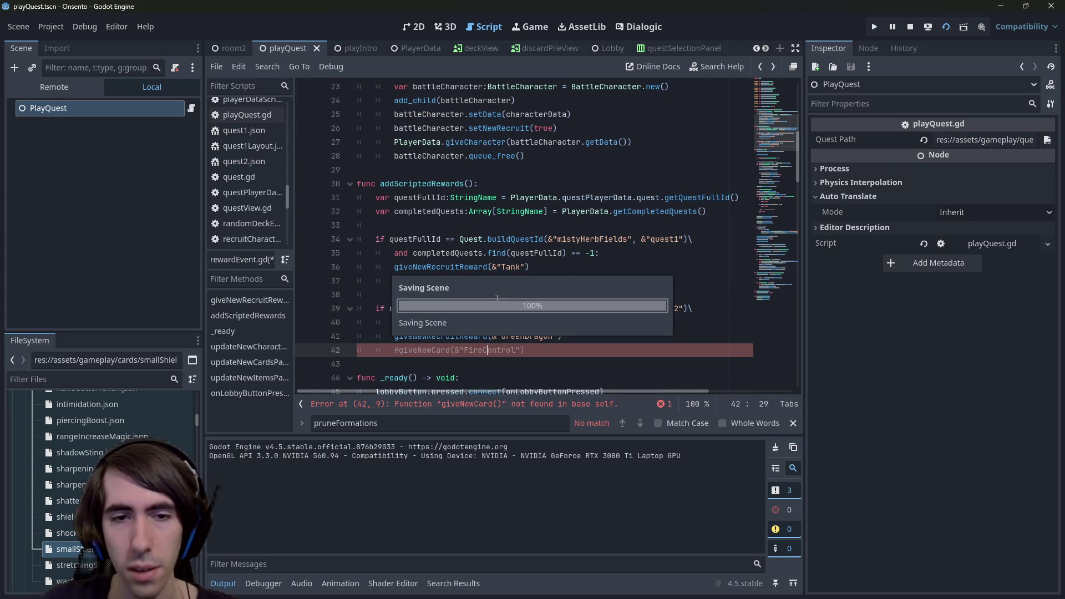
{"action": "left_click", "coordinate": [943, 28]}
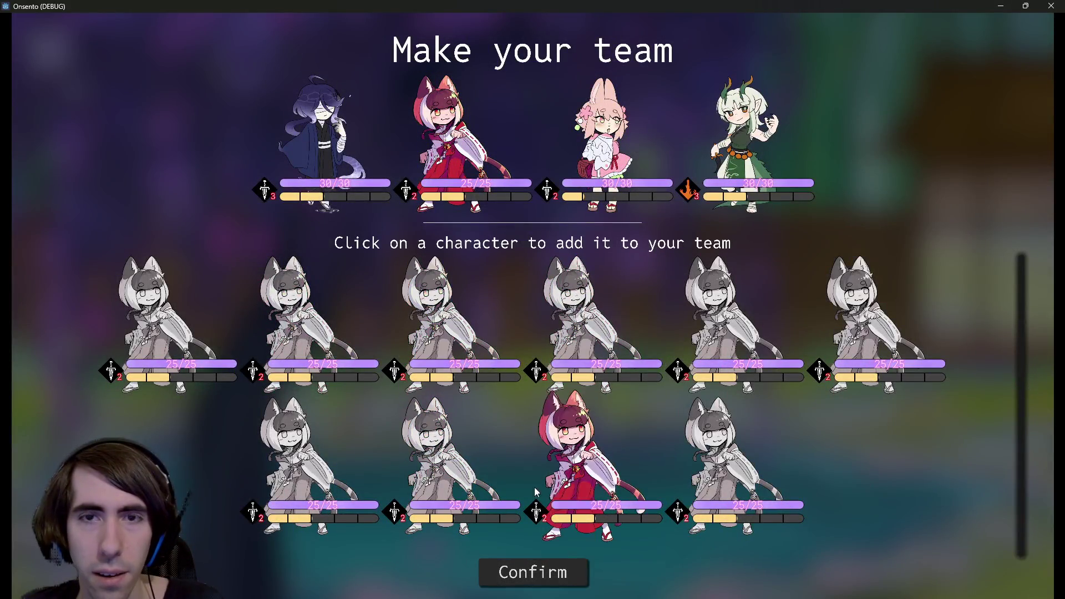
- Confirm the team, add ten offered cards to the deck, start the battle, and open the pause menu
{"action": "left_click", "coordinate": [532, 572]}
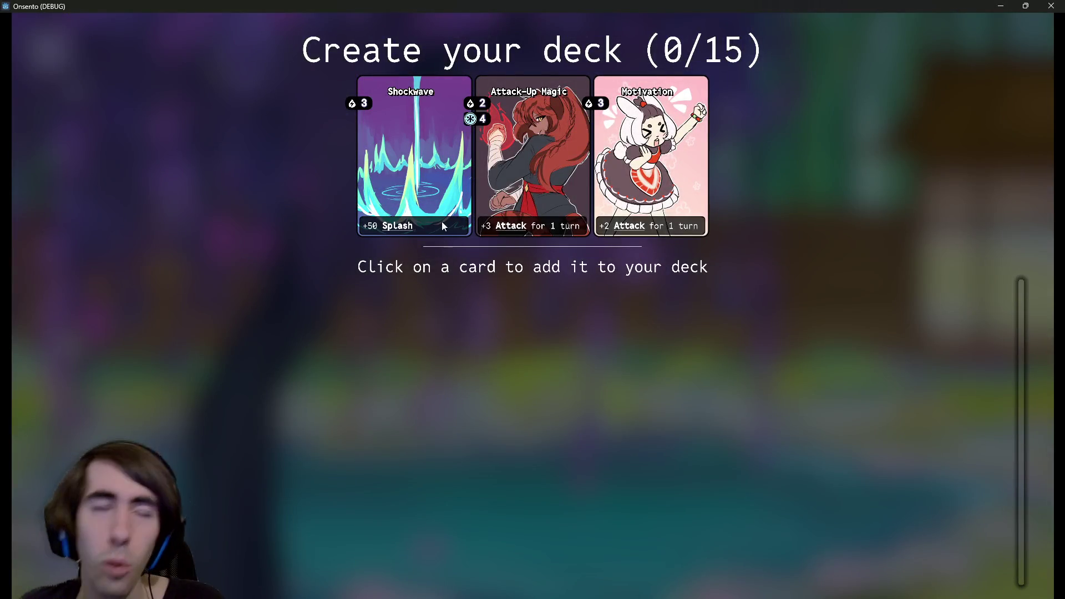
{"action": "left_click", "coordinate": [432, 180]}
{"action": "left_click", "coordinate": [427, 175]}
{"action": "left_click", "coordinate": [421, 169]}
{"action": "left_click", "coordinate": [413, 161]}
{"action": "left_click", "coordinate": [404, 151]}
{"action": "left_click", "coordinate": [397, 143]}
{"action": "left_click", "coordinate": [397, 143]}
{"action": "left_click", "coordinate": [438, 156]}
{"action": "left_click", "coordinate": [481, 171]}
{"action": "left_click", "coordinate": [526, 166]}
{"action": "left_click", "coordinate": [573, 161]}
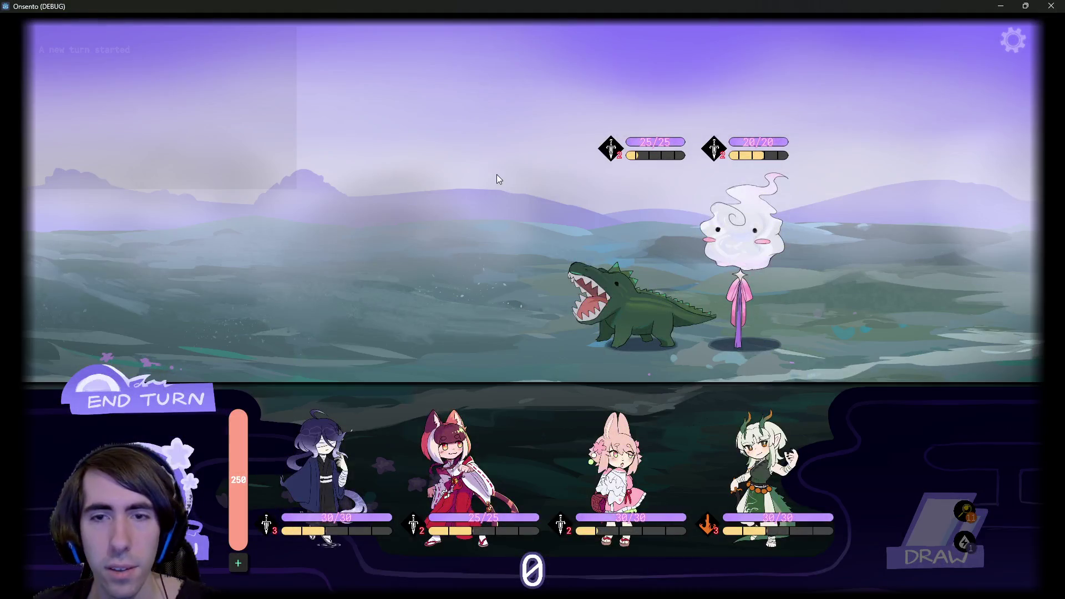
{"action": "key", "text": "Escape"}
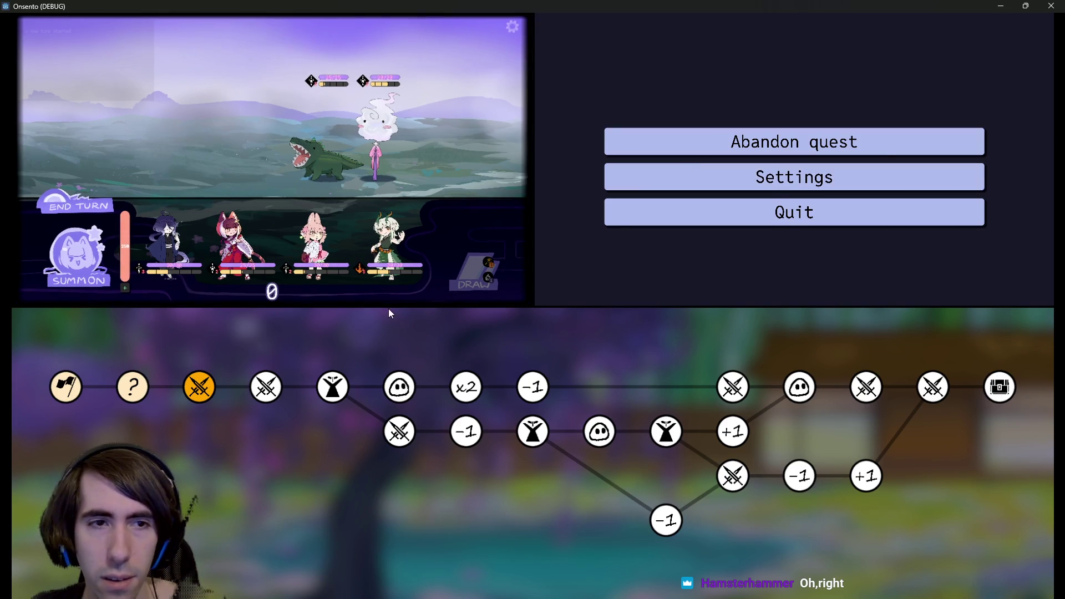
- Close the pause menu, deploy two party characters to finish the battle, and enter the next node
{"action": "key", "text": "Escape"}
{"action": "mouse_move", "coordinate": [320, 509]}
{"action": "left_mouse_down"}
{"action": "mouse_move", "coordinate": [434, 264]}
{"action": "mouse_move", "coordinate": [418, 388]}
{"action": "left_mouse_up"}
{"action": "left_click_drag", "start_coordinate": [309, 477], "coordinate": [430, 277]}
{"action": "left_click", "coordinate": [400, 239]}
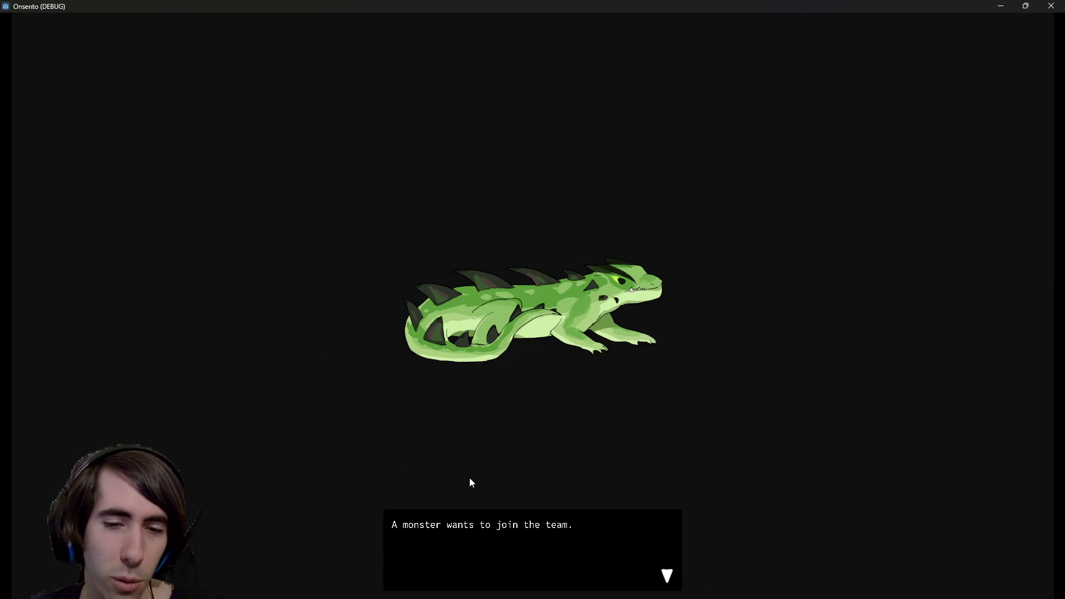
- Accept the green lizard monster into the team
{"action": "left_click", "coordinate": [477, 463]}
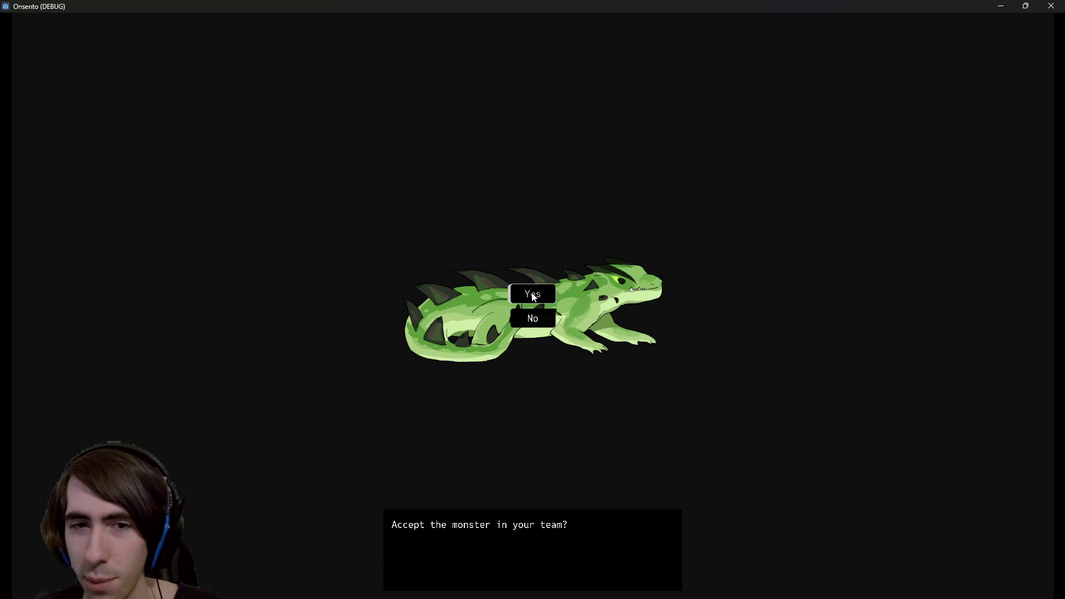
{"action": "left_click", "coordinate": [532, 294]}
{"action": "left_click", "coordinate": [531, 292]}
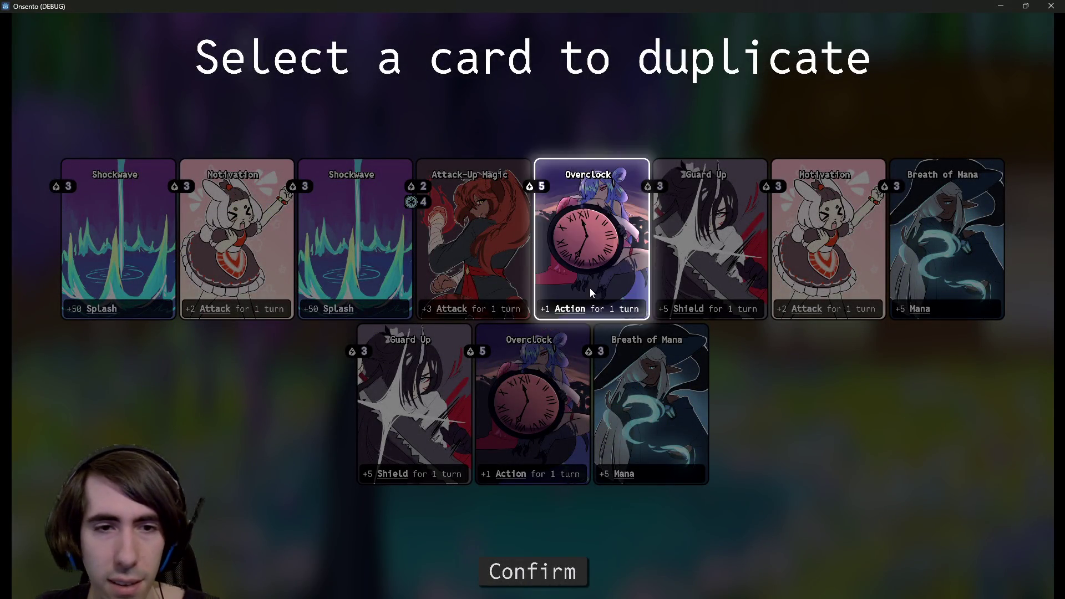
- Duplicate Attack-Up Magic and remove a Shockwave card from the deck
{"action": "left_click", "coordinate": [475, 264]}
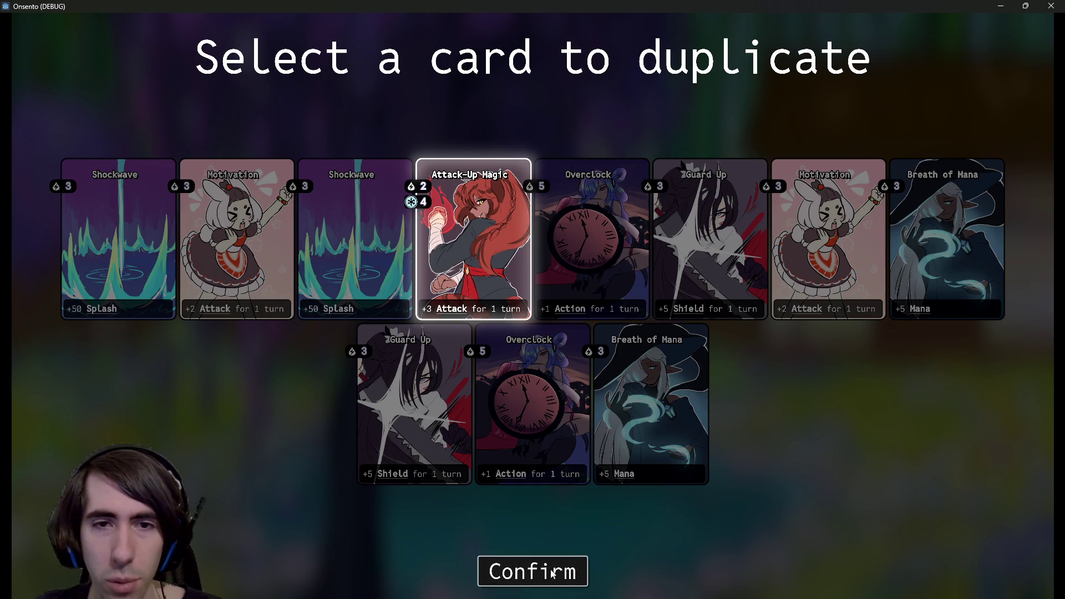
{"action": "left_click", "coordinate": [550, 568]}
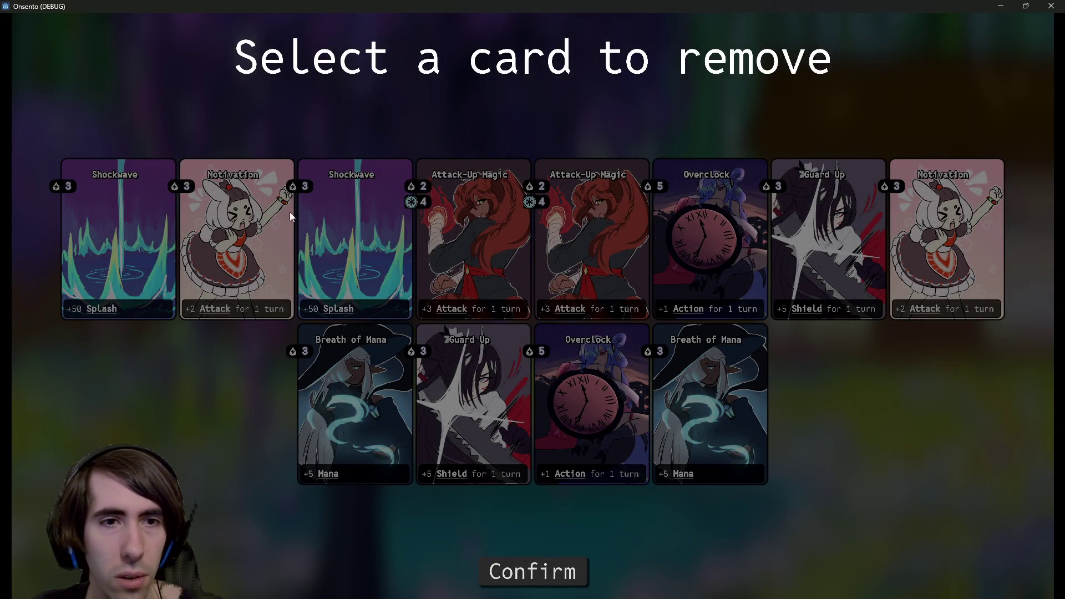
{"action": "left_click", "coordinate": [322, 221]}
{"action": "left_click", "coordinate": [571, 569]}
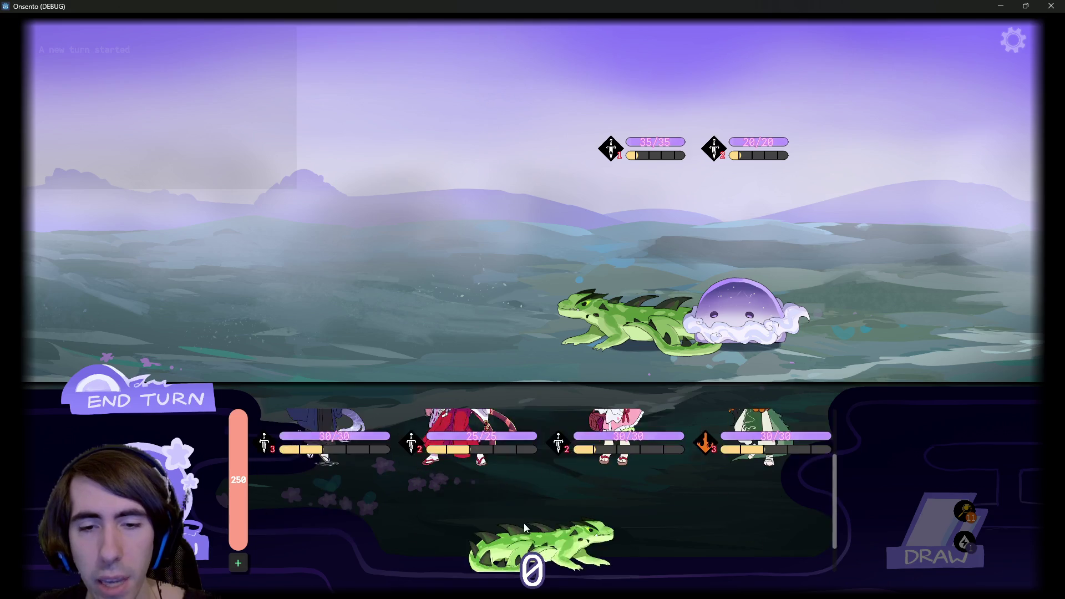
- Deploy the dark-haired character, green lizard, fox girl and dragon girl onto the battlefield
{"action": "mouse_move", "coordinate": [527, 527]}
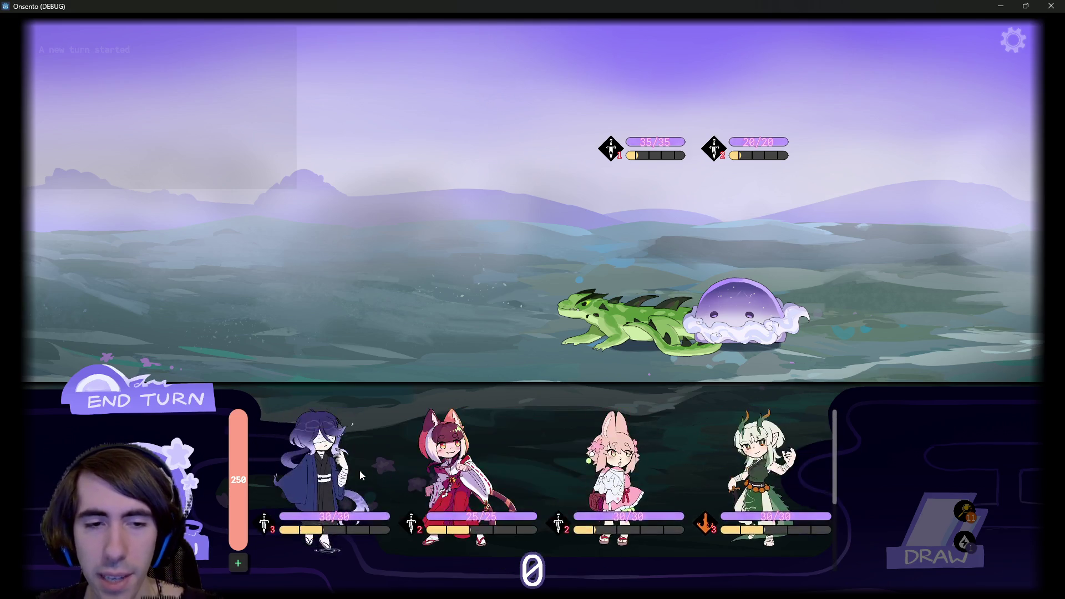
{"action": "left_click", "coordinate": [360, 470]}
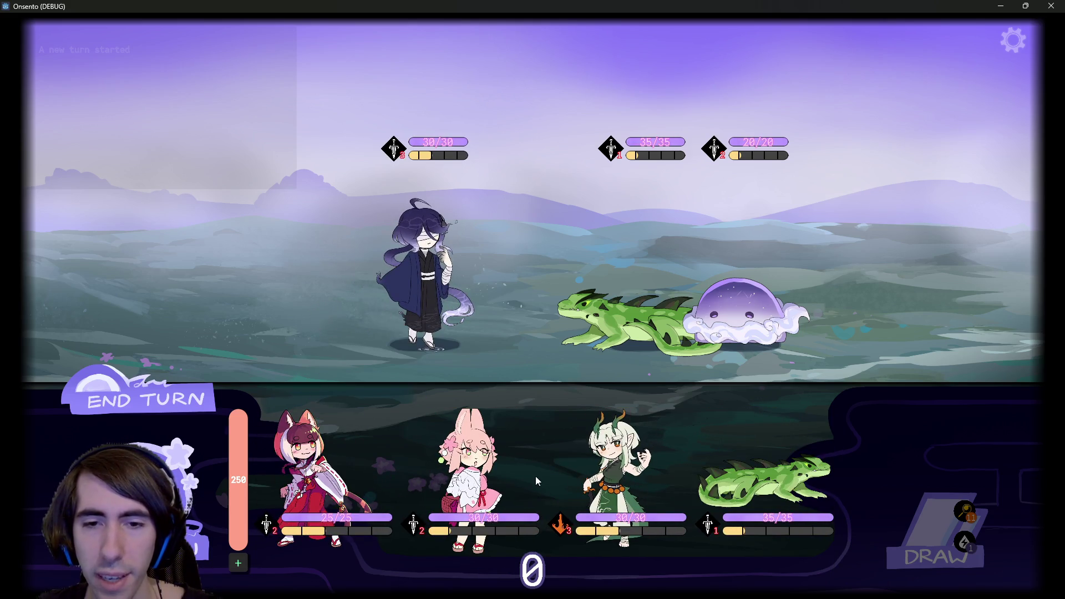
{"action": "left_click", "coordinate": [765, 481]}
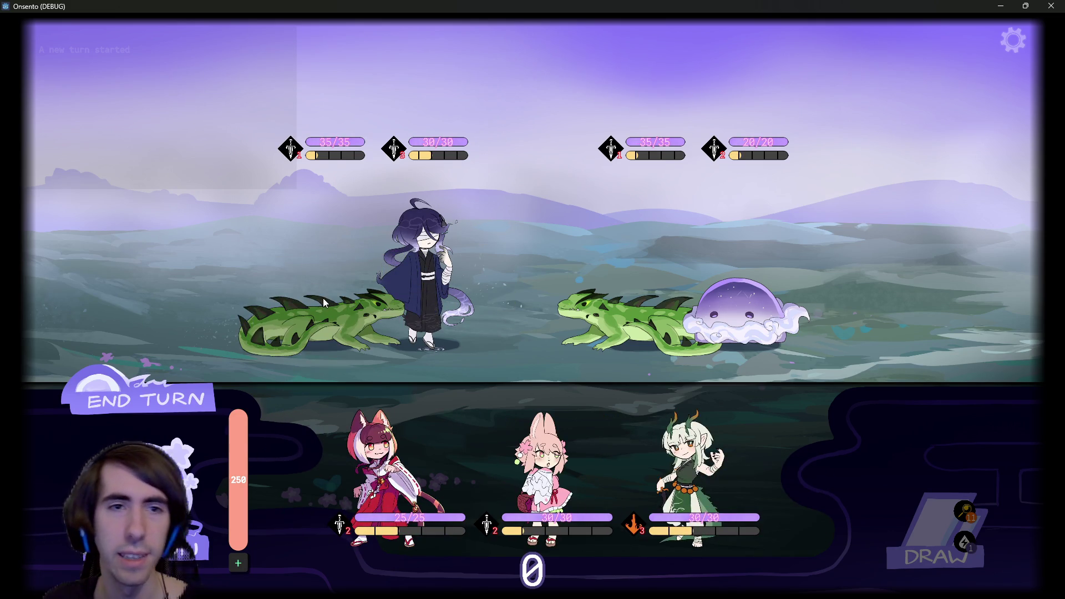
{"action": "mouse_move", "coordinate": [301, 150]}
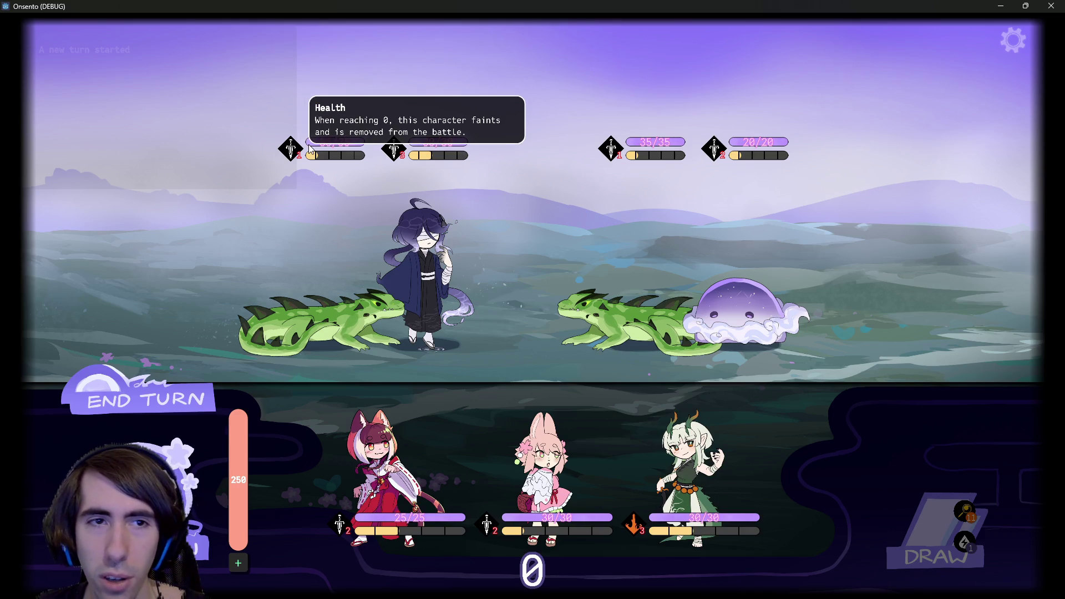
{"action": "left_click", "coordinate": [397, 456]}
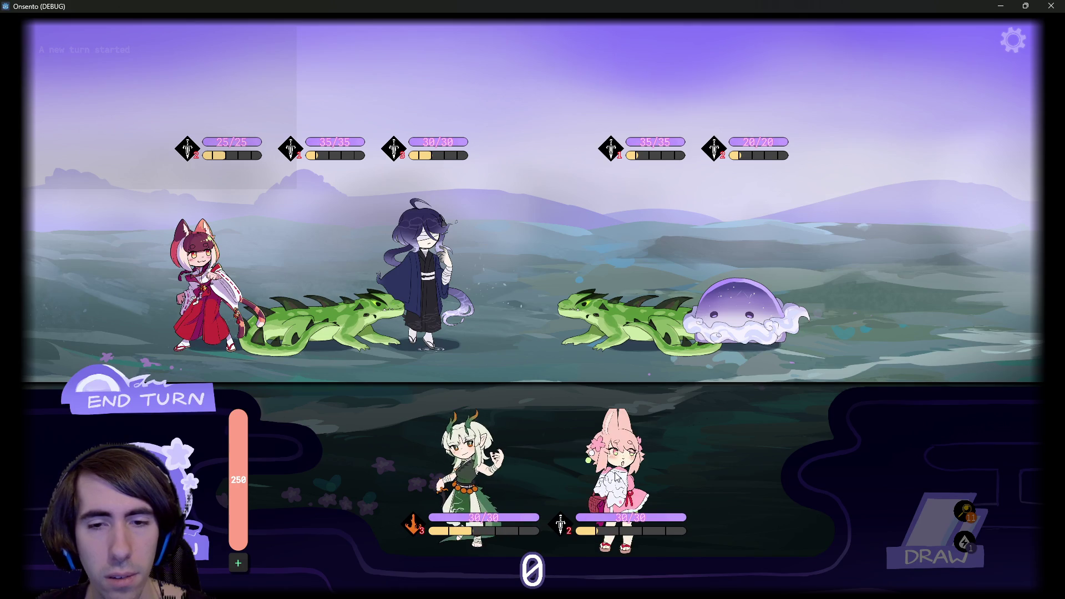
{"action": "left_click", "coordinate": [405, 431]}
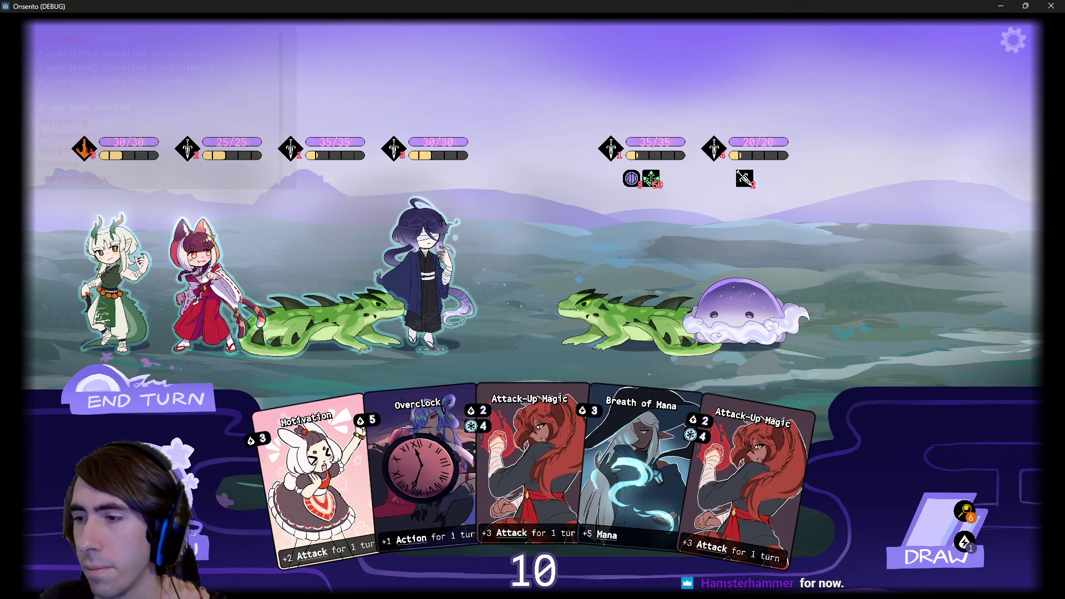
- End the turn, clicking END TURN again past the 'You can still draw!' warning
{"action": "mouse_move", "coordinate": [617, 153]}
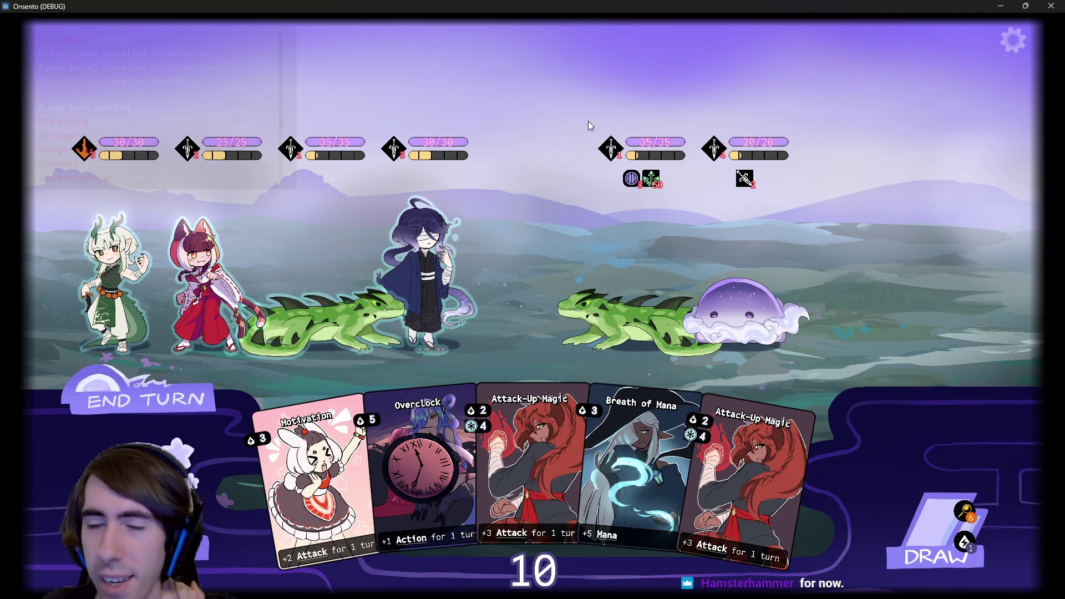
{"action": "mouse_move", "coordinate": [650, 159]}
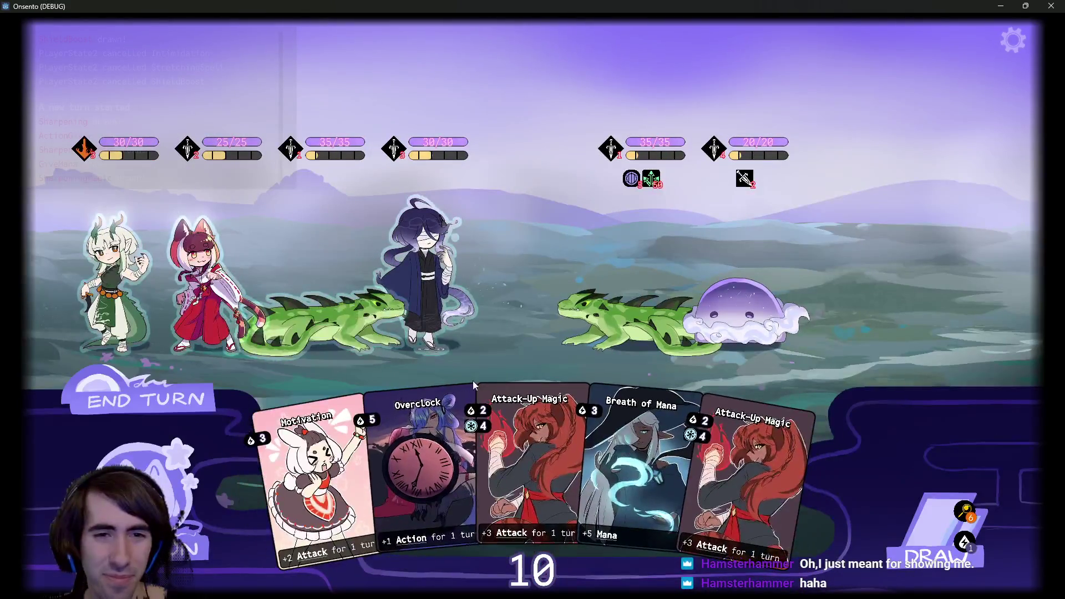
{"action": "left_click", "coordinate": [190, 385]}
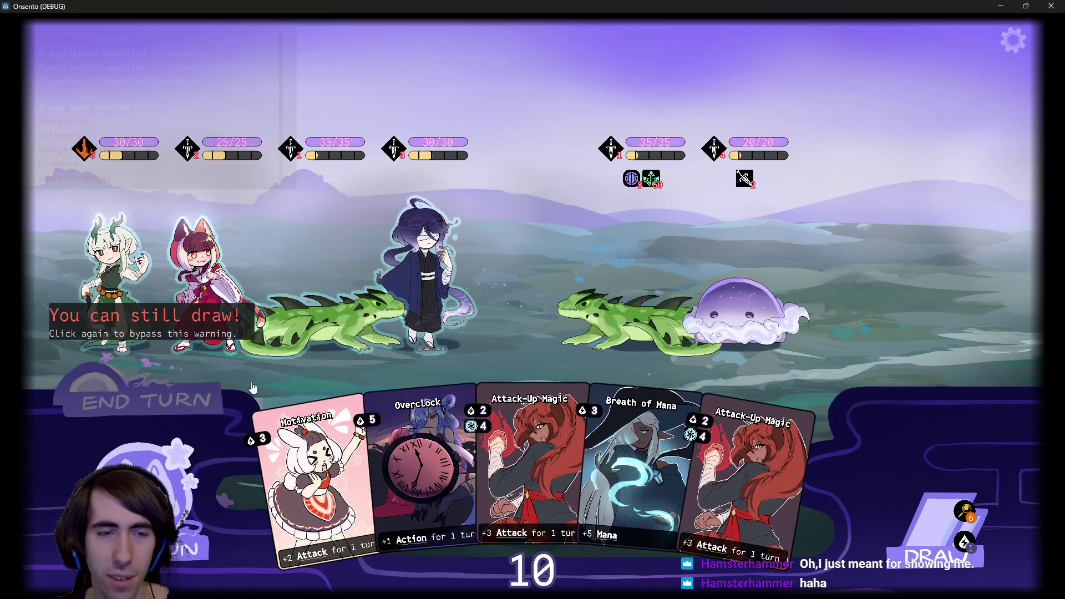
{"action": "key", "text": "Escape"}
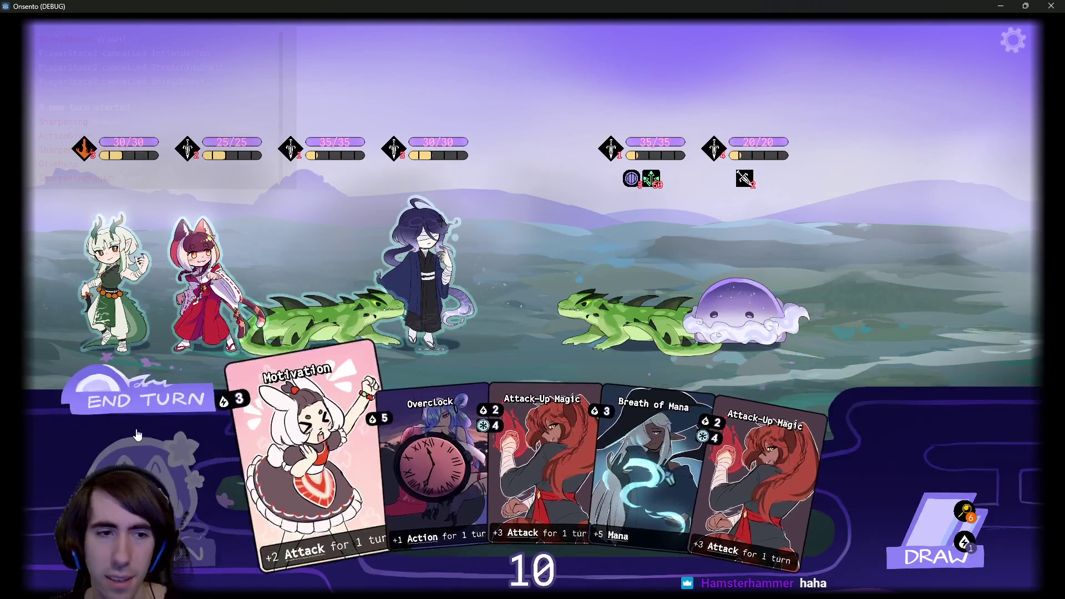
{"action": "left_click", "coordinate": [184, 384]}
{"action": "left_click", "coordinate": [184, 384]}
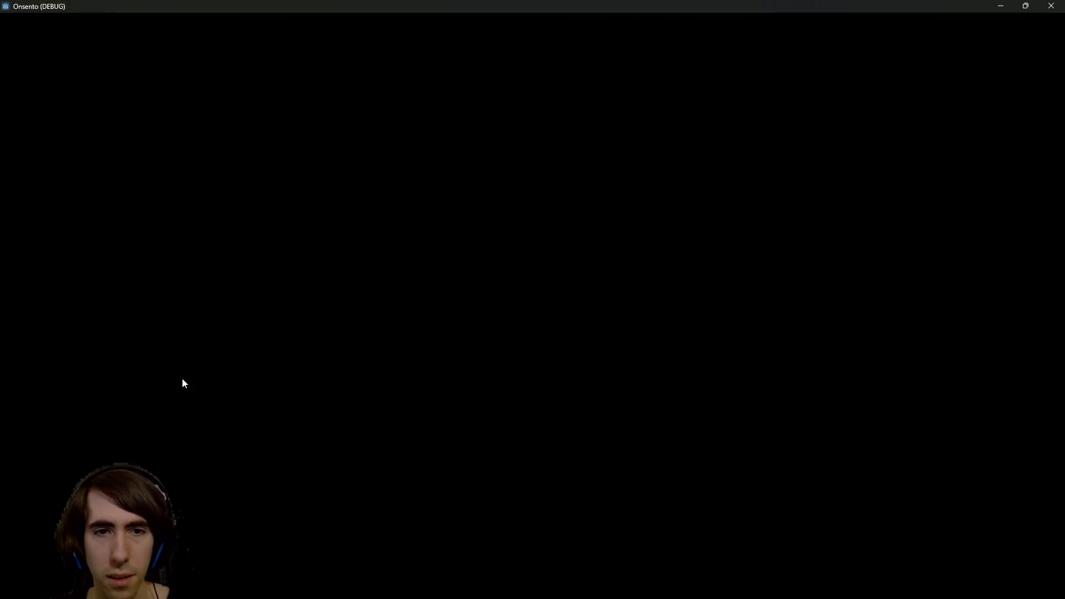
- Accept the lizard monster and play the next battle through to the QUEST FINISHED screen
{"action": "left_click", "coordinate": [538, 295]}
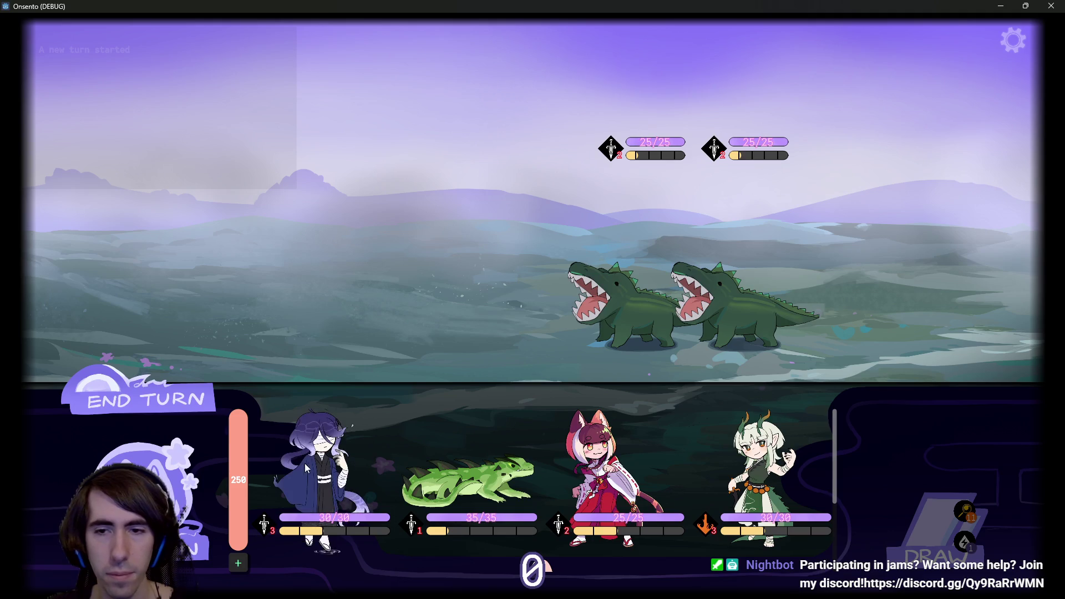
{"action": "mouse_move", "coordinate": [462, 479]}
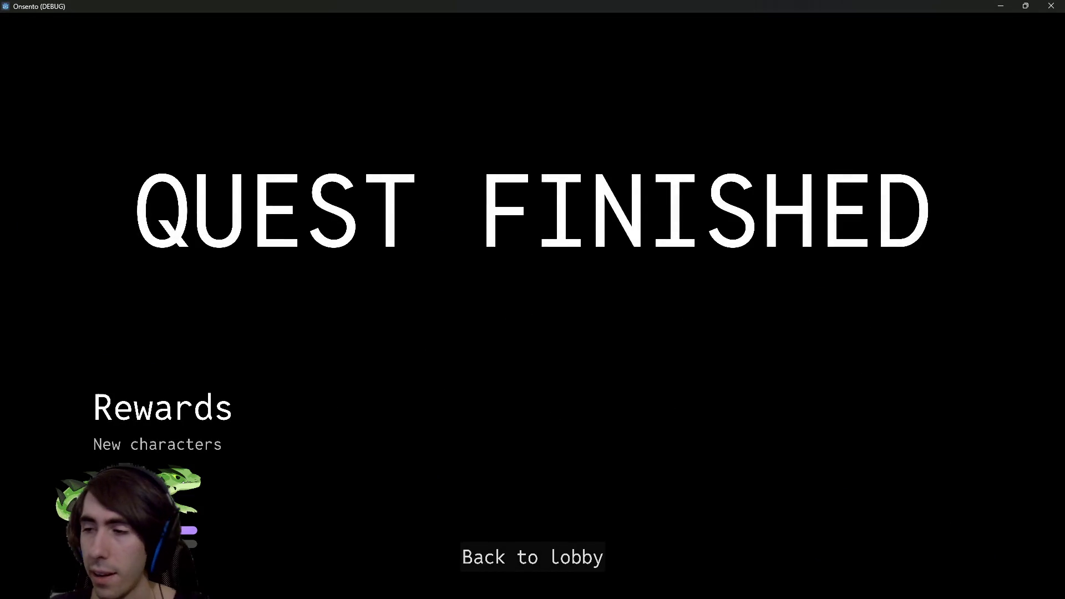
- Return to the lobby, open Customize Deck, and switch storage between Show Units and Show Cards
{"action": "left_click", "coordinate": [500, 557]}
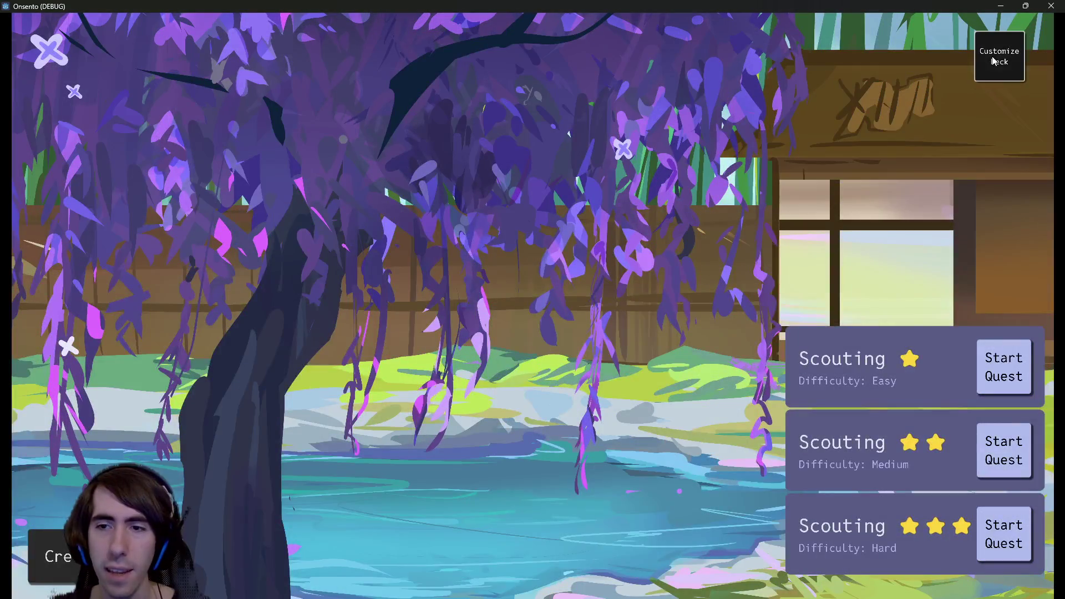
{"action": "left_click", "coordinate": [1000, 51]}
{"action": "left_click", "coordinate": [815, 32]}
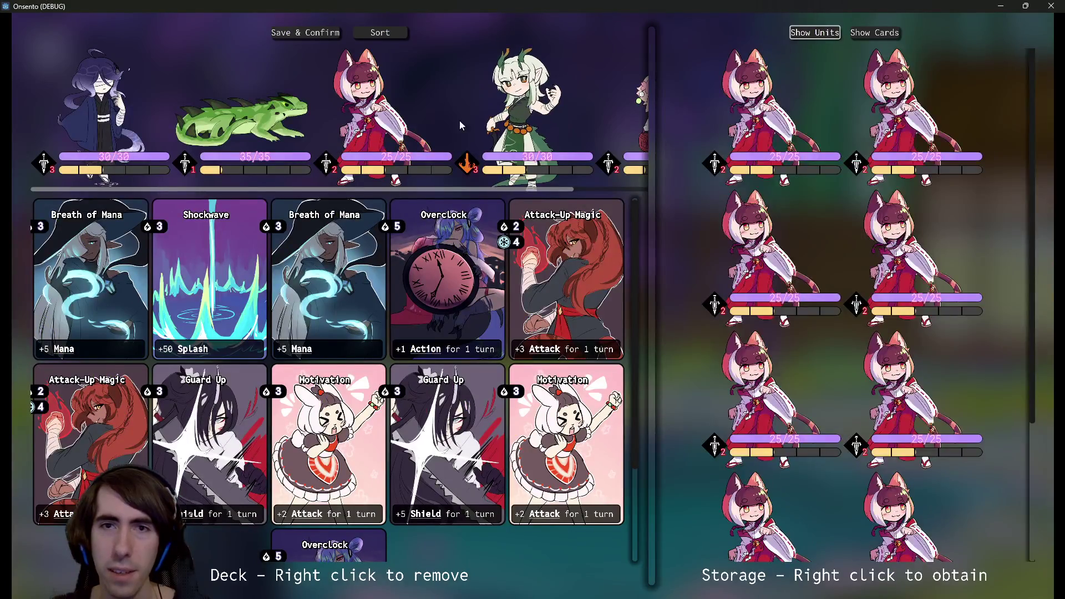
{"action": "left_click", "coordinate": [874, 32]}
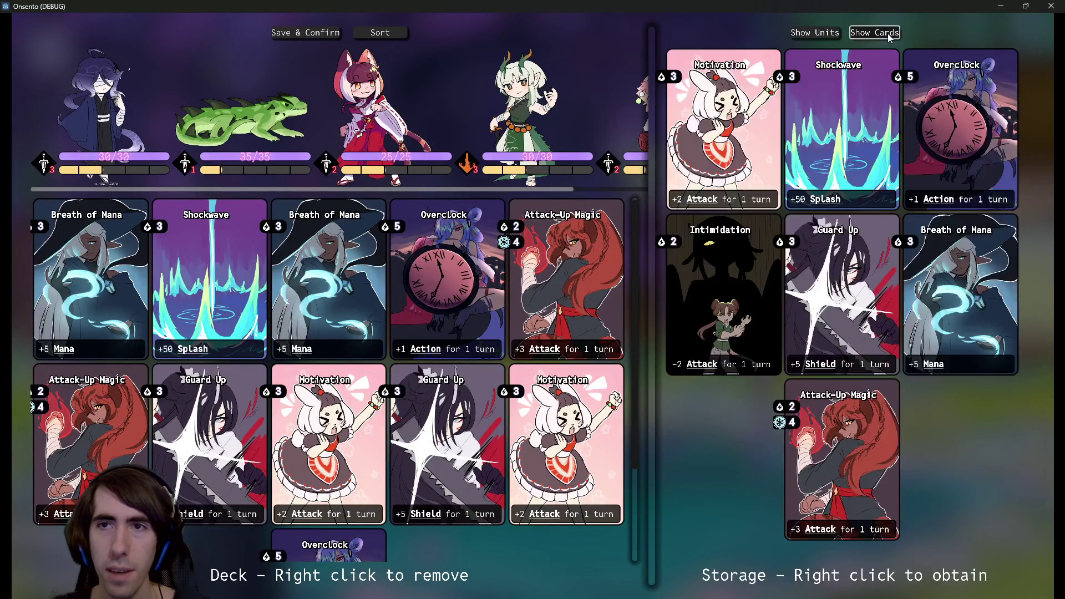
{"action": "scroll", "coordinate": [339, 161], "scroll_direction": "down", "scroll_amount": 2}
{"action": "scroll", "coordinate": [340, 160], "scroll_direction": "up", "scroll_amount": 2}
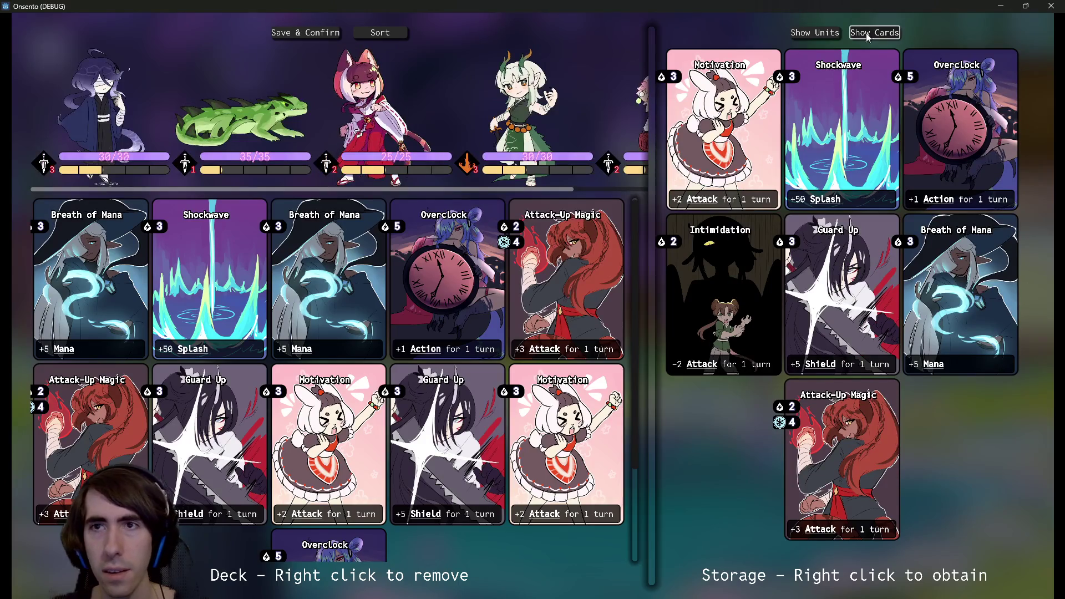
{"action": "left_click", "coordinate": [815, 32]}
{"action": "scroll", "coordinate": [854, 273], "scroll_direction": "down", "scroll_amount": 2}
{"action": "scroll", "coordinate": [1031, 194], "scroll_direction": "up", "scroll_amount": 3}
{"action": "left_click", "coordinate": [875, 32]}
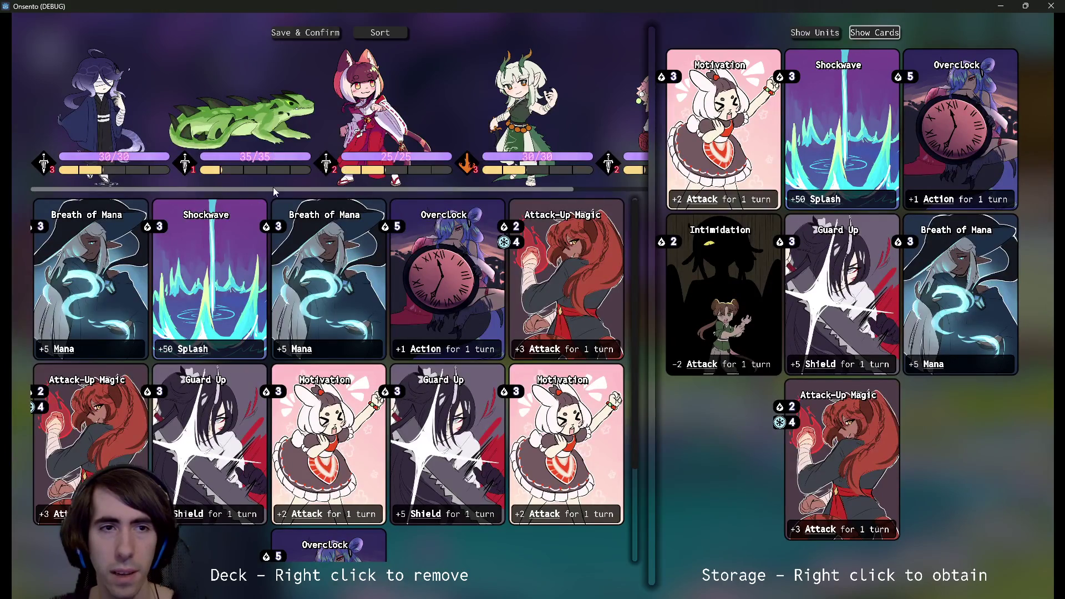
{"action": "scroll", "coordinate": [278, 182], "scroll_direction": "down", "scroll_amount": 1}
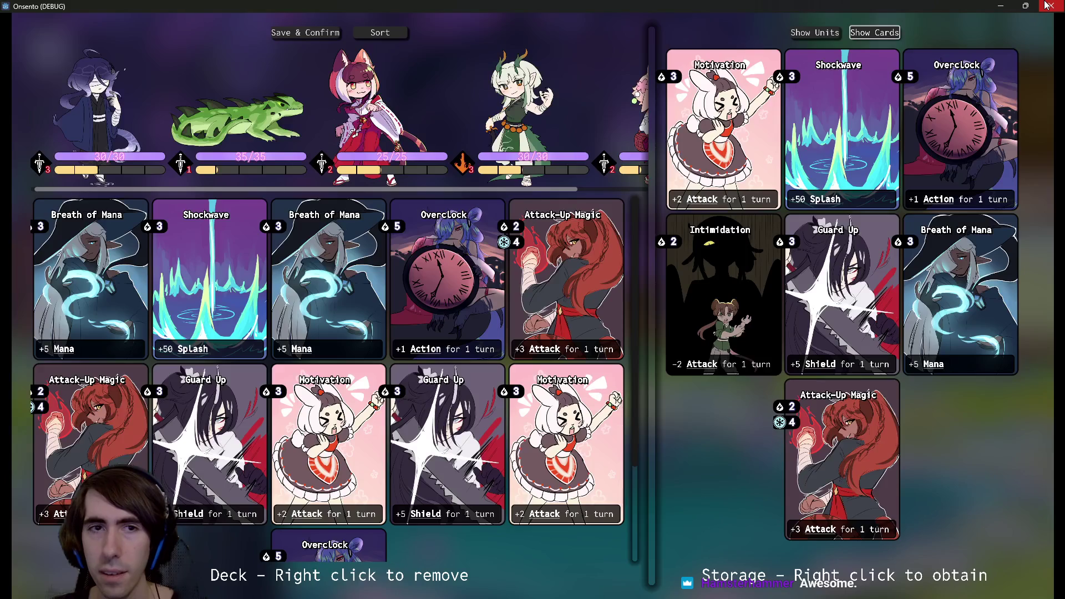
- Save & Confirm the deck, then reopen Customize Deck
{"action": "left_click", "coordinate": [311, 32]}
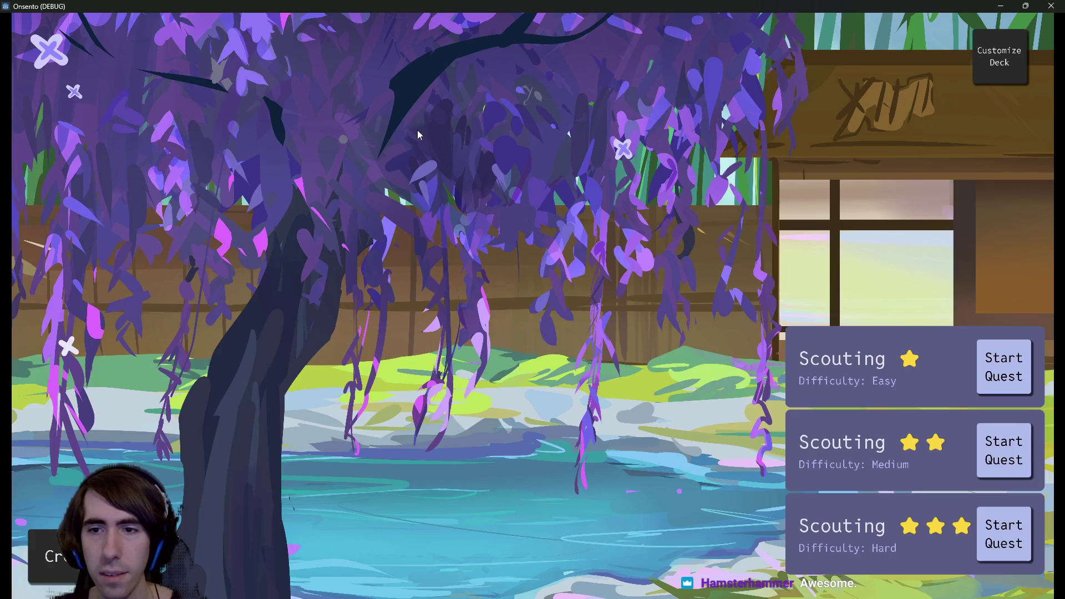
{"action": "left_click", "coordinate": [999, 56]}
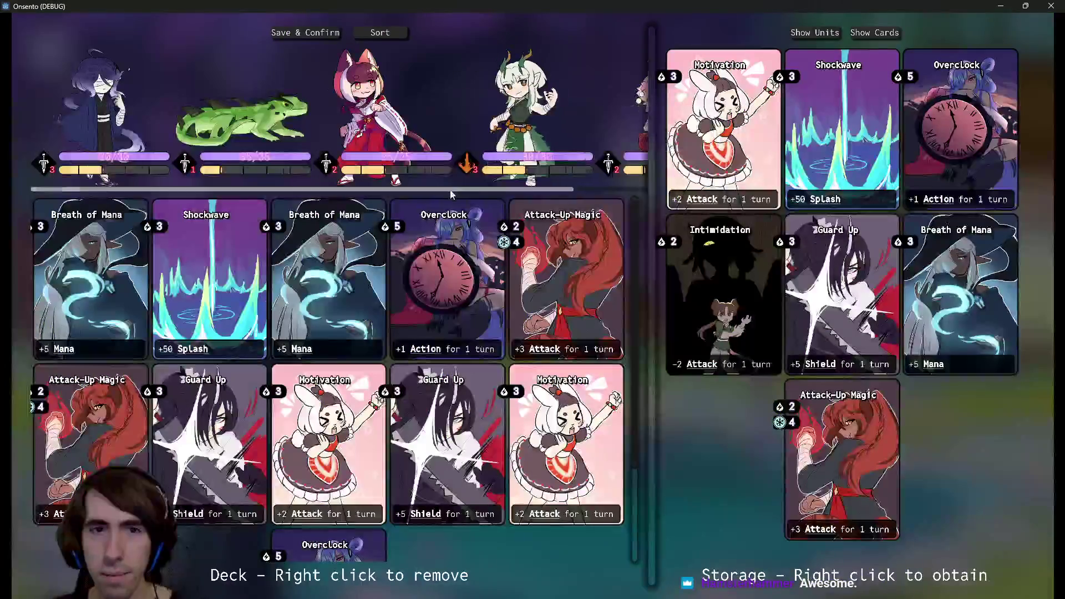
{"action": "mouse_move", "coordinate": [259, 167]}
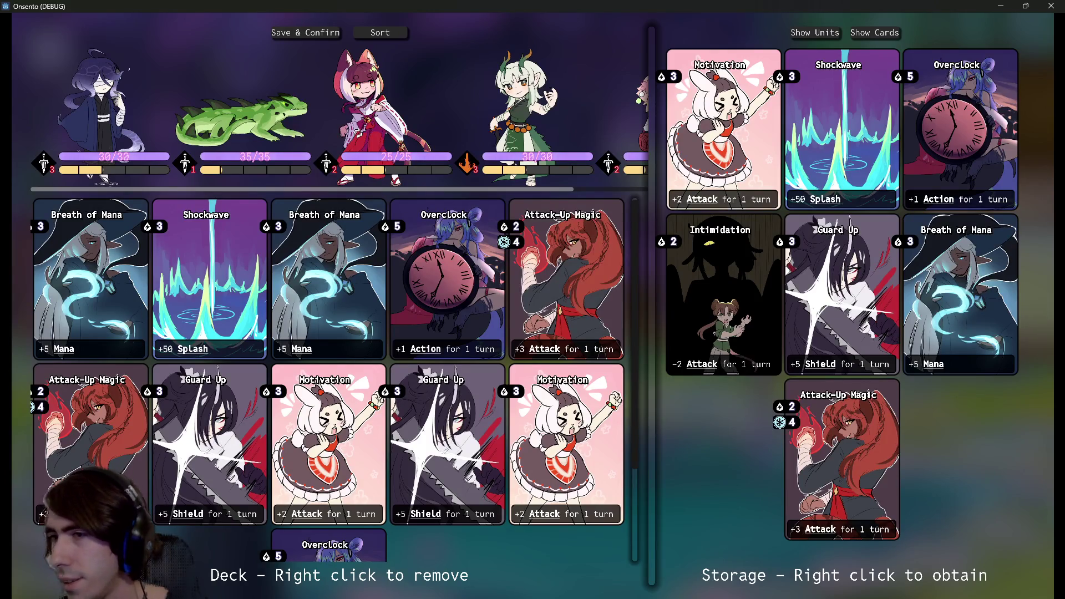
- Stop the running game and open deckEditorPanel.tscn
{"action": "double_click", "coordinate": [738, 7]}
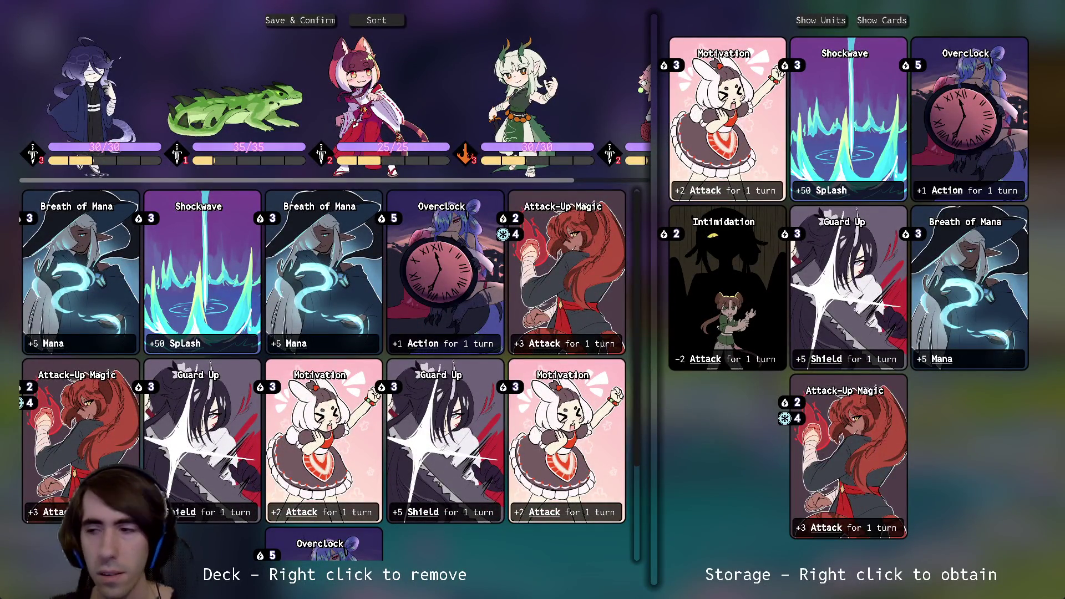
{"action": "key", "text": "alt+F4"}
{"action": "key", "text": "shift+alt+o"}
{"action": "type", "text": "deck ei"}
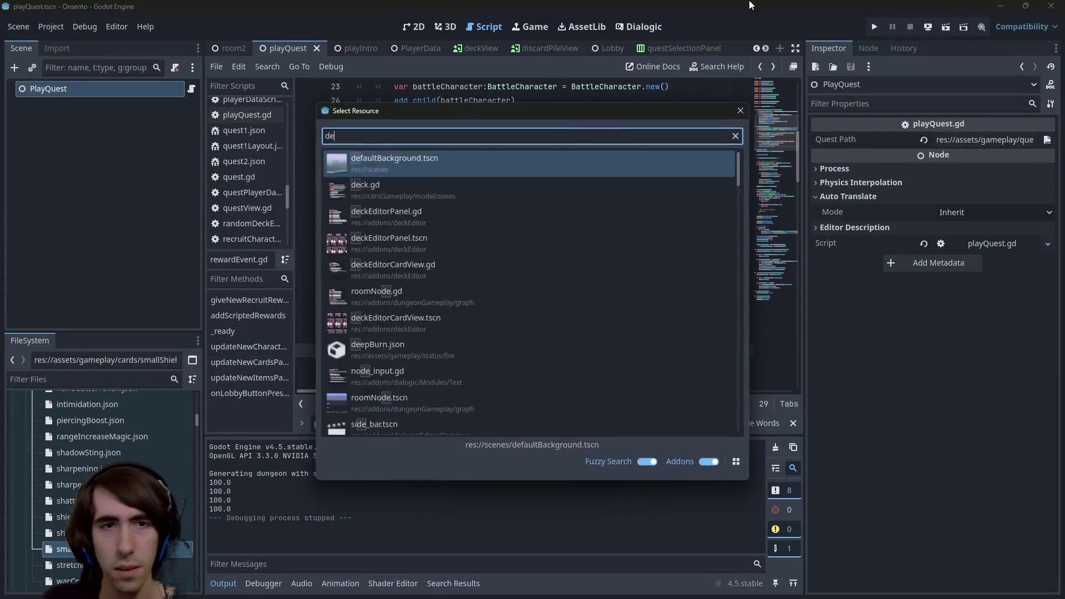
{"action": "key", "text": "BackSpace"}
{"action": "type", "text": "ditor"}
{"action": "key", "text": "Down"}
{"action": "key", "text": "Down"}
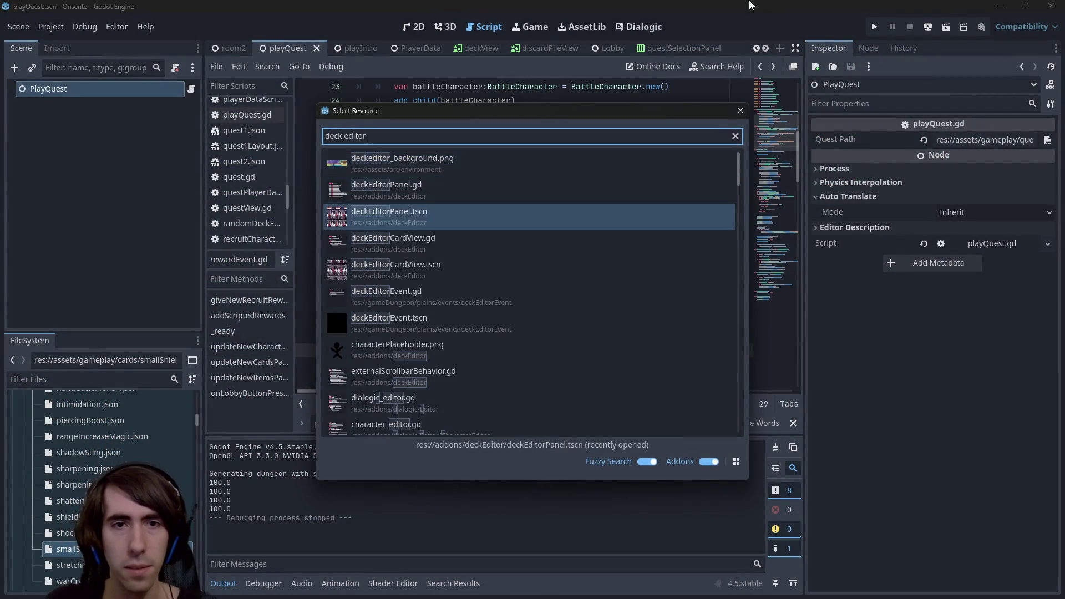
{"action": "key", "text": "Return"}
- Set the unit row ScrollContainer's Theme to theme.tres, save the scene, and run it
{"action": "left_click", "coordinate": [413, 26]}
{"action": "scroll", "coordinate": [499, 222], "scroll_direction": "up", "scroll_amount": 3}
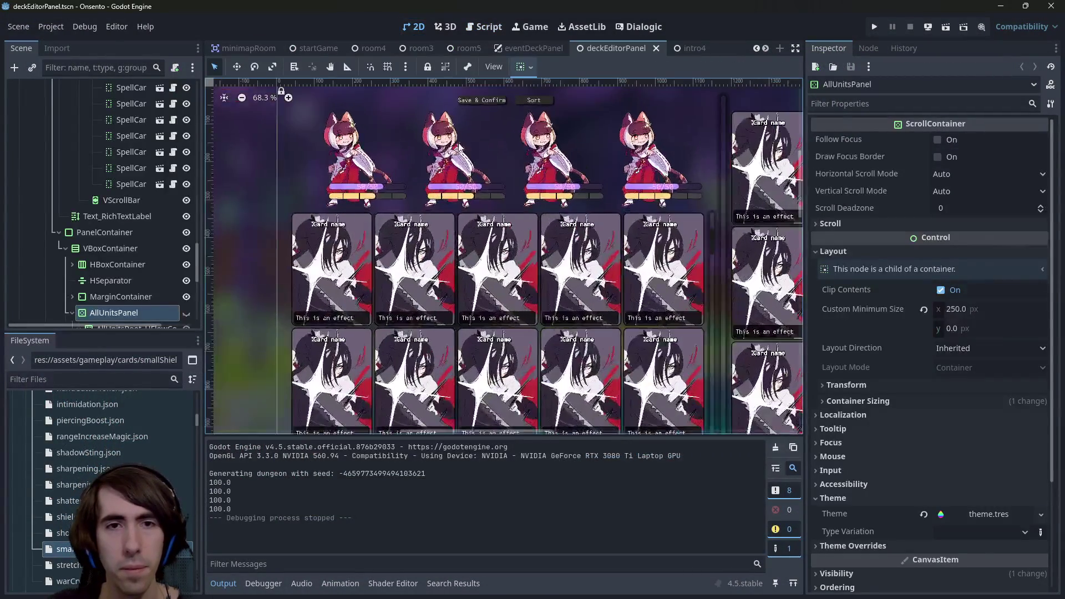
{"action": "left_click", "coordinate": [588, 156]}
{"action": "left_click", "coordinate": [229, 166]}
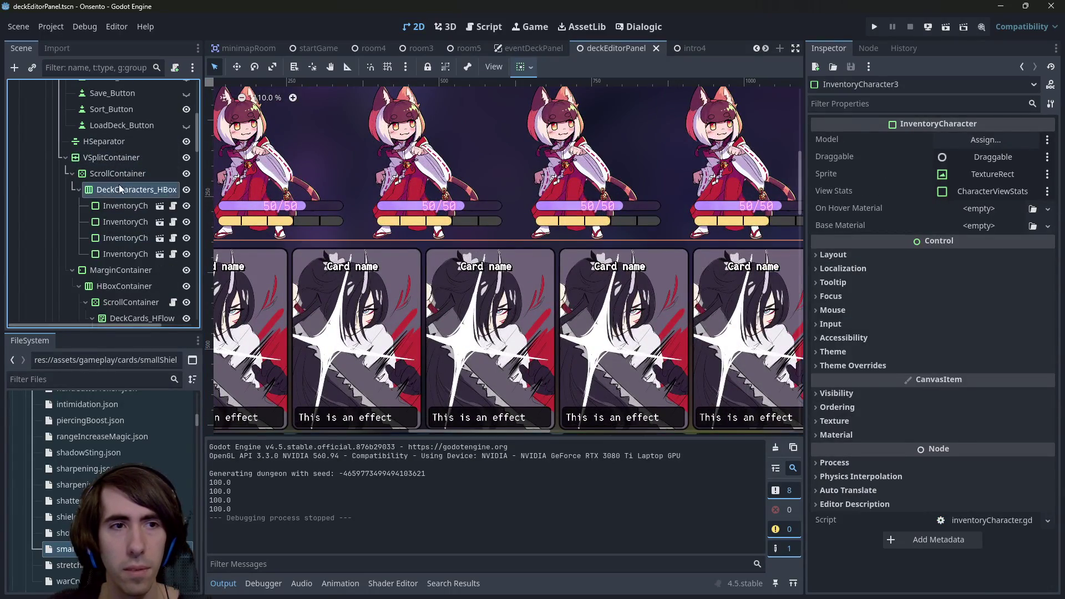
{"action": "left_click", "coordinate": [873, 347]}
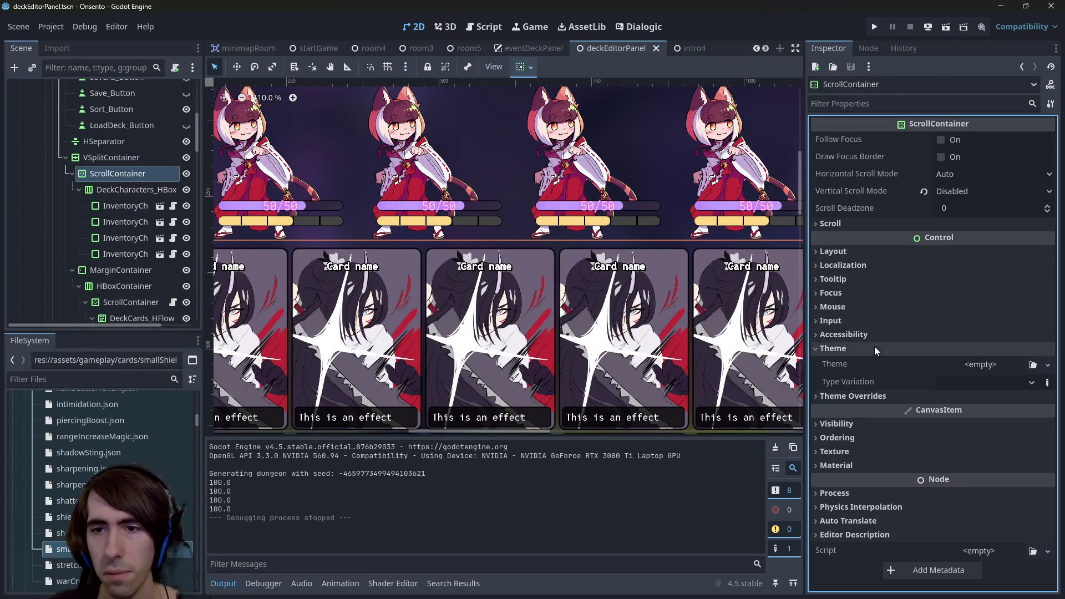
{"action": "left_click", "coordinate": [963, 362]}
{"action": "left_click", "coordinate": [1007, 417]}
{"action": "type", "text": "the"}
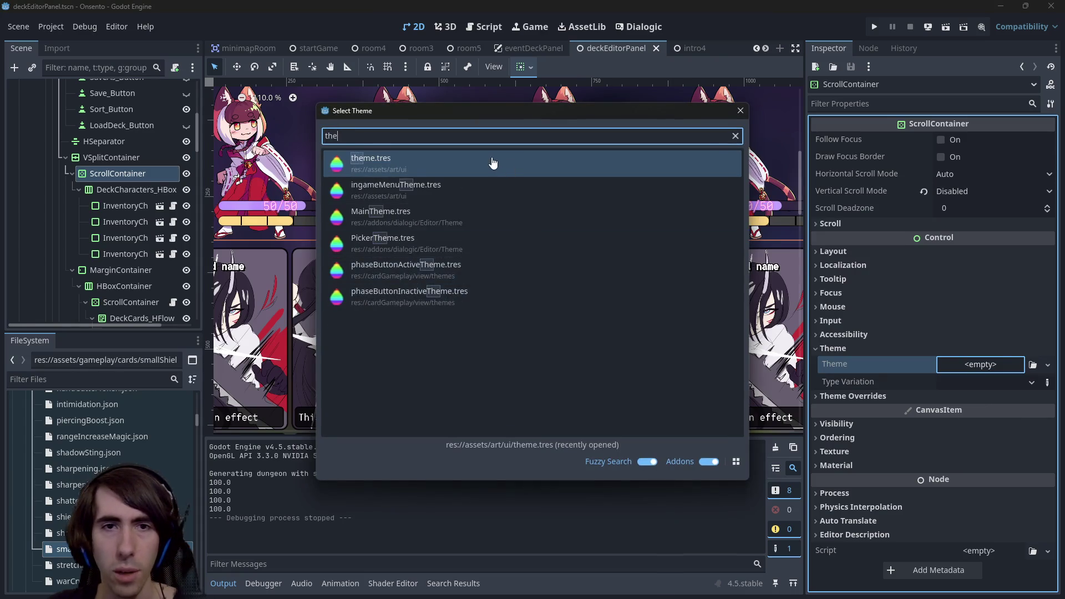
{"action": "double_click", "coordinate": [492, 161]}
{"action": "key", "text": "ctrl+s"}
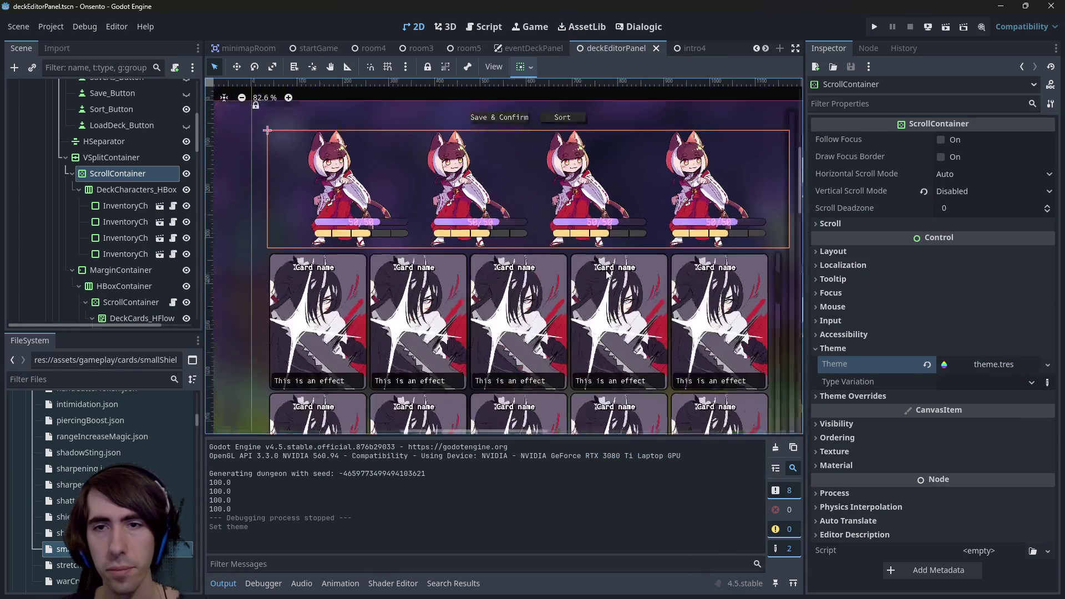
{"action": "left_click", "coordinate": [946, 31]}
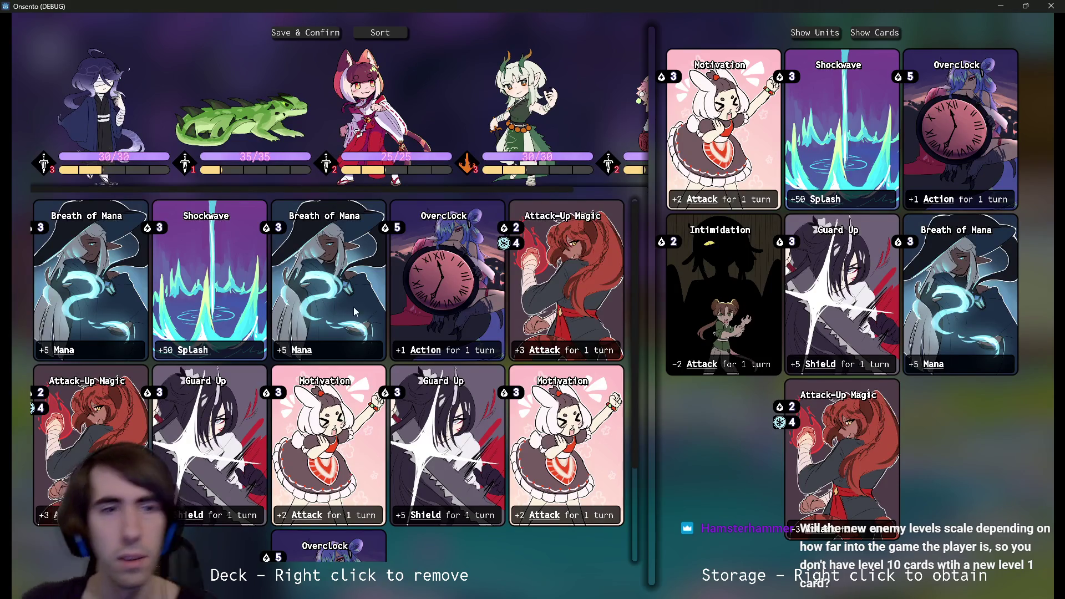
- Run deckEditorPanel.tscn alone to show units at 30/30, 35/35, 25/25, 30/30 and seven stored cards
{"action": "mouse_move", "coordinate": [350, 190]}
{"action": "left_mouse_down"}
{"action": "mouse_move", "coordinate": [424, 190]}
{"action": "mouse_move", "coordinate": [350, 190]}
{"action": "left_mouse_up"}
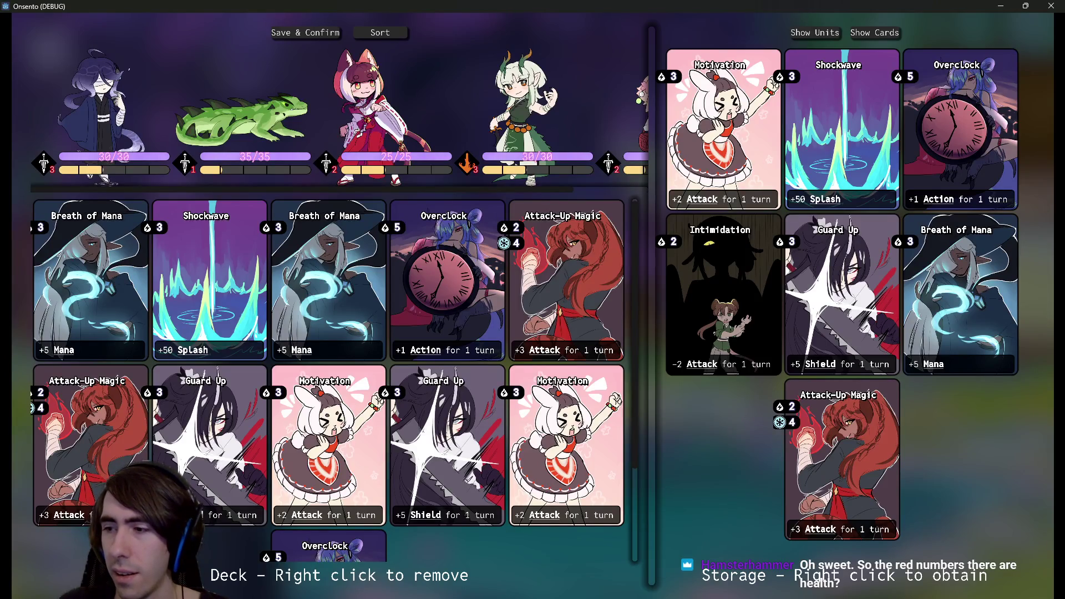
{"action": "mouse_move", "coordinate": [335, 170]}
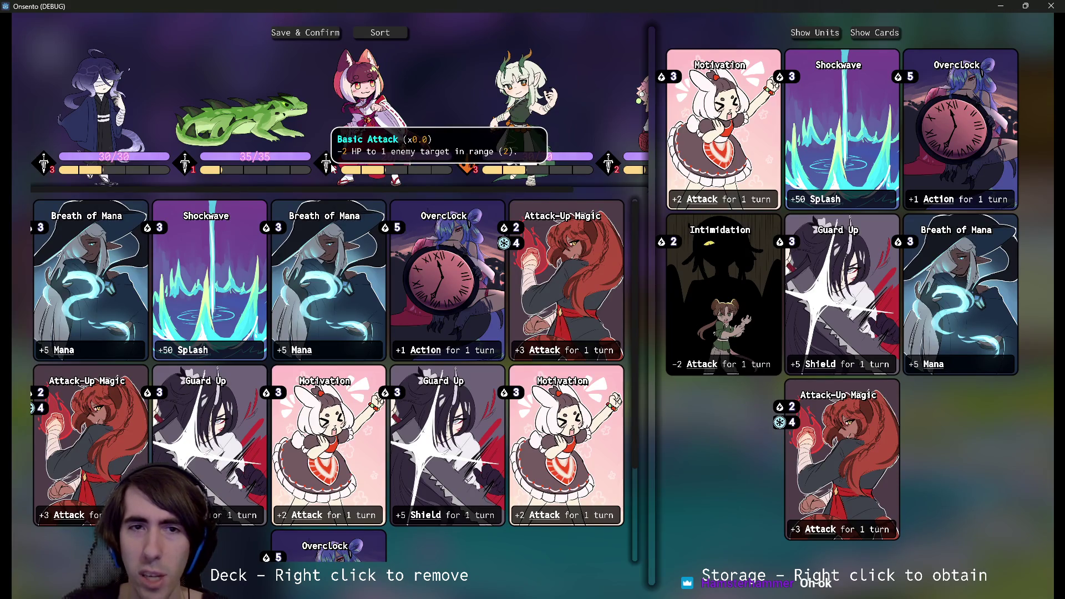
{"action": "mouse_move", "coordinate": [193, 170]}
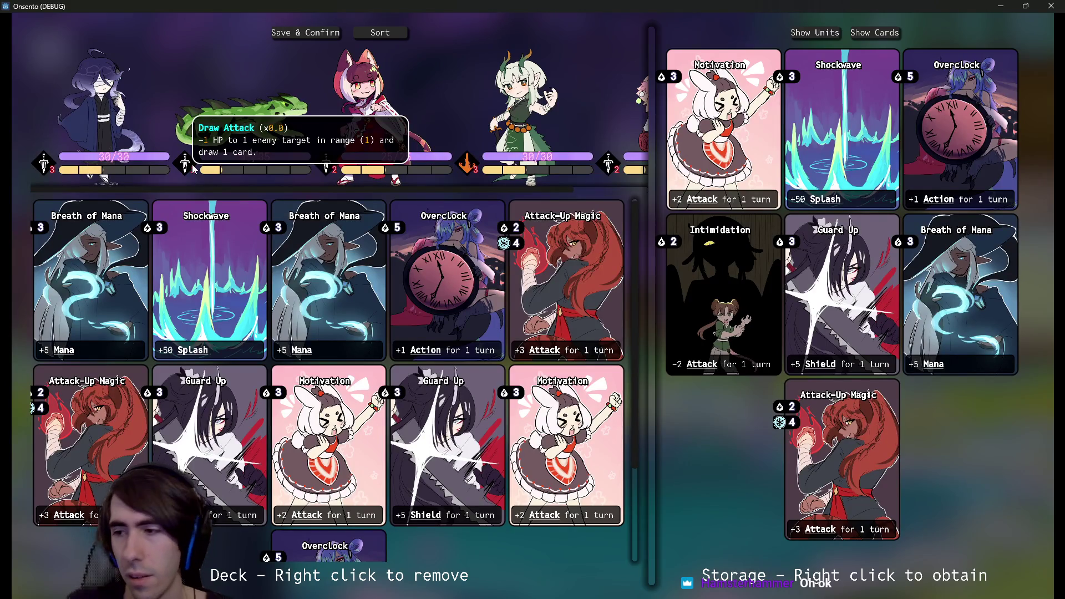
{"action": "mouse_move", "coordinate": [467, 169]}
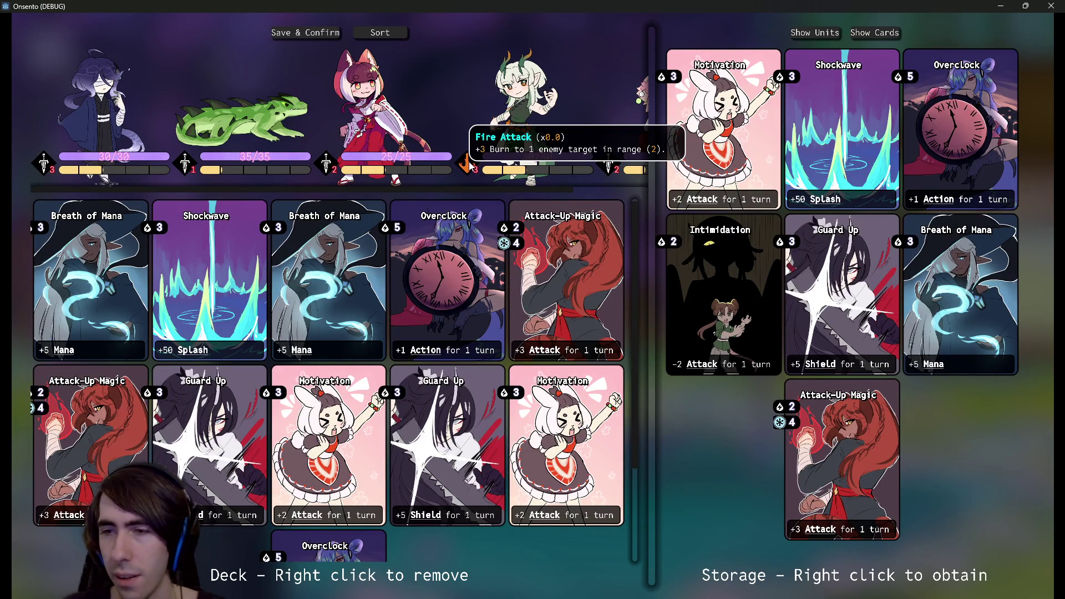
{"action": "scroll", "coordinate": [468, 163], "scroll_direction": "right", "scroll_amount": 2}
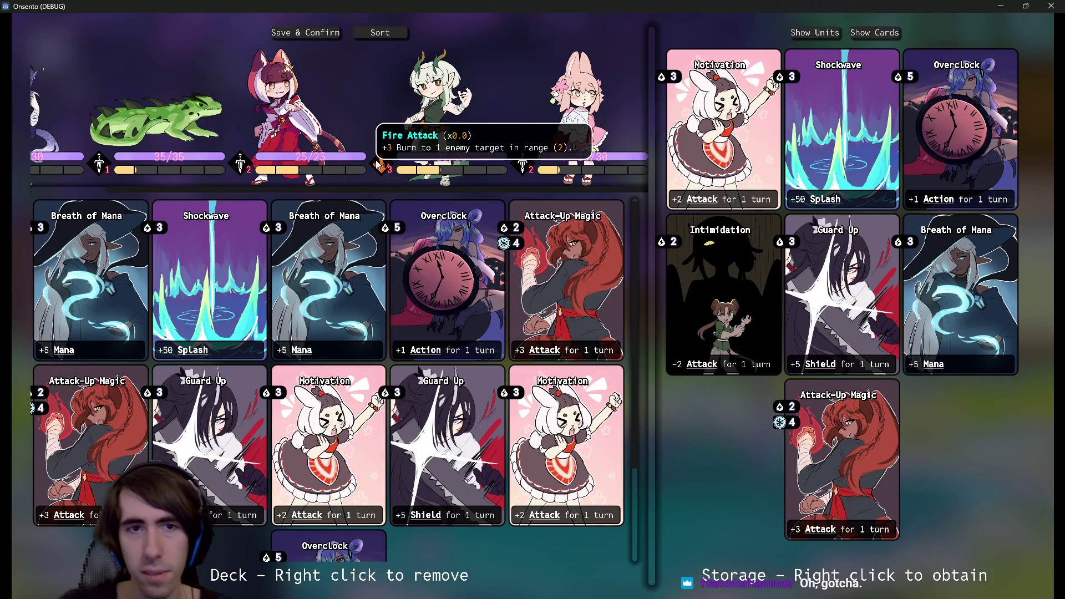
{"action": "scroll", "coordinate": [336, 305], "scroll_direction": "down", "scroll_amount": 2}
{"action": "scroll", "coordinate": [336, 305], "scroll_direction": "up", "scroll_amount": 2}
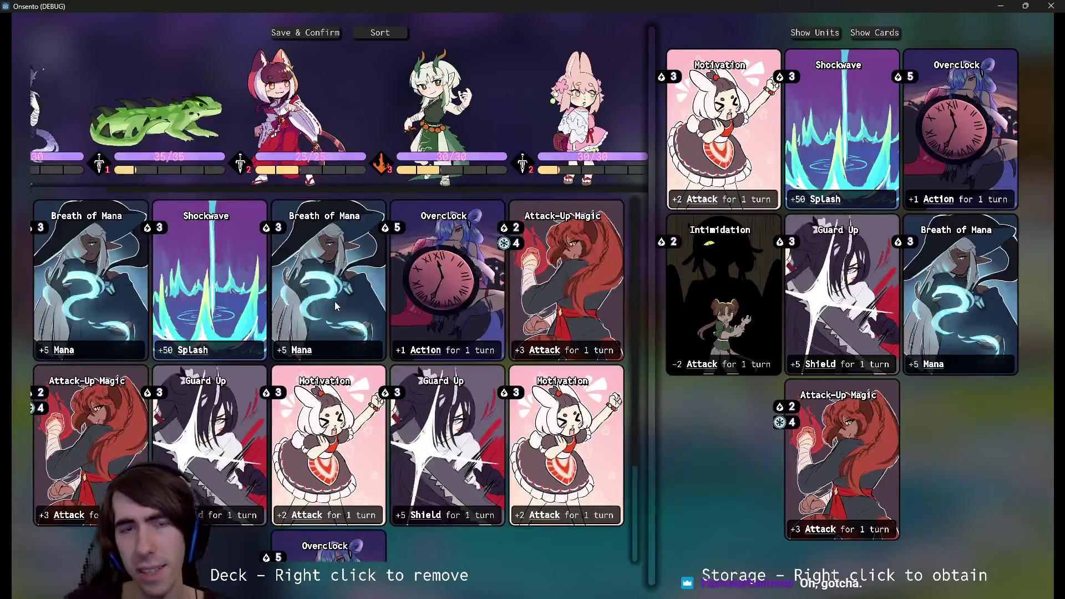
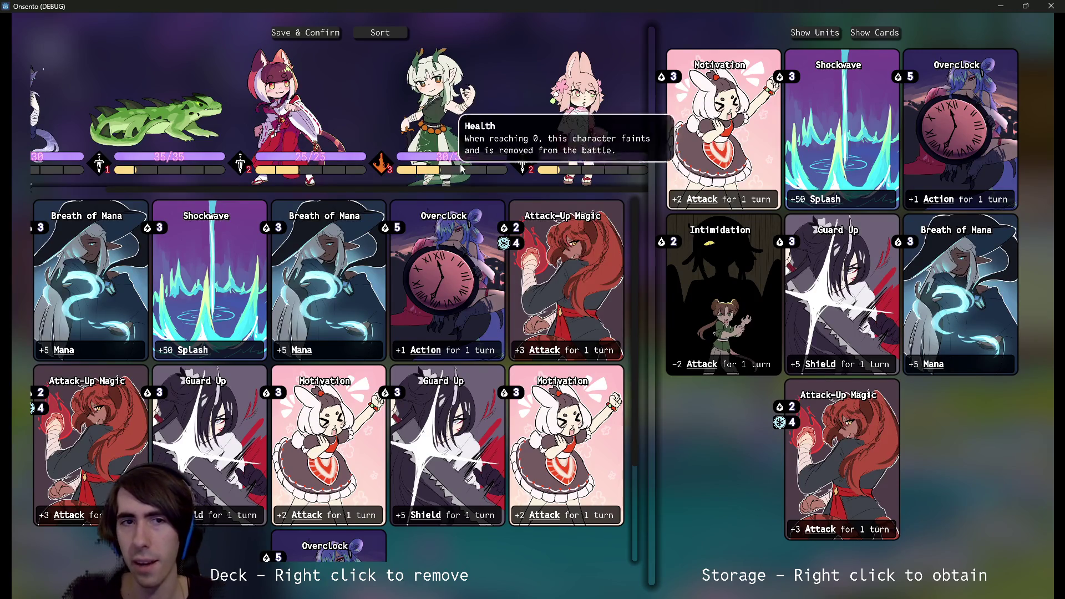
- Read the unit health tooltips in the deck editor, then minimize the Onsento debug window
{"action": "mouse_move", "coordinate": [458, 157]}
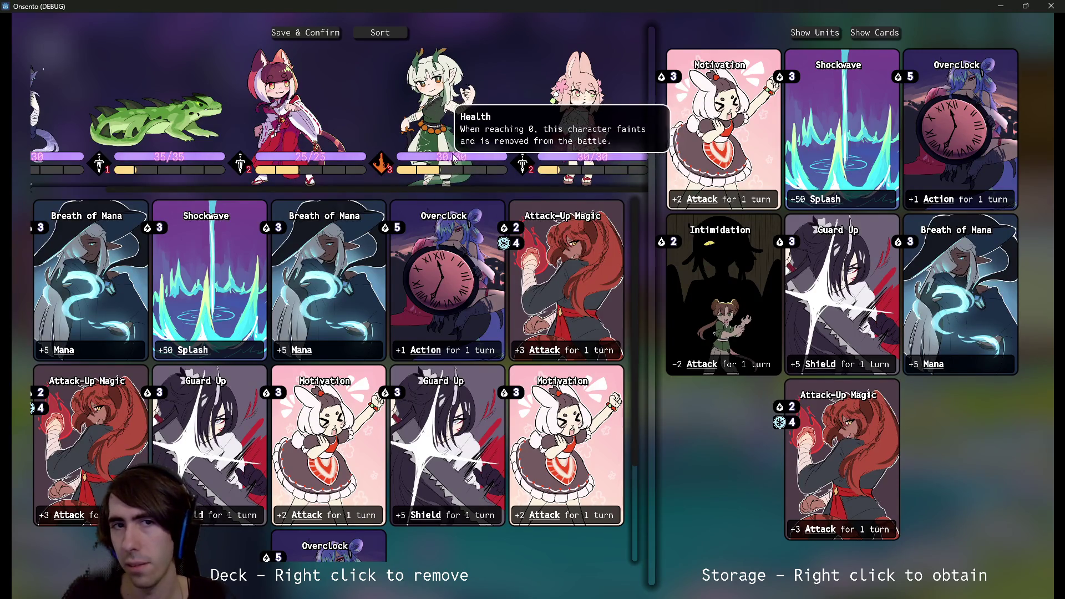
{"action": "mouse_move", "coordinate": [389, 175]}
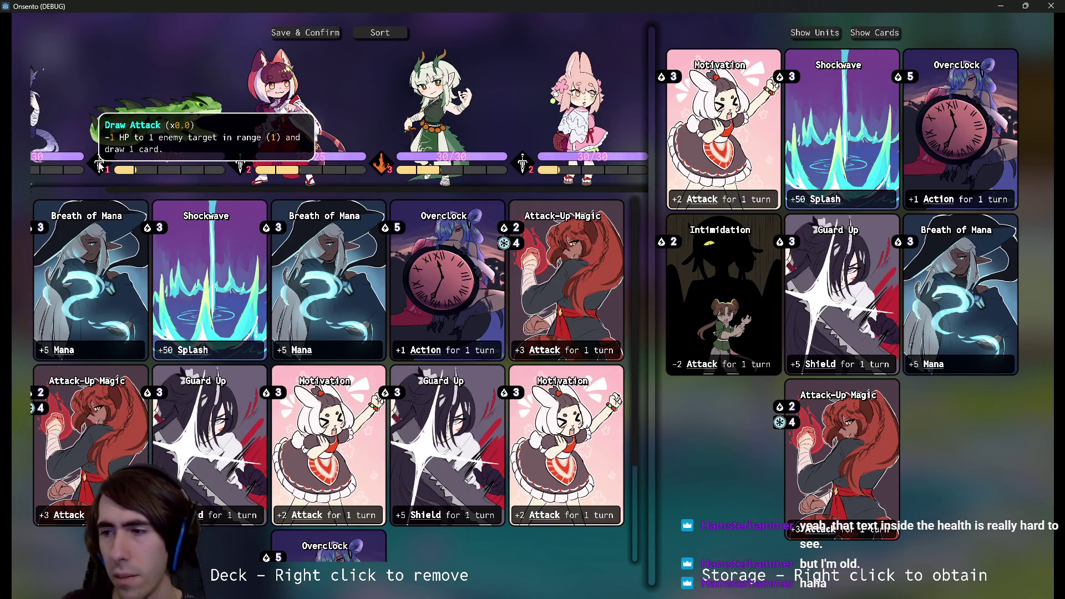
{"action": "left_click", "coordinate": [1001, 5]}
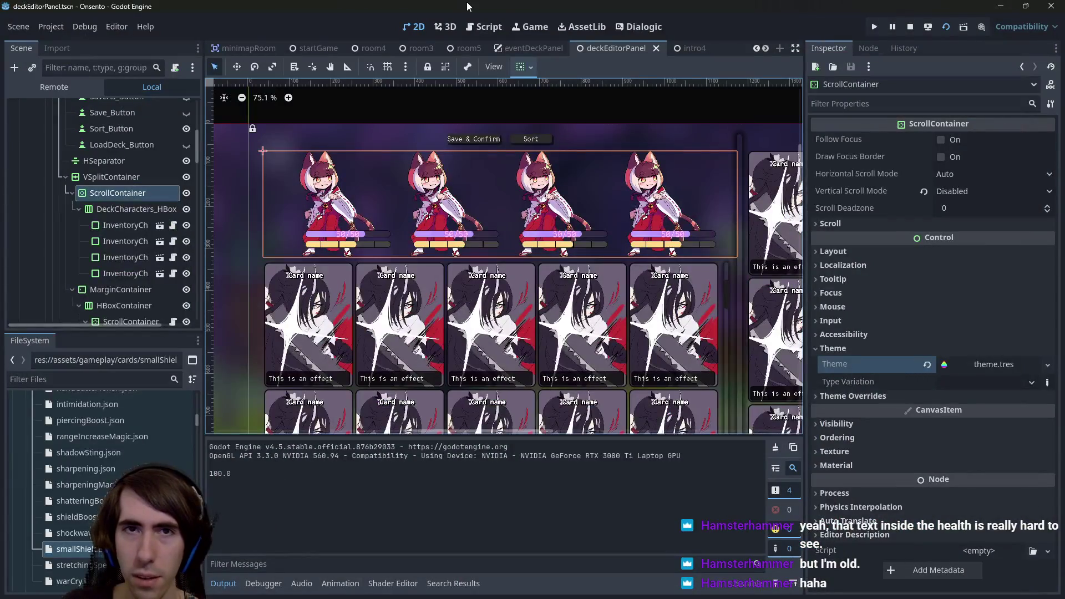
- In the Script workspace, quick-open characterViewStats.gd by searching 'characterview stat'
{"action": "left_click", "coordinate": [483, 26]}
{"action": "left_click", "coordinate": [510, 186]}
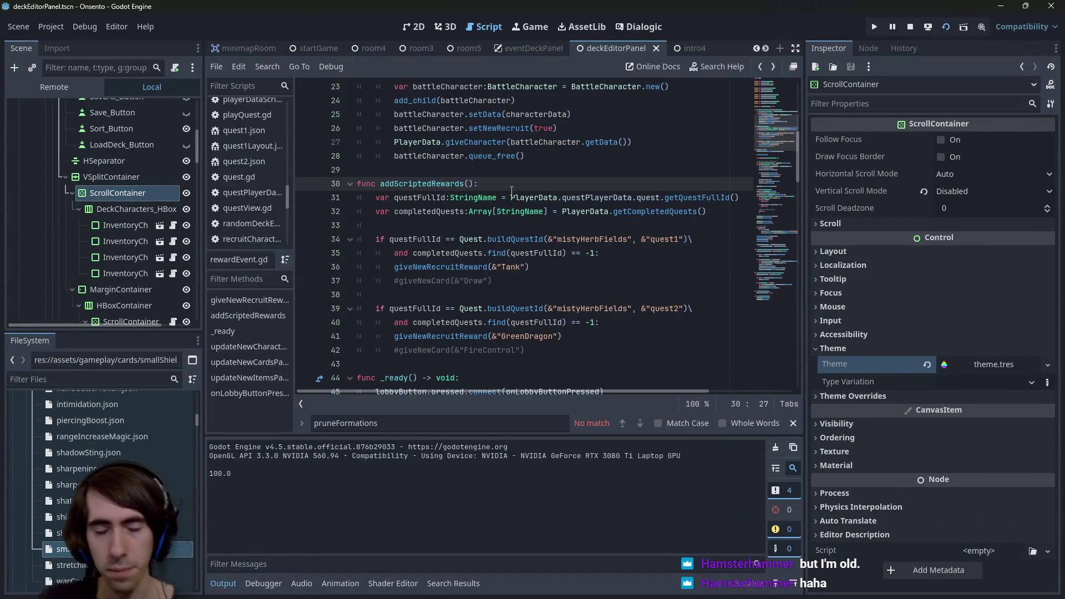
{"action": "key", "text": "alt+shift+o"}
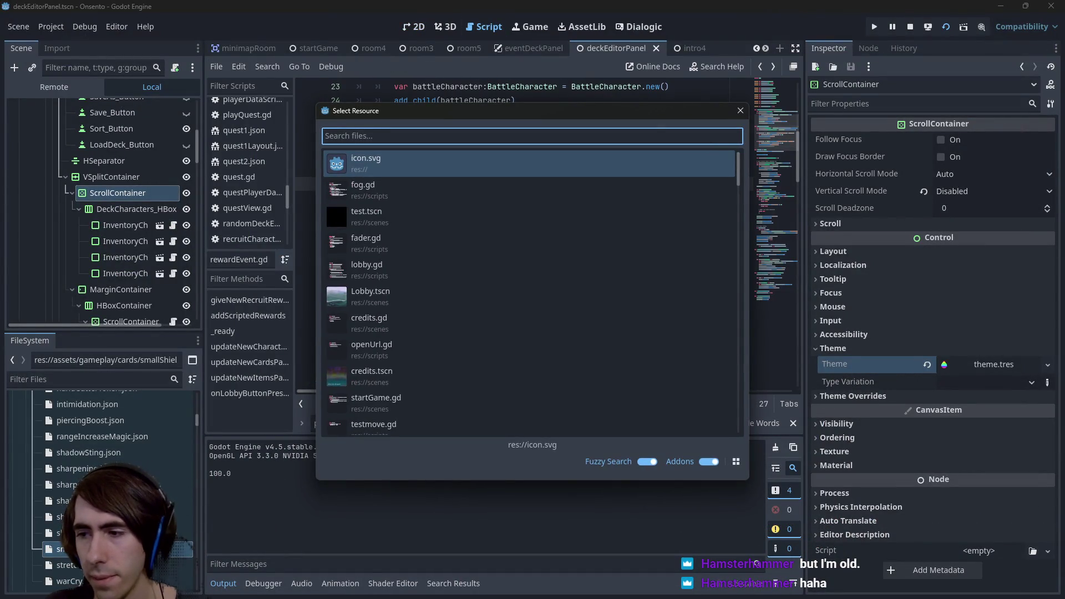
{"action": "key", "text": "alt+Tab"}
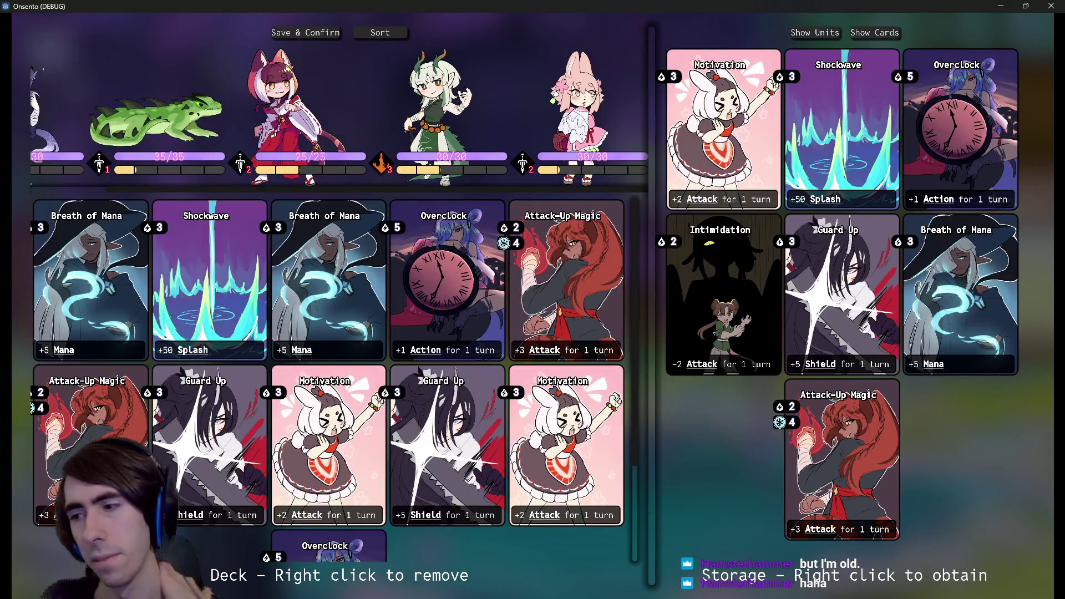
{"action": "key", "text": "alt+Tab"}
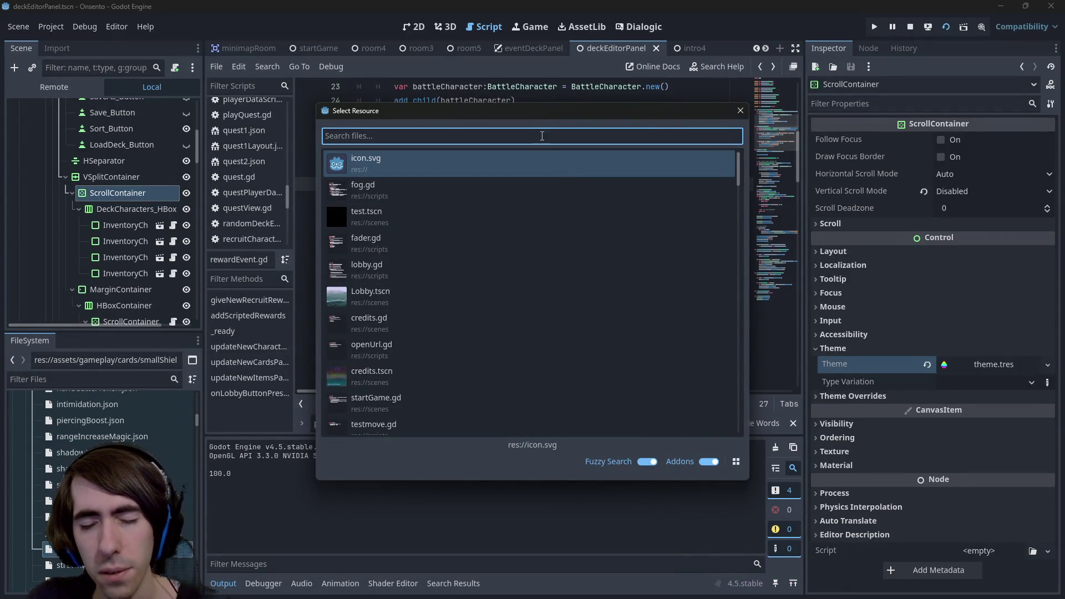
{"action": "type", "text": "characterview"}
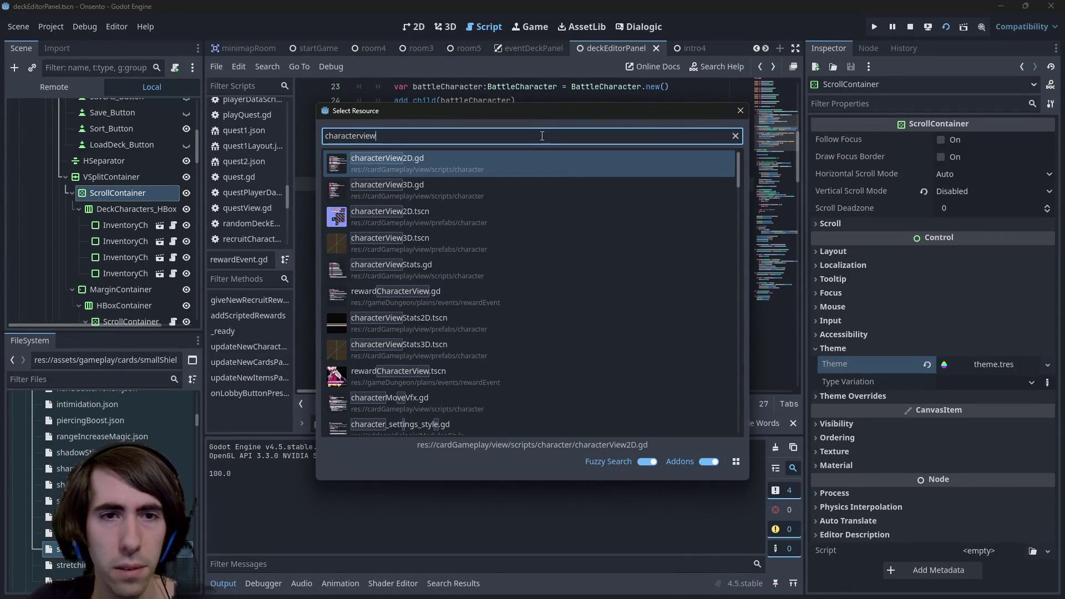
{"action": "type", "text": " stat"}
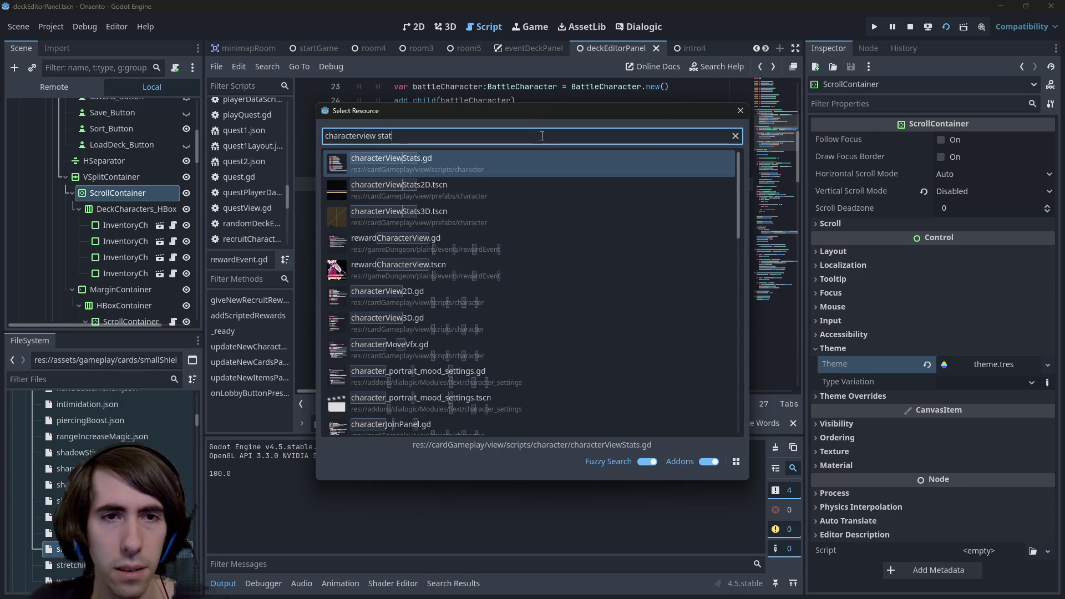
{"action": "key", "text": "Return"}
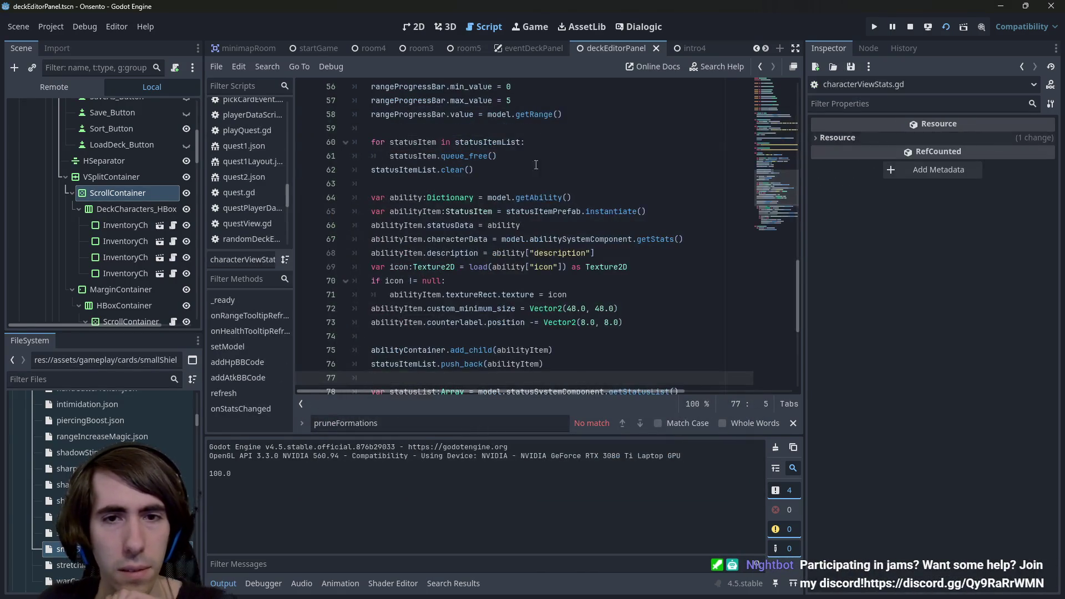
- Search all project files for nbActionsLeft, listing 26 matches in 10 files
{"action": "scroll", "coordinate": [540, 166], "scroll_direction": "up", "scroll_amount": 6}
{"action": "left_click", "coordinate": [380, 239]}
{"action": "key", "text": "Escape"}
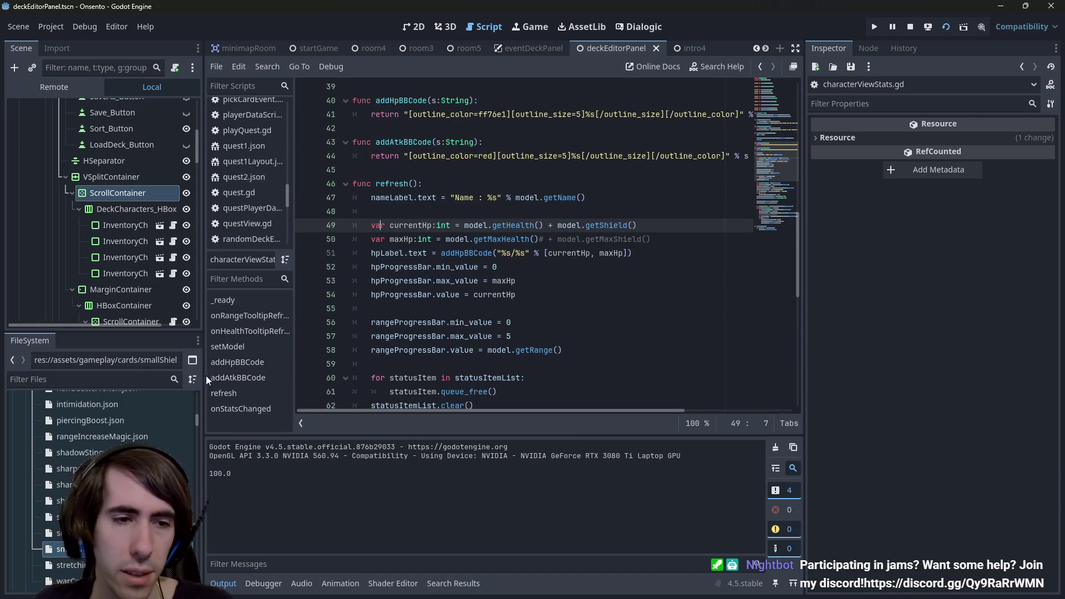
{"action": "scroll", "coordinate": [104, 445], "scroll_direction": "up", "scroll_amount": 15}
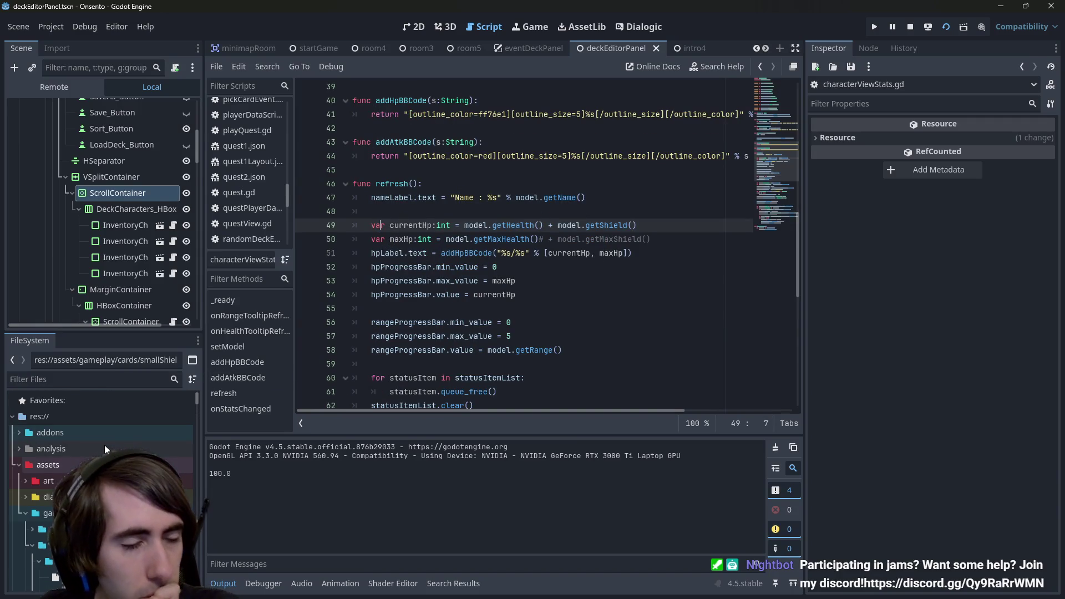
{"action": "scroll", "coordinate": [521, 254], "scroll_direction": "down", "scroll_amount": 4}
{"action": "left_click", "coordinate": [520, 253]}
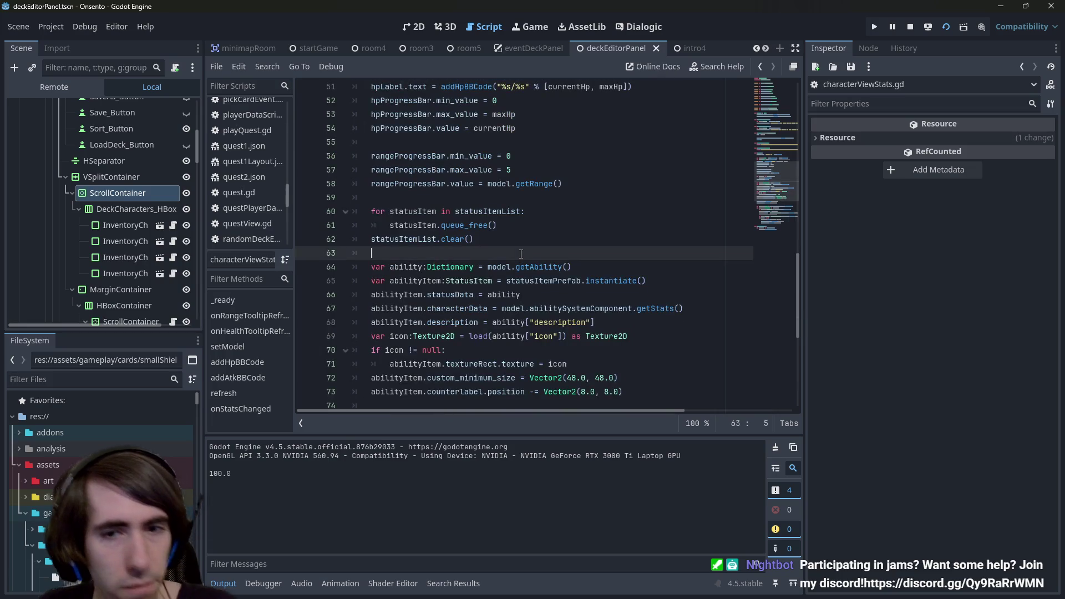
{"action": "key", "text": "ctrl+f"}
{"action": "key", "text": "ctrl+shift+f"}
{"action": "type", "text": "nbActionsLeft"}
{"action": "key", "text": "Return"}
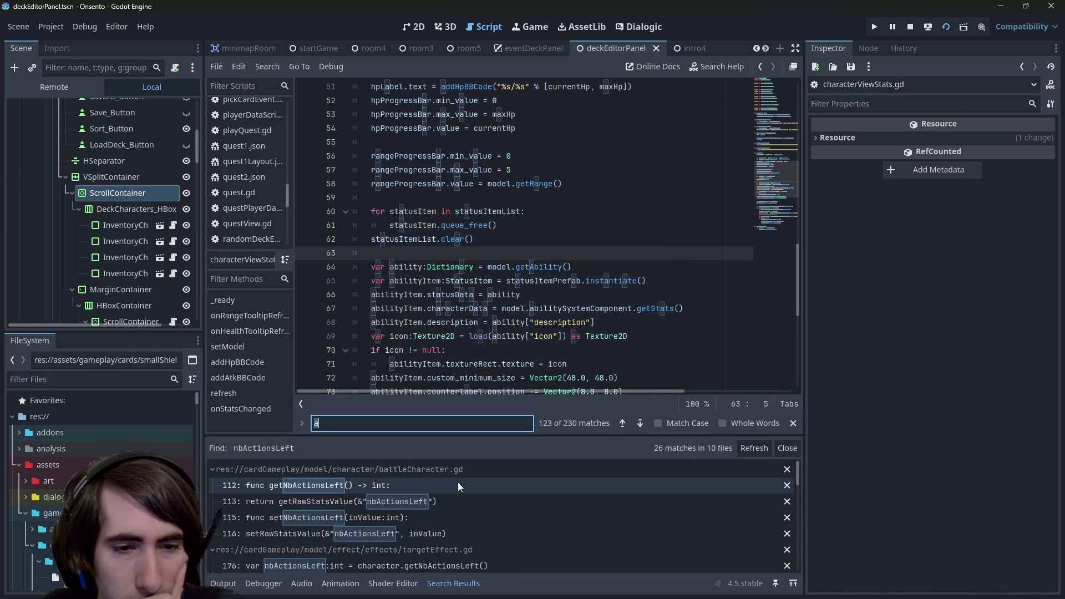
- Jump to the nbActionsLeft matches on lines 112–116 of battleCharacter.gd
{"action": "left_click", "coordinate": [458, 486]}
{"action": "scroll", "coordinate": [466, 253], "scroll_direction": "up", "scroll_amount": 3}
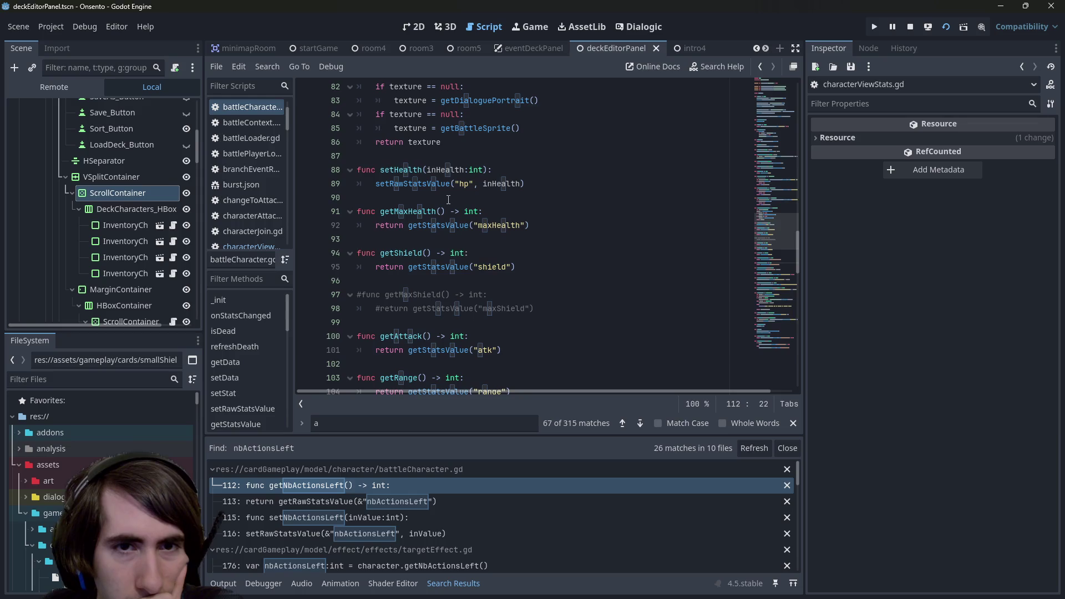
{"action": "left_click", "coordinate": [410, 487]}
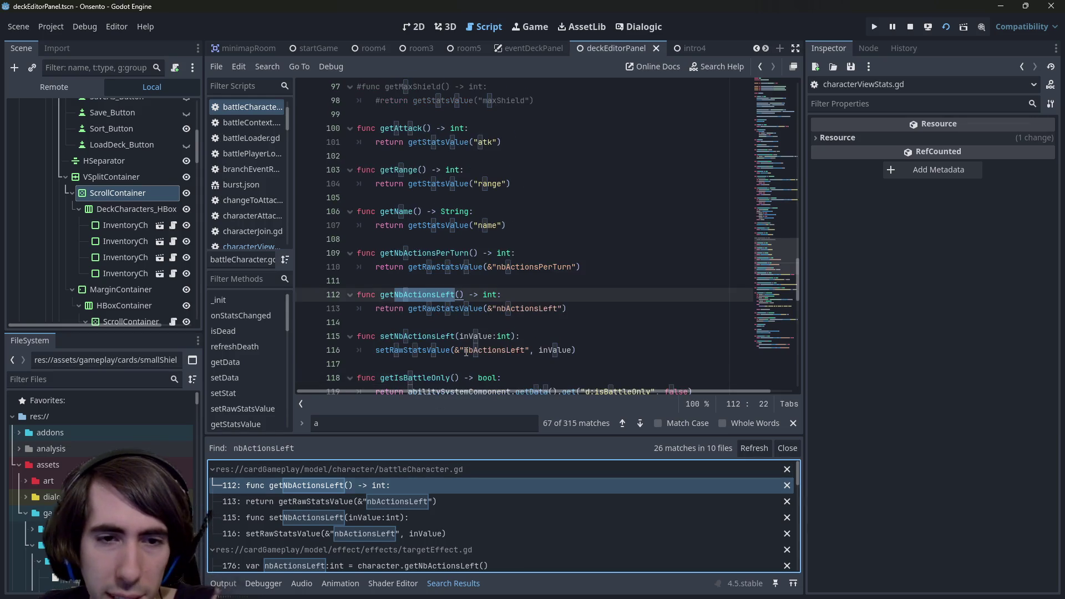
{"action": "left_click", "coordinate": [425, 502]}
{"action": "left_click", "coordinate": [421, 517]}
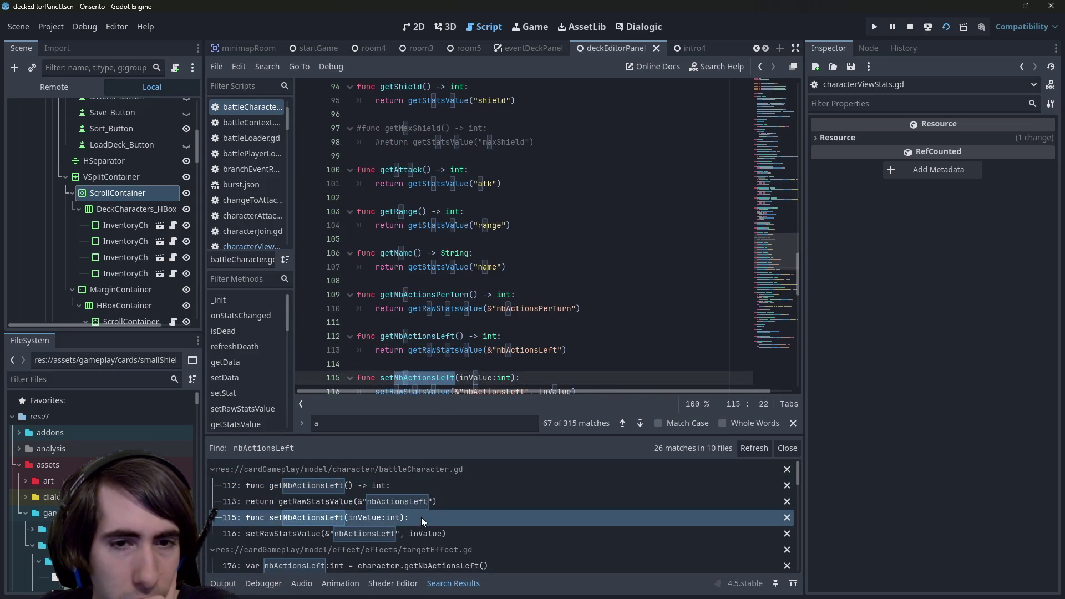
{"action": "left_click", "coordinate": [428, 534]}
- Scroll through the remaining matches, then place the caret at the end of line 110
{"action": "scroll", "coordinate": [427, 534], "scroll_direction": "down", "scroll_amount": 2}
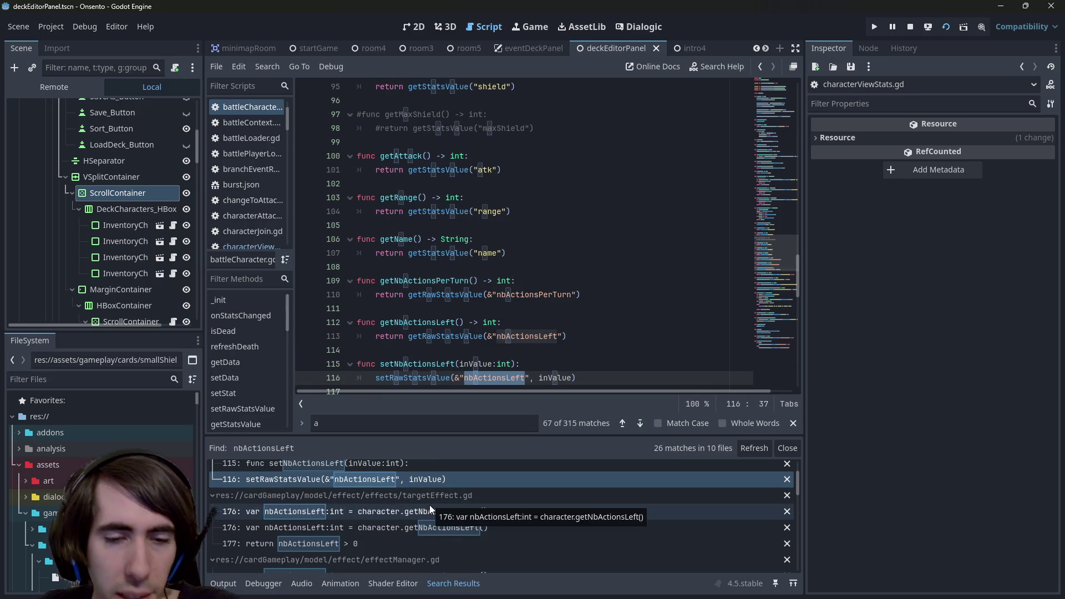
{"action": "scroll", "coordinate": [445, 505], "scroll_direction": "down", "scroll_amount": 2}
{"action": "scroll", "coordinate": [438, 503], "scroll_direction": "down", "scroll_amount": 4}
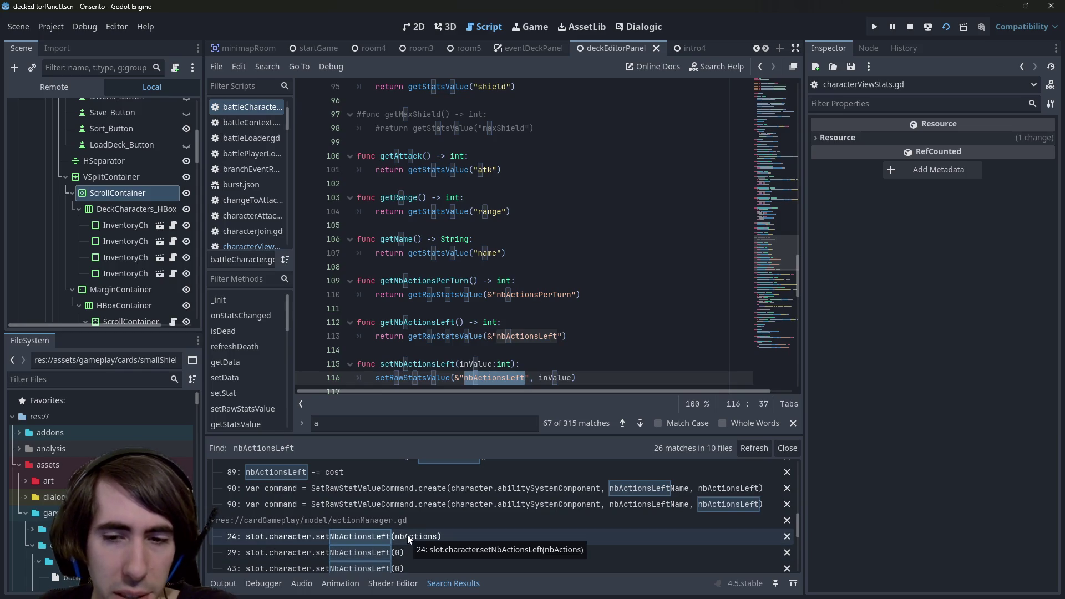
{"action": "scroll", "coordinate": [407, 534], "scroll_direction": "up", "scroll_amount": 2}
{"action": "scroll", "coordinate": [408, 526], "scroll_direction": "up", "scroll_amount": 2}
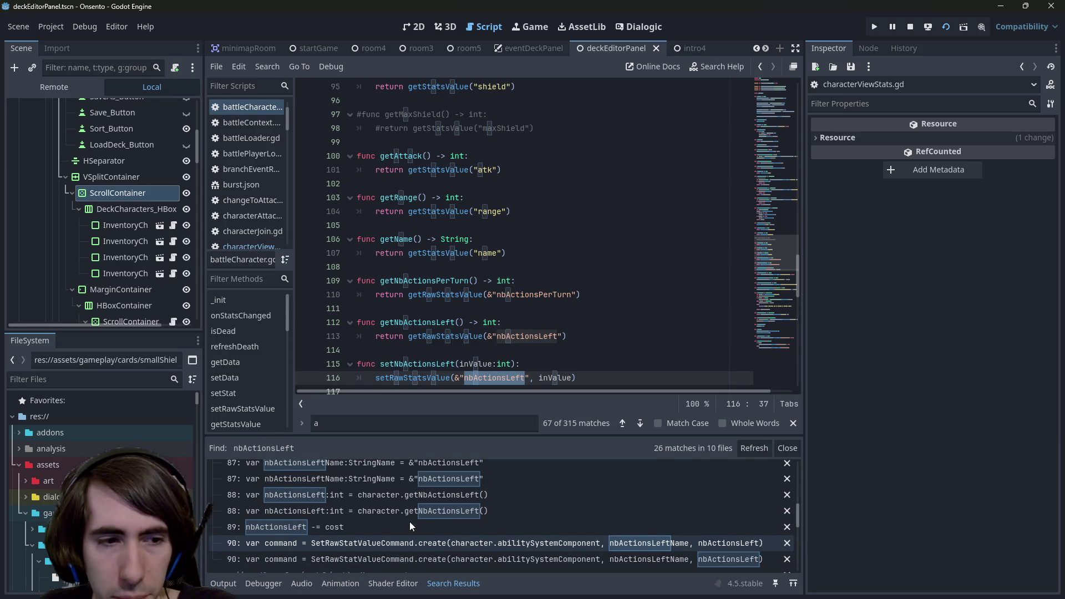
{"action": "scroll", "coordinate": [409, 522], "scroll_direction": "up", "scroll_amount": 4}
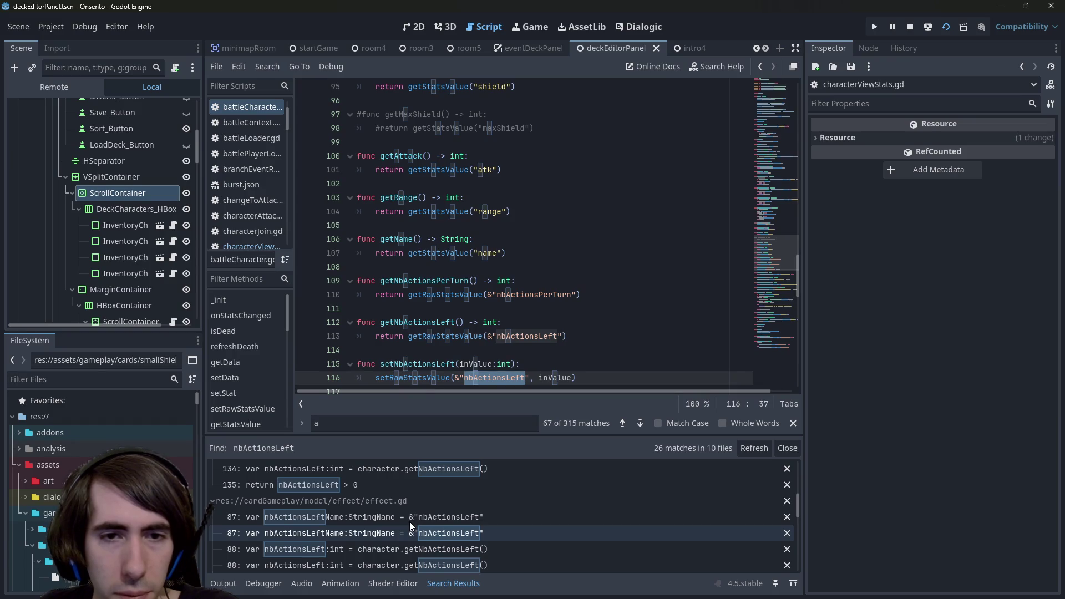
{"action": "scroll", "coordinate": [409, 521], "scroll_direction": "up", "scroll_amount": 5}
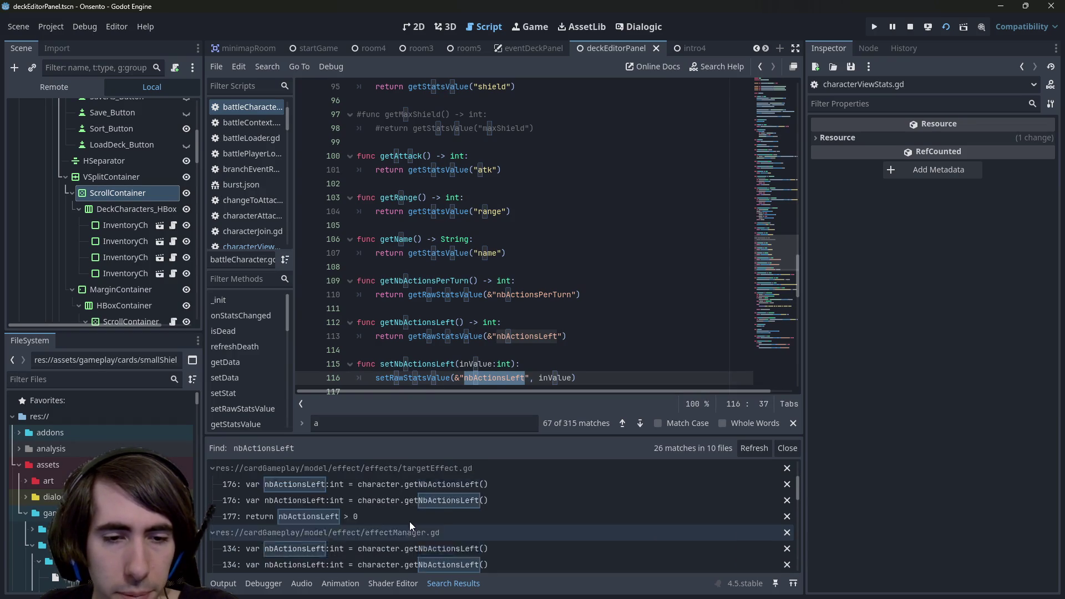
{"action": "scroll", "coordinate": [409, 521], "scroll_direction": "up", "scroll_amount": 4}
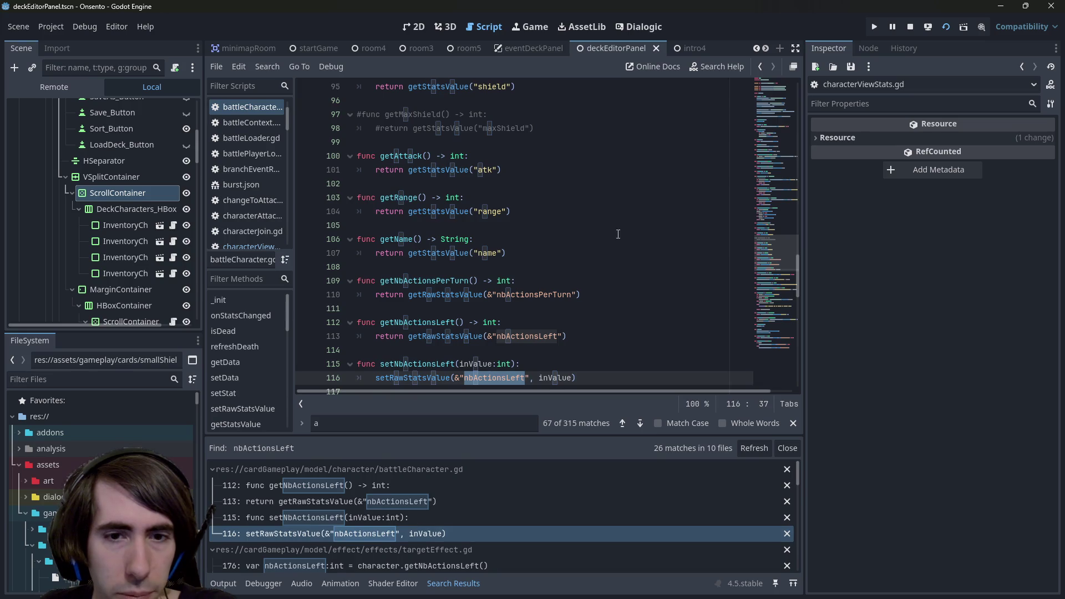
{"action": "left_click", "coordinate": [641, 308]}
{"action": "left_click", "coordinate": [623, 295]}
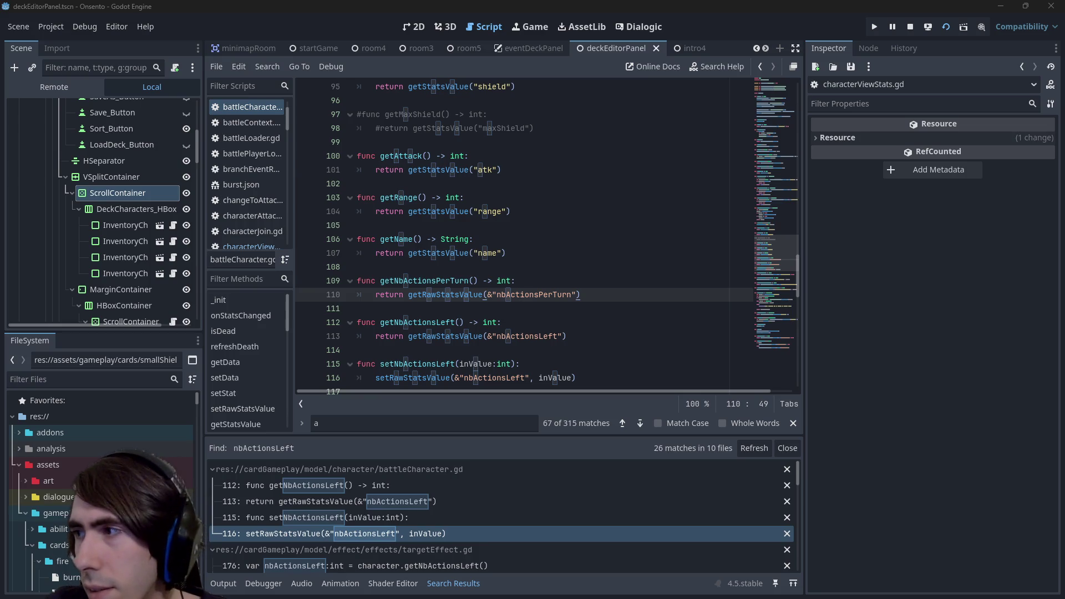
- Quick-open the statusItem.gd script
{"action": "left_click", "coordinate": [423, 27]}
{"action": "left_click", "coordinate": [463, 182]}
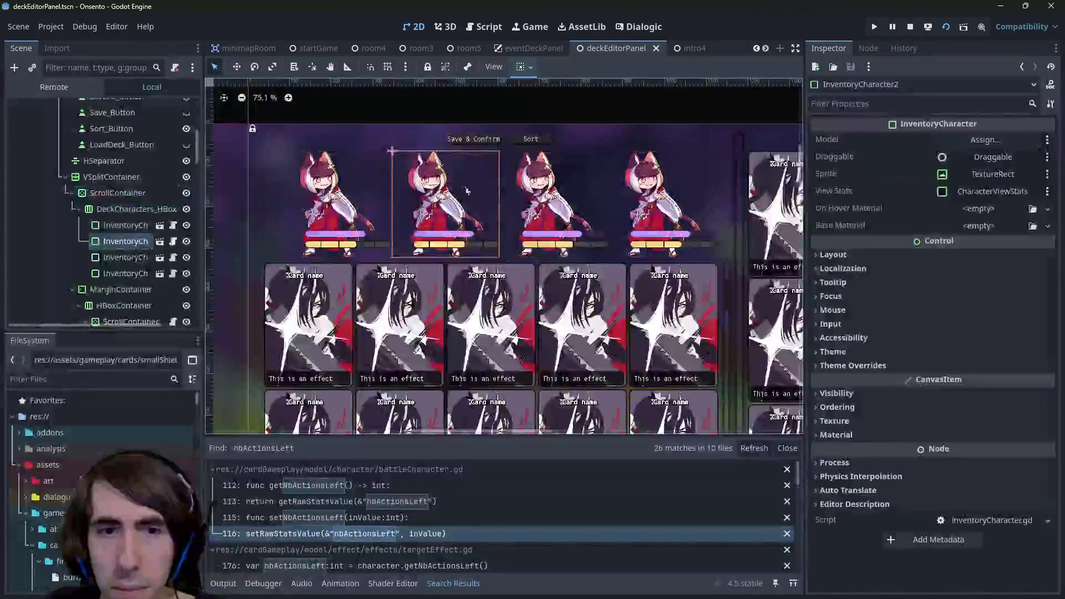
{"action": "key", "text": "alt+shift+o"}
{"action": "type", "text": "status ic"}
{"action": "key", "text": "BackSpace"}
{"action": "key", "text": "BackSpace"}
{"action": "key", "text": "BackSpace"}
{"action": "key", "text": "BackSpace"}
{"action": "key", "text": "BackSpace"}
{"action": "type", "text": "ability s"}
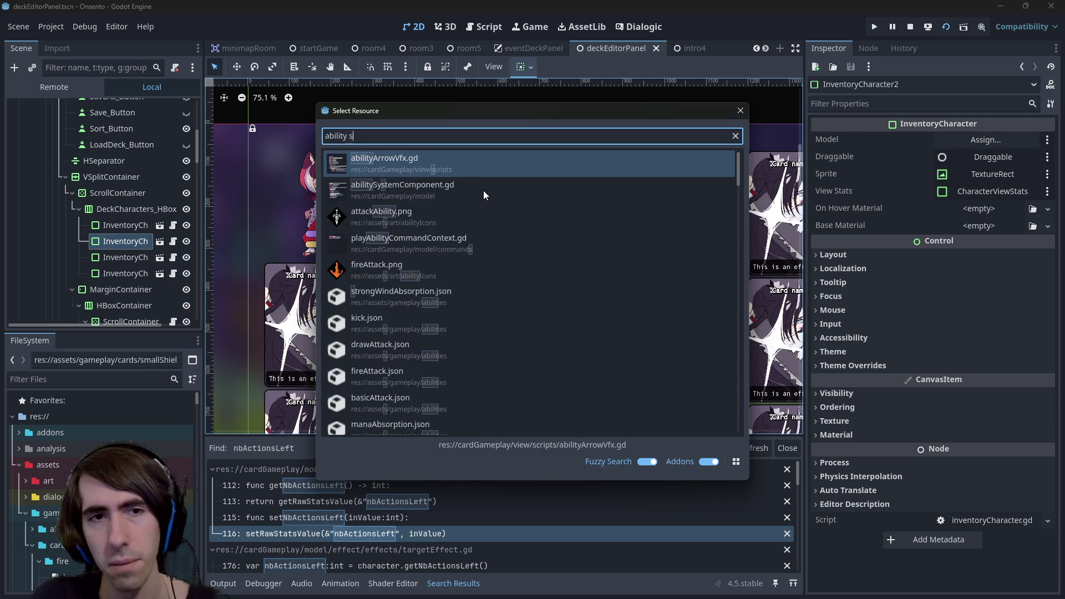
{"action": "key", "text": "BackSpace"}
{"action": "key", "text": "BackSpace"}
{"action": "key", "text": "BackSpace"}
{"action": "type", "text": "status"}
{"action": "key", "text": "Down"}
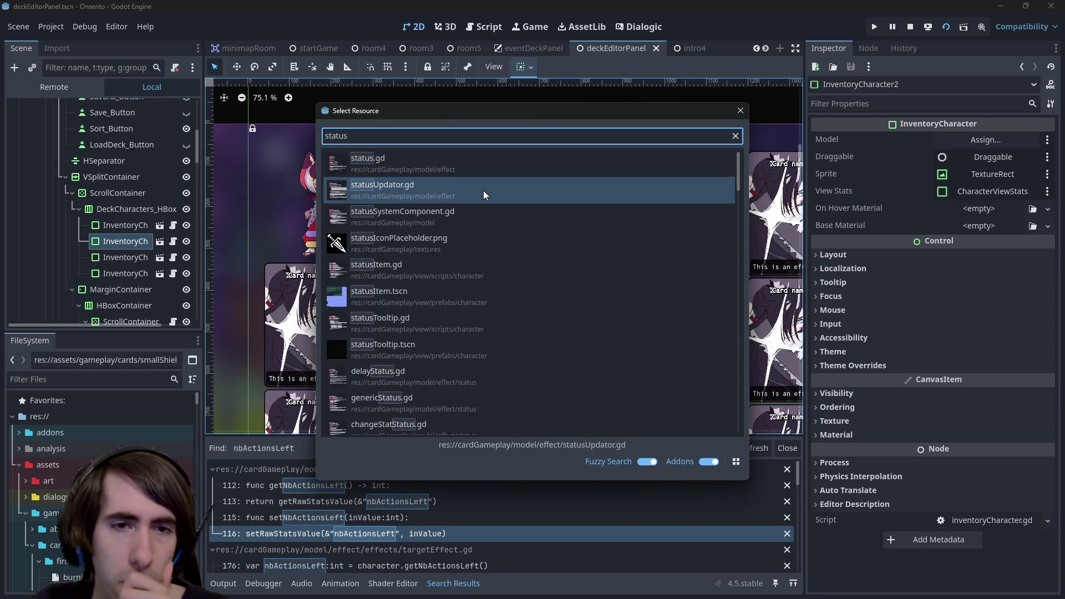
{"action": "type", "text": "view"}
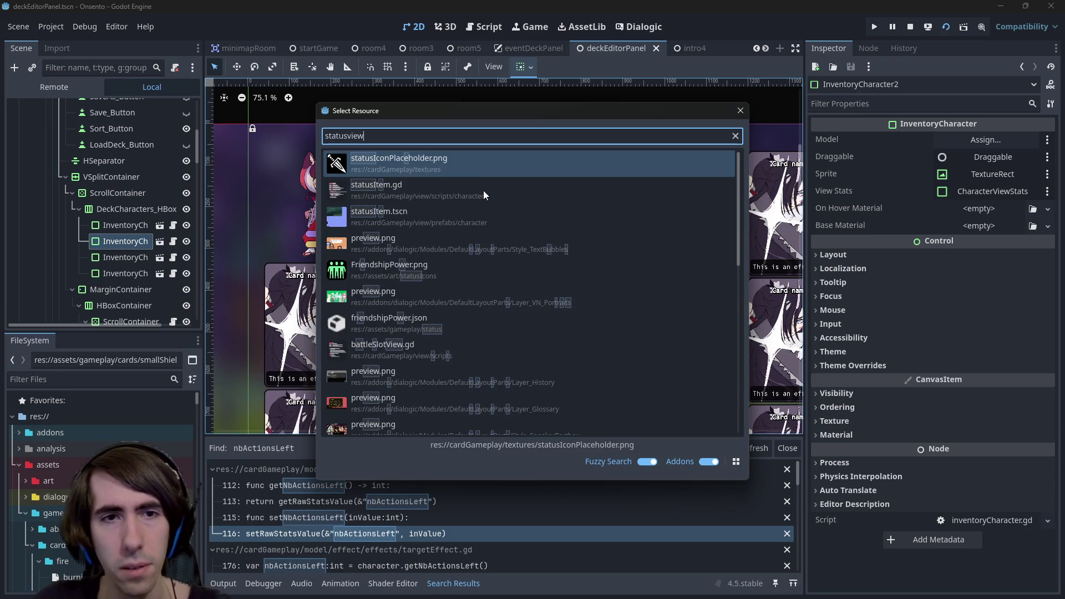
{"action": "key", "text": "Down"}
{"action": "key", "text": "Return"}
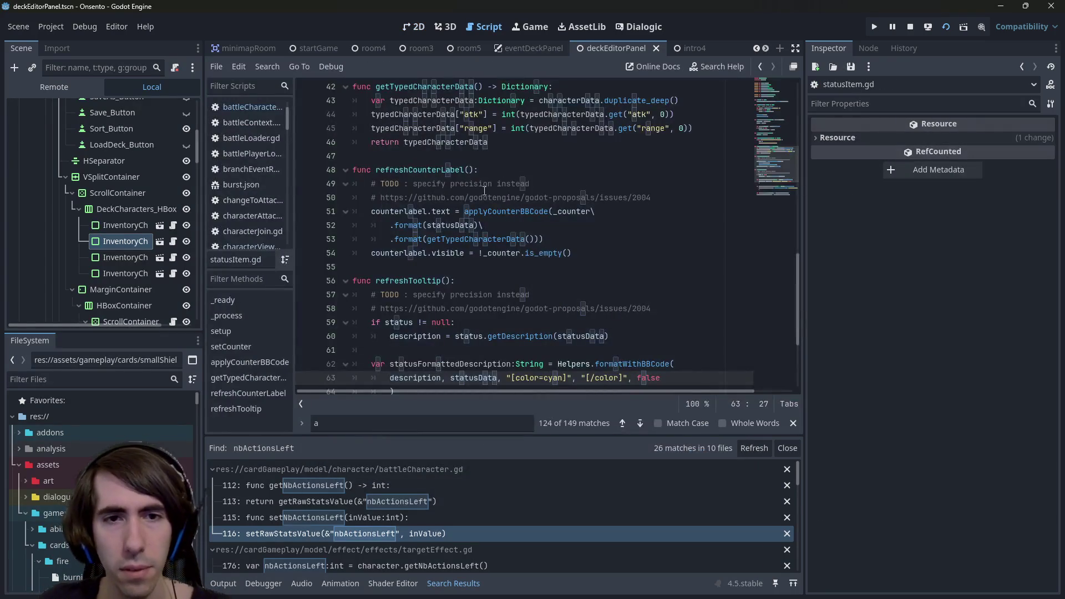
- Duplicate the atk int-conversion line in getTypedCharacterData
{"action": "left_click", "coordinate": [484, 225]}
{"action": "key", "text": "Escape"}
{"action": "scroll", "coordinate": [694, 281], "scroll_direction": "up", "scroll_amount": 4}
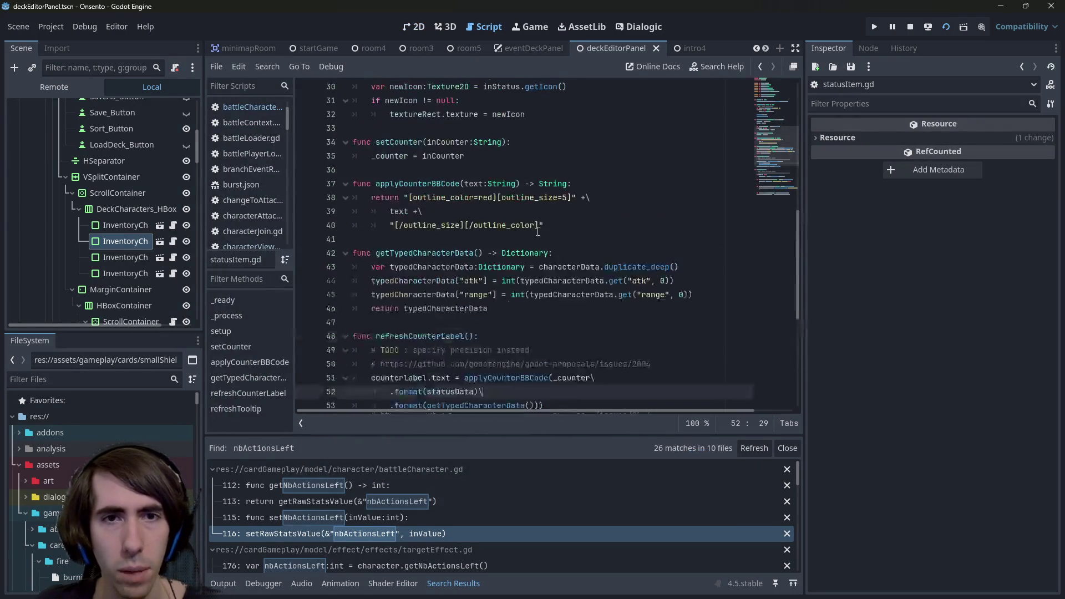
{"action": "left_click_drag", "start_coordinate": [693, 281], "coordinate": [311, 287]}
{"action": "left_click", "coordinate": [696, 281]}
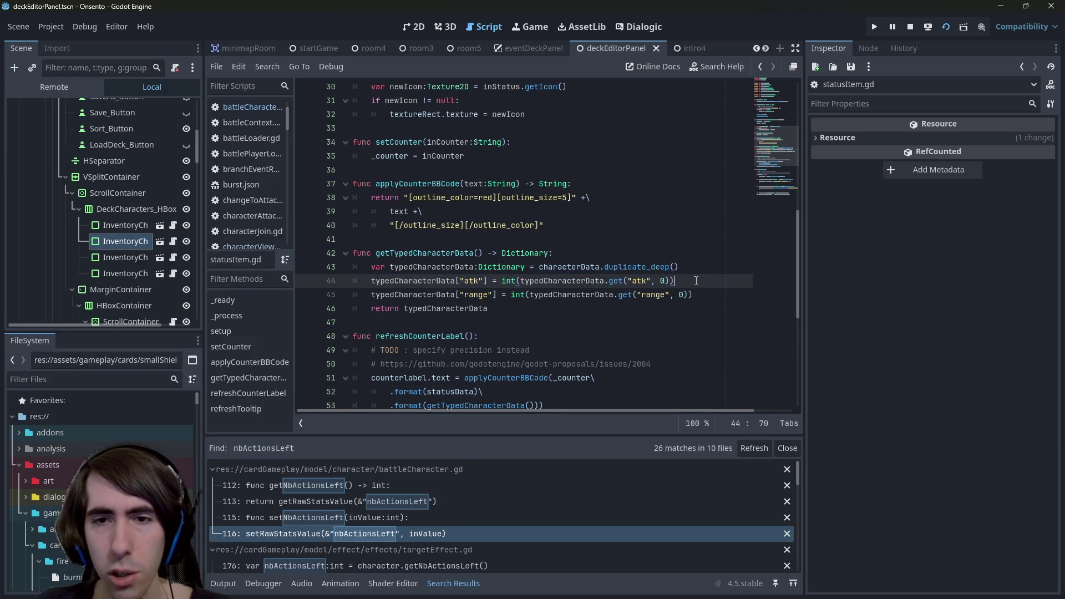
{"action": "left_click", "coordinate": [705, 292]}
{"action": "key", "text": "Return"}
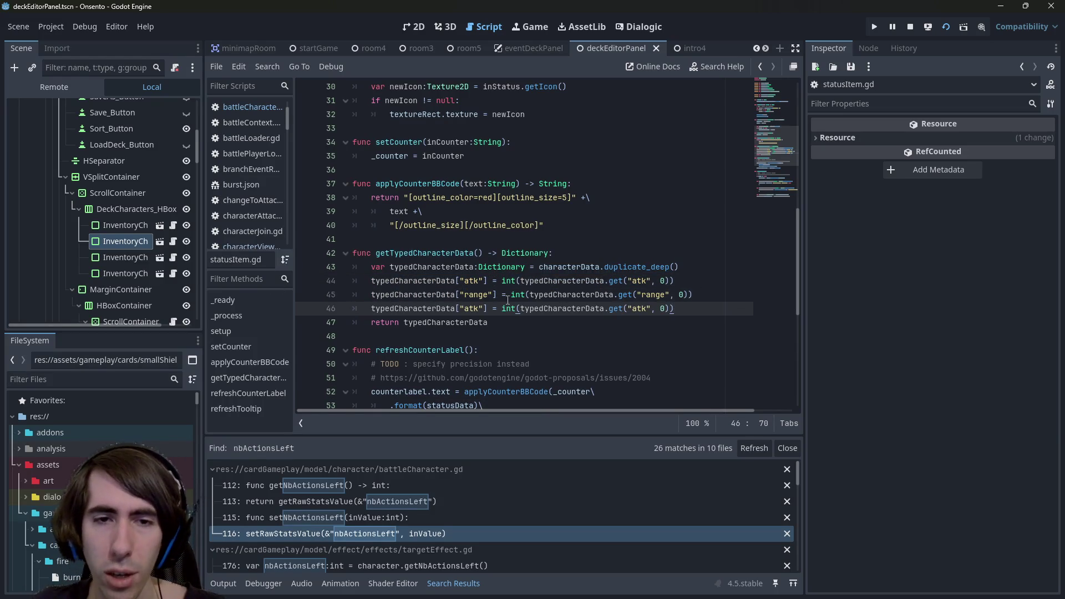
- Change the copied line's atk keys to nbActionsLeft, save, and run the game
{"action": "double_click", "coordinate": [476, 306]}
{"action": "type", "text": "nbActionsLeft"}
{"action": "double_click", "coordinate": [485, 303]}
{"action": "key", "text": "ctrl+Right"}
{"action": "key", "text": "ctrl+Right"}
{"action": "key", "text": "ctrl+Right"}
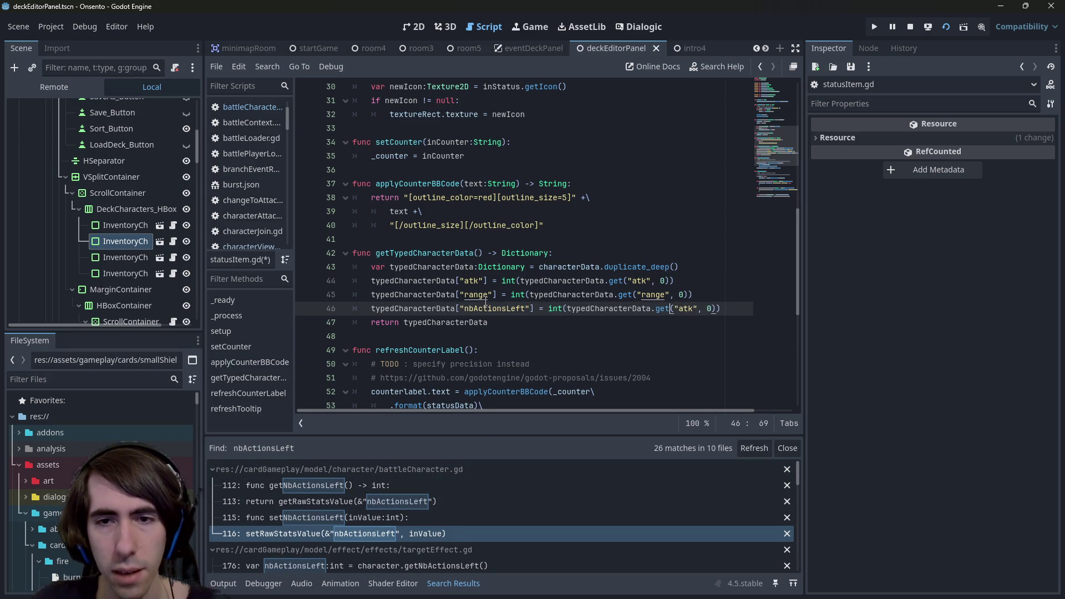
{"action": "double_click", "coordinate": [686, 308]}
{"action": "type", "text": "nbActionsLeft"}
{"action": "key", "text": "ctrl+s"}
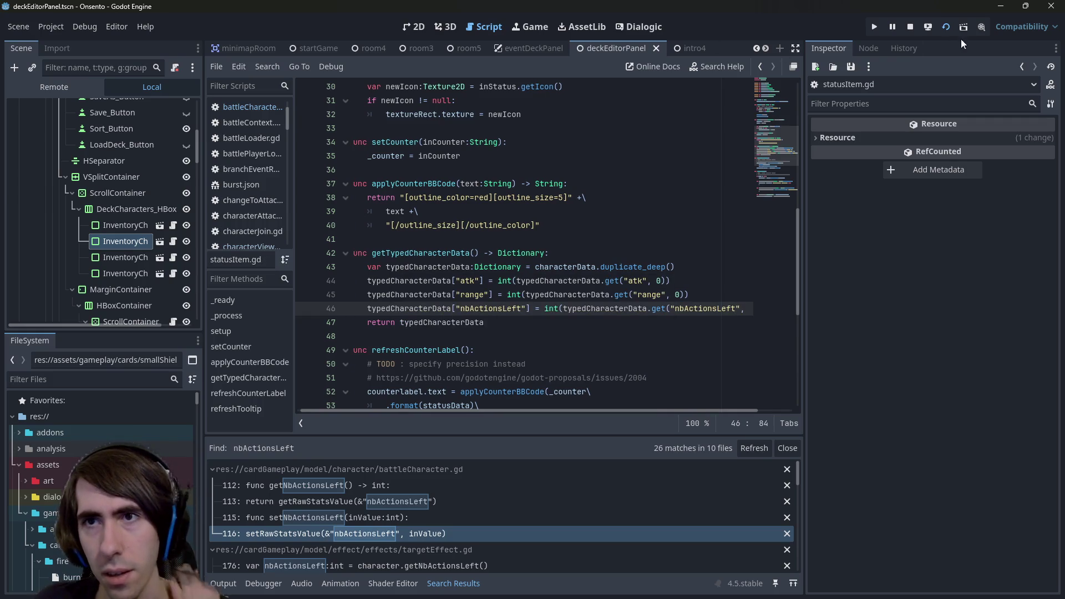
{"action": "key", "text": "alt+o"}
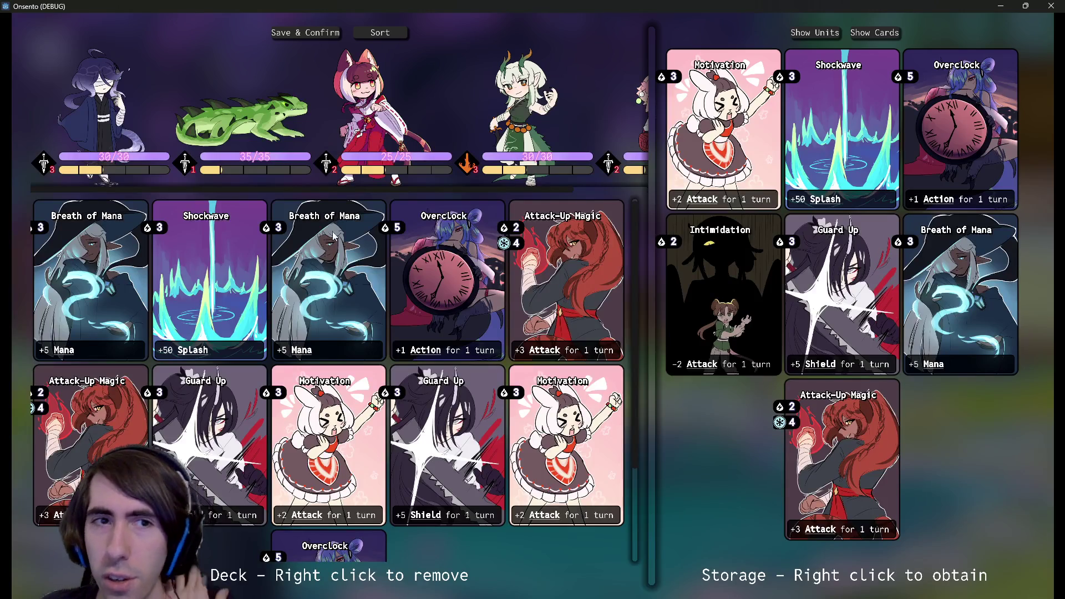
- Check the units' attack, health and range tooltips, then minimize the game window
{"action": "mouse_move", "coordinate": [327, 172]}
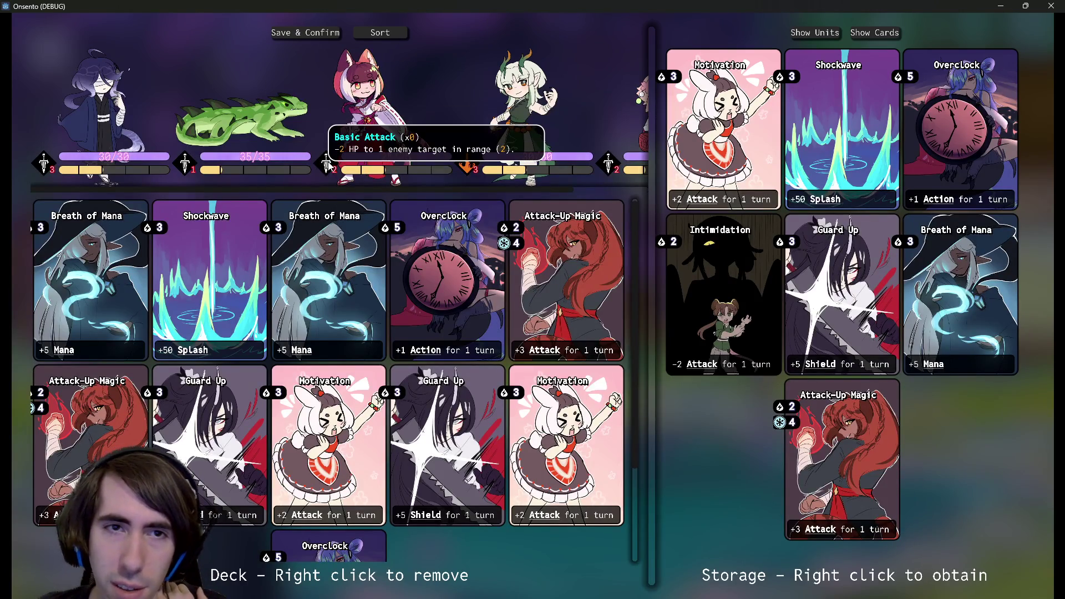
{"action": "mouse_move", "coordinate": [468, 164]}
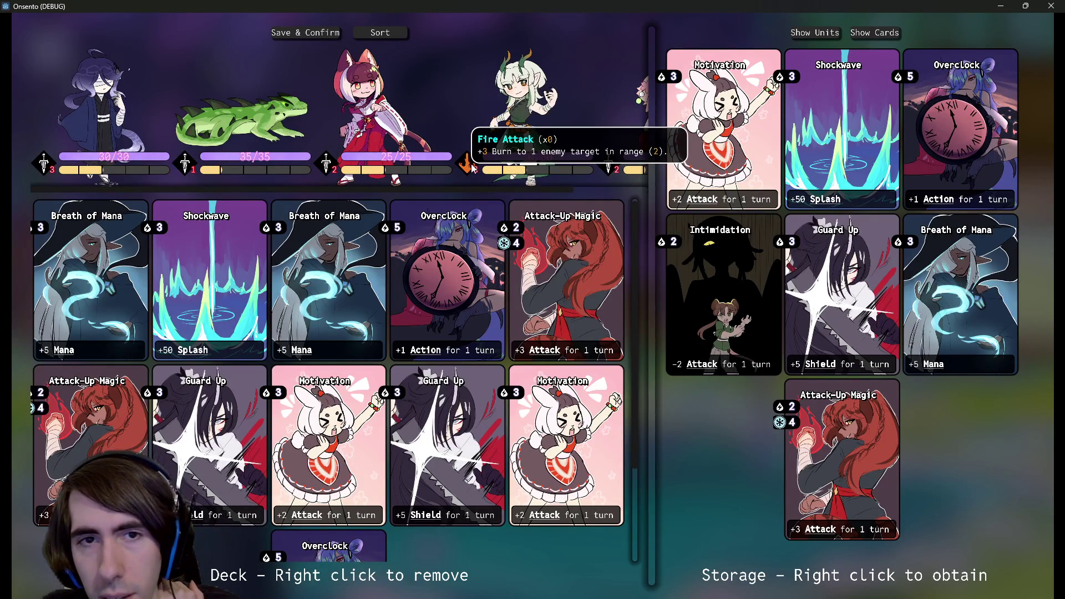
{"action": "mouse_move", "coordinate": [585, 158]}
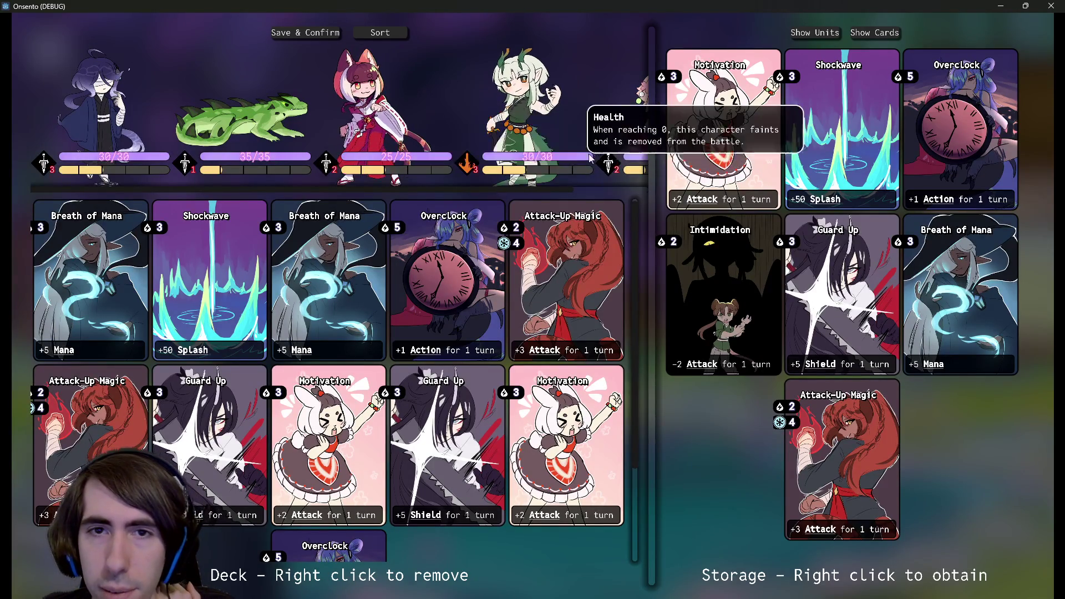
{"action": "mouse_move", "coordinate": [554, 168]}
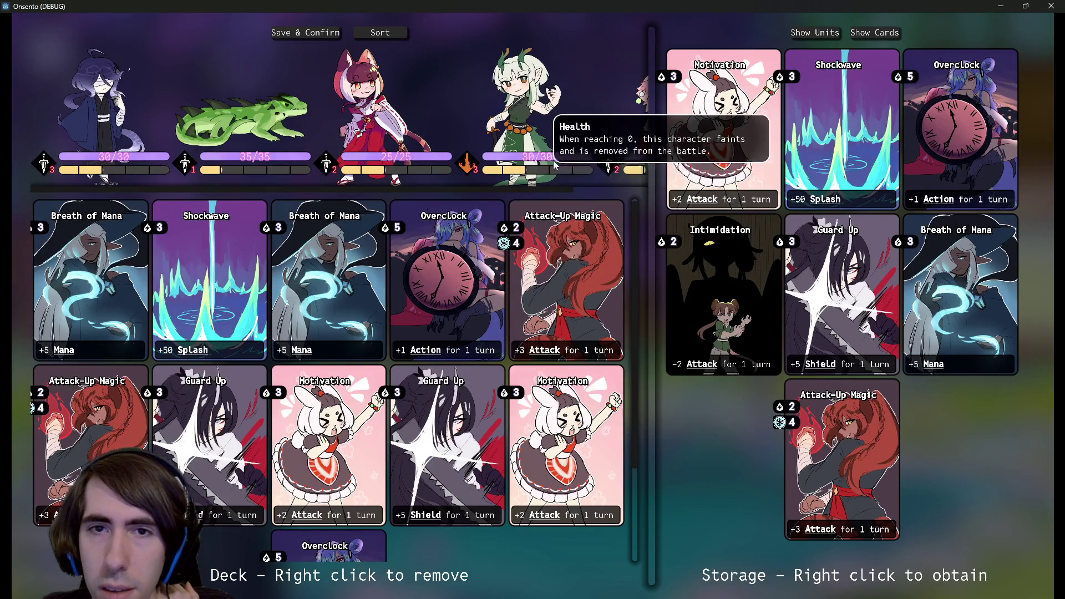
{"action": "mouse_move", "coordinate": [631, 171]}
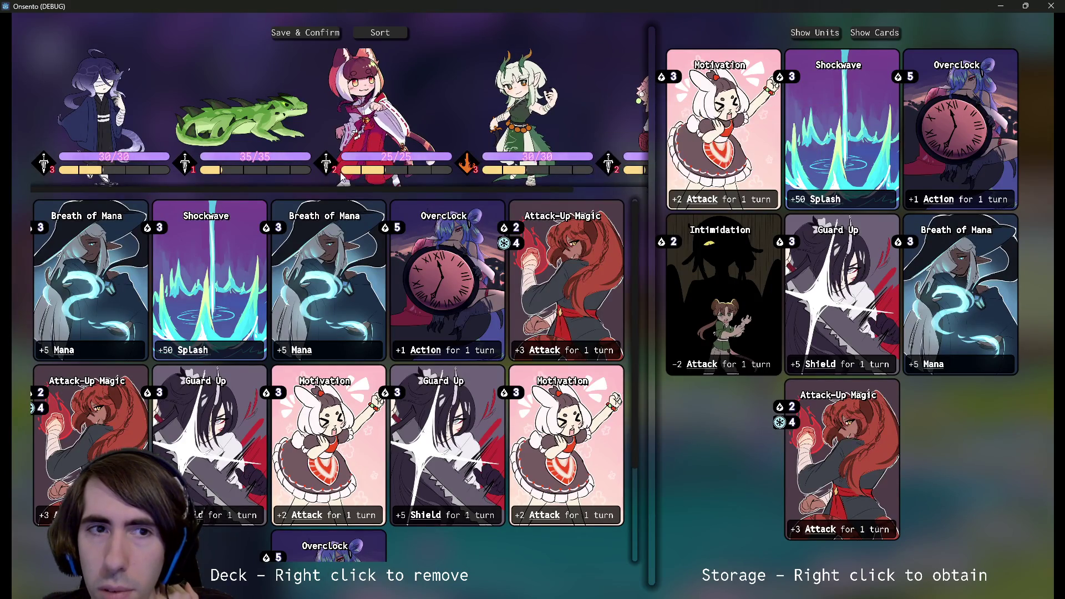
{"action": "left_click", "coordinate": [1000, 6]}
- Read the Range tag description in tooltipTagsDatabase.gd and compare it with the in-game Range tooltip
{"action": "key", "text": "ctrl+alt+o"}
{"action": "type", "text": "tooltip"}
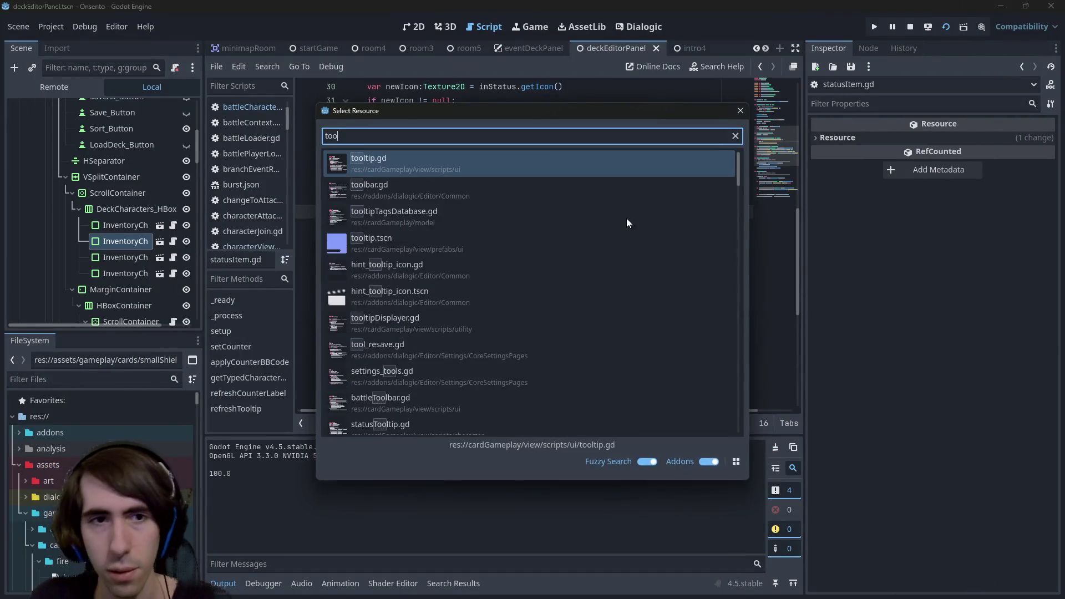
{"action": "key", "text": "Return"}
{"action": "scroll", "coordinate": [627, 218], "scroll_direction": "down", "scroll_amount": 3}
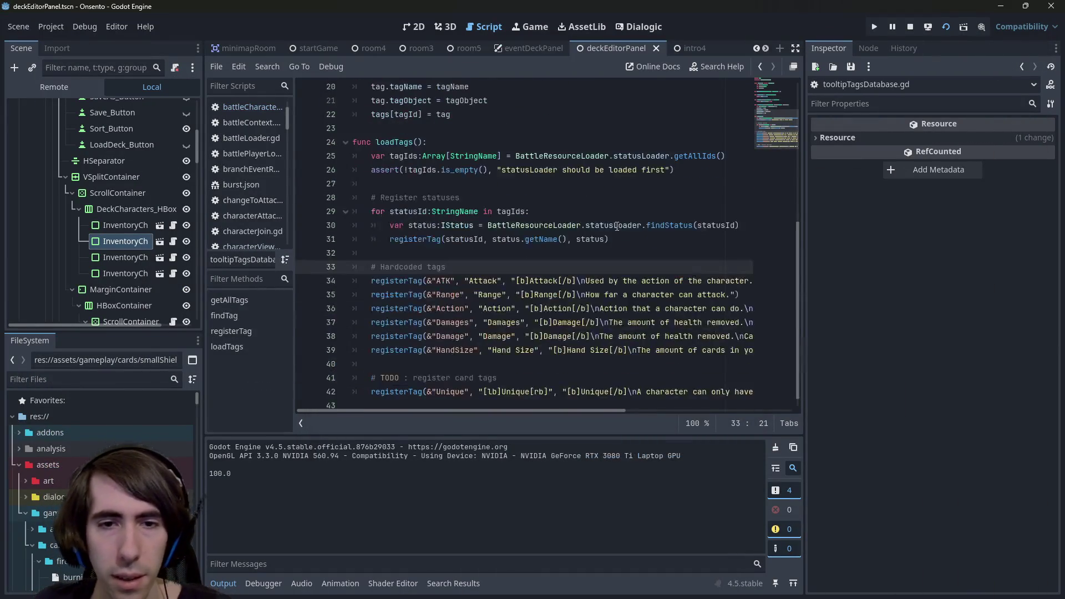
{"action": "left_click", "coordinate": [587, 281]}
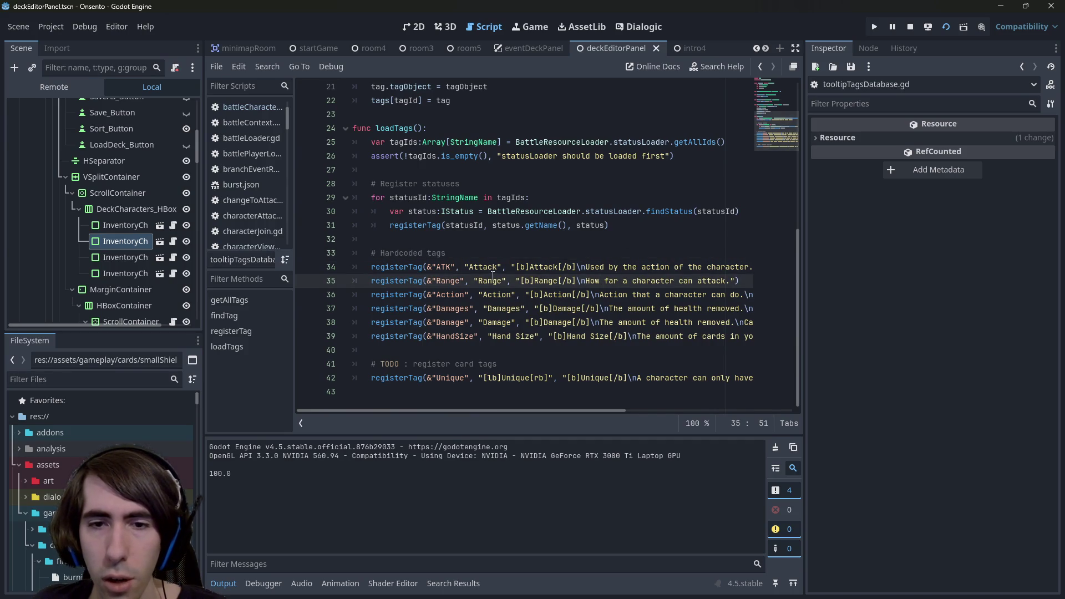
{"action": "mouse_move", "coordinate": [551, 411]}
{"action": "left_mouse_down"}
{"action": "mouse_move", "coordinate": [744, 402]}
{"action": "mouse_move", "coordinate": [532, 431]}
{"action": "left_mouse_up"}
{"action": "key", "text": "F6"}
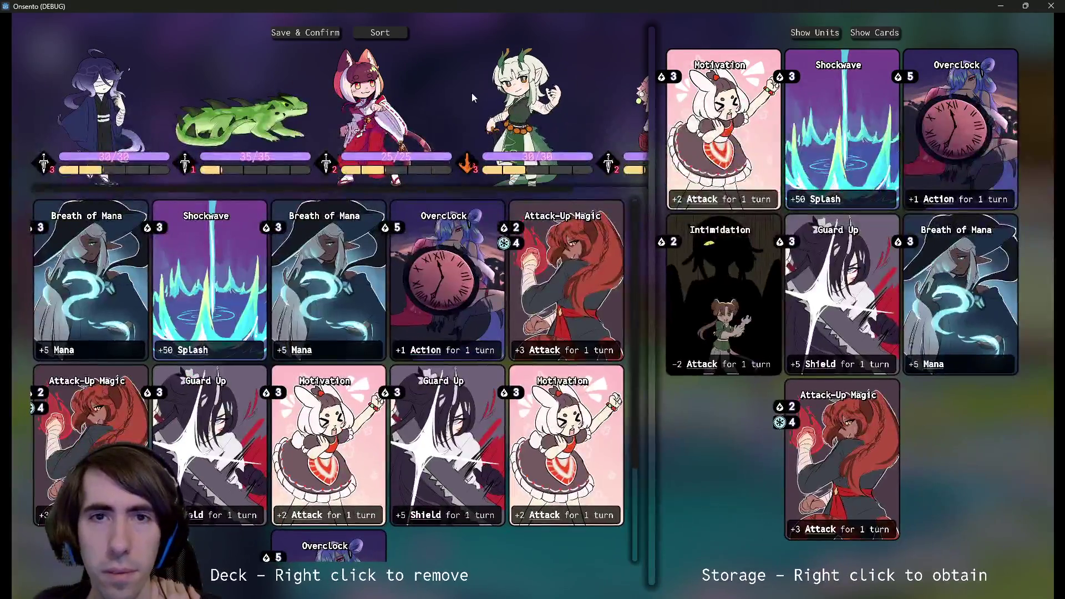
{"action": "mouse_move", "coordinate": [513, 174]}
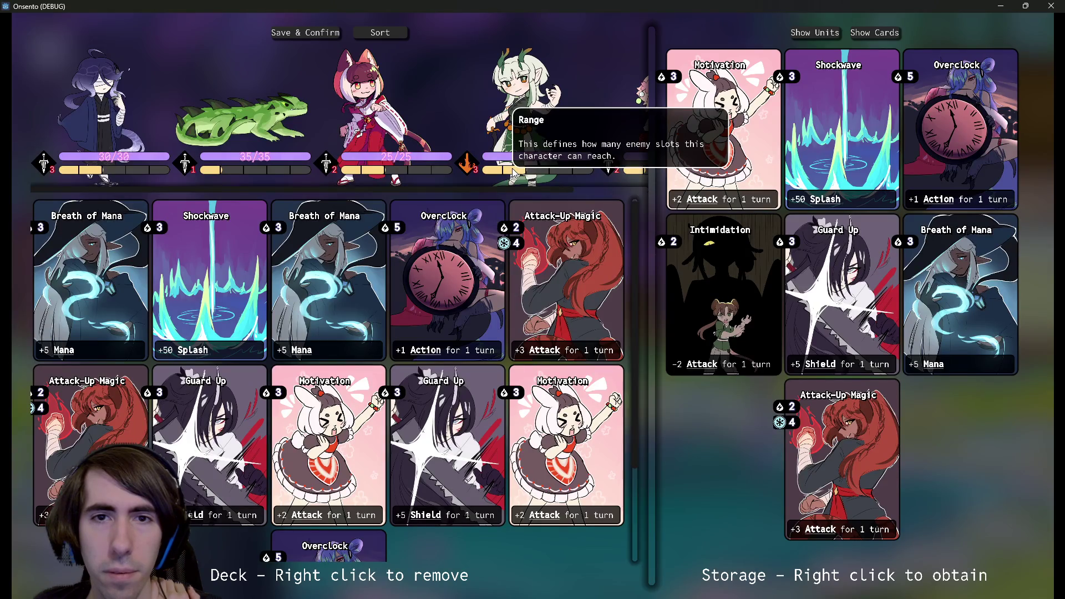
{"action": "left_click", "coordinate": [1051, 6]}
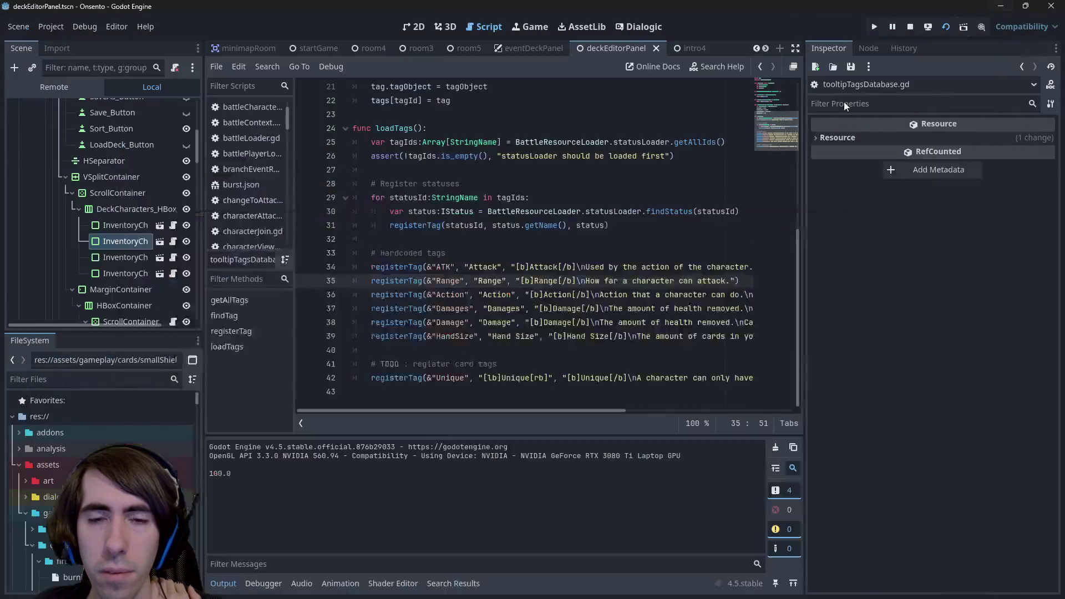
- Start a project-wide search for the tooltip text 'this defines'
{"action": "left_click", "coordinate": [538, 331]}
{"action": "key", "text": "ctrl+shift+f"}
{"action": "type", "text": "this defines"}
{"action": "key", "text": "Escape"}
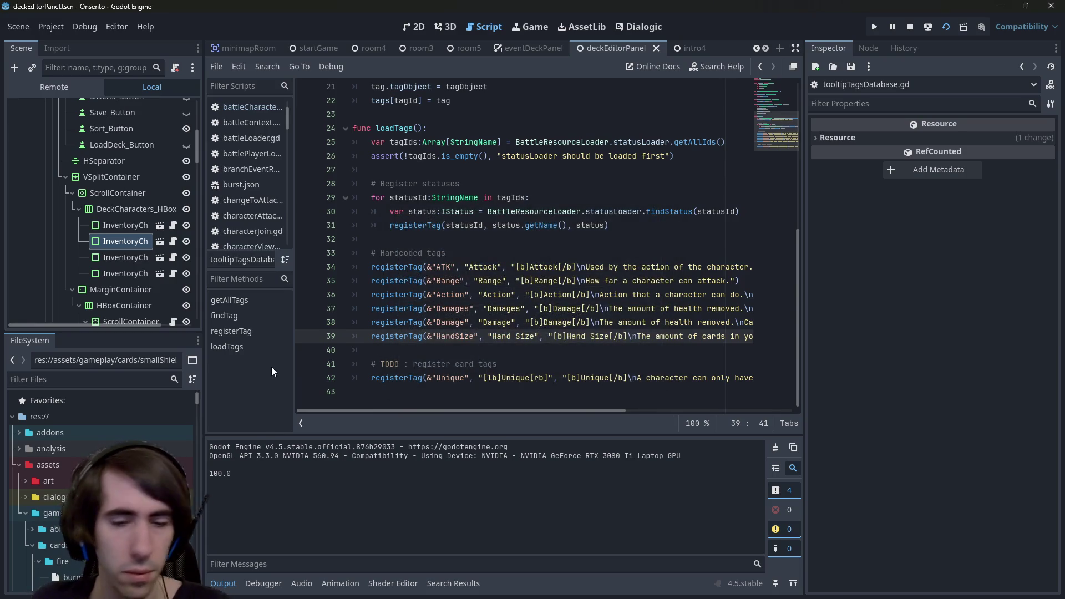
{"action": "key", "text": "ctrl+shift+f"}
- Find 'this defines how' in characterViewStats.gd, remove one \n before it on line 28, and save
{"action": "type", "text": "this defines how"}
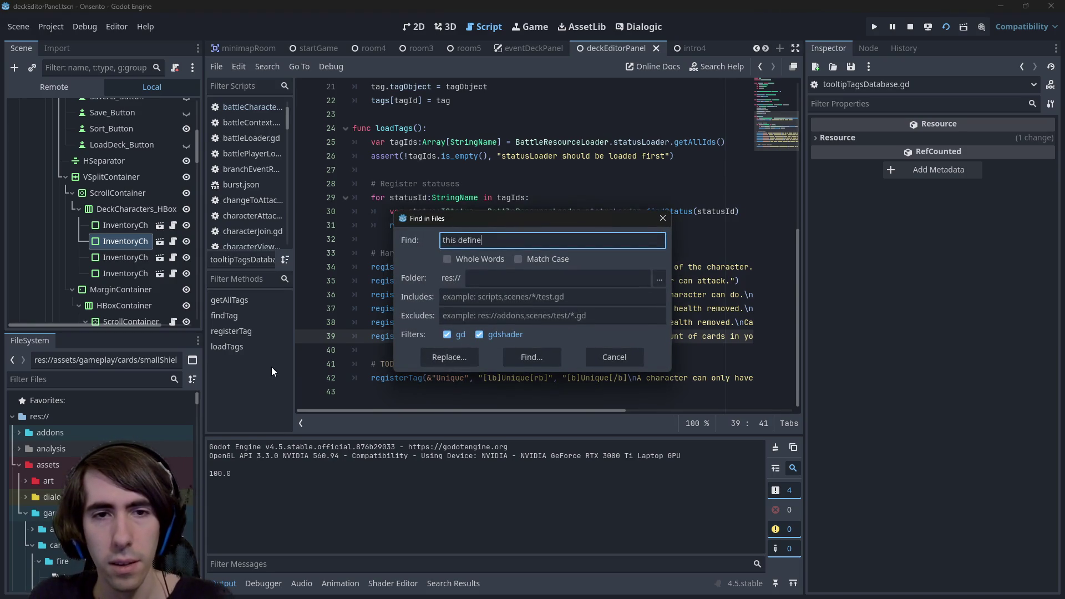
{"action": "key", "text": "Return"}
{"action": "left_click", "coordinate": [360, 485]}
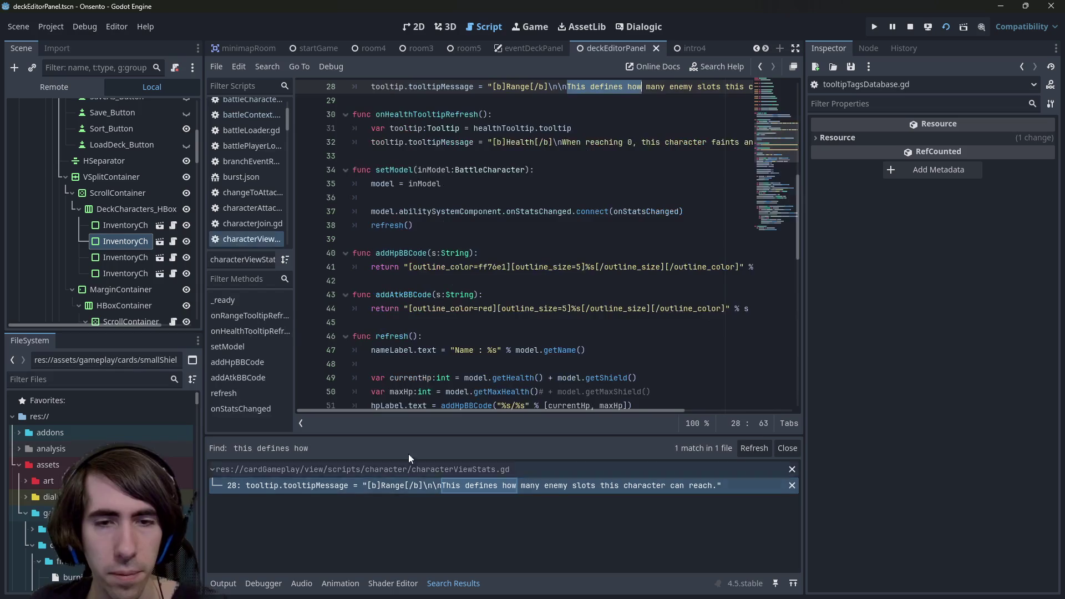
{"action": "scroll", "coordinate": [660, 189], "scroll_direction": "up", "scroll_amount": 1}
{"action": "left_click", "coordinate": [563, 212]}
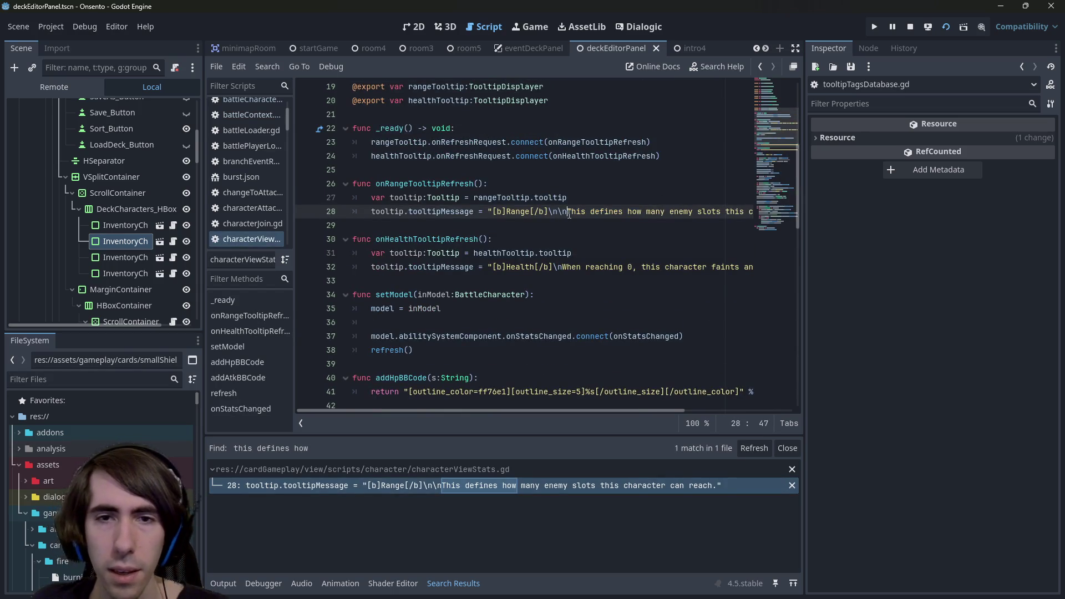
{"action": "key", "text": "BackSpace"}
{"action": "key", "text": "ctrl+s"}
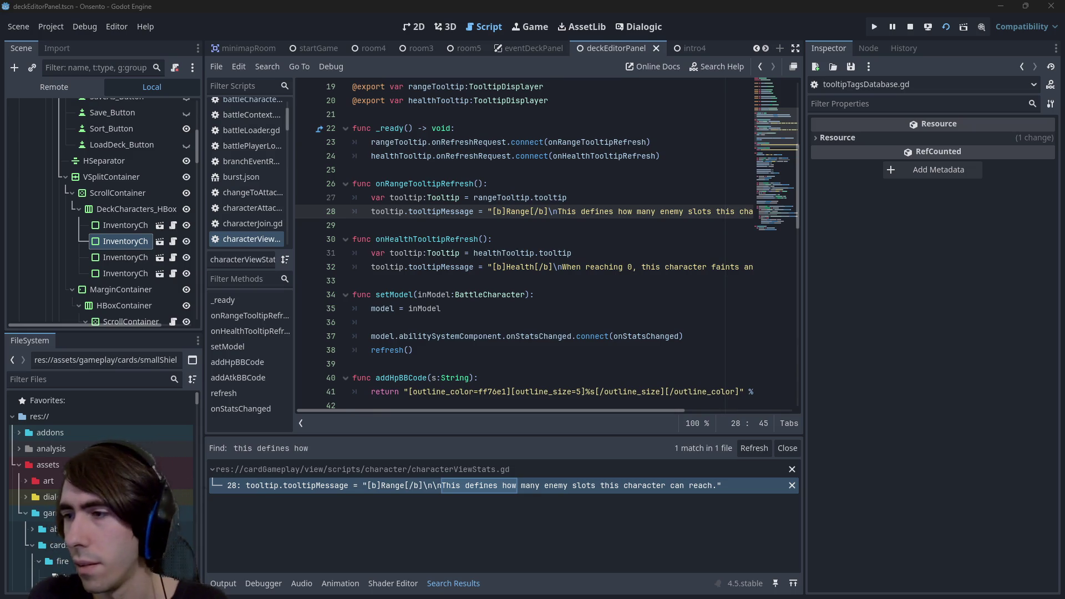
{"action": "key", "text": "alt+Tab"}
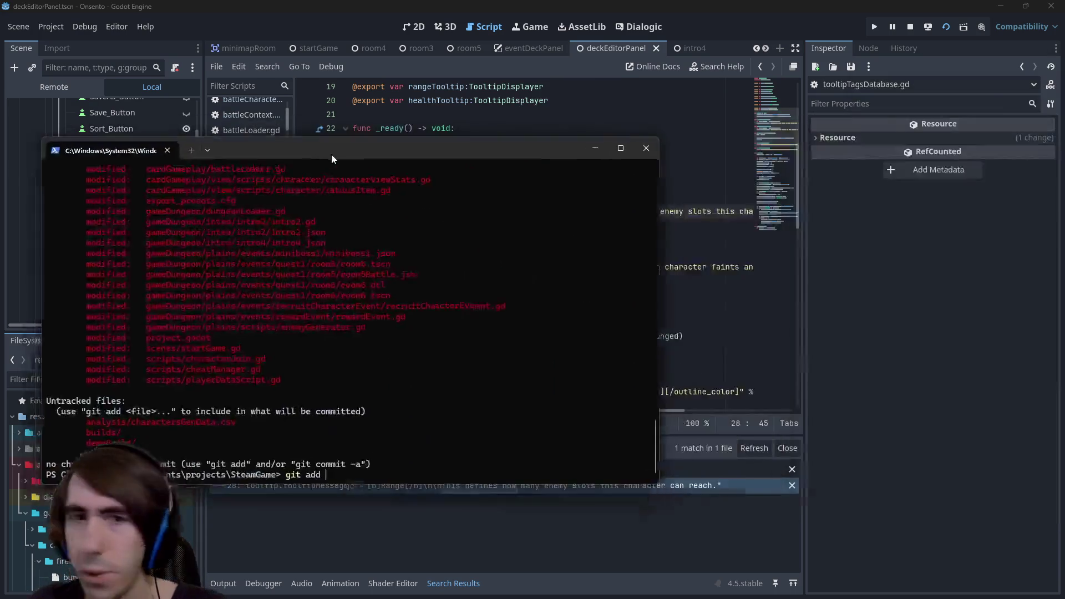
- Stage the Dialogic character files with git add using the bunnyChild path, then check git status
{"action": "left_click_drag", "start_coordinate": [331, 154], "coordinate": [571, 191]}
{"action": "scroll", "coordinate": [535, 240], "scroll_direction": "up", "scroll_amount": 5}
{"action": "scroll", "coordinate": [553, 282], "scroll_direction": "down", "scroll_amount": 3}
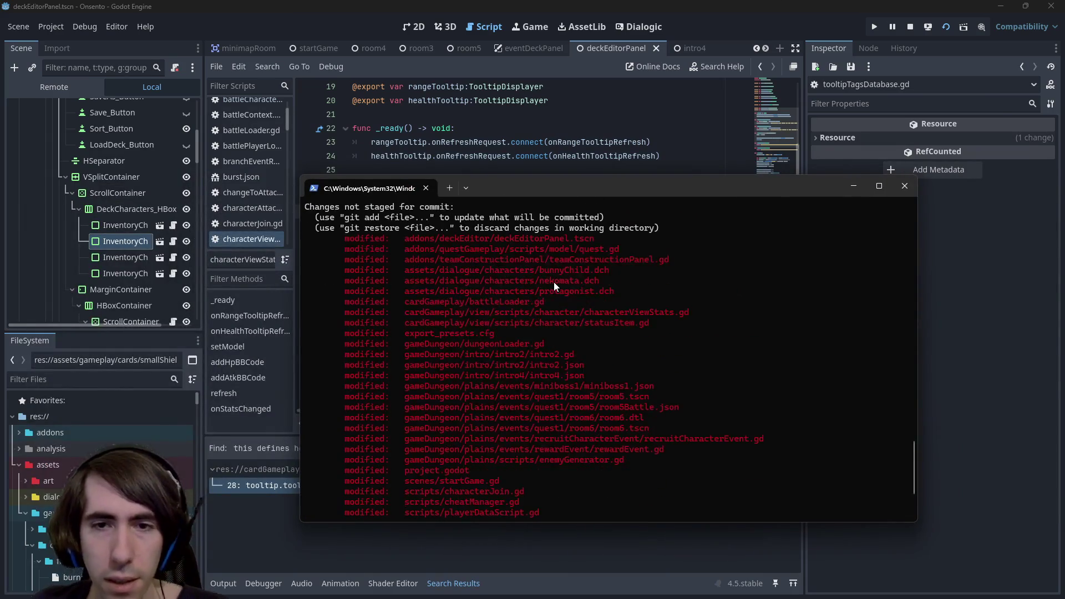
{"action": "mouse_move", "coordinate": [403, 269]}
{"action": "left_mouse_down"}
{"action": "mouse_move", "coordinate": [624, 280]}
{"action": "mouse_move", "coordinate": [610, 270]}
{"action": "left_mouse_up"}
{"action": "key", "text": "ctrl+c"}
{"action": "key", "text": "ctrl+v"}
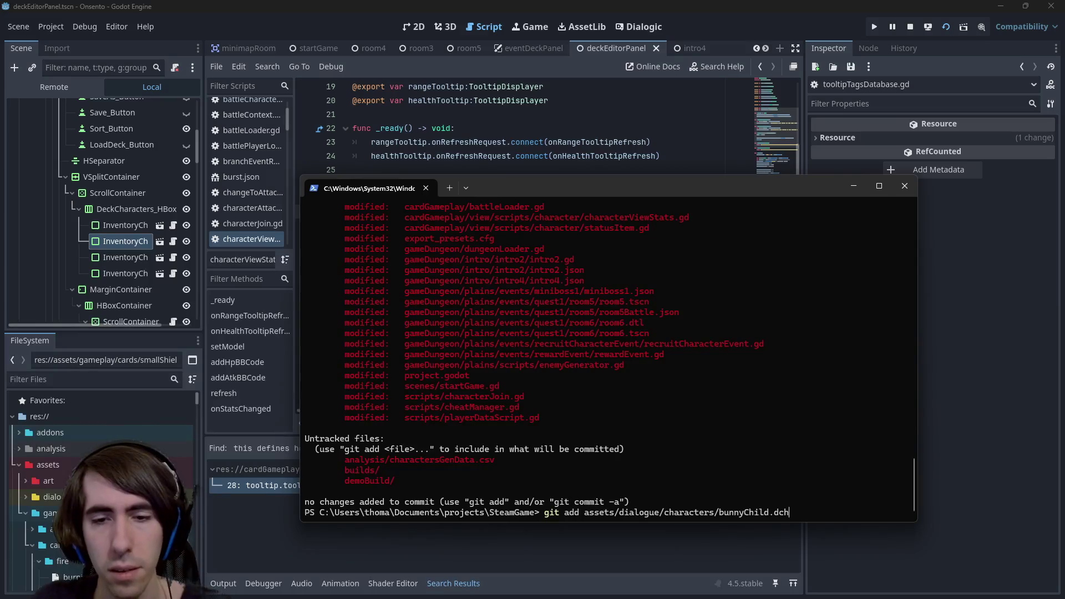
{"action": "type", "text": " *.c"}
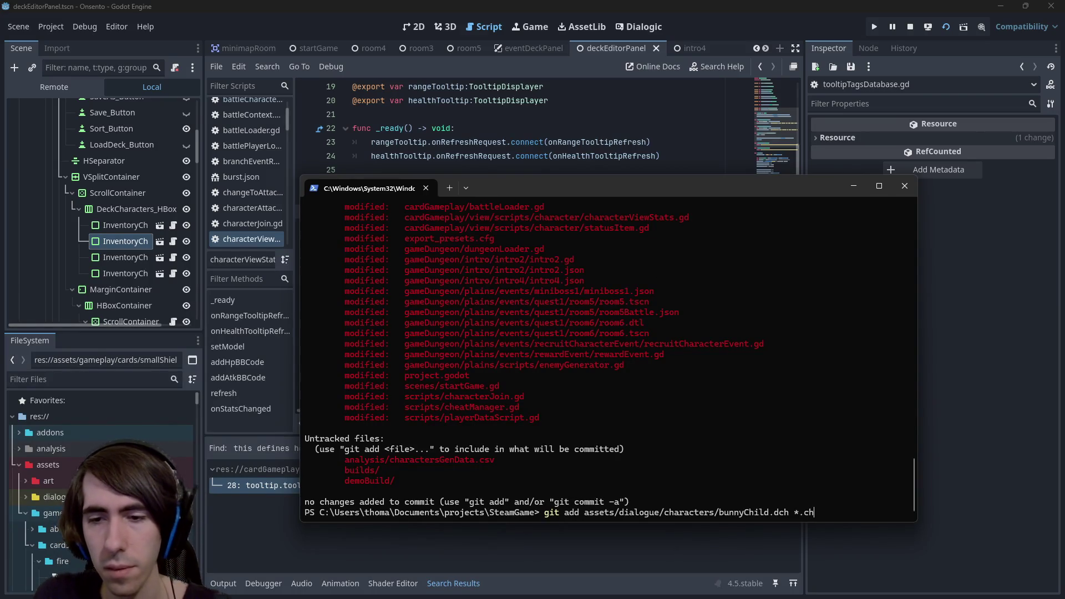
{"action": "type", "text": "h"}
{"action": "key", "text": "Return"}
{"action": "key", "text": "Up"}
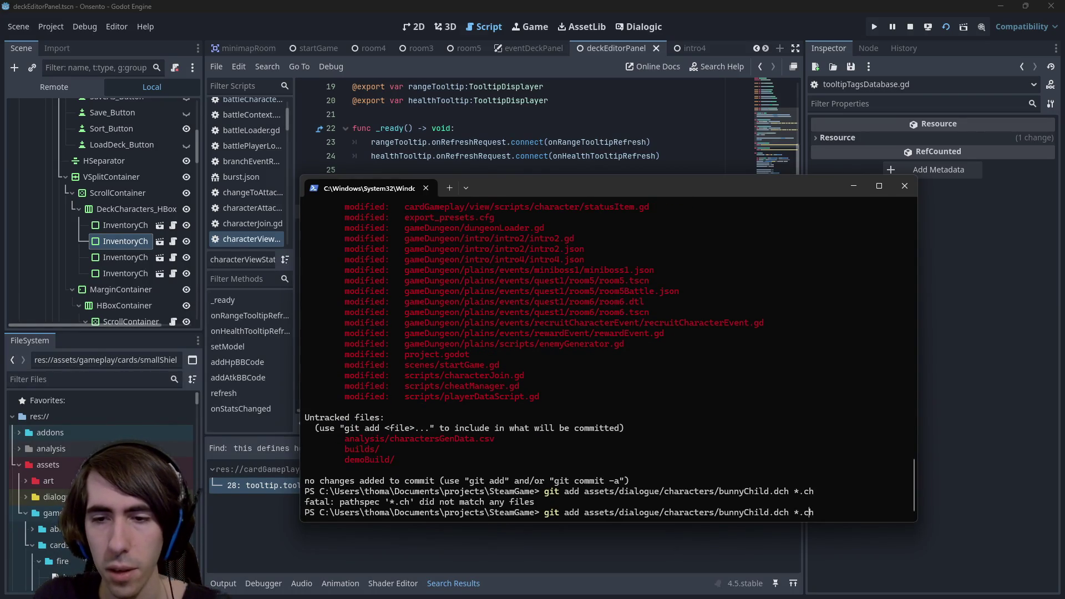
{"action": "key", "text": "BackSpace"}
{"action": "key", "text": "BackSpace"}
{"action": "key", "text": "BackSpace"}
{"action": "key", "text": "Return"}
{"action": "type", "text": "git status"}
{"action": "key", "text": "Return"}
- Commit with message "[hotfix] Dialogic characters height updated" and check git status
{"action": "type", "text": "git co"}
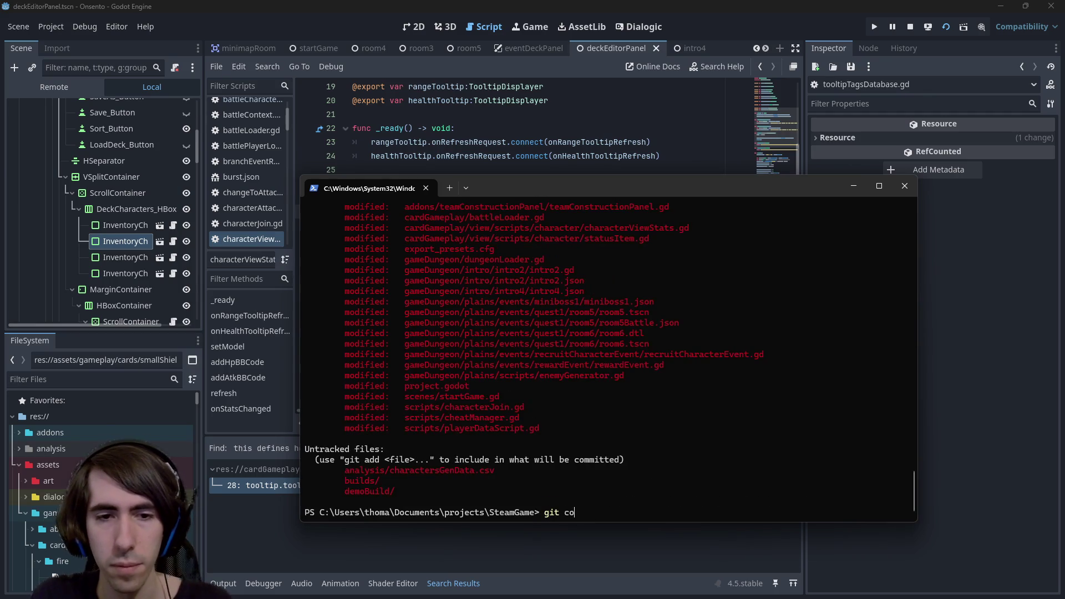
{"action": "type", "text": "mmit -m \"[hotfi"}
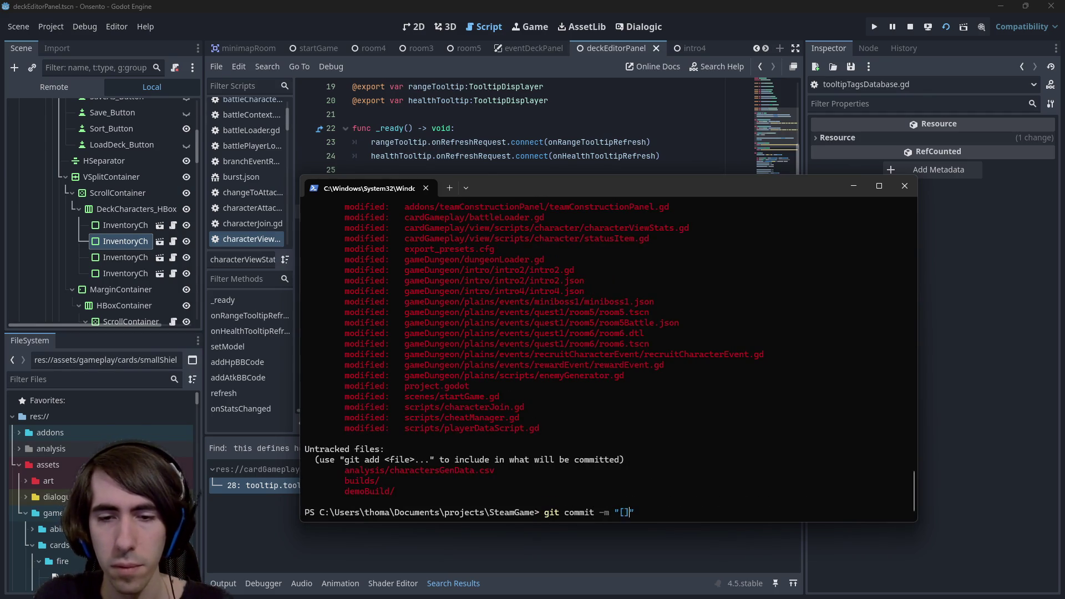
{"action": "type", "text": "x"}
{"action": "scroll", "coordinate": [607, 355], "scroll_direction": "up", "scroll_amount": 5}
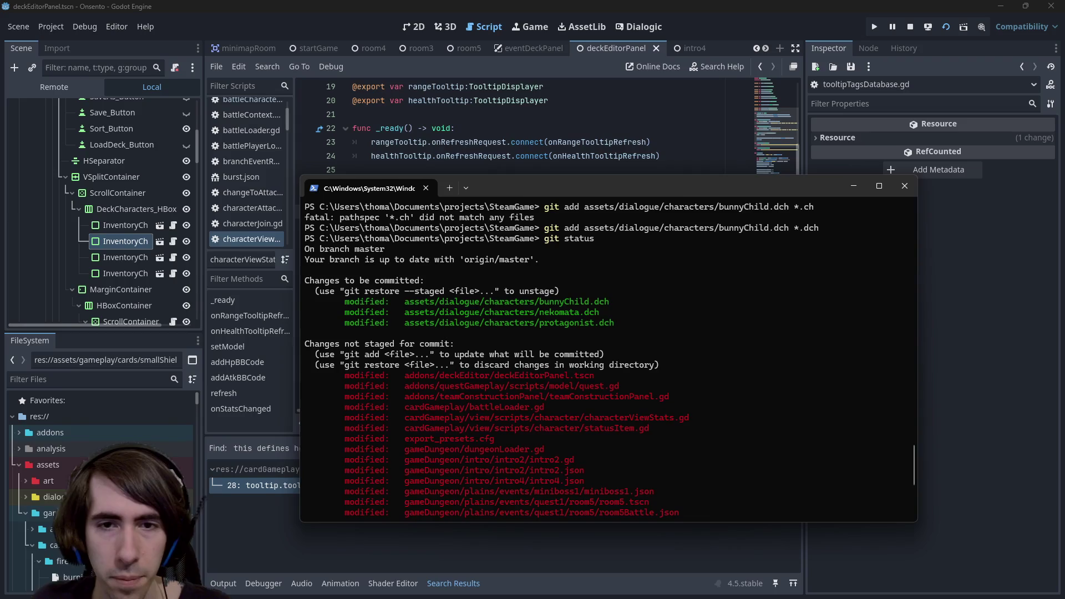
{"action": "type", "text": "] "}
{"action": "type", "text": "iialogic "}
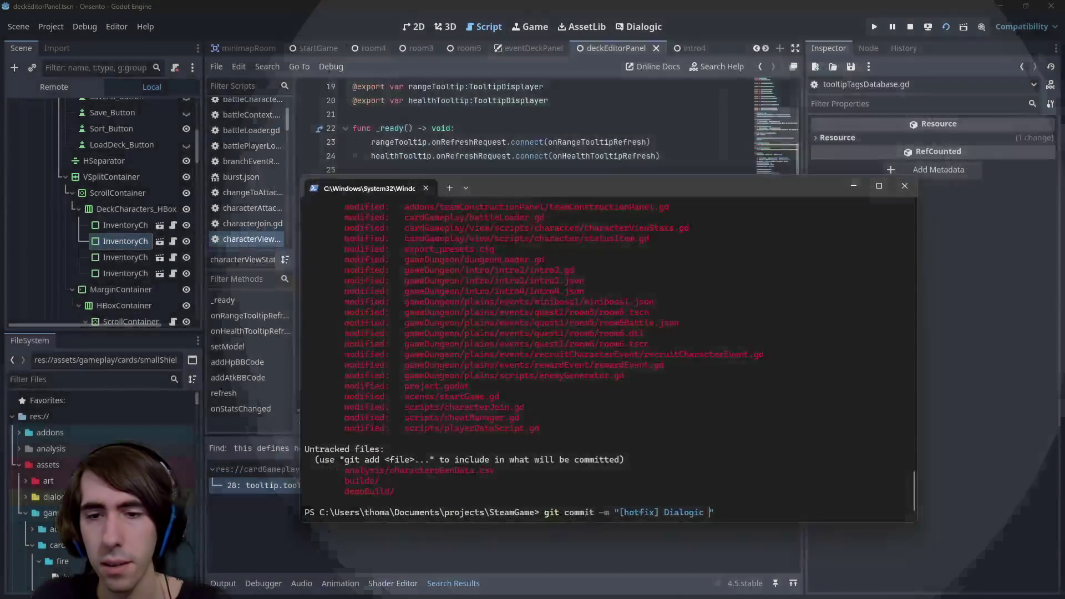
{"action": "type", "text": "characters height "}
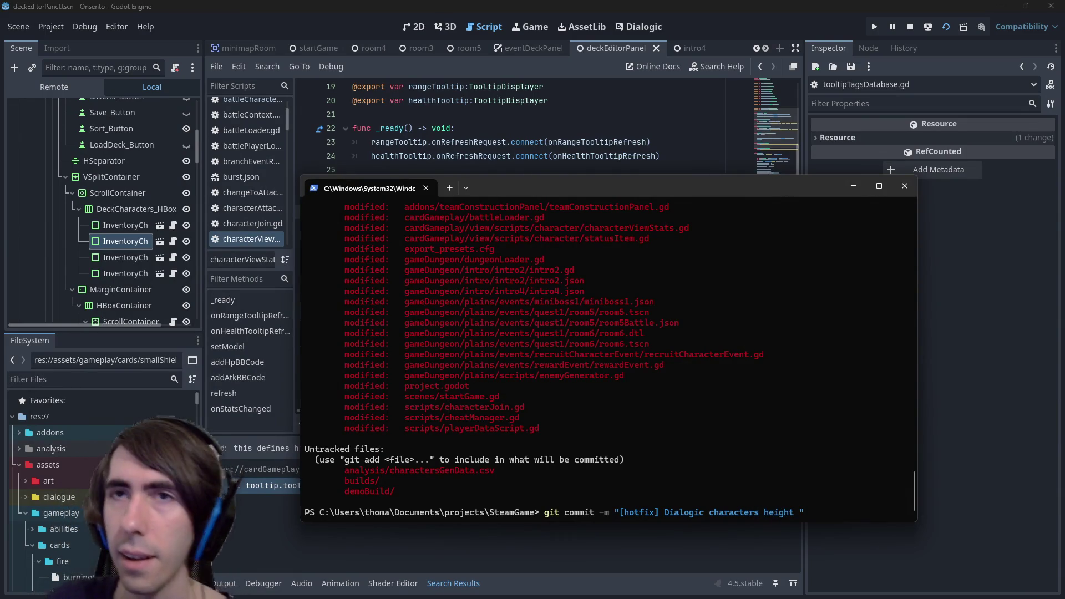
{"action": "type", "text": "updated"}
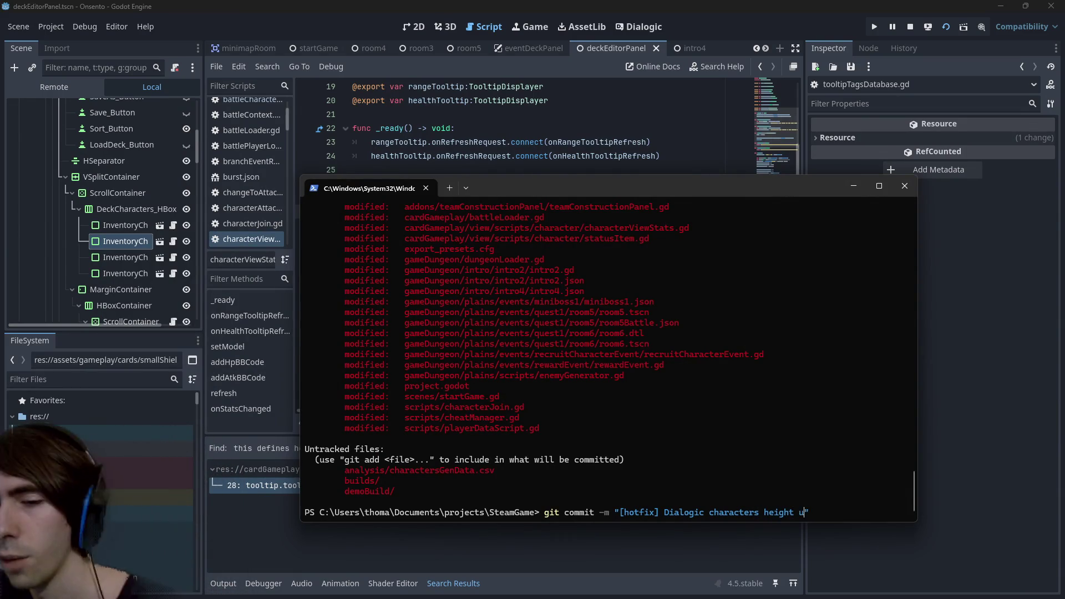
{"action": "key", "text": "Return"}
{"action": "type", "text": "git status"}
{"action": "key", "text": "Return"}
{"action": "type", "text": "git add"}
{"action": "scroll", "coordinate": [655, 264], "scroll_direction": "up", "scroll_amount": 5}
{"action": "scroll", "coordinate": [643, 266], "scroll_direction": "down", "scroll_amount": 2}
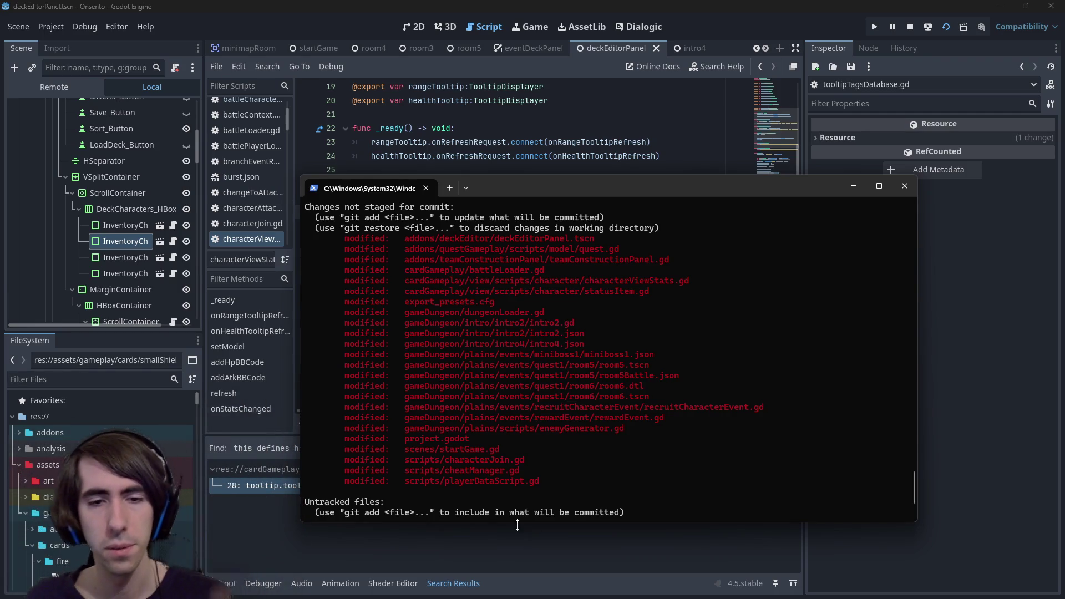
- Review the git diff of scripts/cheatManager.gd and check git status
{"action": "type", "text": "git add g"}
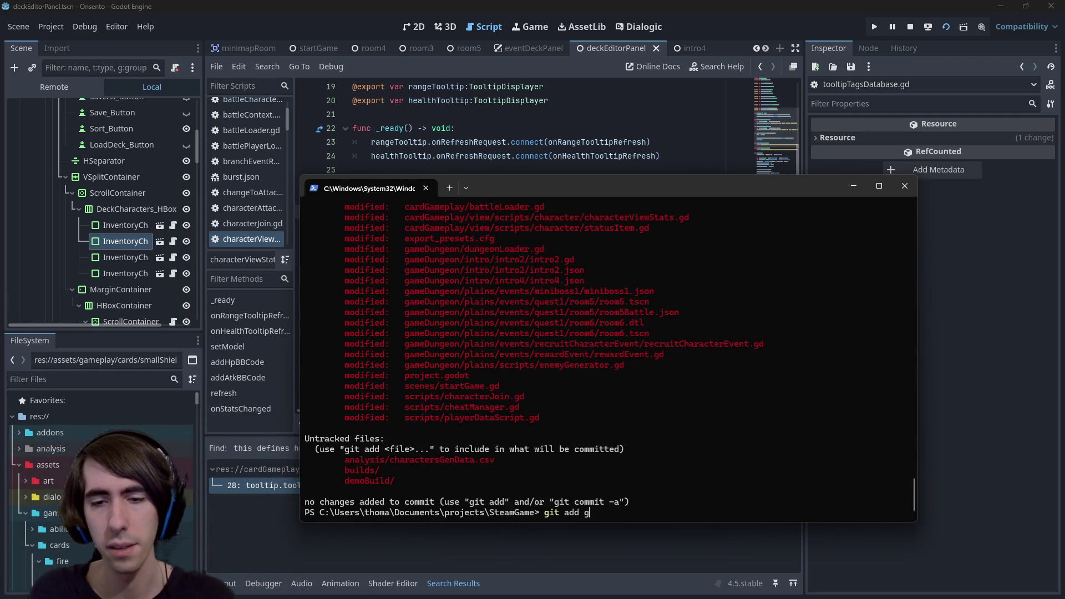
{"action": "key", "text": "BackSpace"}
{"action": "key", "text": "BackSpace"}
{"action": "key", "text": "BackSpace"}
{"action": "type", "text": "diff  scripts/cheatManager.gd"}
{"action": "key", "text": "Return"}
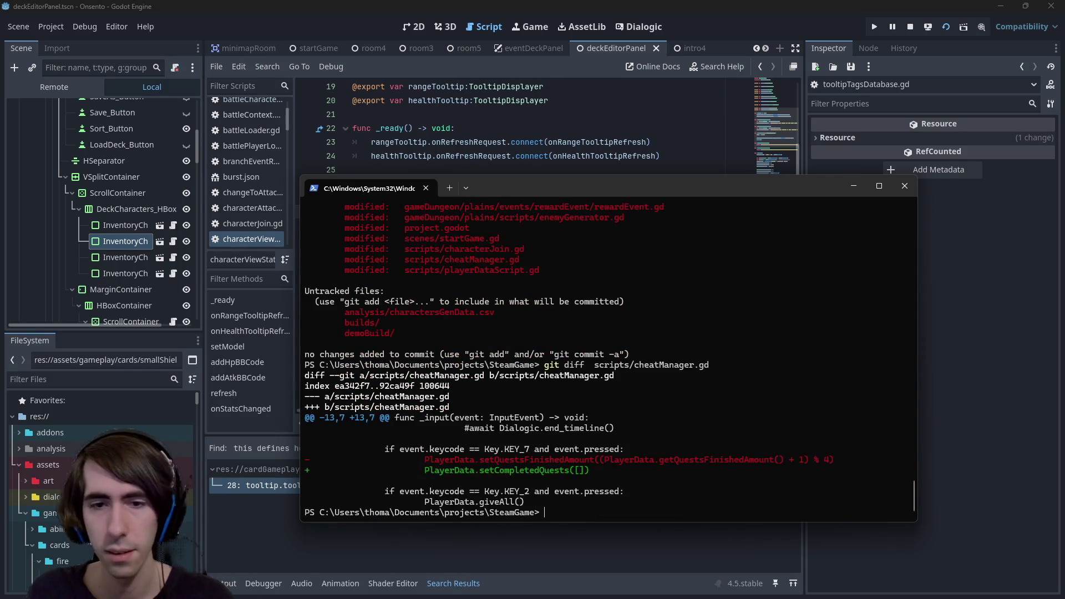
{"action": "type", "text": "gi"}
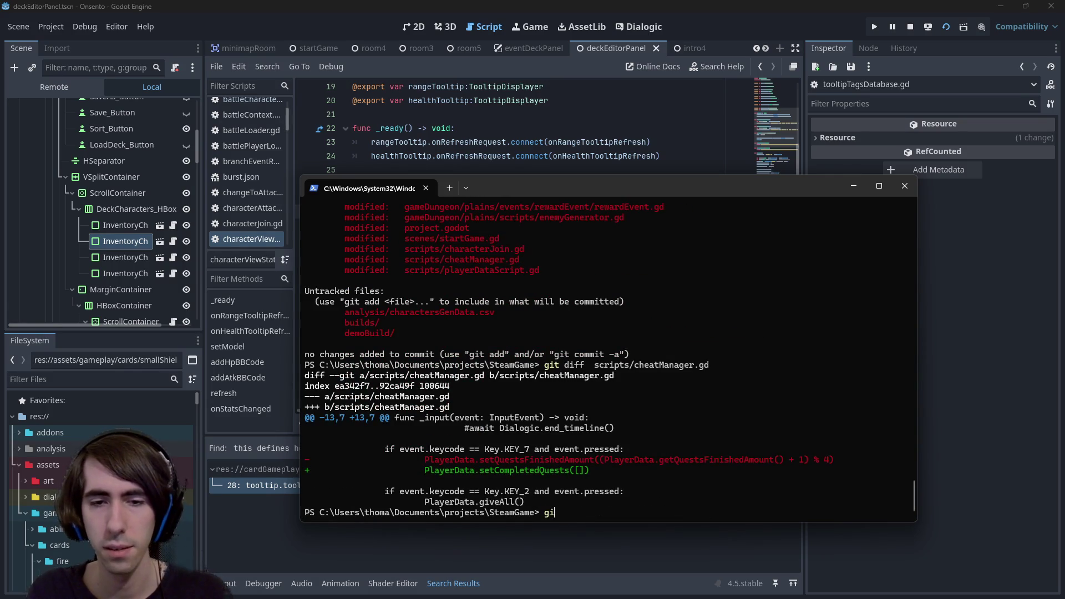
{"action": "type", "text": "t status"}
{"action": "key", "text": "Return"}
- Stage all modified .gd and .tscn files and confirm with git status
{"action": "type", "text": "git add *.gd"}
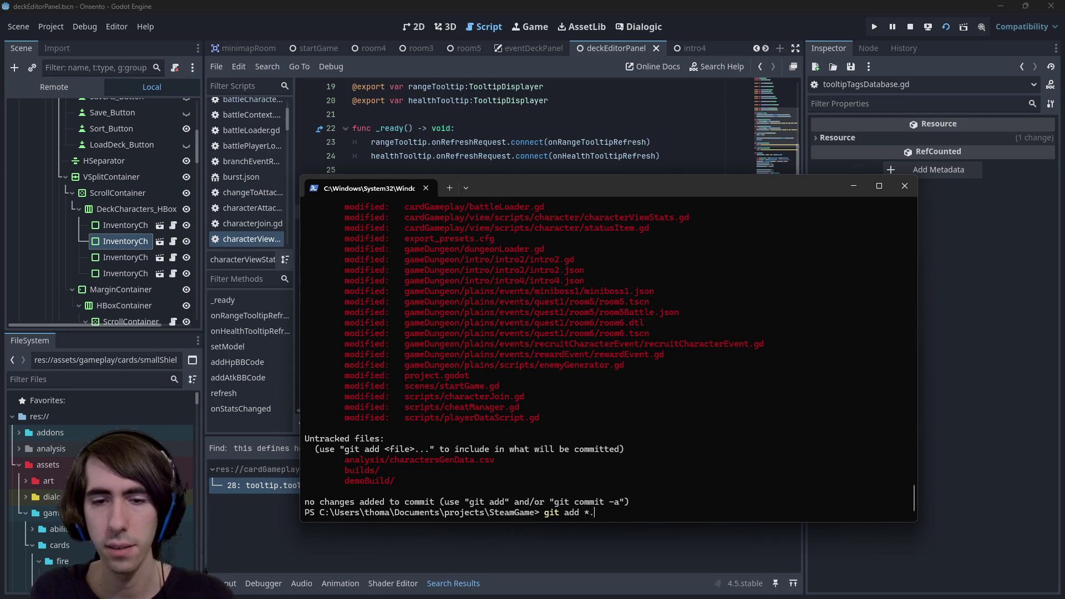
{"action": "key", "text": "Return"}
{"action": "type", "text": "git status"}
{"action": "key", "text": "Return"}
{"action": "type", "text": "git a"}
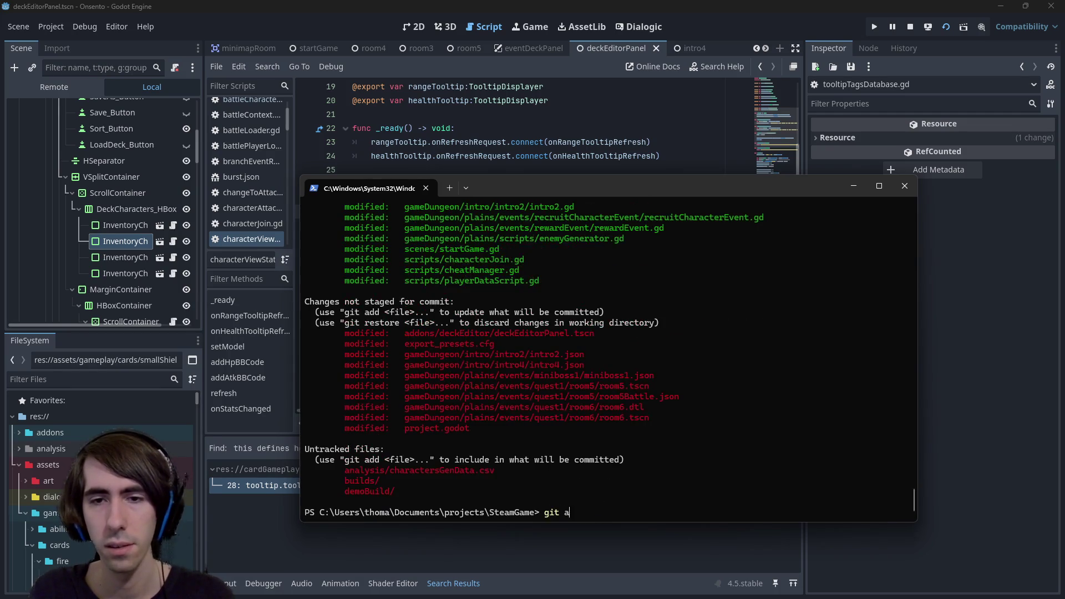
{"action": "type", "text": "dd *.tscn"}
{"action": "key", "text": "Return"}
{"action": "type", "text": "git status"}
{"action": "key", "text": "Return"}
- Begin a commit with message starting "[MAD-"
{"action": "type", "text": "git add"}
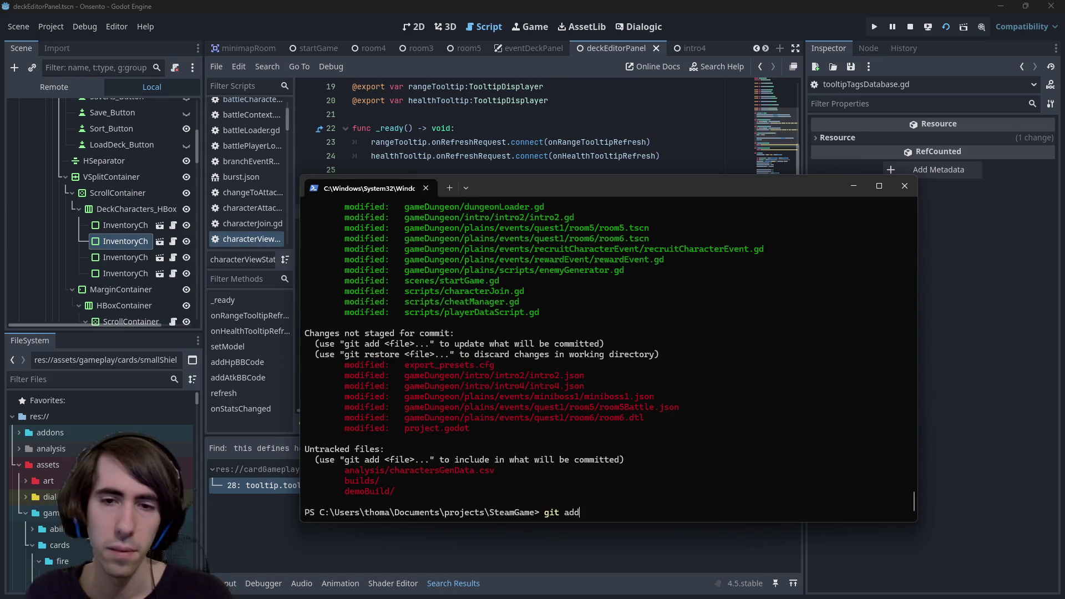
{"action": "key", "text": "BackSpace"}
{"action": "key", "text": "BackSpace"}
{"action": "key", "text": "BackSpace"}
{"action": "type", "text": "comm"}
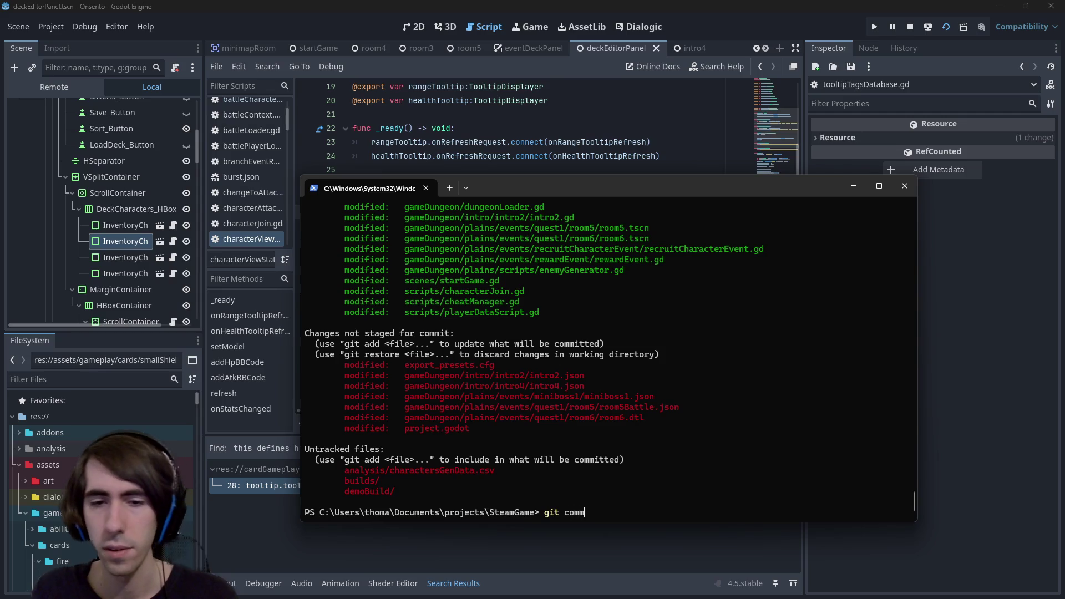
{"action": "type", "text": "it -m \"[MAD-"}
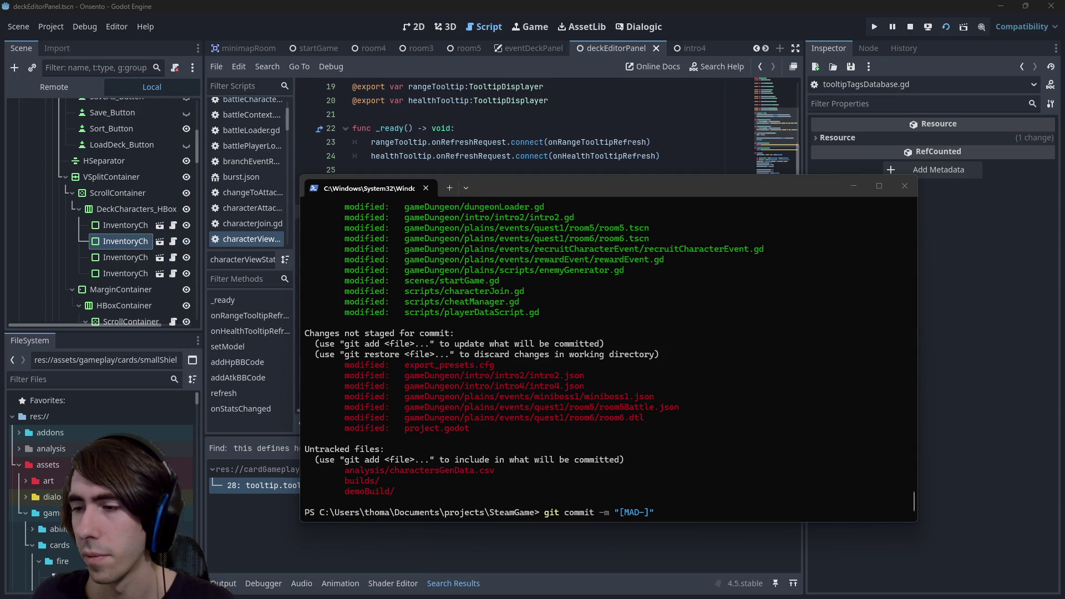
- Fill in ticket number 234 and reword the message to 'Quests are now unlocked more easily'
{"action": "type", "text": "234"}
{"action": "key", "text": "Right"}
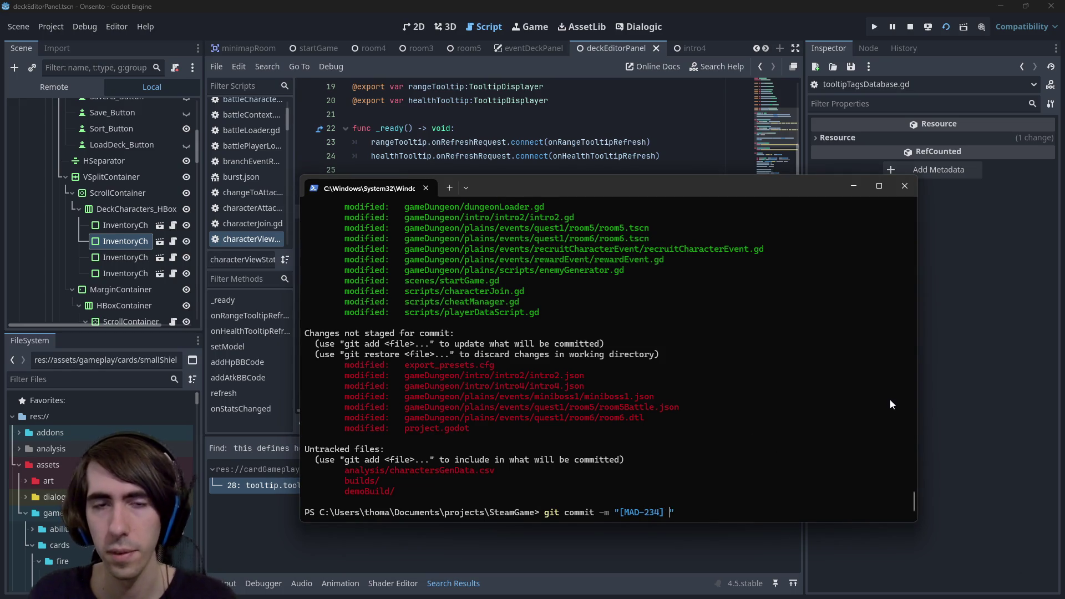
{"action": "type", "text": "Quests are now ad"}
{"action": "type", "text": "ded"}
{"action": "key", "text": "ctrl+BackSpace"}
{"action": "key", "text": "ctrl+BackSpace"}
{"action": "type", "text": "now updated "}
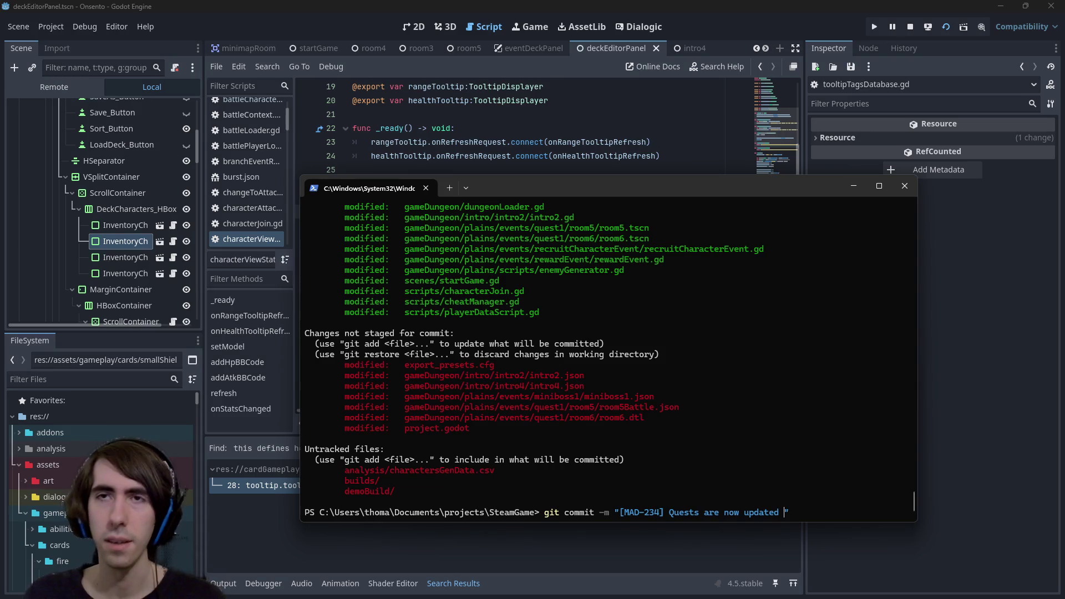
{"action": "type", "text": "more easily,"}
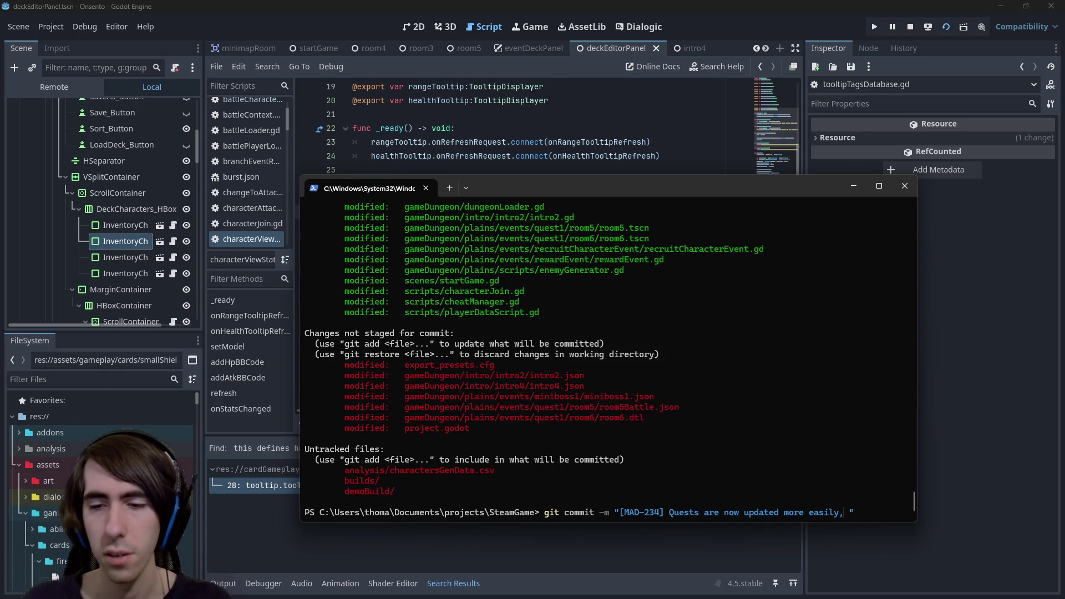
{"action": "key", "text": "ctrl+BackSpace"}
{"action": "type", "text": "unlocked"}
- Drop the trailing 'dialogue' and end the message with ', Nekomata added as reward'
{"action": "key", "text": "End"}
{"action": "type", "text": "dialogue"}
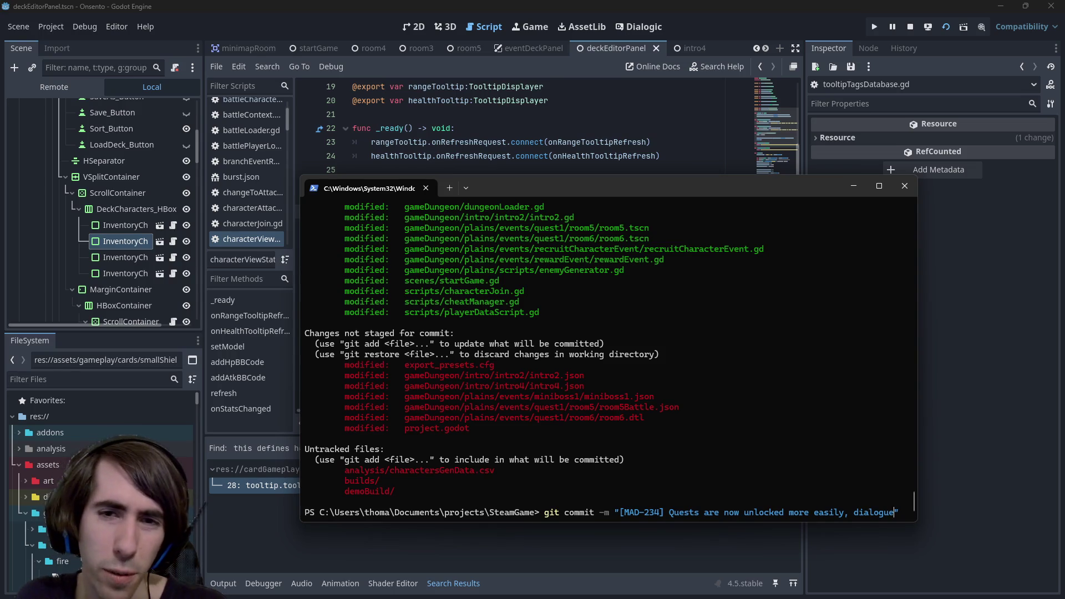
{"action": "key", "text": "BackSpace"}
{"action": "key", "text": "BackSpace"}
{"action": "key", "text": "BackSpace"}
{"action": "key", "text": "BackSpace"}
{"action": "key", "text": "BackSpace"}
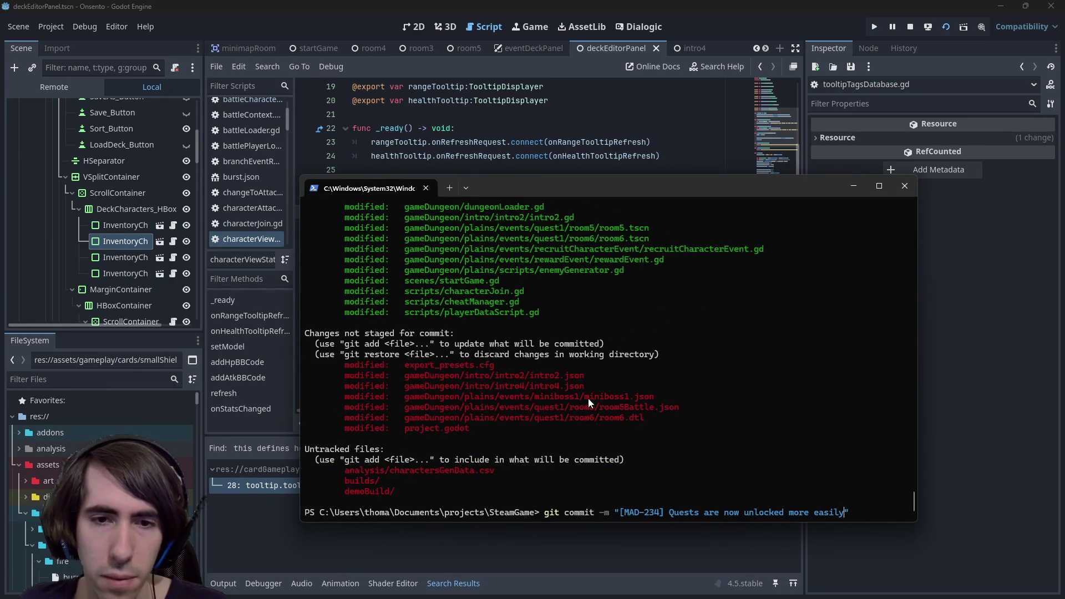
{"action": "scroll", "coordinate": [586, 398], "scroll_direction": "up", "scroll_amount": 5}
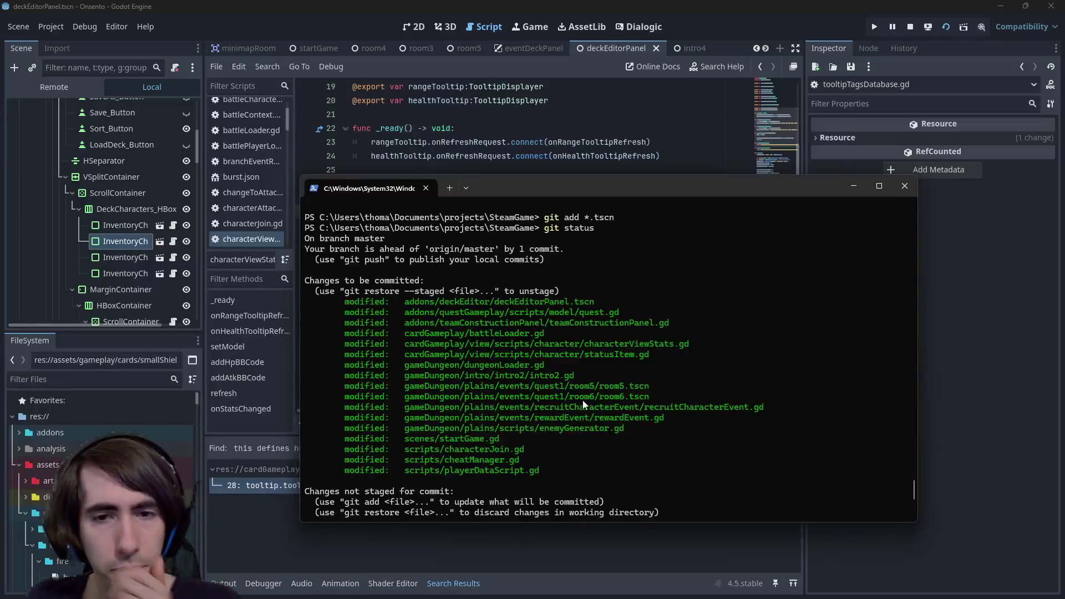
{"action": "scroll", "coordinate": [673, 381], "scroll_direction": "down", "scroll_amount": 4}
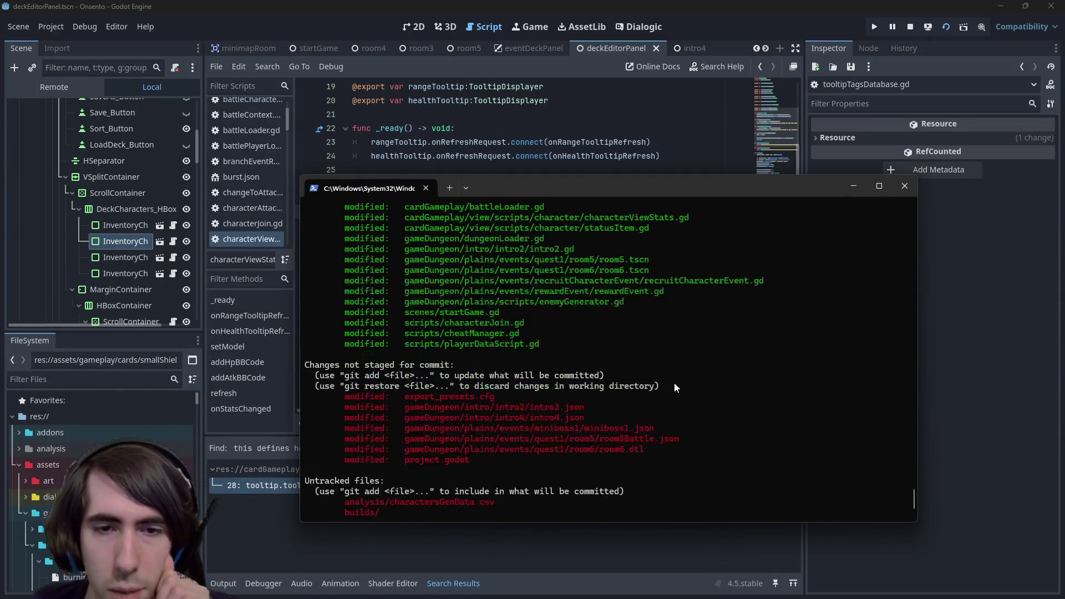
{"action": "scroll", "coordinate": [673, 386], "scroll_direction": "down", "scroll_amount": 1}
{"action": "type", "text": ", Nekomata added as reward"}
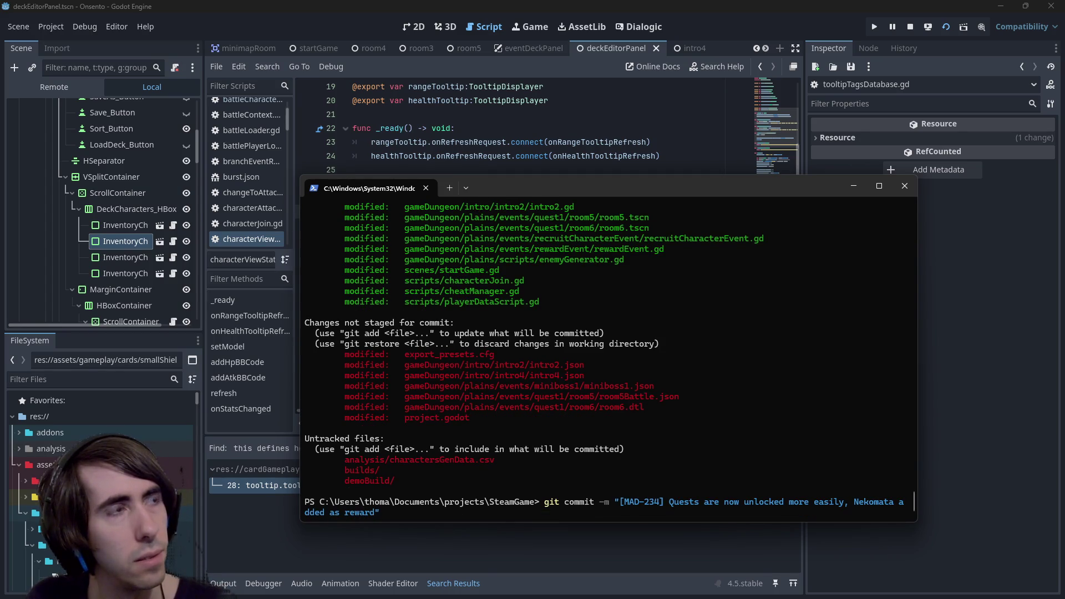
{"action": "type", "text": ","}
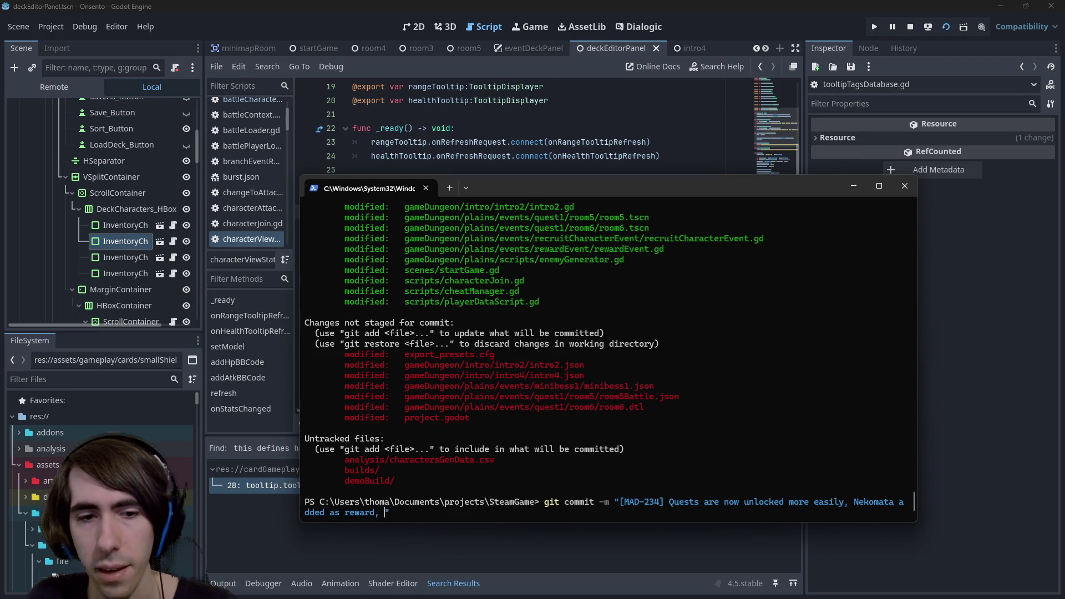
{"action": "key", "text": "BackSpace"}
{"action": "key", "text": "BackSpace"}
{"action": "scroll", "coordinate": [609, 355], "scroll_direction": "up", "scroll_amount": 5}
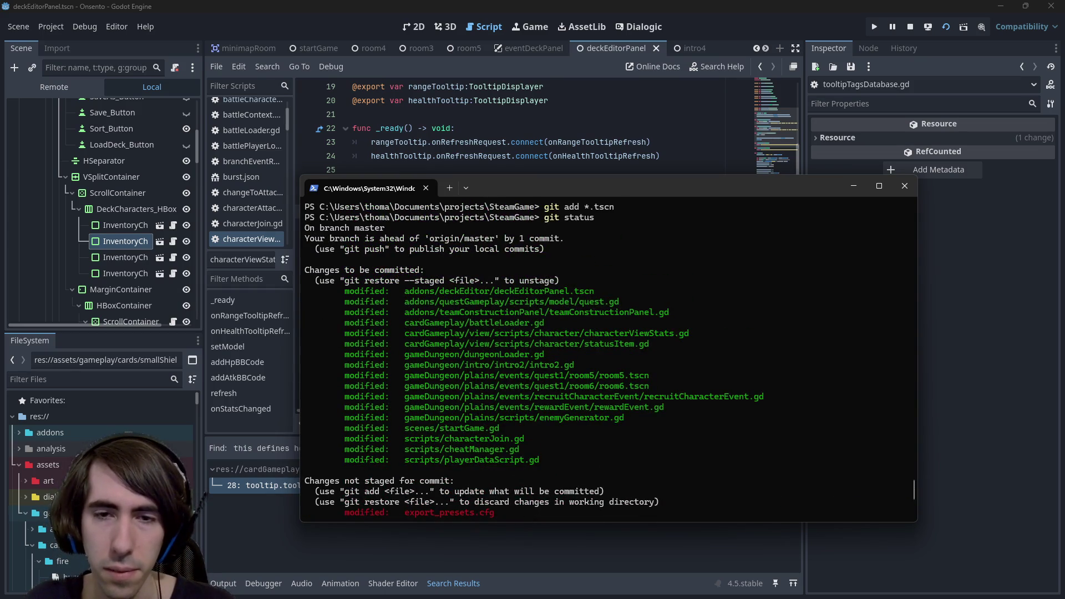
- Run the MAD-234 commit and check git status
{"action": "key", "text": "Return"}
{"action": "type", "text": "git status"}
{"action": "key", "text": "Return"}
- Review the intro2.json and miniboss1.json diffs via git diff *.json, then quit and rerun git status
{"action": "type", "text": "git "}
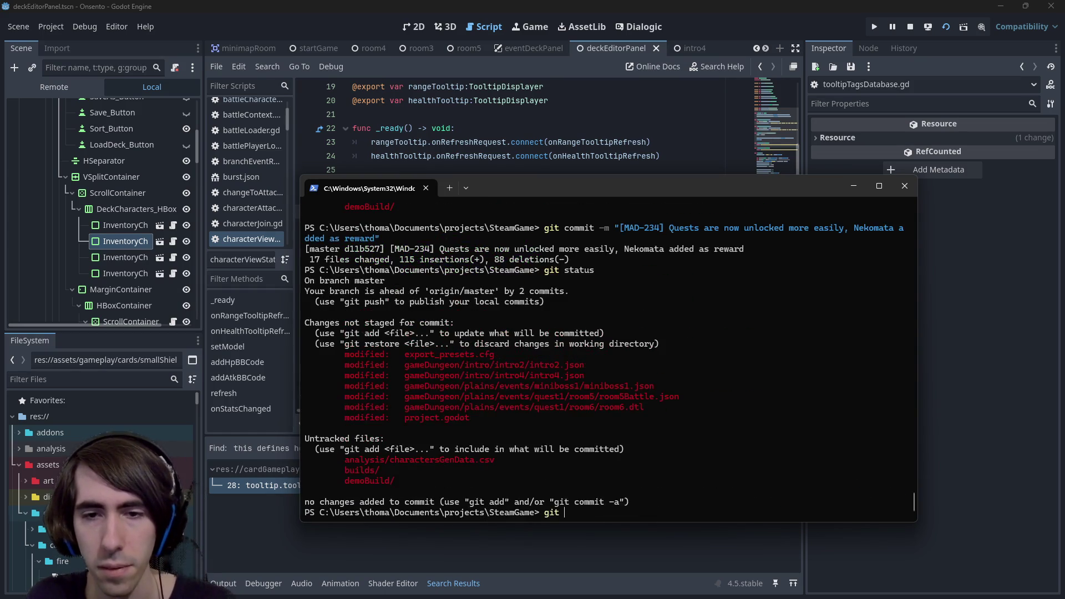
{"action": "type", "text": "add *.json"}
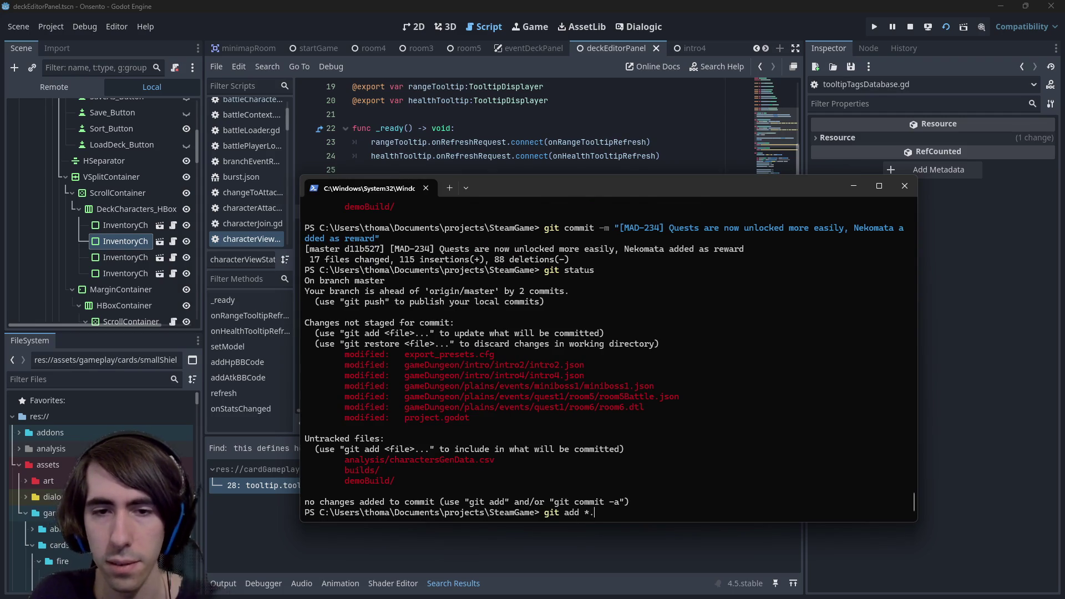
{"action": "key", "text": "ctrl+BackSpace"}
{"action": "key", "text": "ctrl+BackSpace"}
{"action": "type", "text": "diff *.json"}
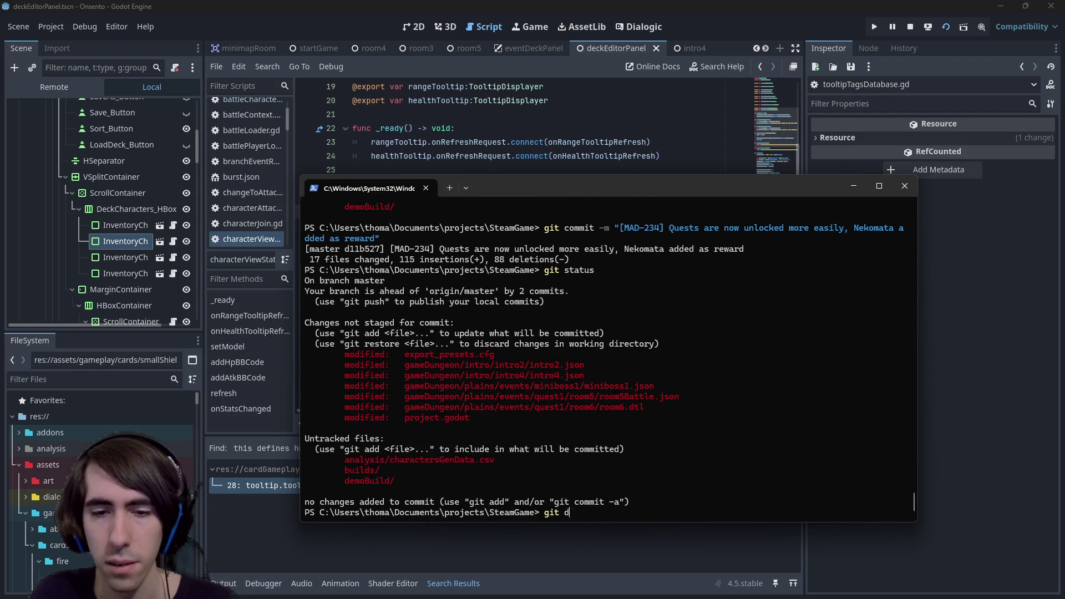
{"action": "key", "text": "Return"}
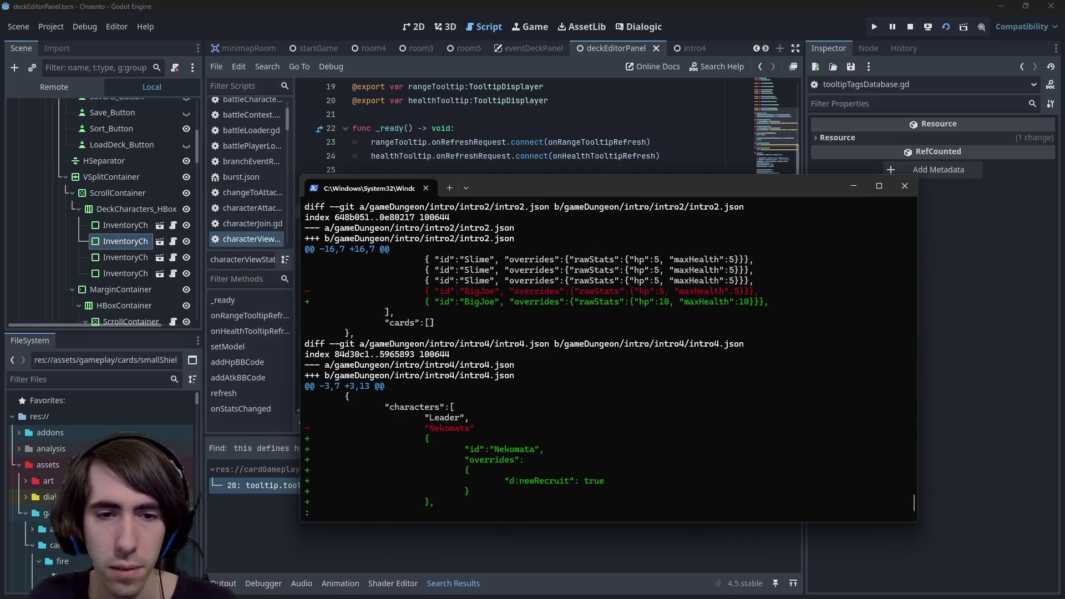
{"action": "key", "text": "Down"}
{"action": "key", "text": "Down"}
{"action": "key", "text": "Down"}
{"action": "key", "text": "Up"}
{"action": "key", "text": "Up"}
{"action": "key", "text": "Up"}
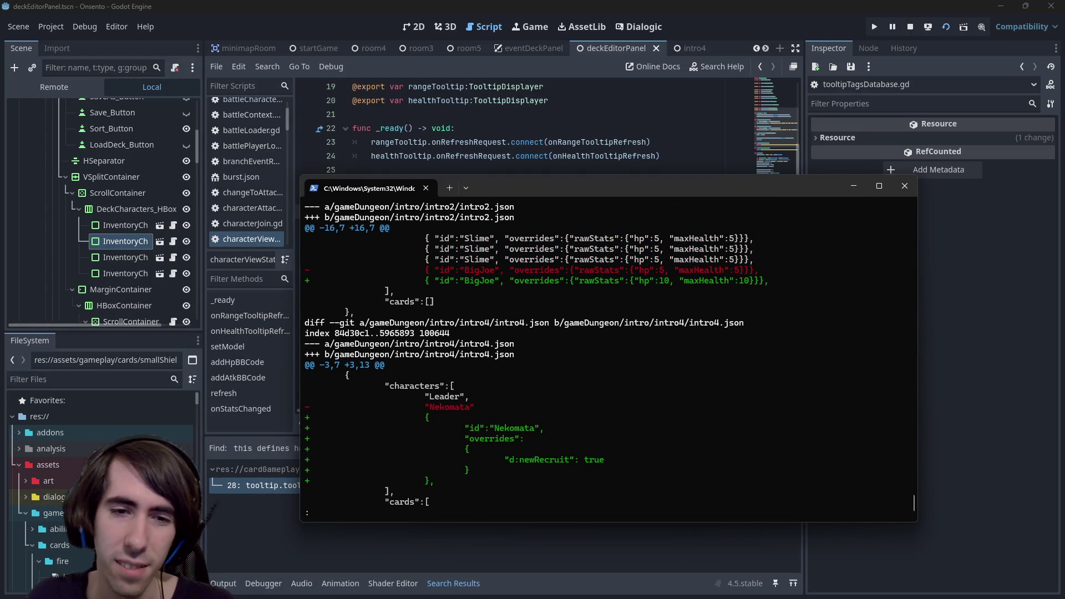
{"action": "key", "text": "Down"}
{"action": "key", "text": "Down"}
{"action": "key", "text": "Down"}
{"action": "key", "text": "Up"}
{"action": "key", "text": "Up"}
{"action": "key", "text": "Up"}
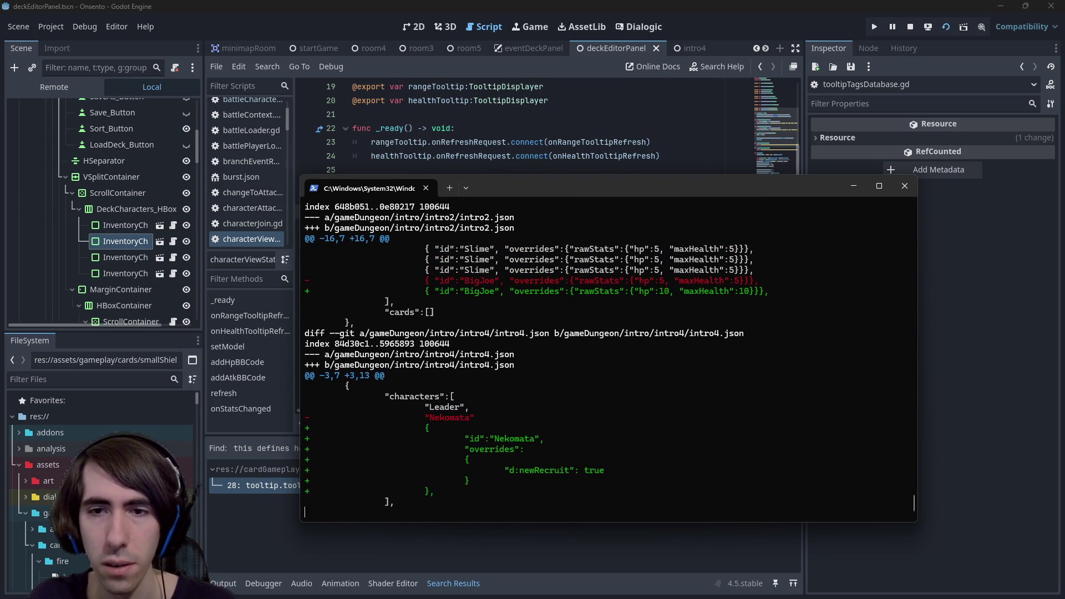
{"action": "type", "text": "qgit status"}
{"action": "key", "text": "Return"}
- Undo the last commit with git reset --soft HEAD~1, keeping its changes
{"action": "type", "text": "git add"}
{"action": "key", "text": "BackSpace"}
{"action": "key", "text": "BackSpace"}
{"action": "key", "text": "BackSpace"}
{"action": "type", "text": "res"}
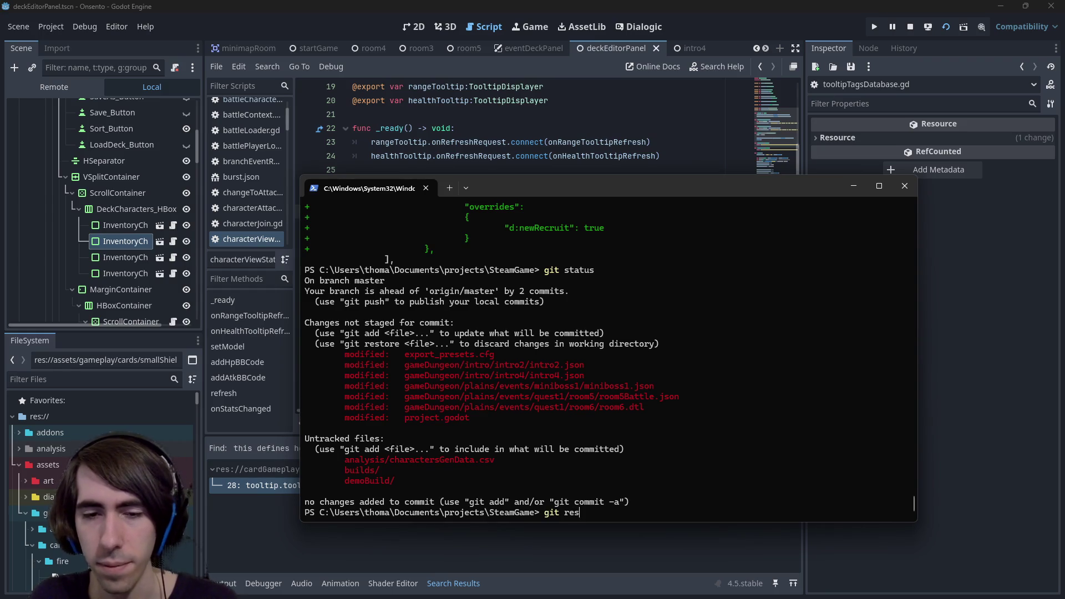
{"action": "type", "text": "et --soft HEAD~1"}
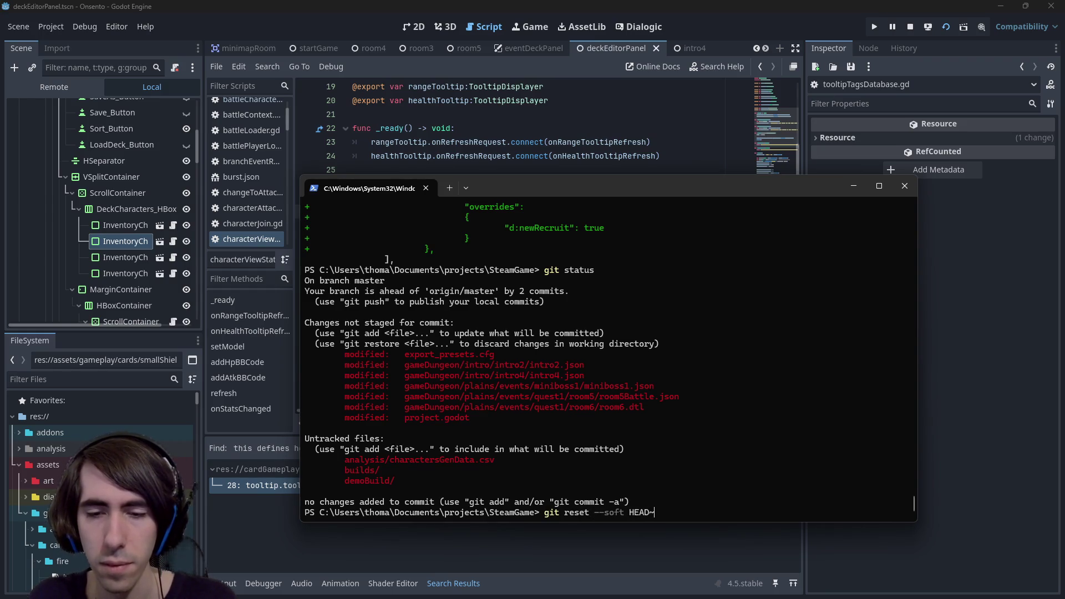
{"action": "key", "text": "Return"}
- Stage intro4.json by copying its path from the output into git add
{"action": "type", "text": "git add"}
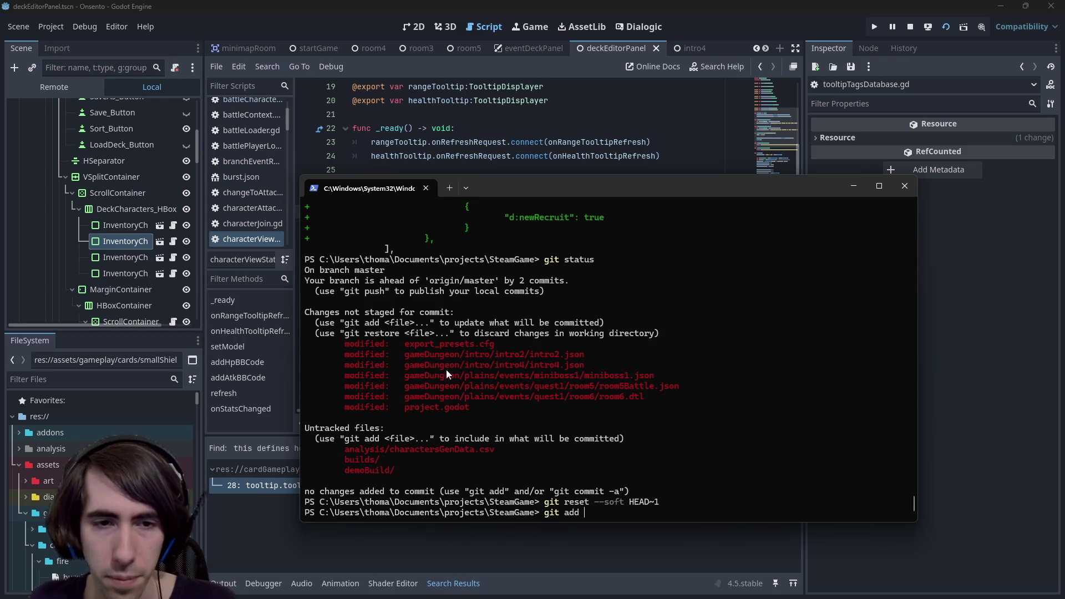
{"action": "left_click_drag", "start_coordinate": [425, 367], "coordinate": [585, 366]}
{"action": "right_click", "coordinate": [626, 361]}
{"action": "right_click", "coordinate": [627, 361]}
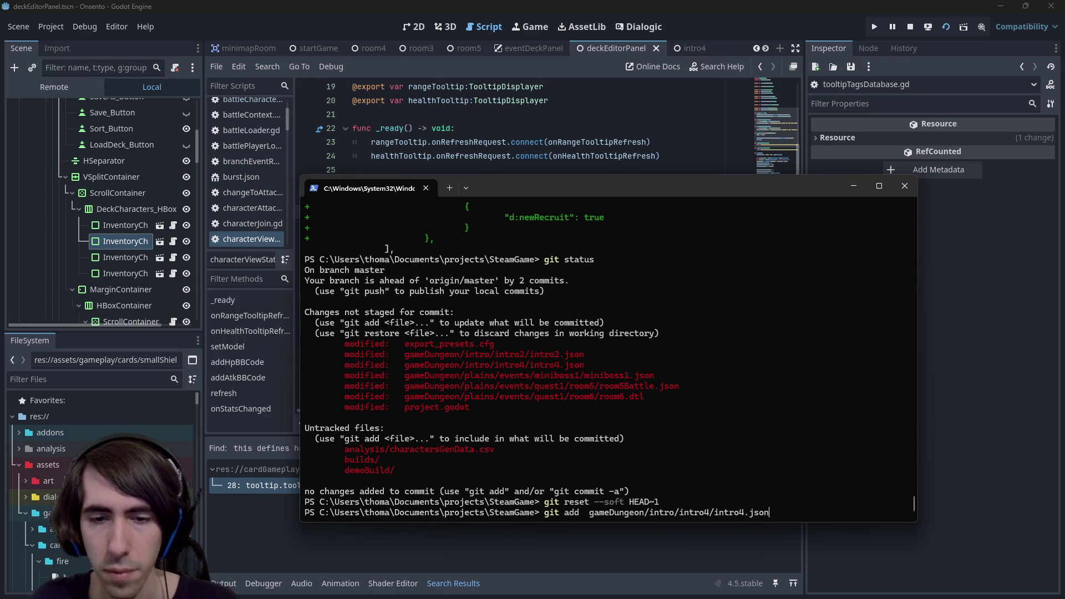
{"action": "key", "text": "Return"}
{"action": "right_click", "coordinate": [627, 361]}
- Recommit with the recalled quest and Nekomata message, then check git status
{"action": "key", "text": "Up"}
{"action": "key", "text": "Up"}
{"action": "key", "text": "Up"}
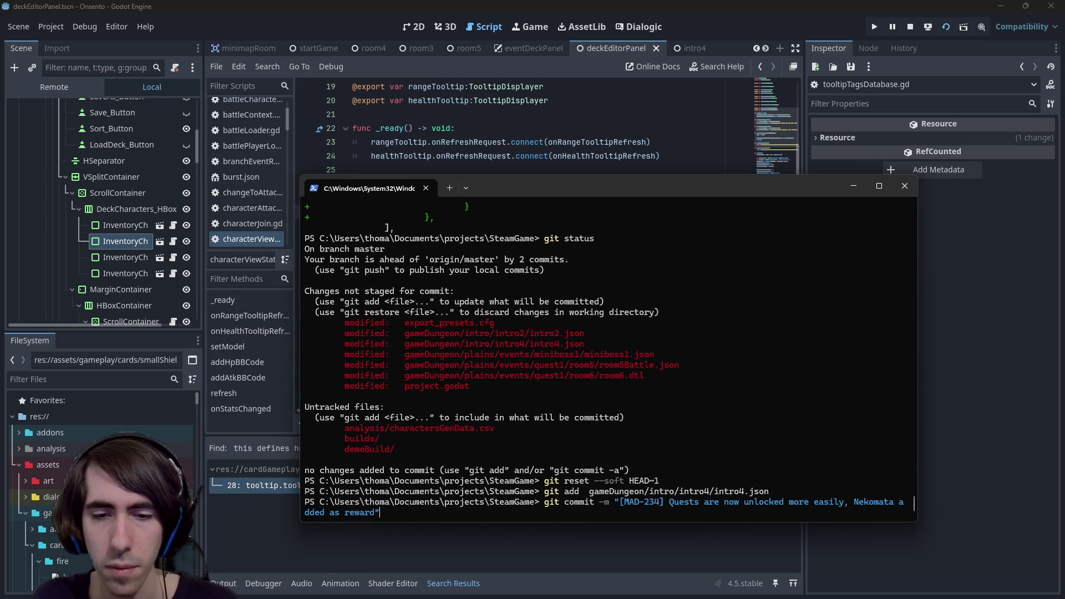
{"action": "key", "text": "Return"}
{"action": "type", "text": "git"}
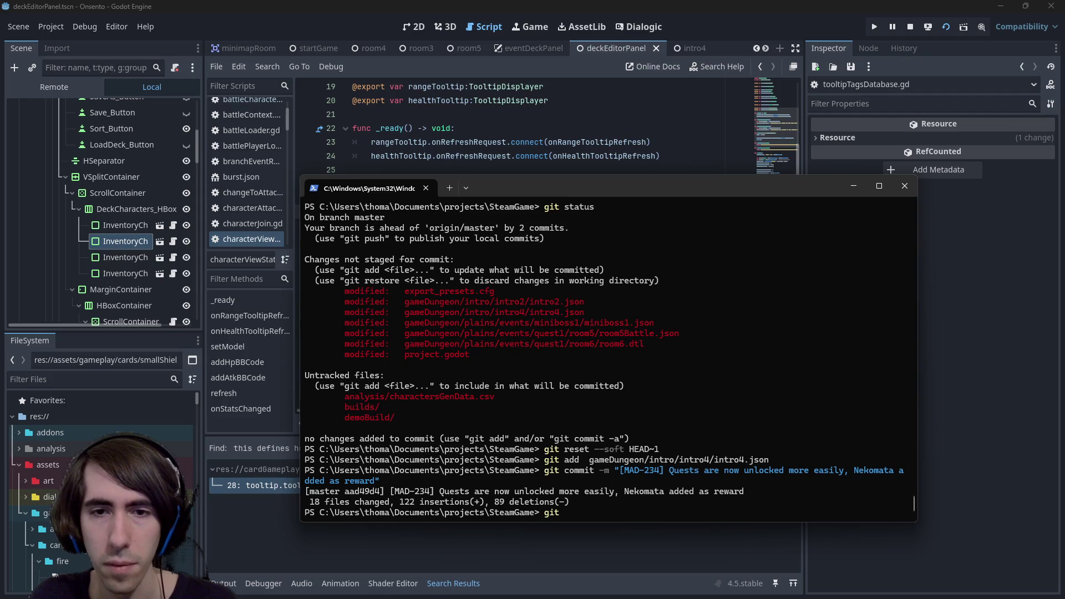
{"action": "type", "text": " status"}
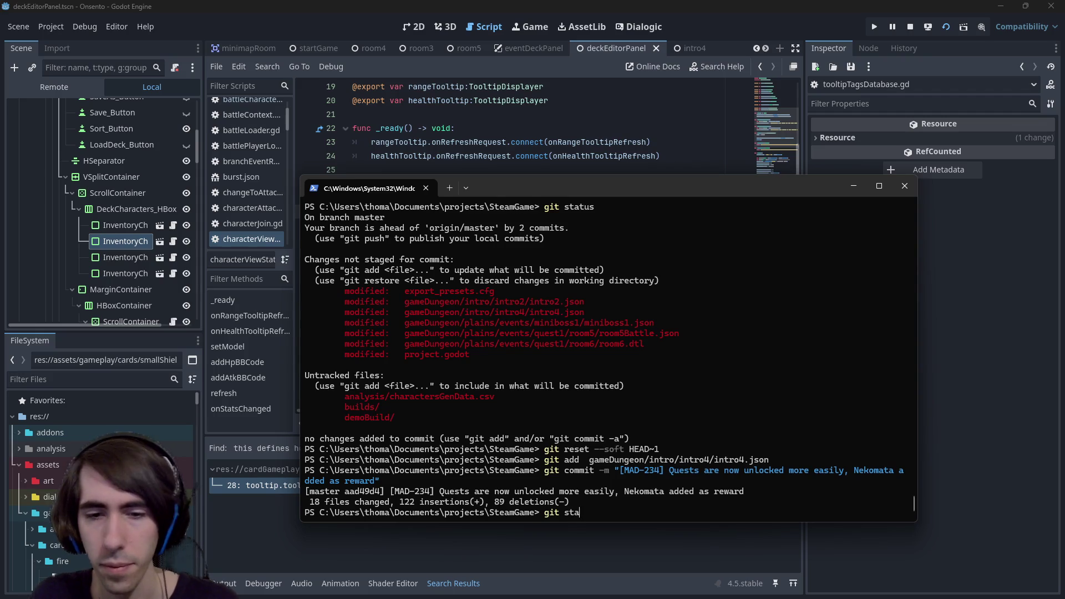
{"action": "key", "text": "Return"}
{"action": "type", "text": "git add"}
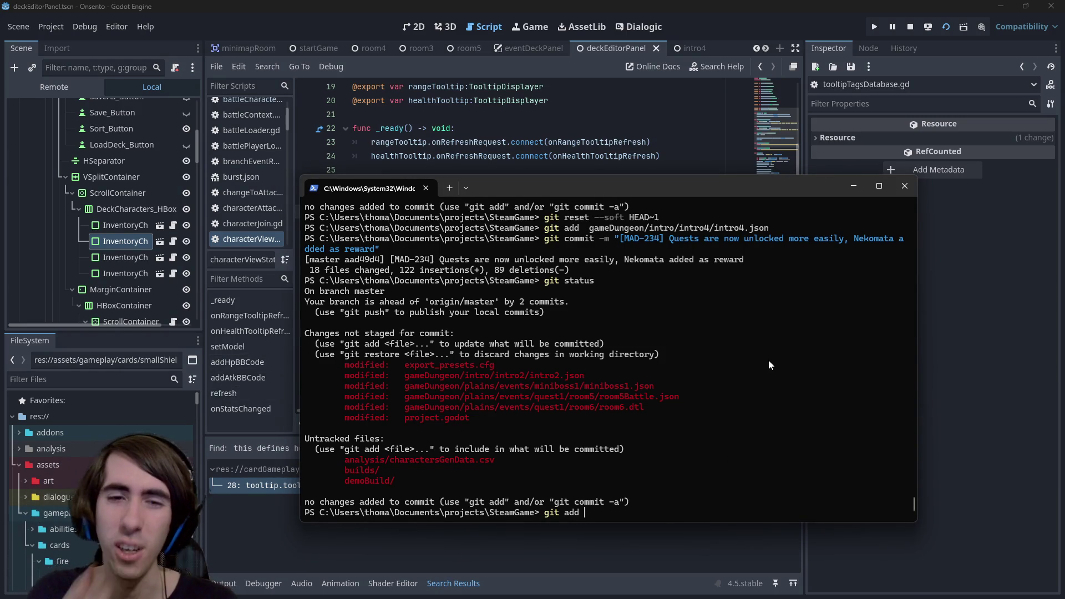
{"action": "type", "text": " add"}
{"action": "key", "text": "BackSpace"}
{"action": "key", "text": "BackSpace"}
{"action": "key", "text": "BackSpace"}
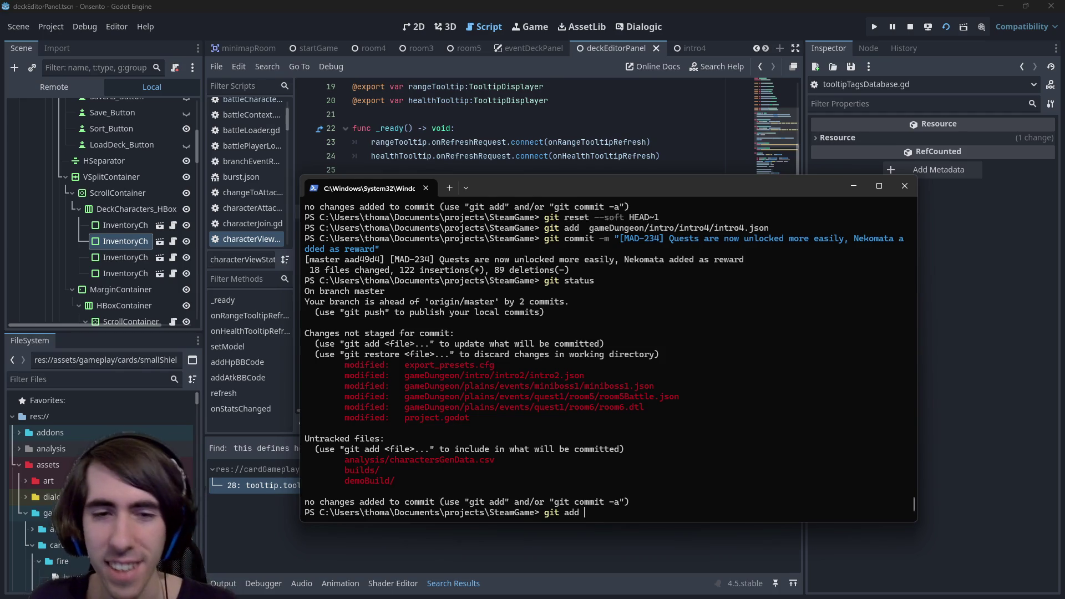
- Stage the gameDungeon folder and check git status
{"action": "left_click_drag", "start_coordinate": [484, 378], "coordinate": [461, 377]}
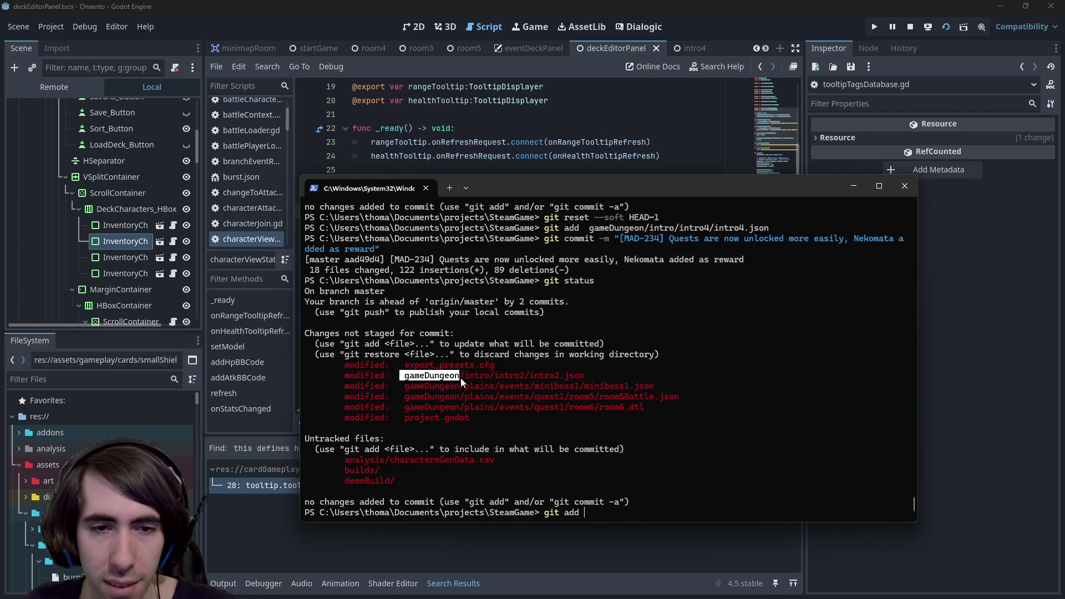
{"action": "right_click", "coordinate": [461, 377]}
{"action": "right_click", "coordinate": [560, 392]}
{"action": "type", "text": "git status"}
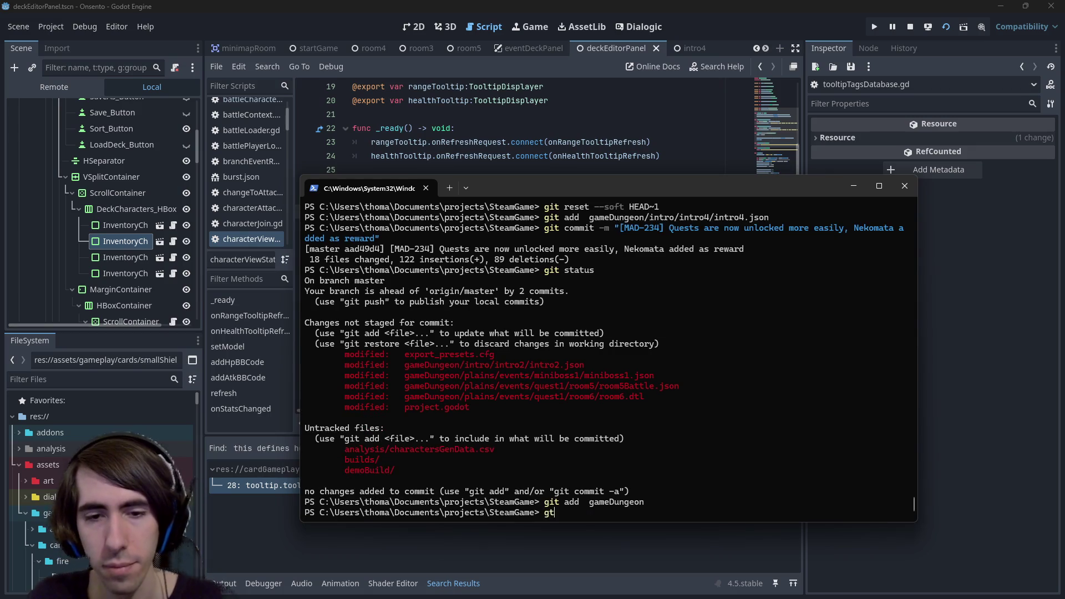
{"action": "key", "text": "Return"}
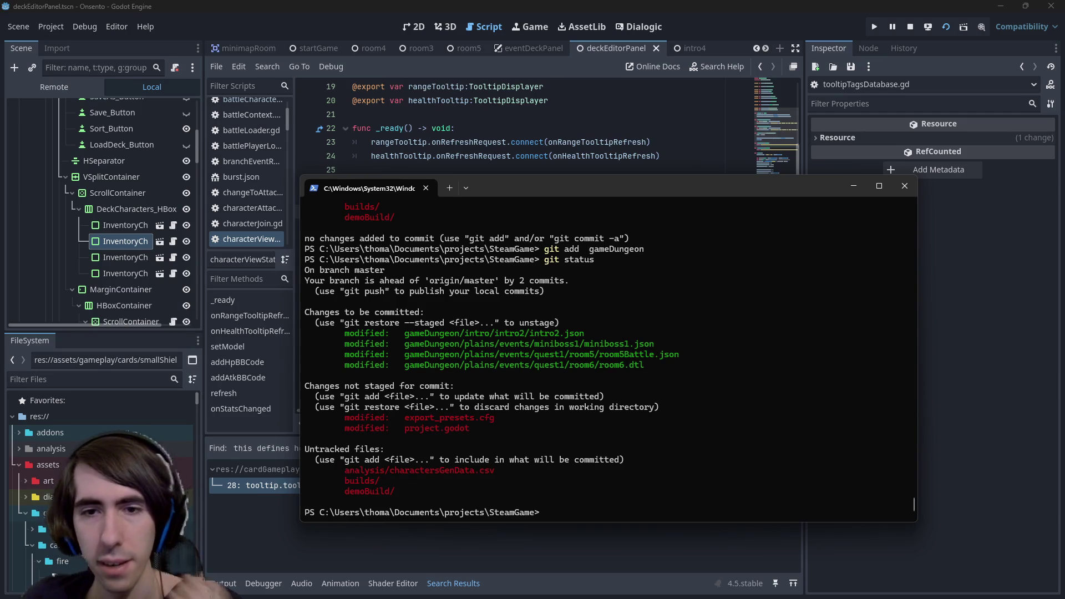
- Commit the staged changes as "[hotfix] miniboss updated"
{"action": "type", "text": "git commit -m \""}
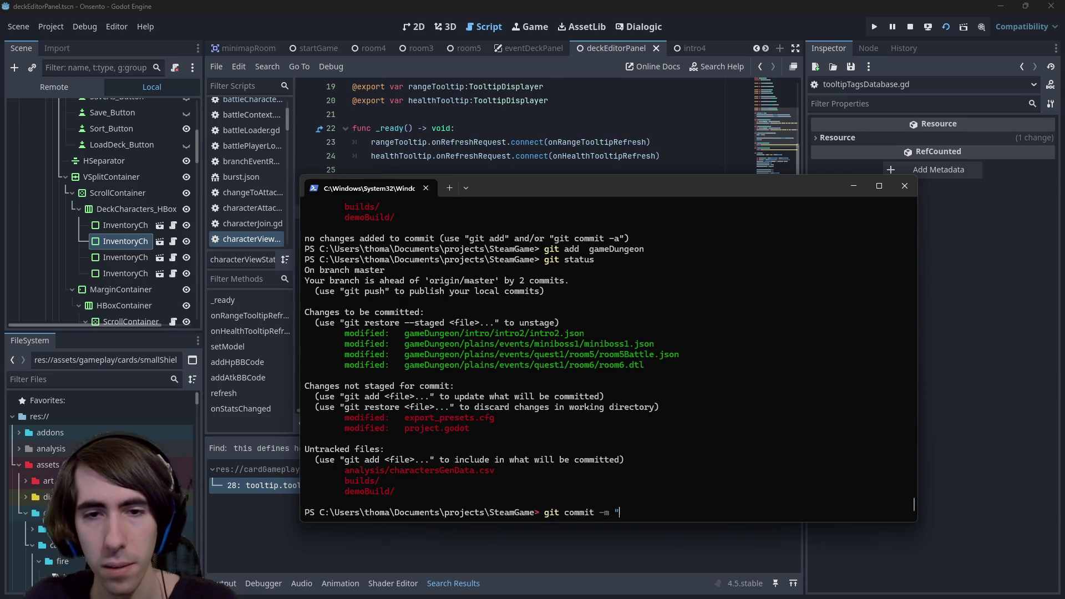
{"action": "type", "text": "[]\"hotfix] "}
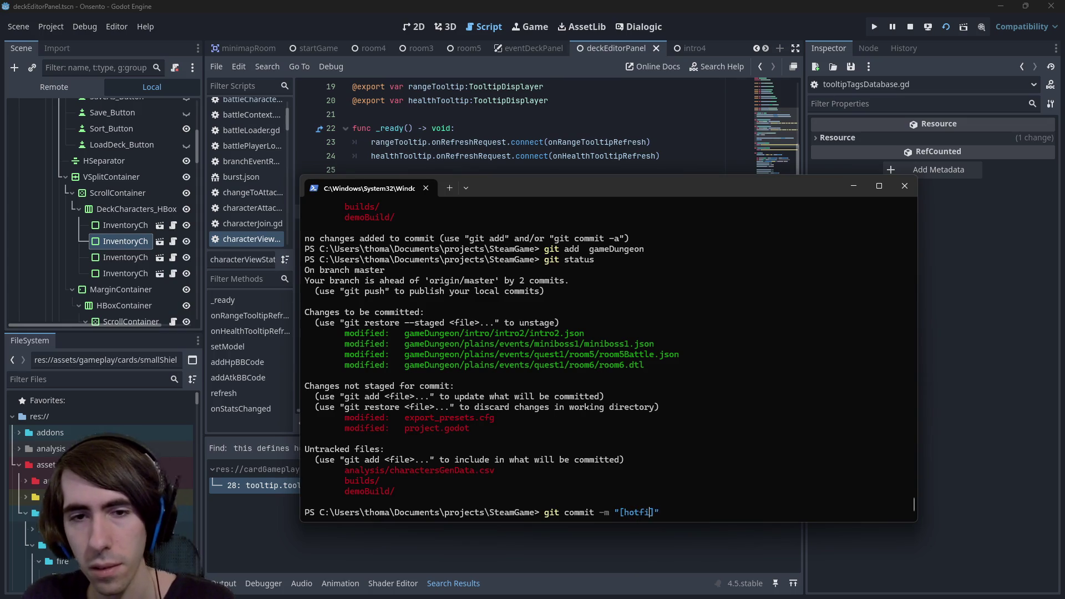
{"action": "type", "text": "miniboss"}
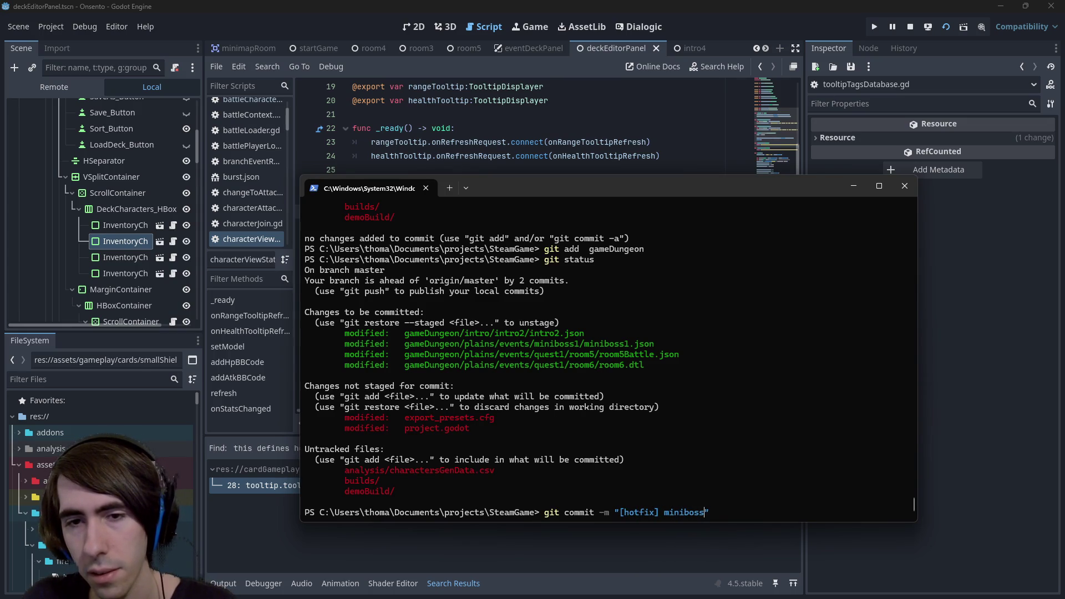
{"action": "type", "text": " updated,"}
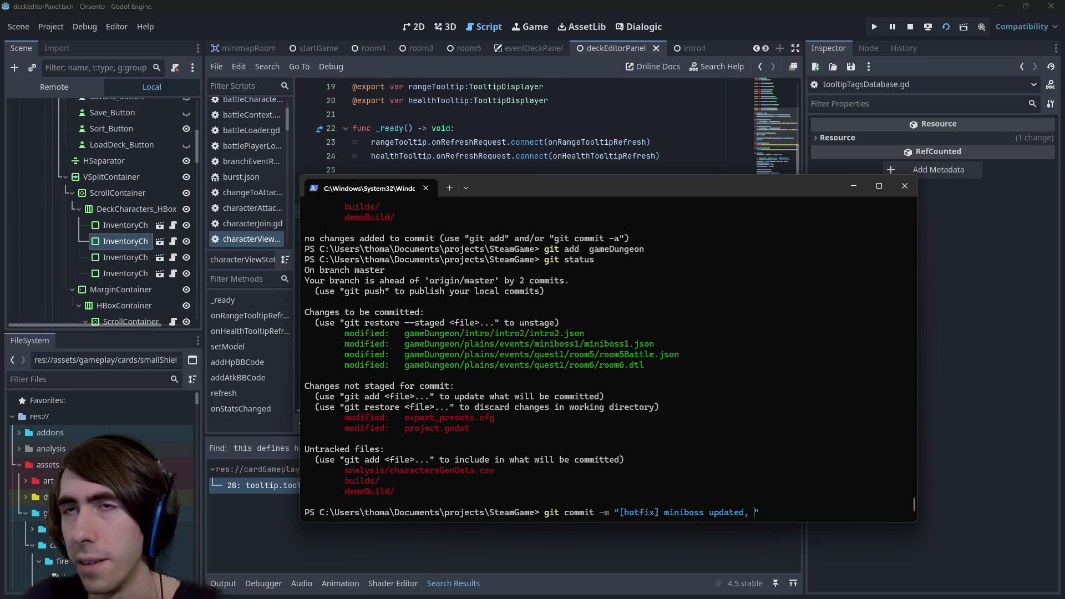
{"action": "key", "text": "BackSpace"}
{"action": "key", "text": "BackSpace"}
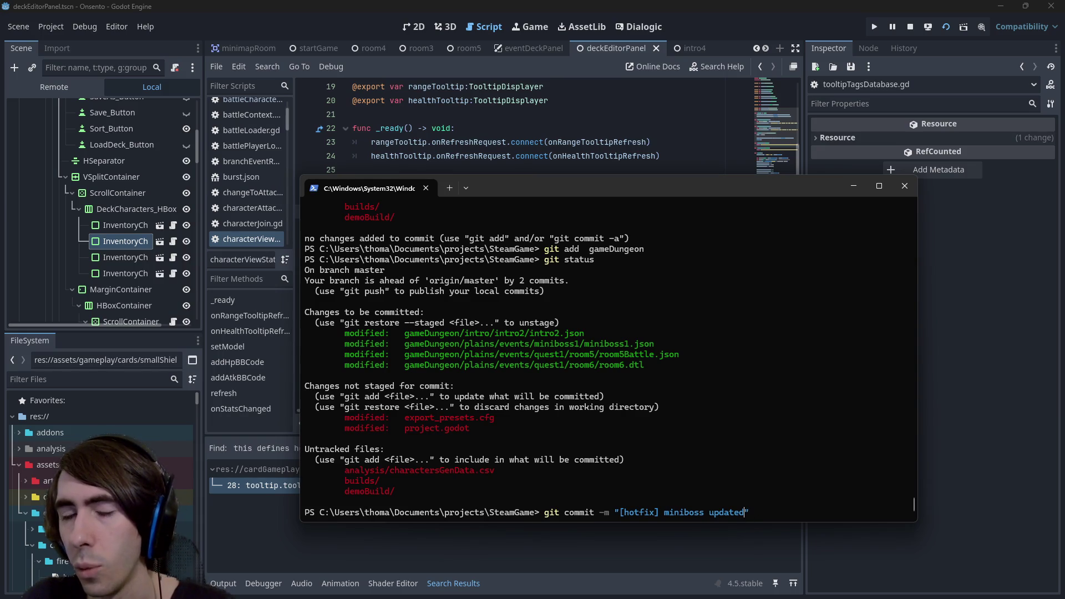
{"action": "key", "text": "Return"}
{"action": "type", "text": "git push"}
{"action": "key", "text": "BackSpace"}
{"action": "key", "text": "BackSpace"}
{"action": "key", "text": "BackSpace"}
- Undo the hotfix commit with git reset --soft HEAD~1
{"action": "type", "text": "git reset --soft HEAD~1"}
{"action": "key", "text": "Return"}
{"action": "key", "text": "Up"}
{"action": "key", "text": "Escape"}
{"action": "type", "text": "git add"}
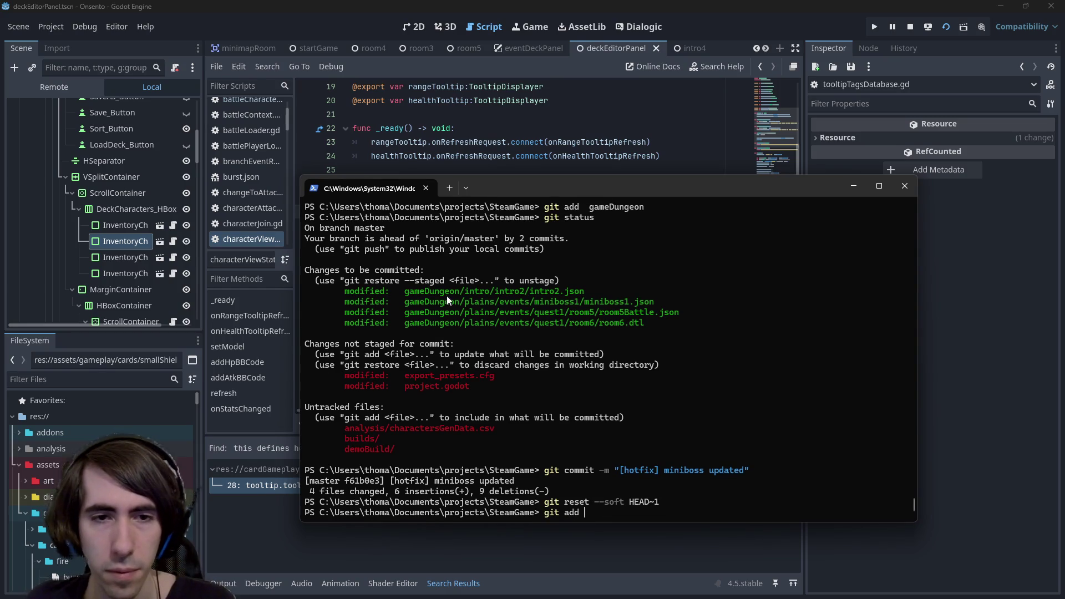
{"action": "key", "text": "BackSpace"}
{"action": "key", "text": "BackSpace"}
{"action": "key", "text": "BackSpace"}
- Recommit with ', room6 dialogue improved' appended, run git push, and return to Godot
{"action": "key", "text": "Up"}
{"action": "key", "text": "Up"}
{"action": "key", "text": "Left"}
{"action": "type", "text": ", room6 dialogue improved"}
{"action": "key", "text": "Return"}
{"action": "type", "text": "git push"}
{"action": "key", "text": "Return"}
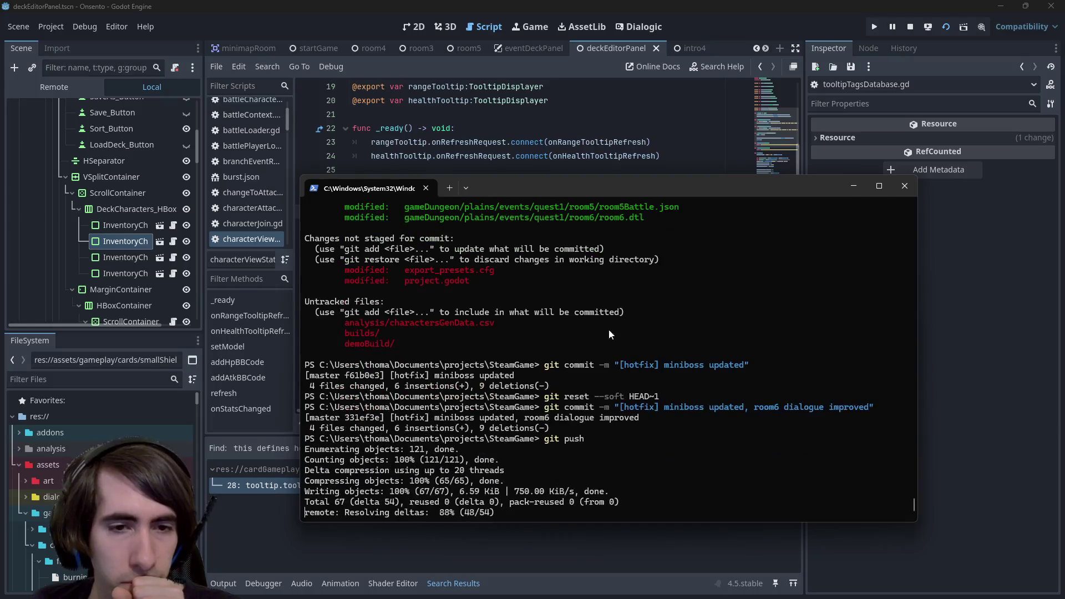
{"action": "key", "text": "alt+Tab"}
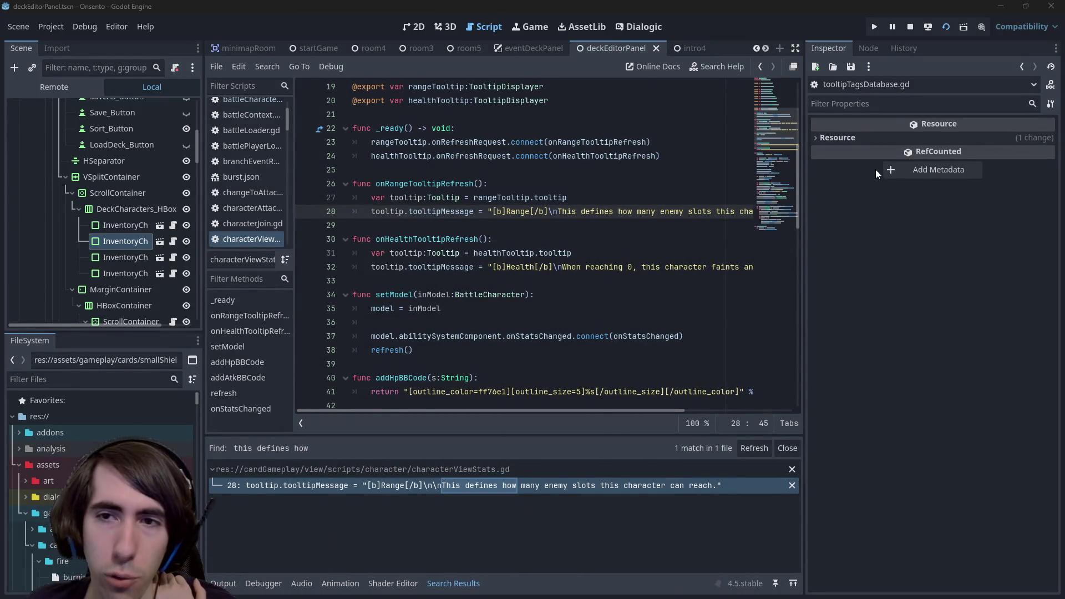
- Widen the script editor and inspect the range tooltip message on line 28
{"action": "left_click_drag", "start_coordinate": [807, 161], "coordinate": [856, 161]}
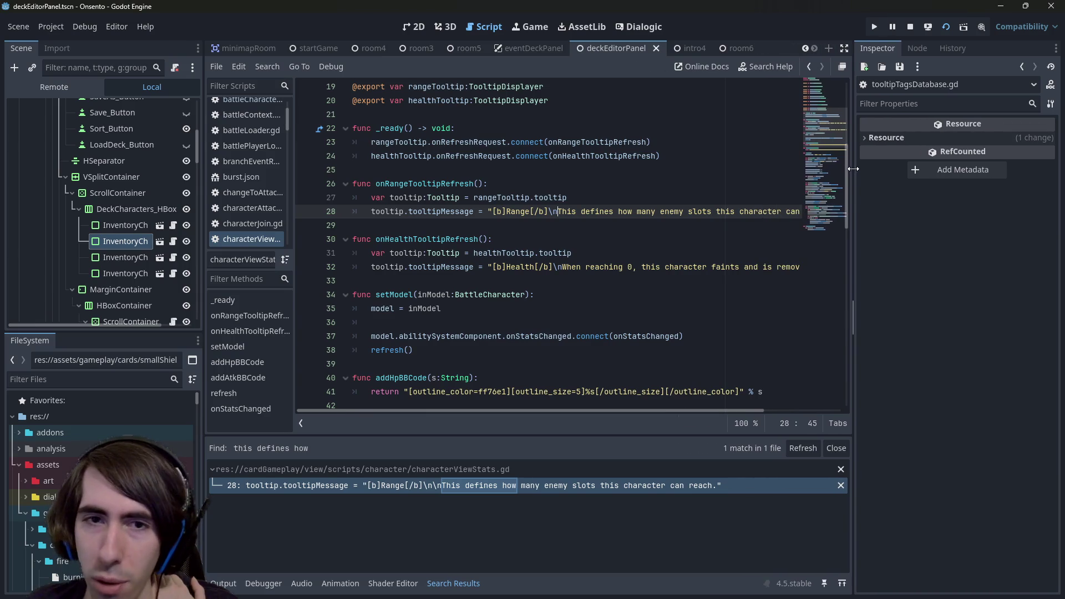
{"action": "left_click", "coordinate": [661, 223]}
{"action": "scroll", "coordinate": [625, 265], "scroll_direction": "up", "scroll_amount": 1}
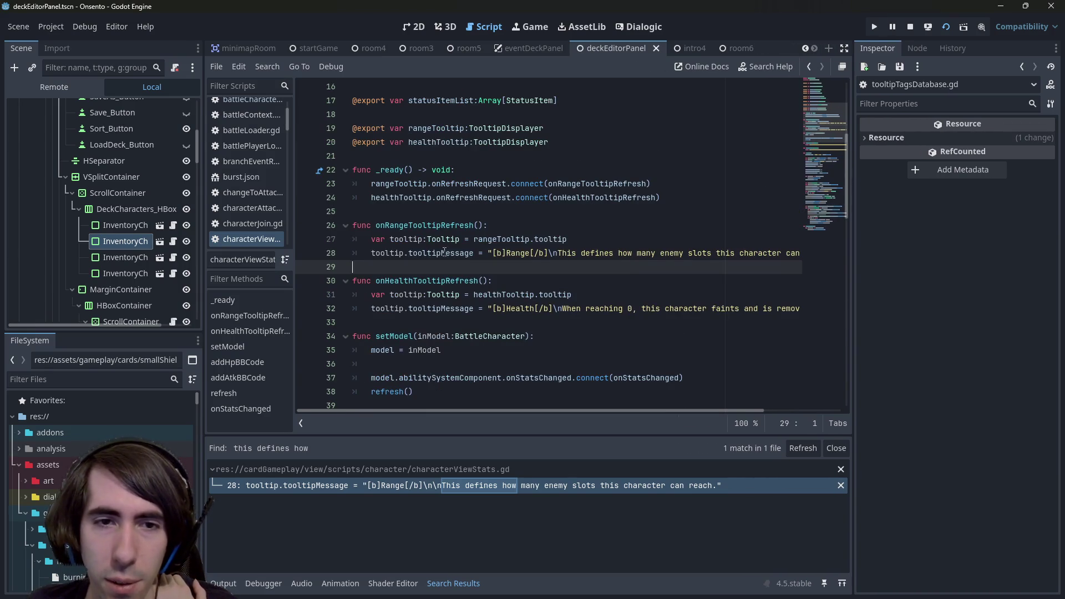
{"action": "left_click", "coordinate": [469, 253]}
{"action": "double_click", "coordinate": [388, 253]}
{"action": "mouse_move", "coordinate": [414, 264]}
{"action": "left_mouse_down"}
{"action": "mouse_move", "coordinate": [798, 254]}
{"action": "mouse_move", "coordinate": [305, 274]}
{"action": "left_mouse_up"}
{"action": "left_click", "coordinate": [480, 271]}
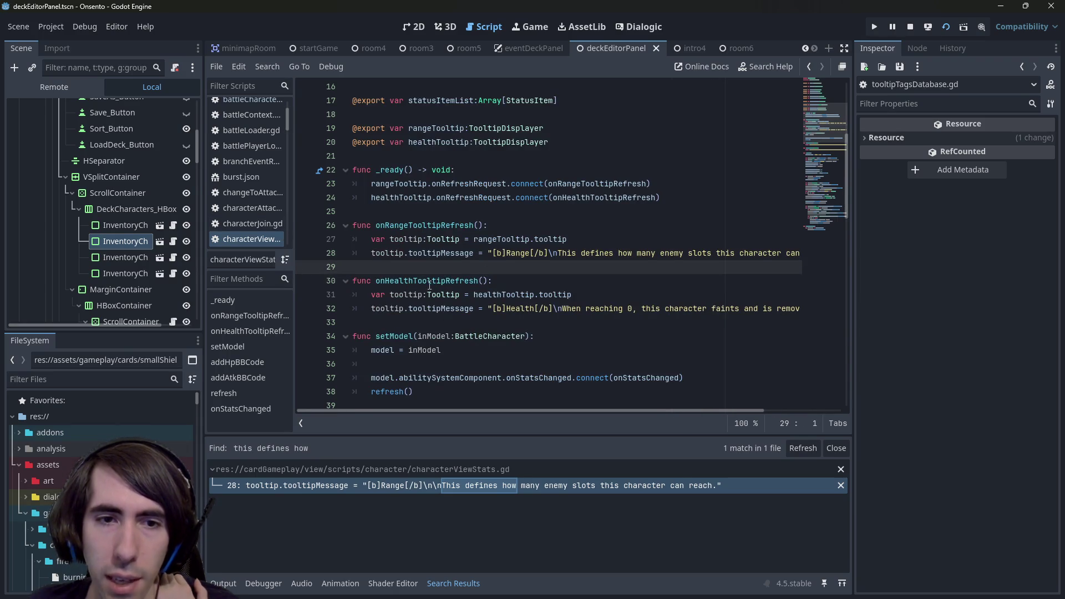
- Scroll through characterViewStats.gd to review the tooltip refresh functions
{"action": "scroll", "coordinate": [430, 279], "scroll_direction": "down", "scroll_amount": 1}
{"action": "scroll", "coordinate": [442, 270], "scroll_direction": "down", "scroll_amount": 1}
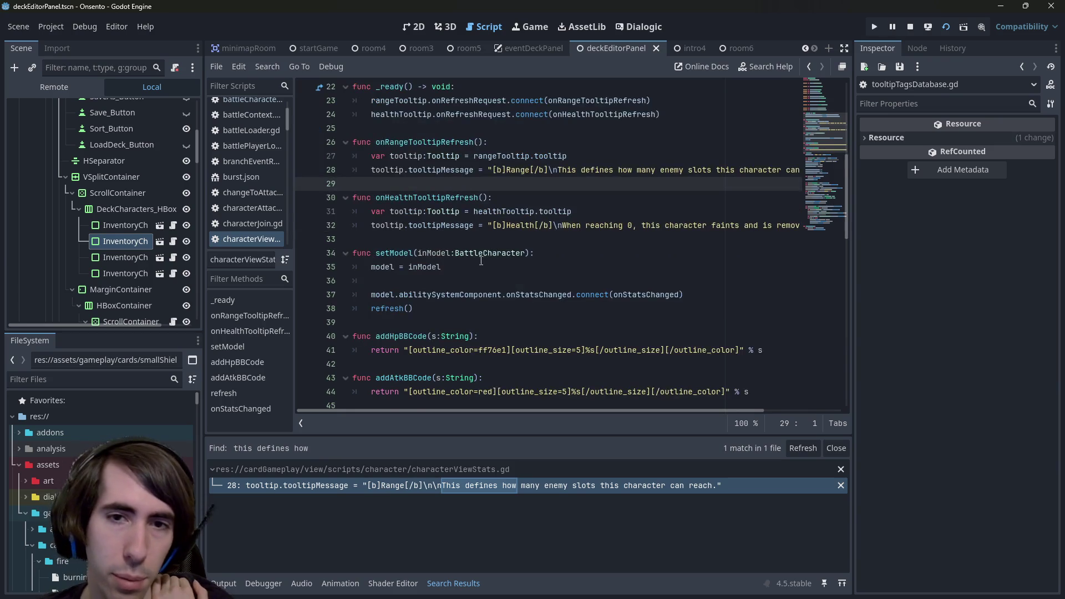
{"action": "scroll", "coordinate": [465, 145], "scroll_direction": "up", "scroll_amount": 4}
{"action": "scroll", "coordinate": [465, 145], "scroll_direction": "up", "scroll_amount": 3}
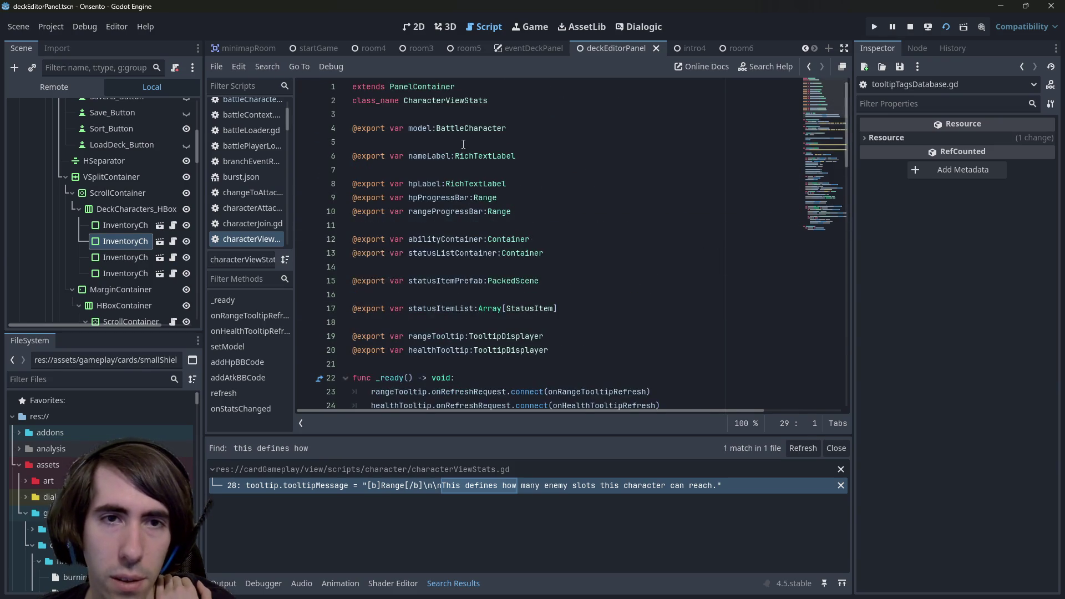
{"action": "scroll", "coordinate": [526, 287], "scroll_direction": "down", "scroll_amount": 3}
{"action": "scroll", "coordinate": [526, 287], "scroll_direction": "down", "scroll_amount": 2}
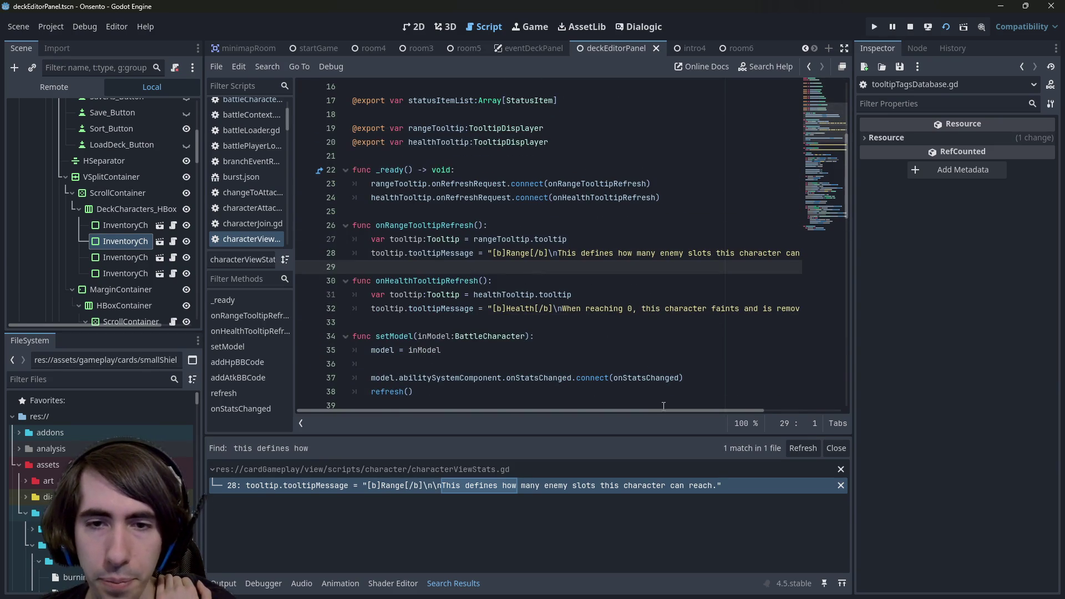
{"action": "mouse_move", "coordinate": [665, 411]}
{"action": "left_mouse_down"}
{"action": "mouse_move", "coordinate": [735, 407]}
{"action": "mouse_move", "coordinate": [665, 411]}
{"action": "left_mouse_up"}
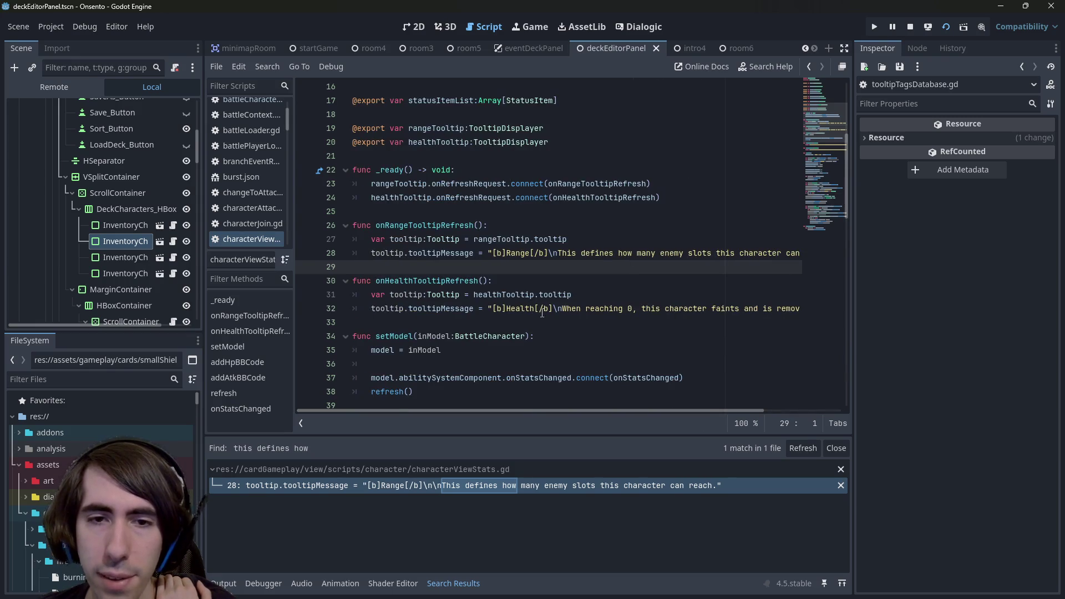
- Move '(%s/%s)' after [/b] in the Health tooltip on line 32 and save
{"action": "left_click", "coordinate": [536, 308]}
{"action": "type", "text": "("}
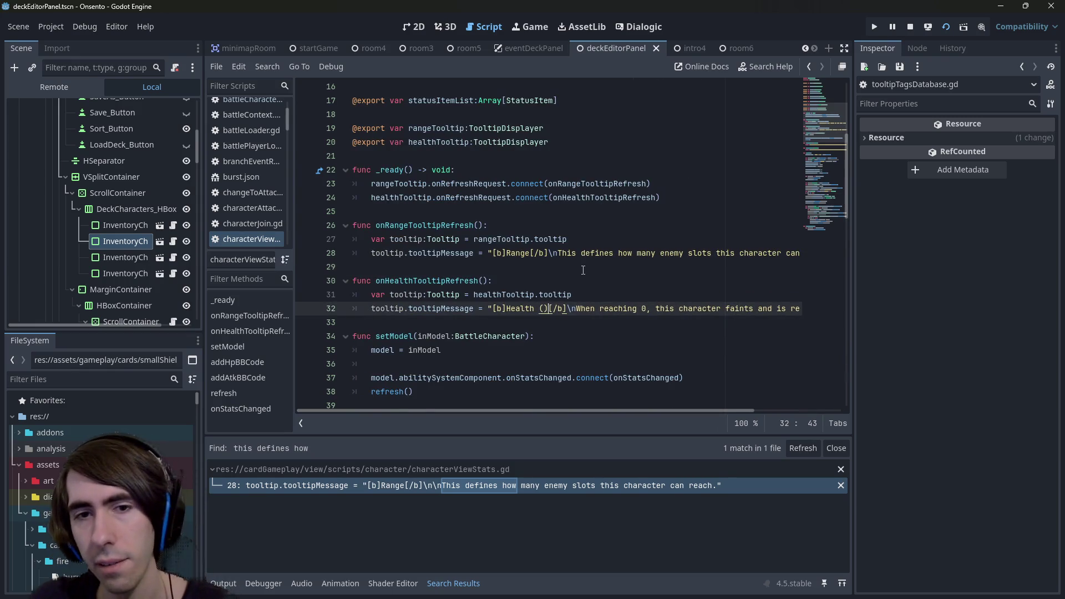
{"action": "type", "text": "%s"}
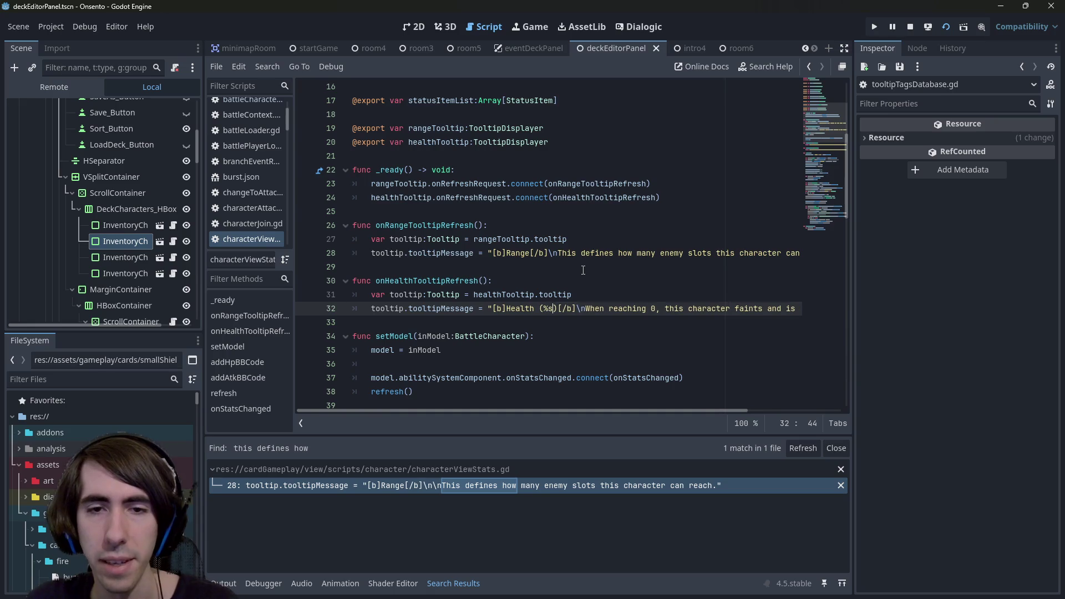
{"action": "type", "text": "/%s"}
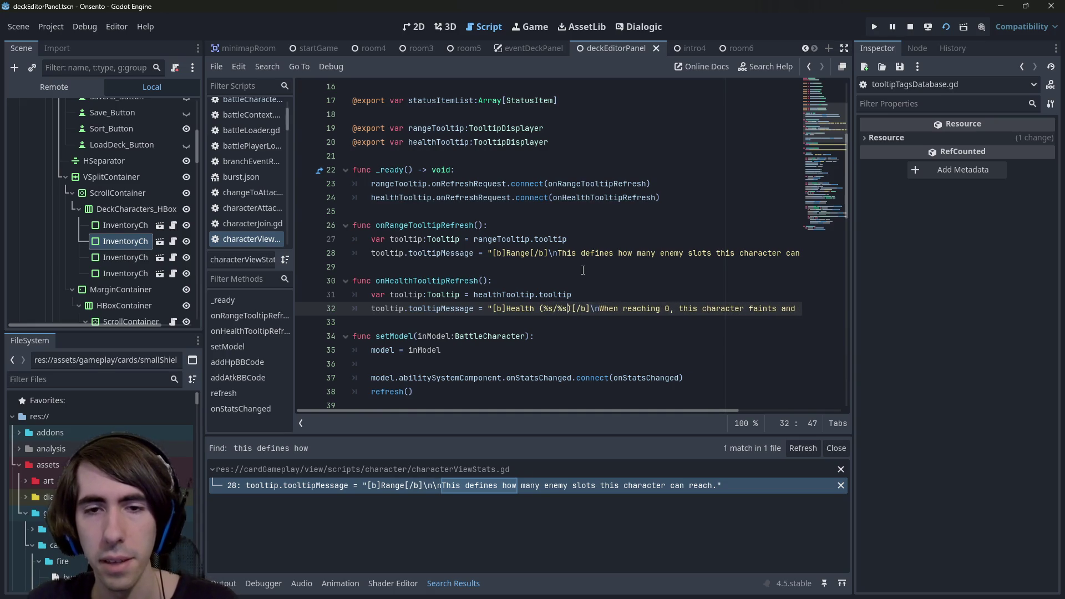
{"action": "type", "text": ")"}
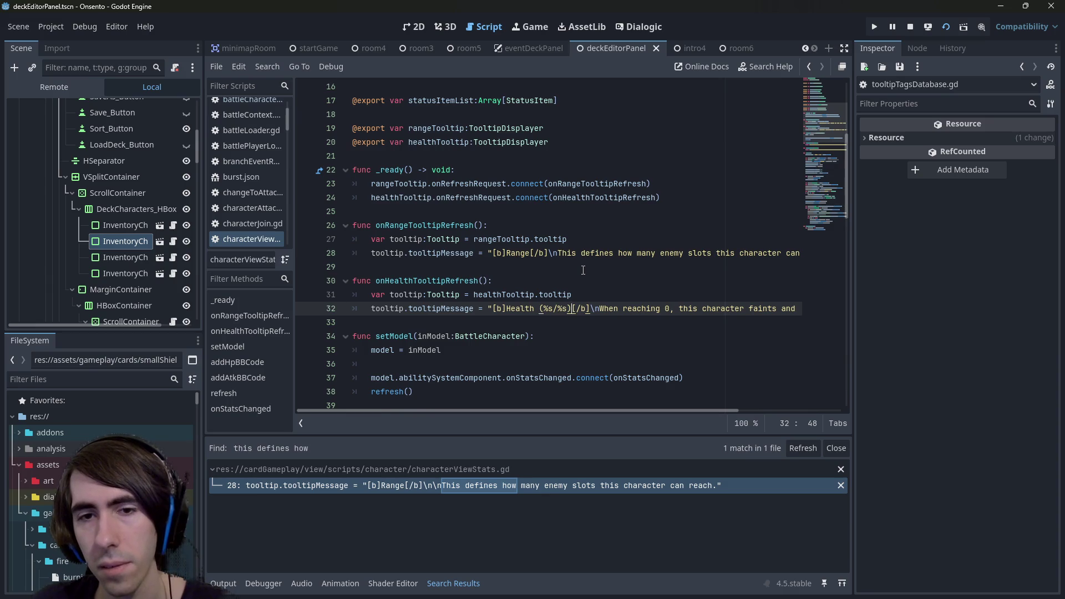
{"action": "key", "text": "ctrl+shift+Left"}
{"action": "key", "text": "ctrl+shift+Left"}
{"action": "key", "text": "ctrl+shift+Left"}
{"action": "key", "text": "ctrl+shift+Right"}
{"action": "key", "text": "ctrl+x"}
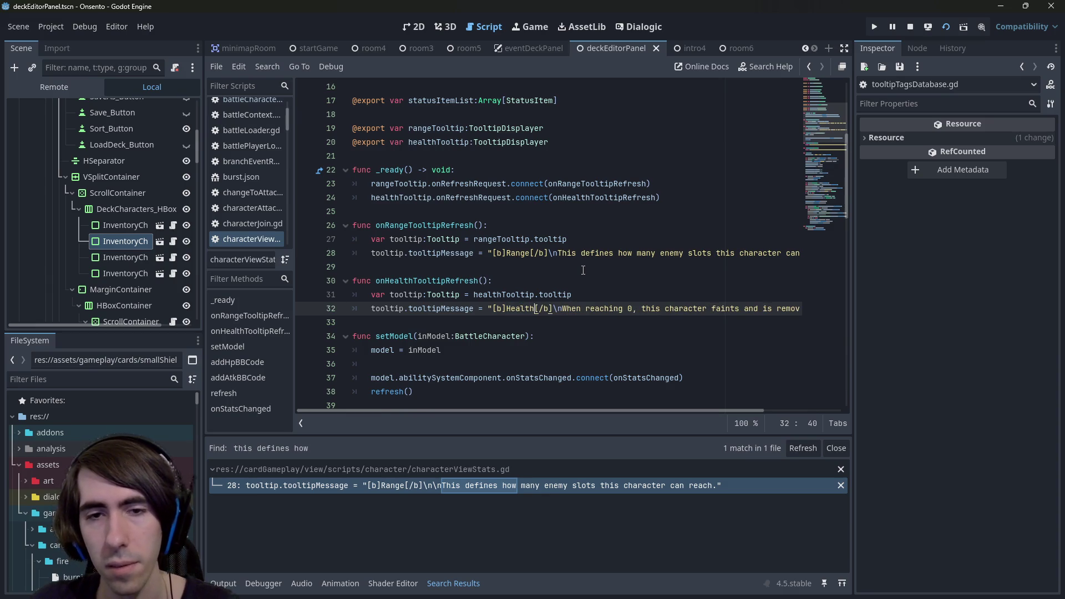
{"action": "key", "text": "Right"}
{"action": "key", "text": "Right"}
{"action": "key", "text": "Right"}
{"action": "key", "text": "ctrl+v"}
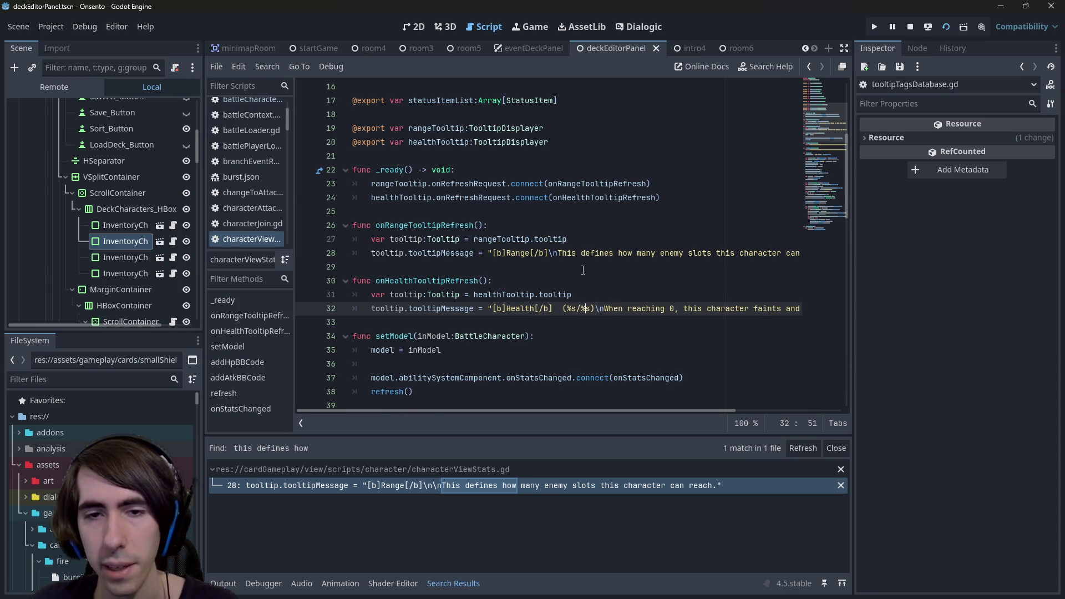
{"action": "key", "text": "Left"}
{"action": "key", "text": "Left"}
{"action": "key", "text": "BackSpace"}
{"action": "key", "text": "ctrl+s"}
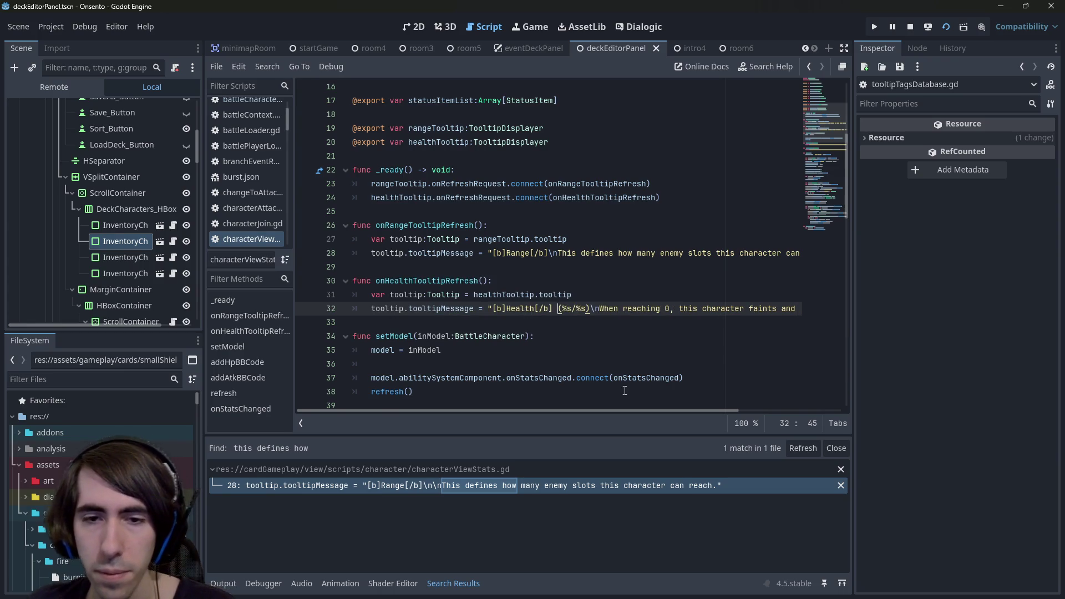
- Start a '% [' format continuation line below the Health message
{"action": "left_click_drag", "start_coordinate": [606, 412], "coordinate": [703, 418]}
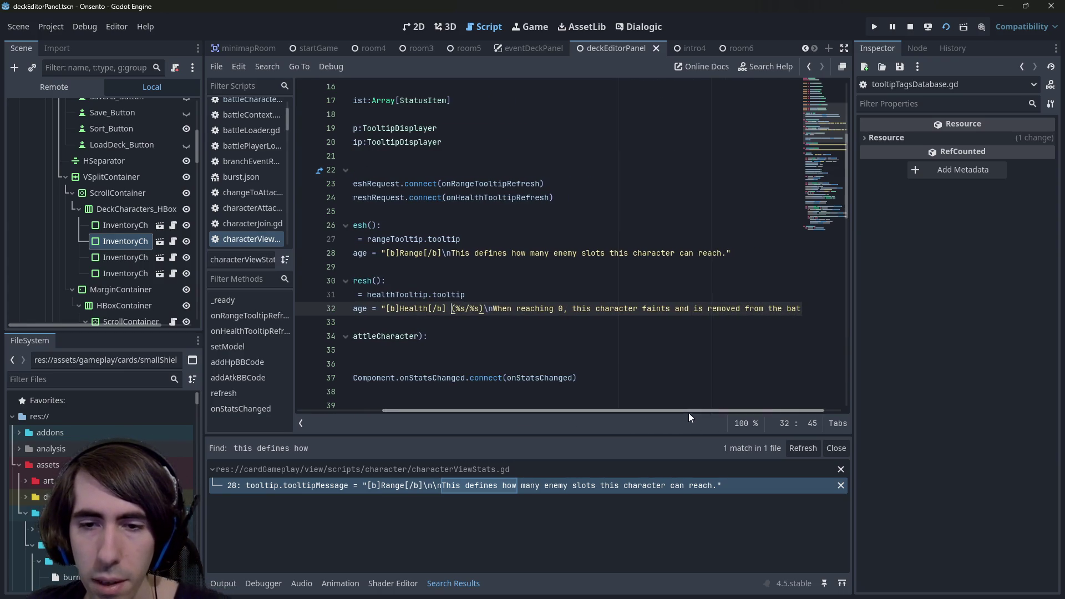
{"action": "key", "text": "End"}
{"action": "key", "text": "Return"}
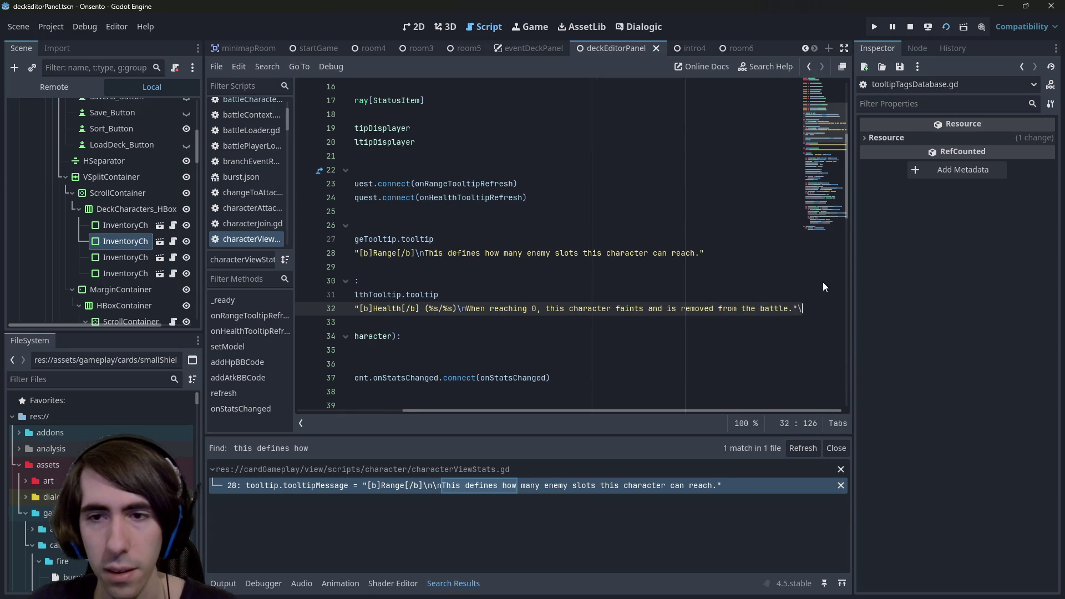
{"action": "type", "text": "%"}
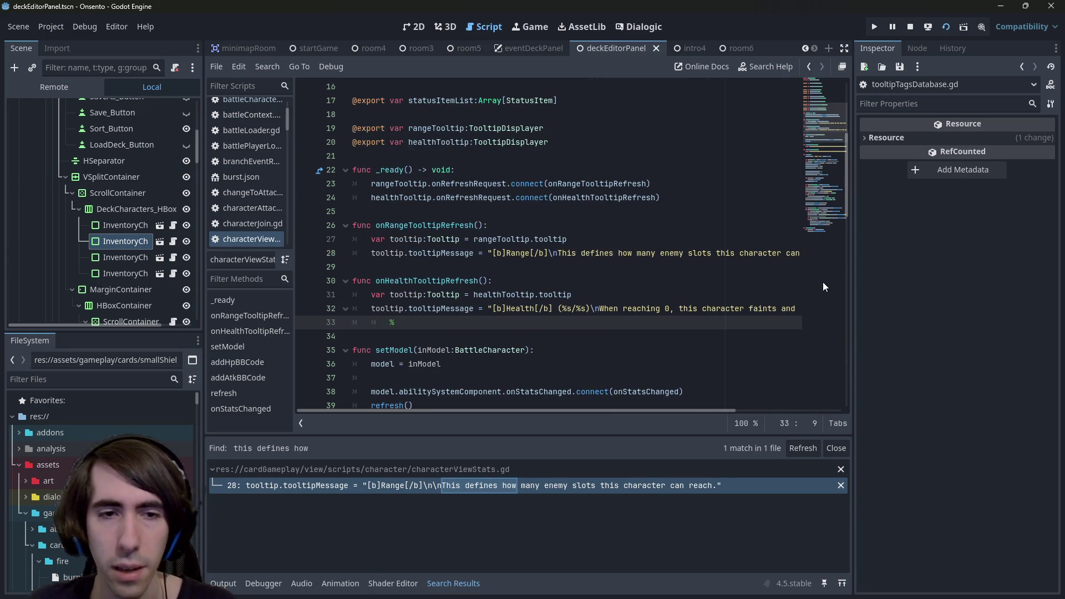
{"action": "type", "text": " ["}
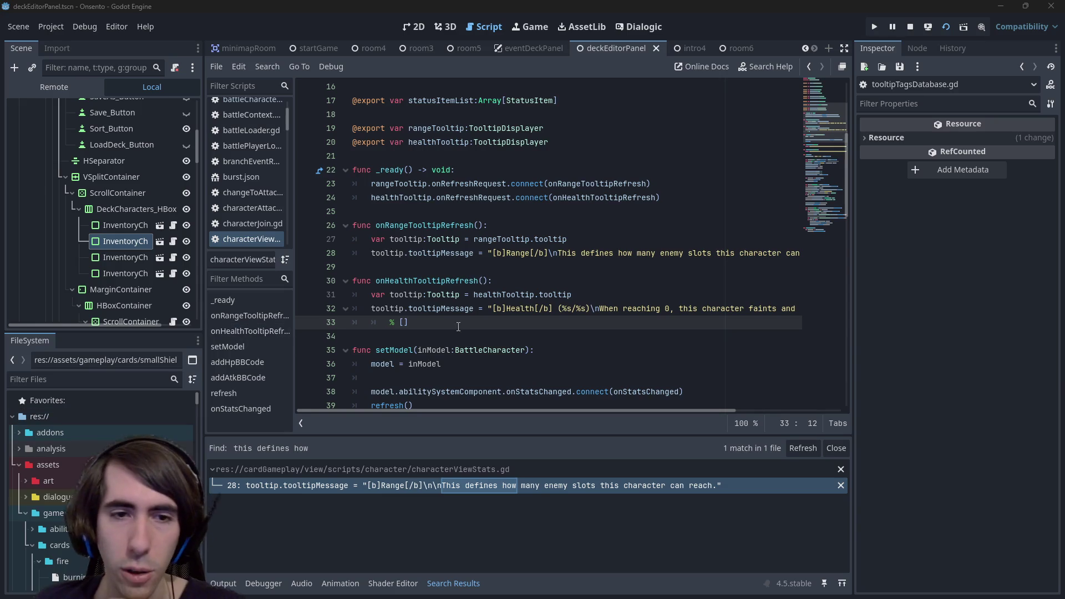
{"action": "left_click", "coordinate": [490, 331]}
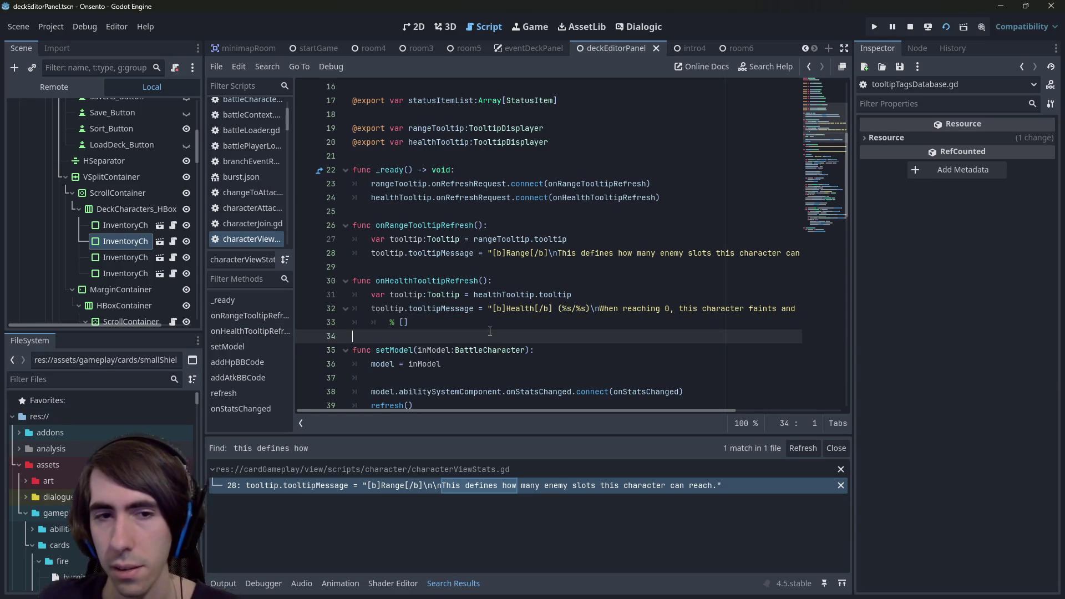
{"action": "left_click", "coordinate": [467, 321]}
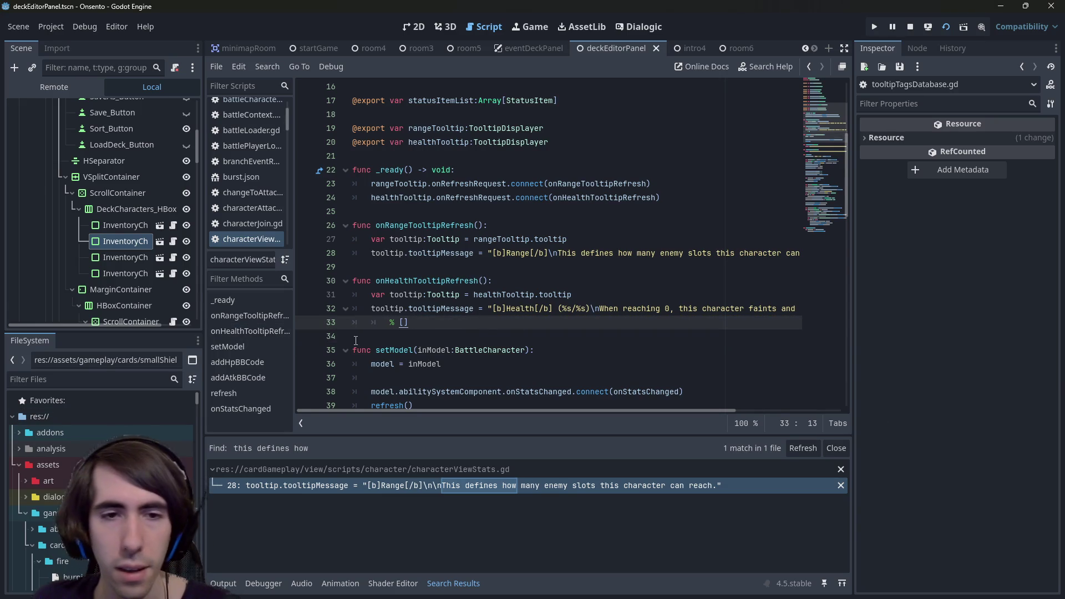
{"action": "key", "text": "Left"}
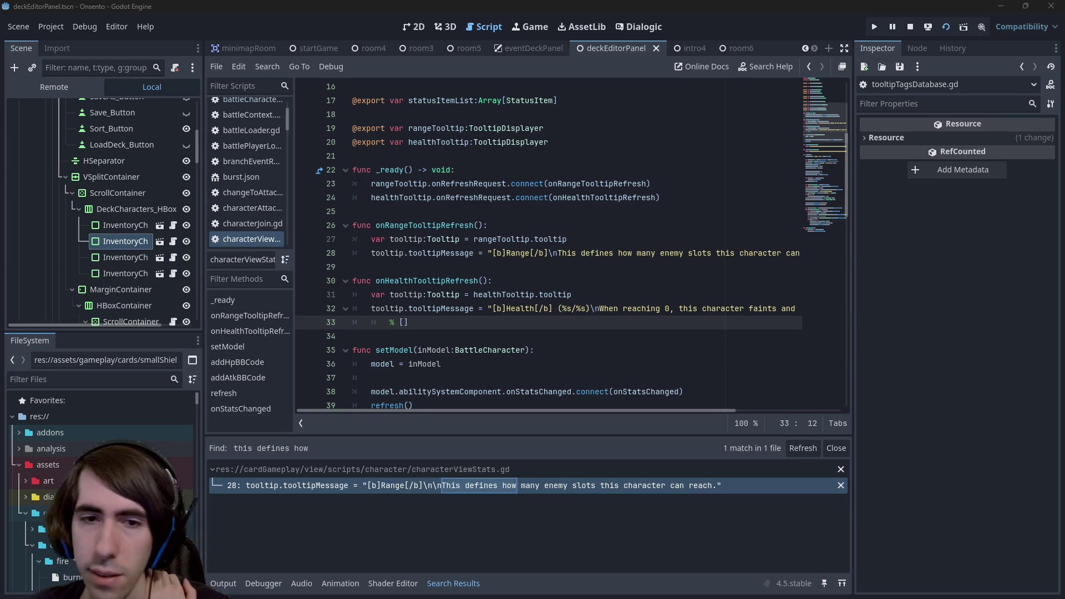
{"action": "key", "text": "Right"}
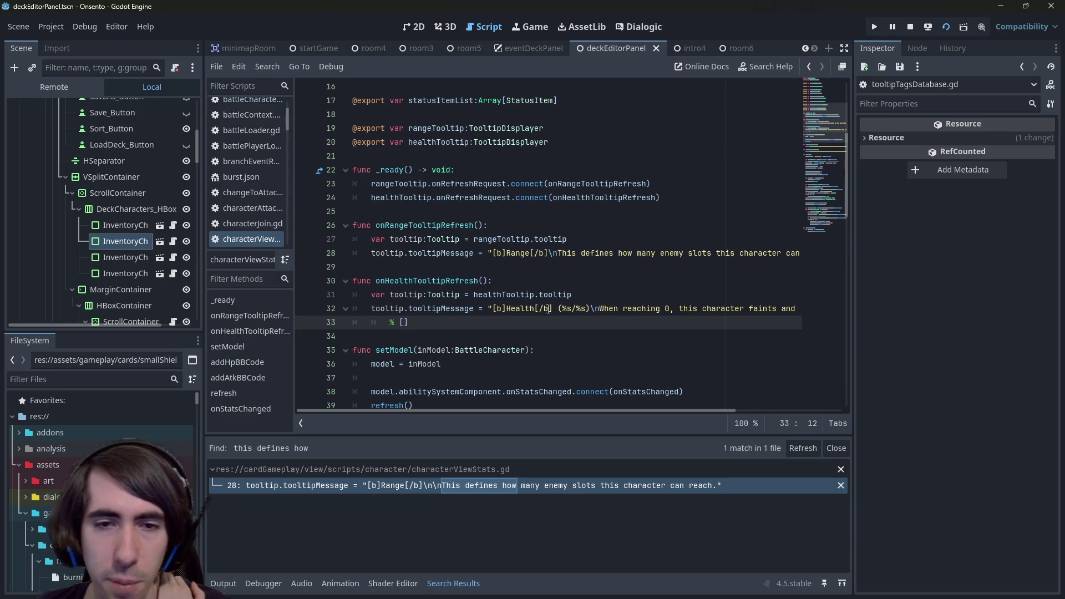
- Fill the format brackets with model.getHealth() and model.getMaxHealth()
{"action": "scroll", "coordinate": [478, 142], "scroll_direction": "up", "scroll_amount": 5}
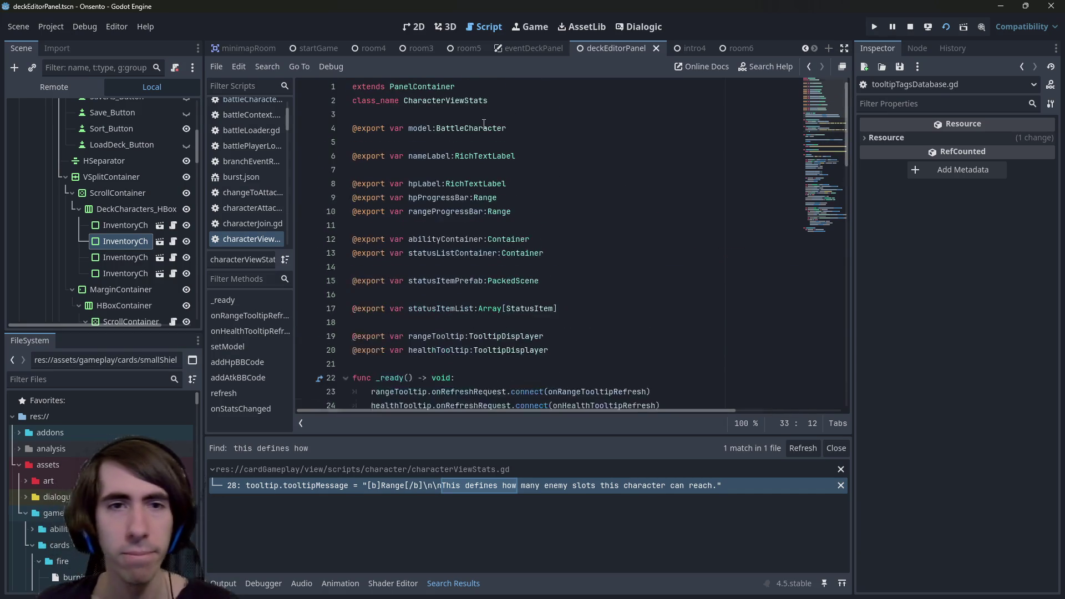
{"action": "type", "text": "c"}
{"action": "key", "text": "BackSpace"}
{"action": "type", "text": "model."}
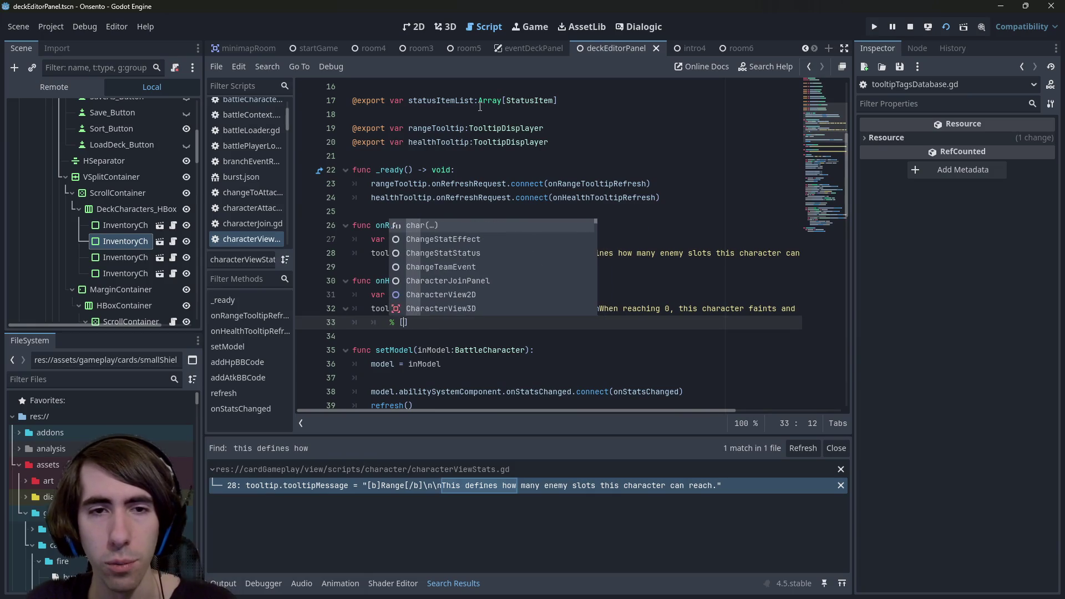
{"action": "type", "text": "getHealth"}
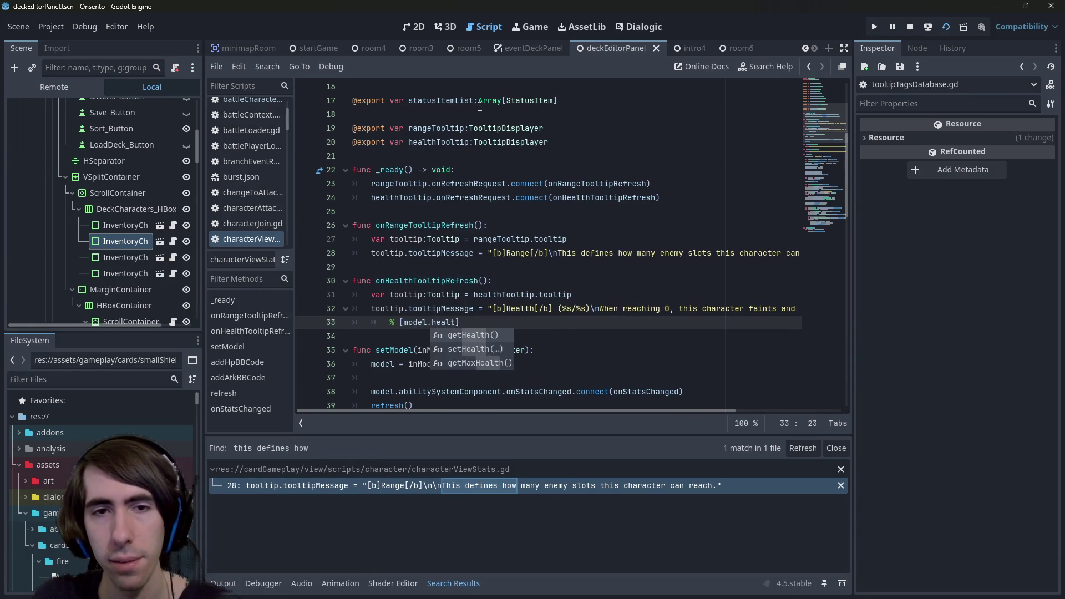
{"action": "key", "text": "Return"}
{"action": "type", "text": "model.getma"}
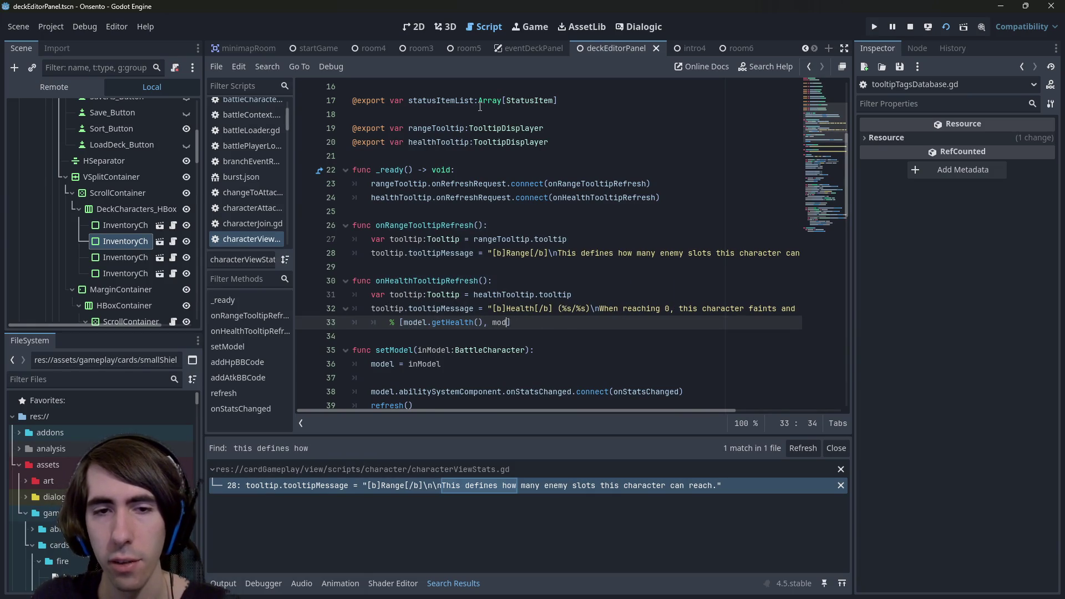
{"action": "key", "text": "Return"}
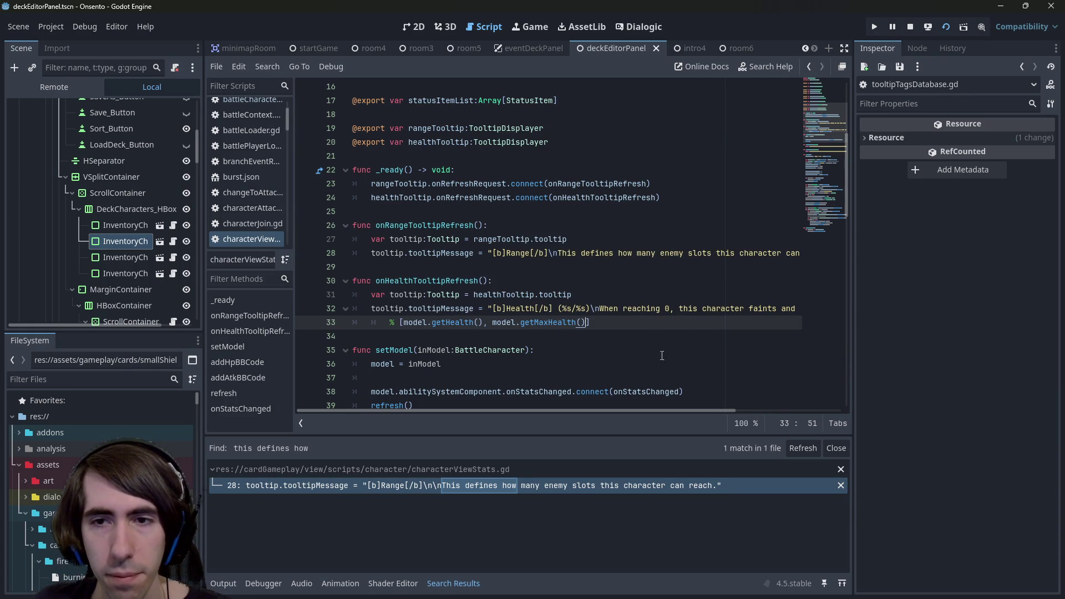
{"action": "mouse_move", "coordinate": [624, 410]}
{"action": "left_mouse_down"}
{"action": "mouse_move", "coordinate": [750, 407]}
{"action": "mouse_move", "coordinate": [613, 391]}
{"action": "left_mouse_up"}
{"action": "left_click", "coordinate": [530, 253]}
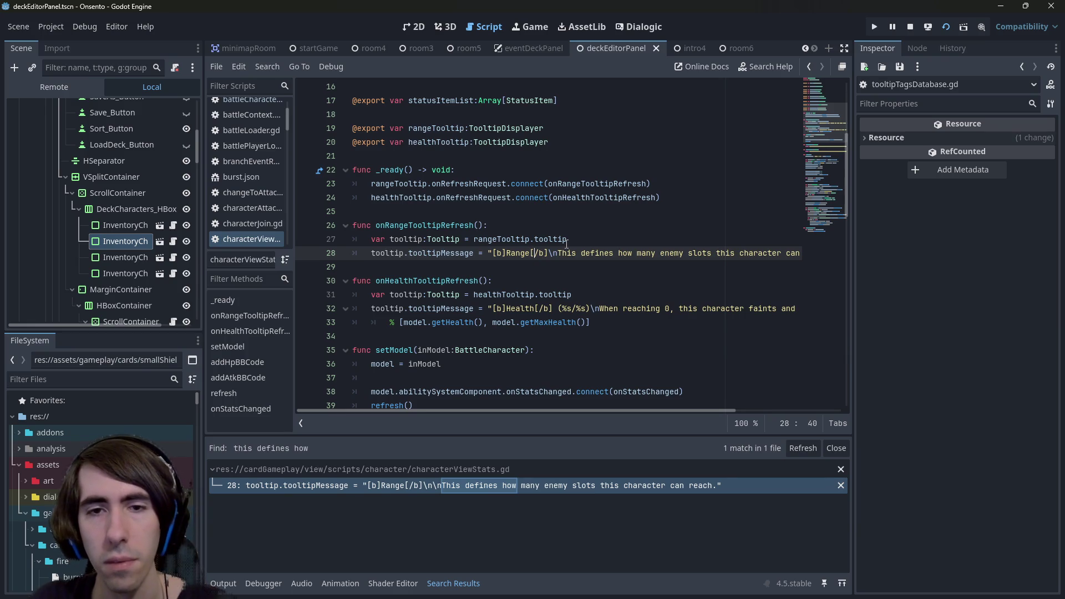
- Add '(%s)' to the Range message and switch Health and Range placeholders to %d
{"action": "type", "text": "(%s"}
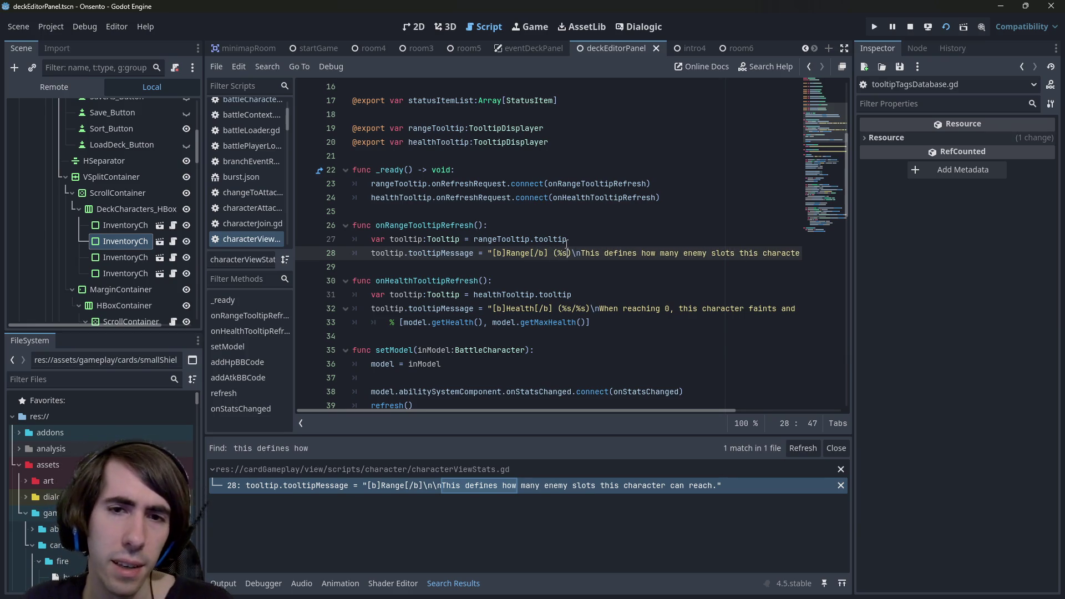
{"action": "left_click", "coordinate": [569, 314]}
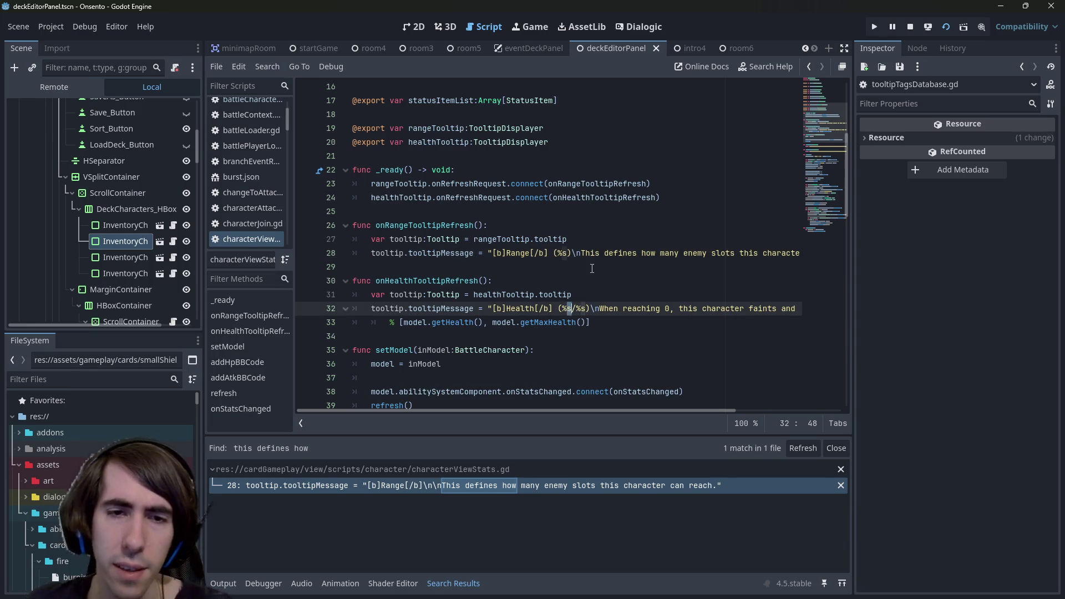
{"action": "key", "text": "BackSpace"}
{"action": "type", "text": "d"}
{"action": "key", "text": "Up"}
{"action": "key", "text": "Up"}
{"action": "key", "text": "Up"}
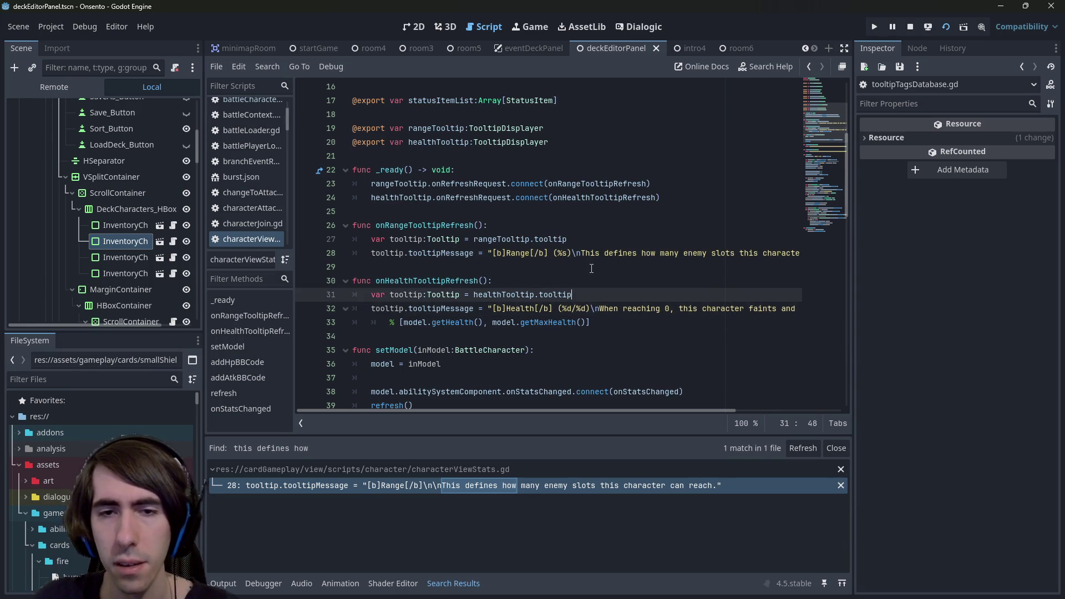
{"action": "key", "text": "Left"}
{"action": "key", "text": "Left"}
{"action": "key", "text": "BackSpace"}
{"action": "type", "text": "d"}
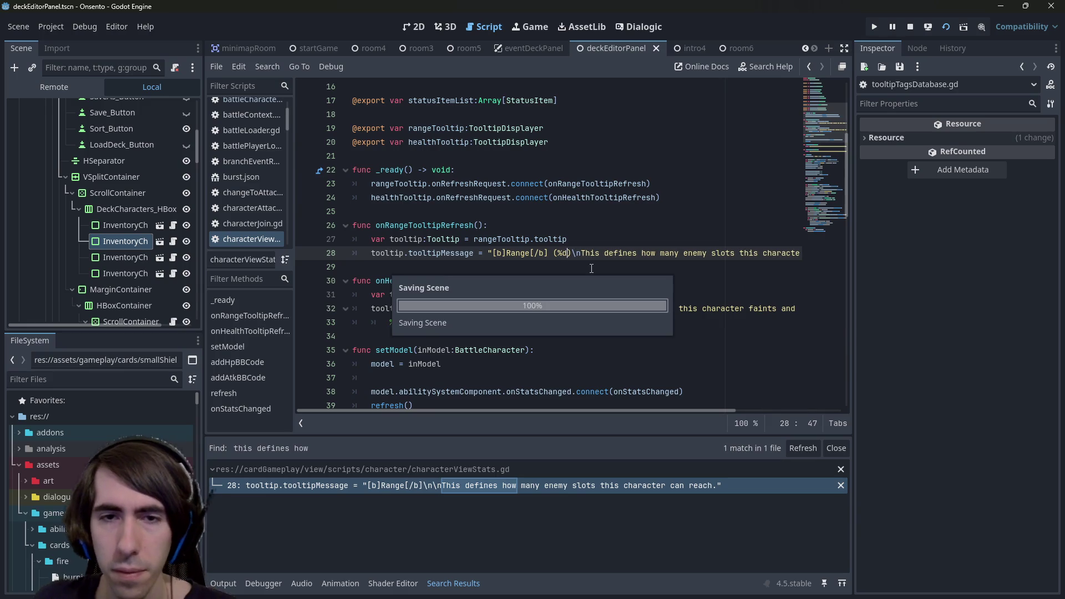
- Add an indented continuation line filling the Range placeholder with model.getRange(), and save
{"action": "left_click_drag", "start_coordinate": [659, 254], "coordinate": [807, 256]}
{"action": "key", "text": "End"}
{"action": "key", "text": "Return"}
{"action": "key", "text": "Tab"}
{"action": "type", "text": "$"}
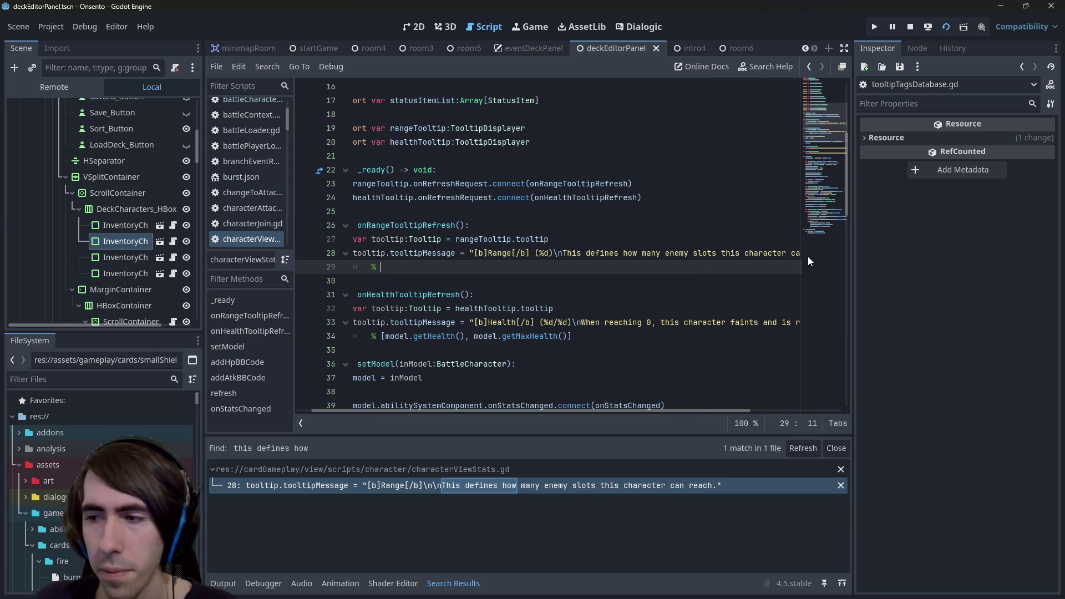
{"action": "type", "text": "mode"}
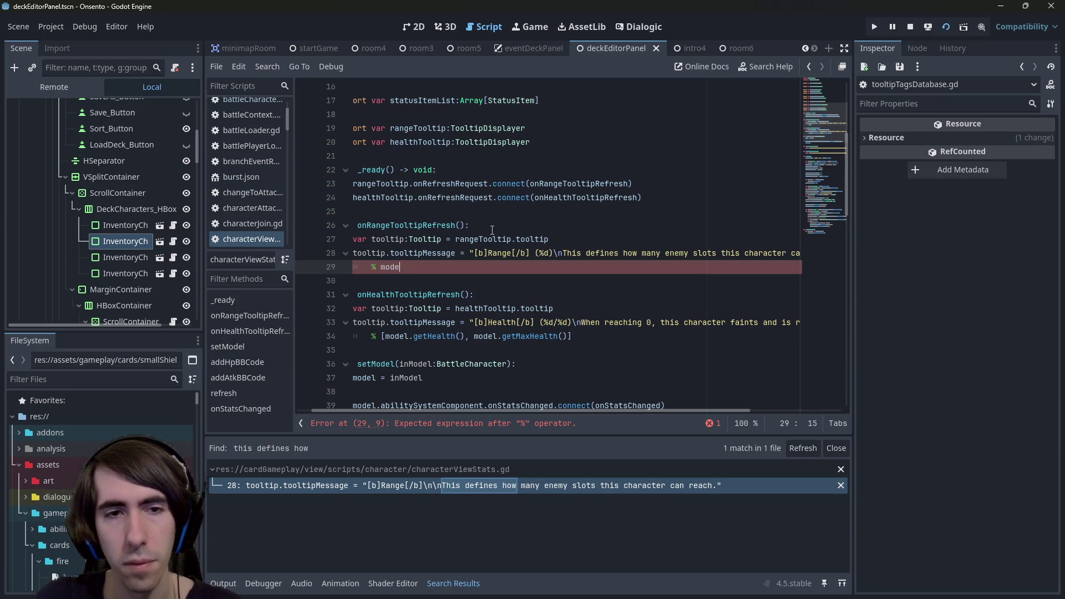
{"action": "type", "text": "l.getRange"}
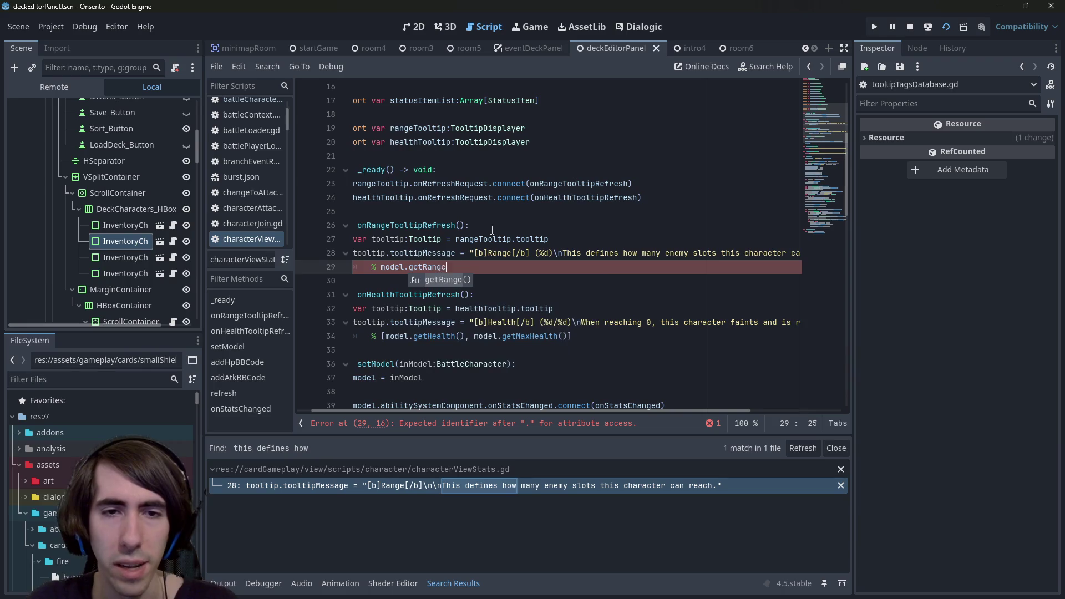
{"action": "key", "text": "Return"}
{"action": "key", "text": "ctrl+s"}
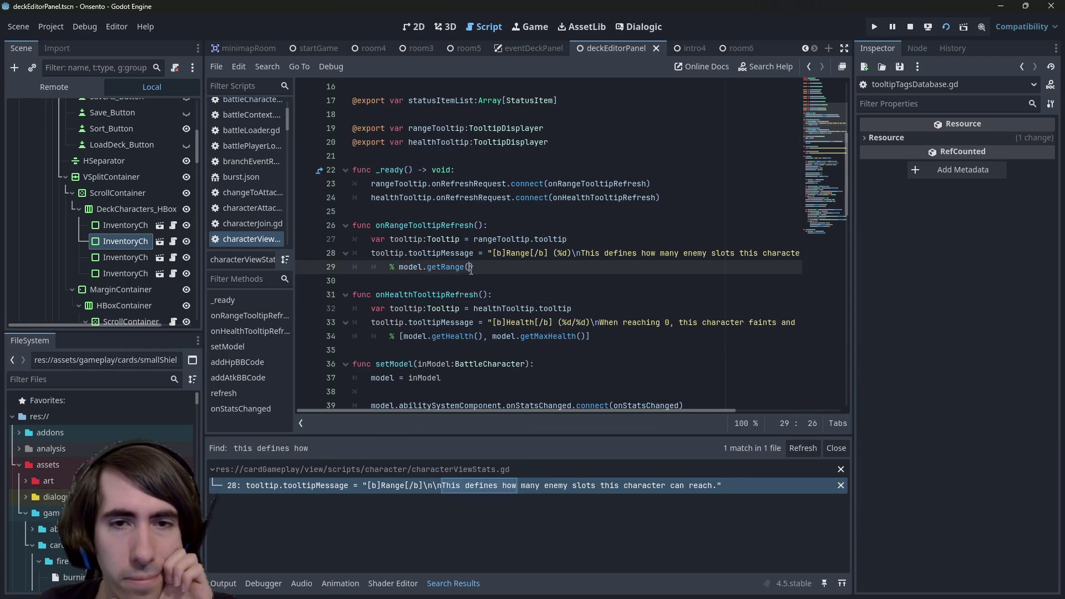
{"action": "left_click", "coordinate": [471, 268]}
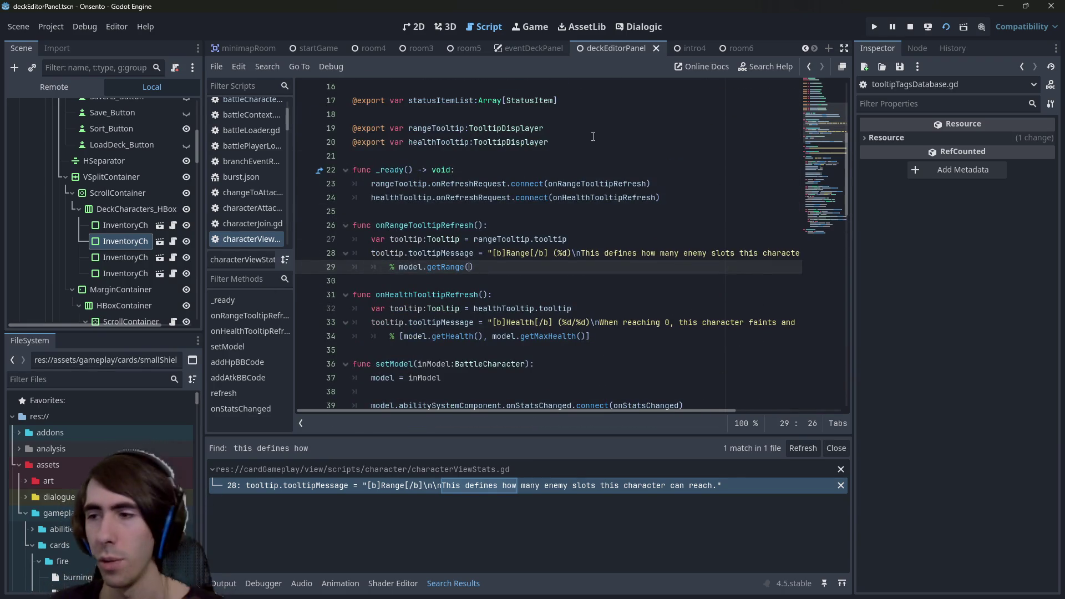
- Return to the script editor and open Quick Open for project files
{"action": "left_click", "coordinate": [419, 31]}
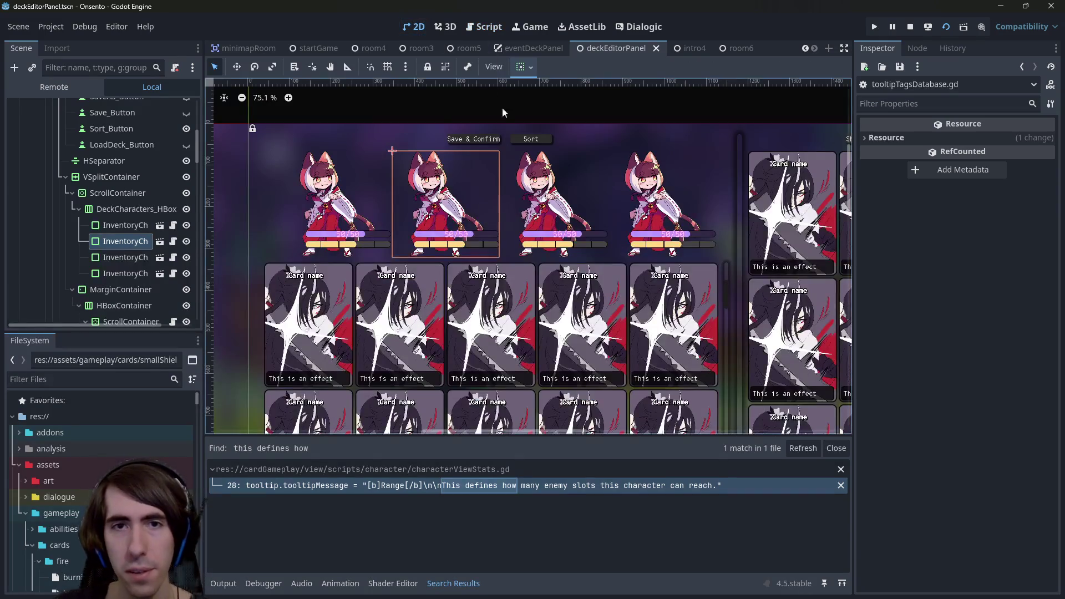
{"action": "left_click", "coordinate": [475, 28]}
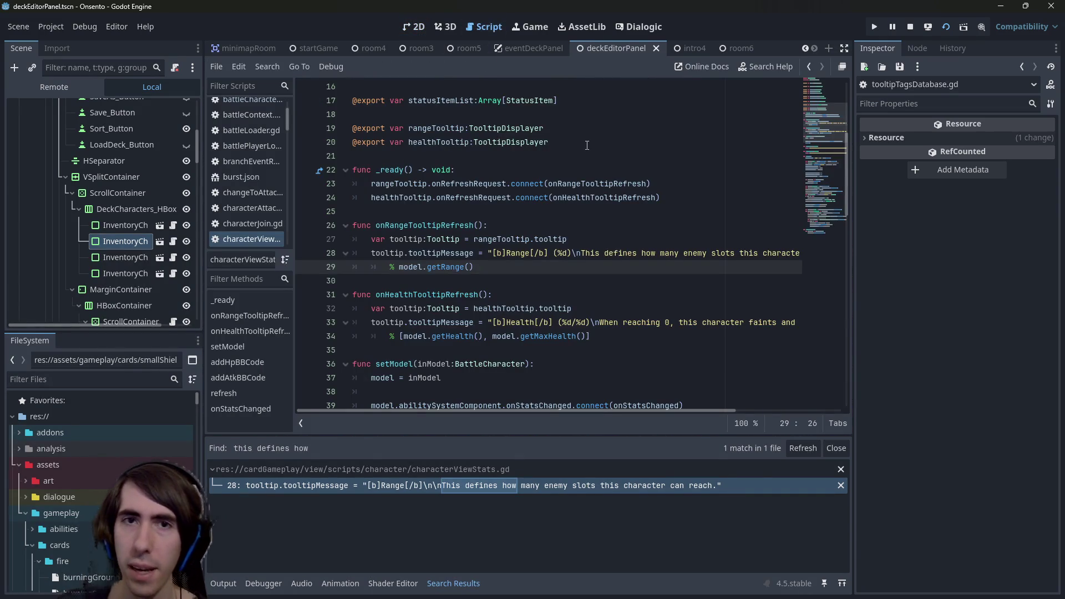
{"action": "left_click", "coordinate": [552, 170]}
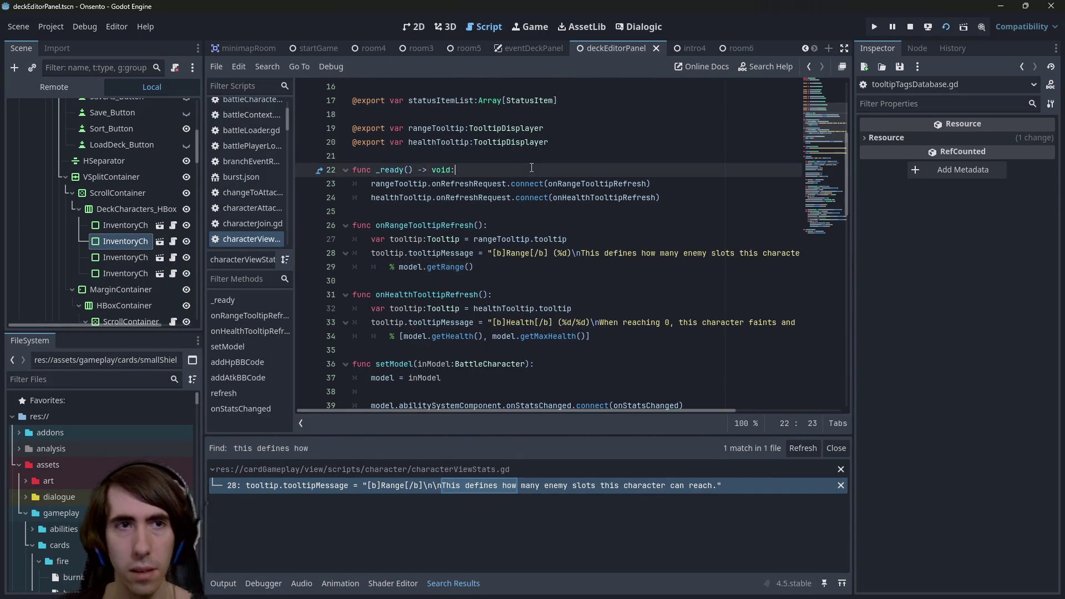
{"action": "key", "text": "shift+alt+o"}
- Open characterView2D.tscn and open CanvasLayer's characterViewStats2D scene in its own tab
{"action": "type", "text": "characterview"}
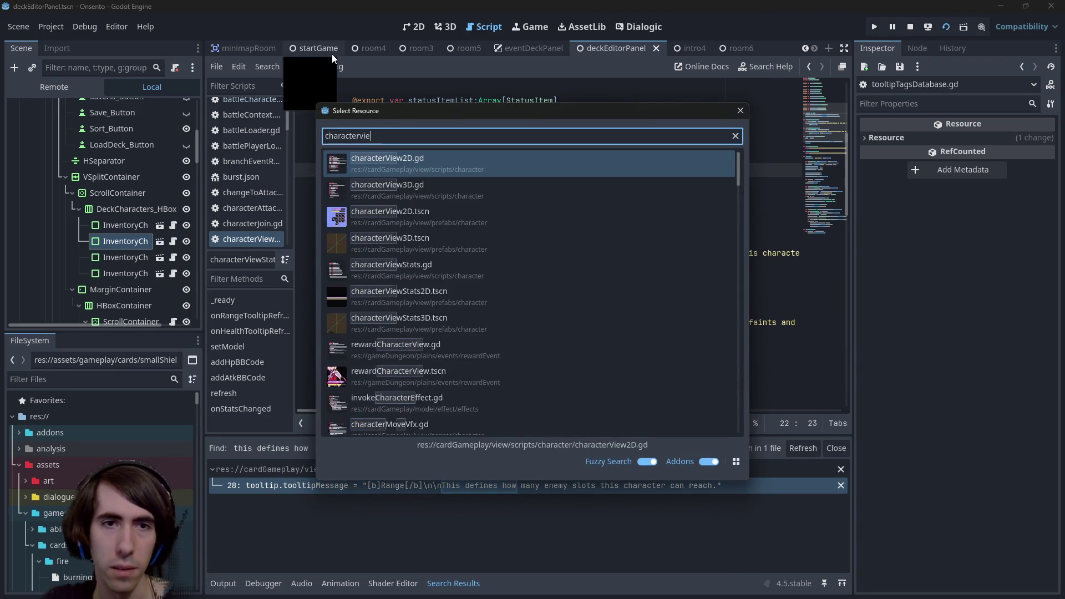
{"action": "key", "text": "Return"}
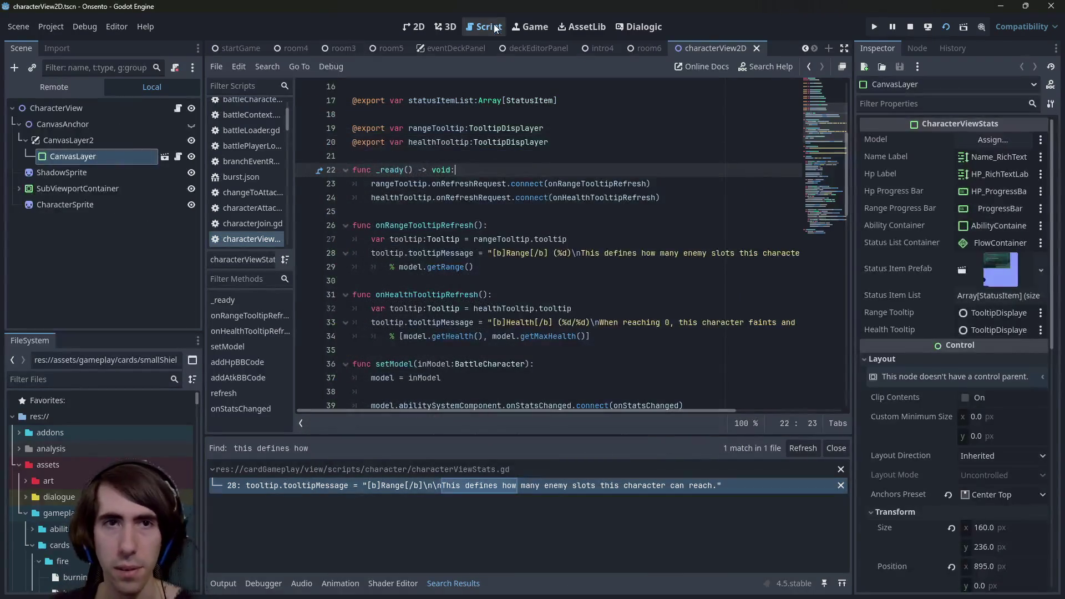
{"action": "left_click", "coordinate": [426, 30]}
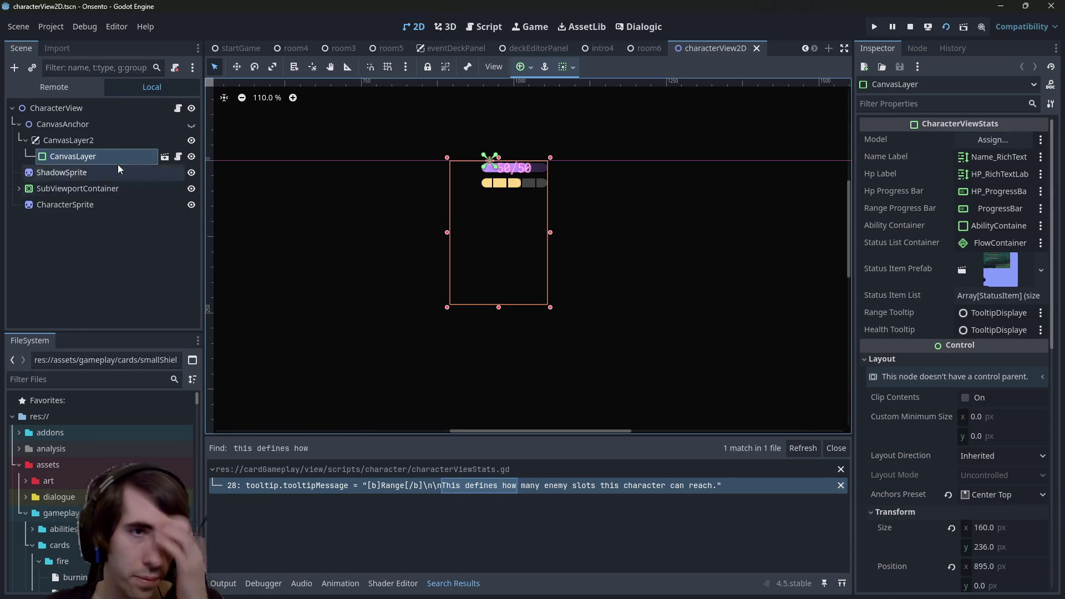
{"action": "left_click", "coordinate": [114, 143]}
{"action": "left_click", "coordinate": [105, 157]}
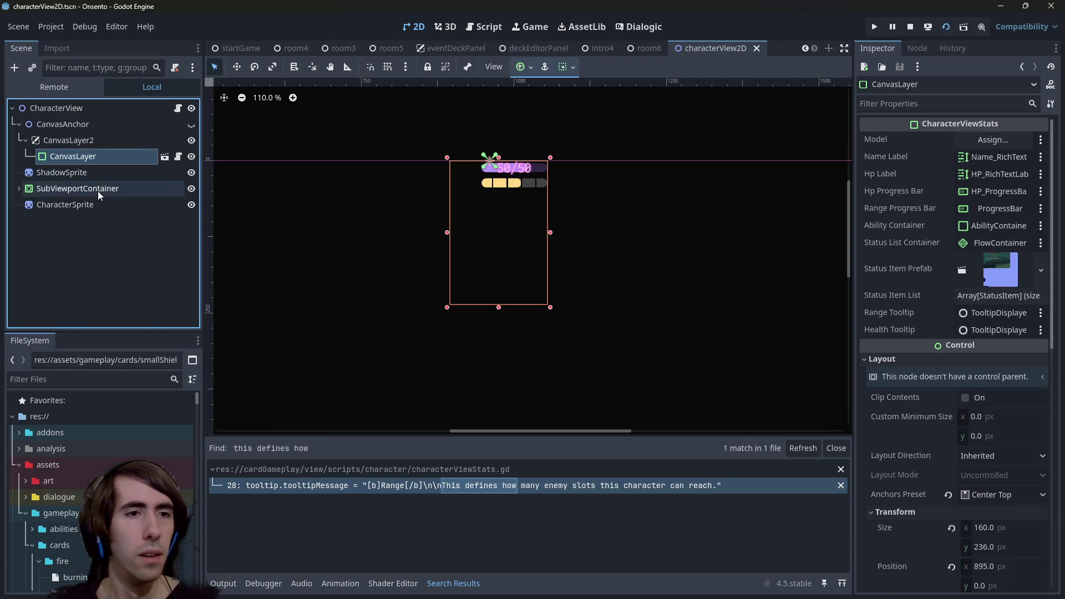
{"action": "left_click", "coordinate": [165, 159]}
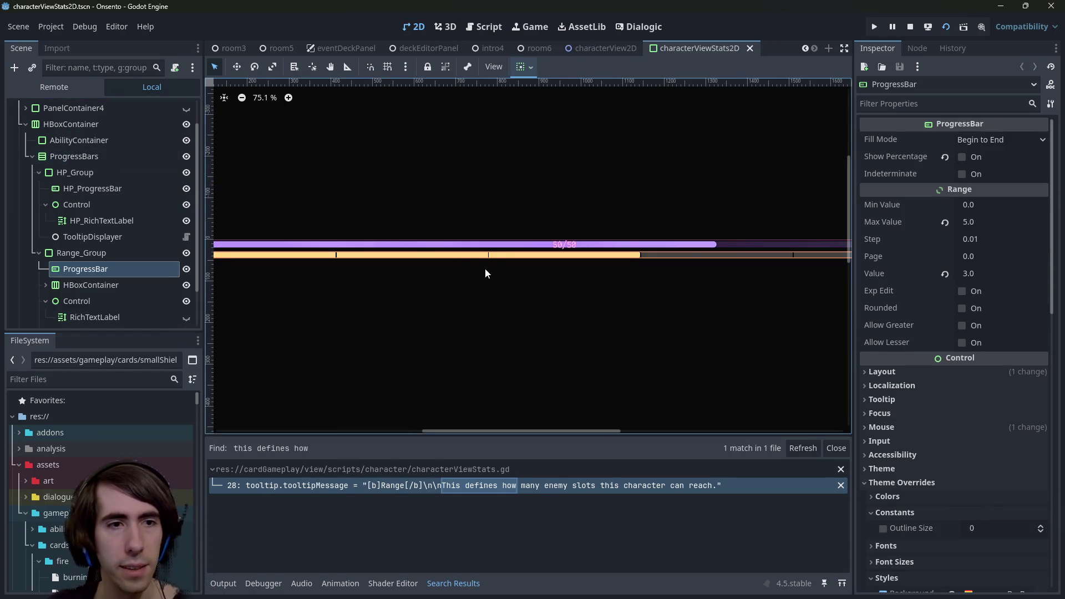
- Select HP_RichTextLabel and bring its Theme Overrides into view in the Inspector
{"action": "left_click", "coordinate": [548, 248]}
{"action": "scroll", "coordinate": [547, 248], "scroll_direction": "up", "scroll_amount": 8}
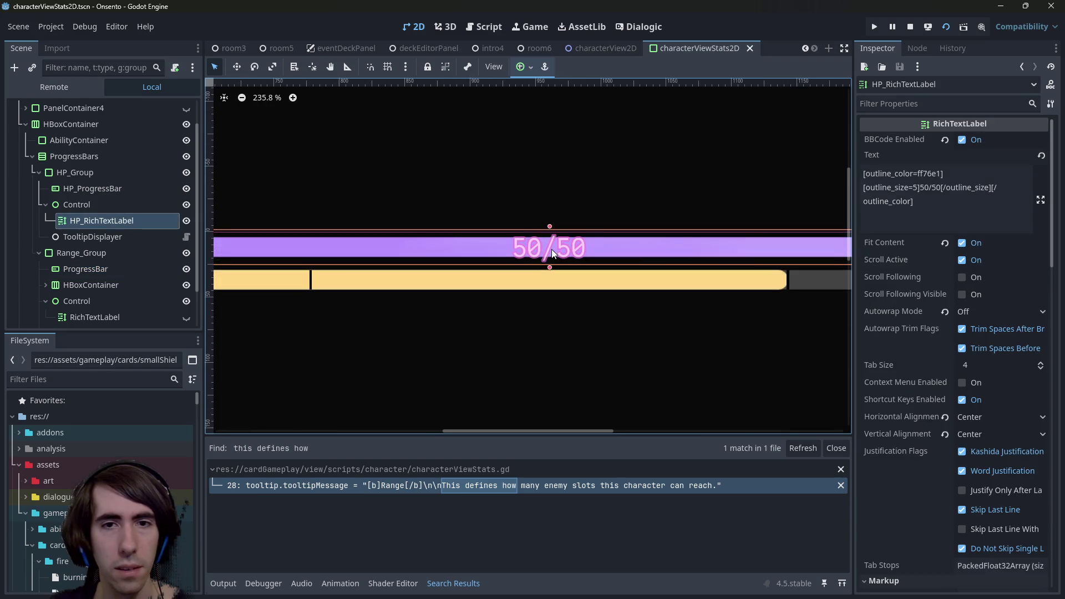
{"action": "scroll", "coordinate": [132, 238], "scroll_direction": "up", "scroll_amount": 2}
{"action": "scroll", "coordinate": [537, 255], "scroll_direction": "up", "scroll_amount": 2}
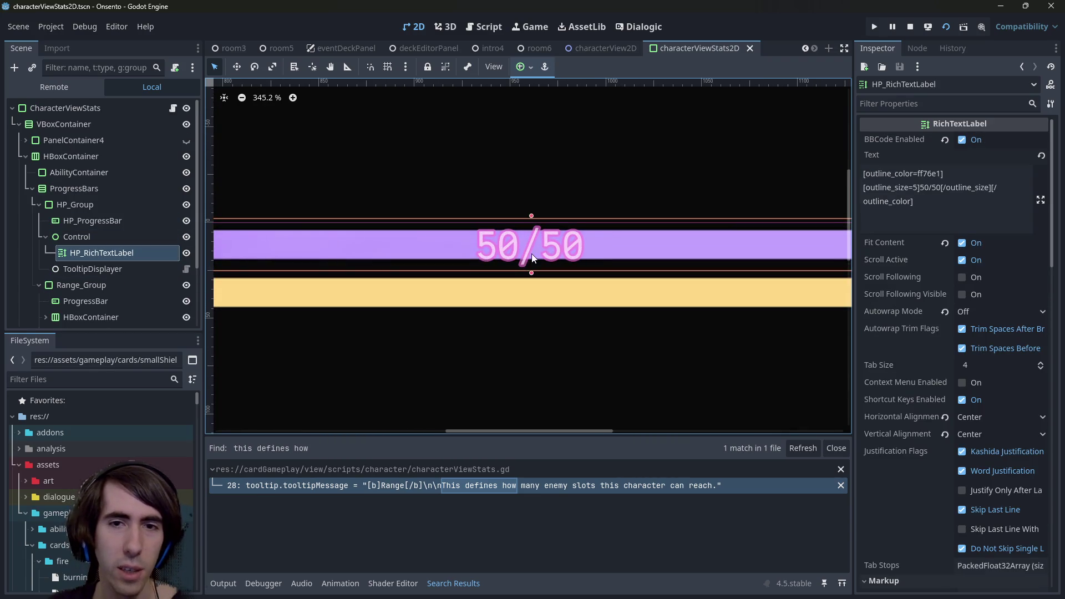
{"action": "scroll", "coordinate": [551, 289], "scroll_direction": "down", "scroll_amount": 7}
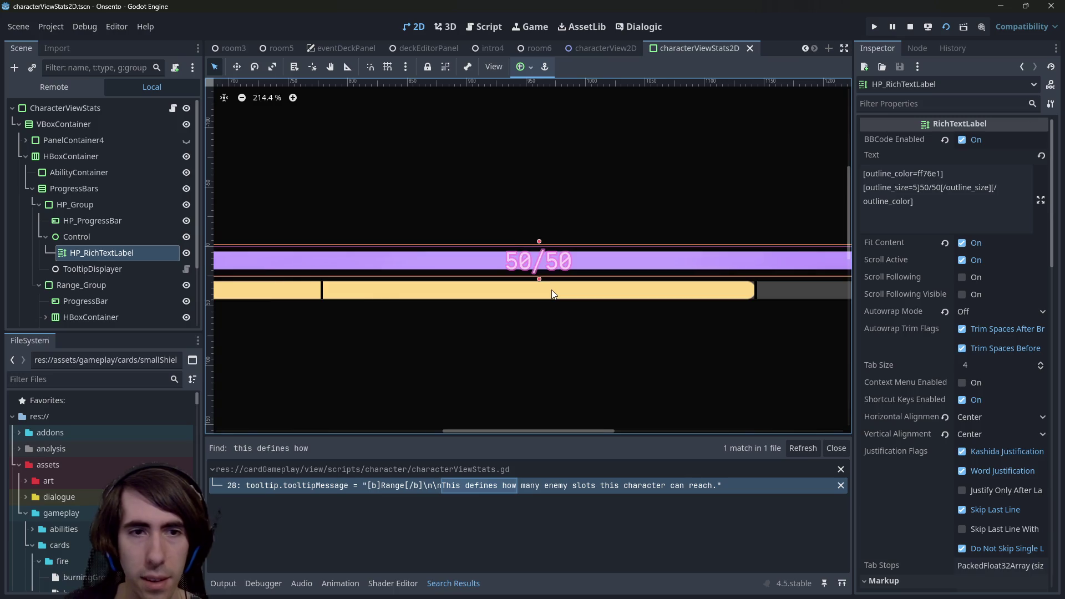
{"action": "scroll", "coordinate": [627, 330], "scroll_direction": "up", "scroll_amount": 4}
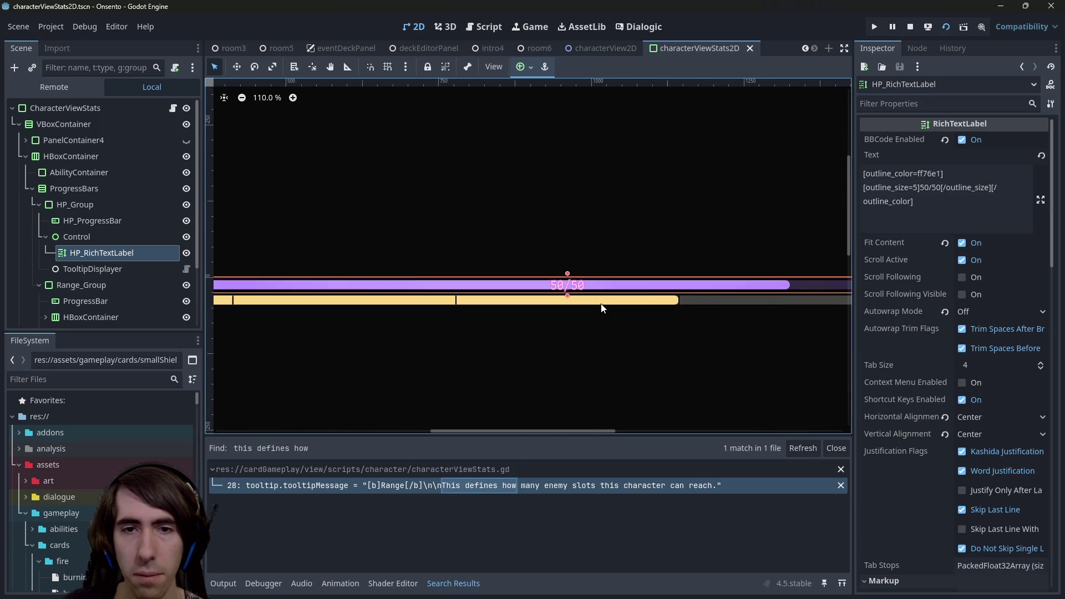
{"action": "scroll", "coordinate": [583, 304], "scroll_direction": "up", "scroll_amount": 1}
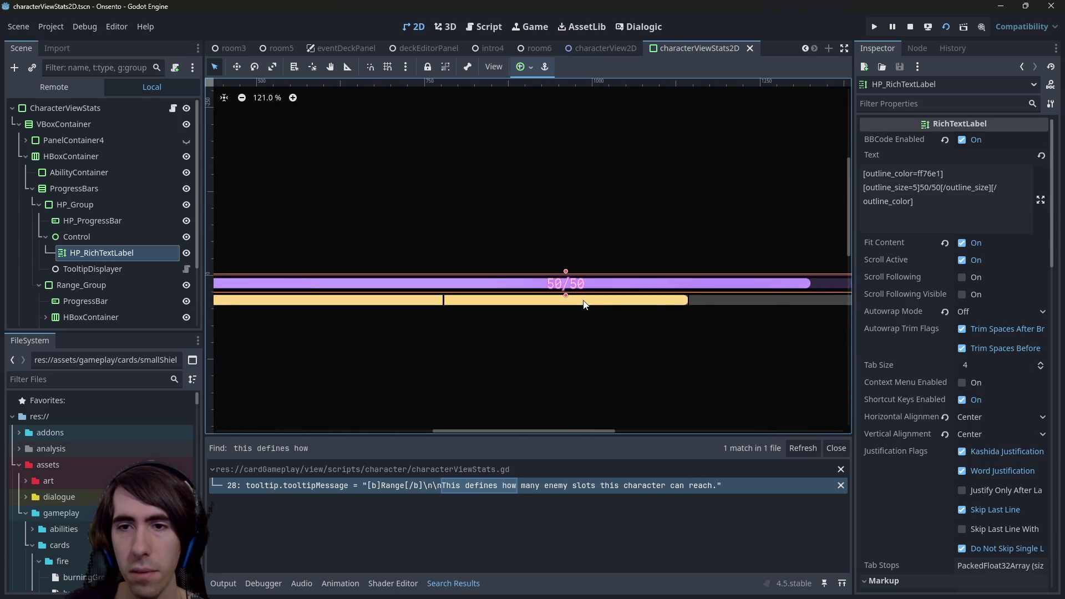
{"action": "scroll", "coordinate": [579, 307], "scroll_direction": "down", "scroll_amount": 6}
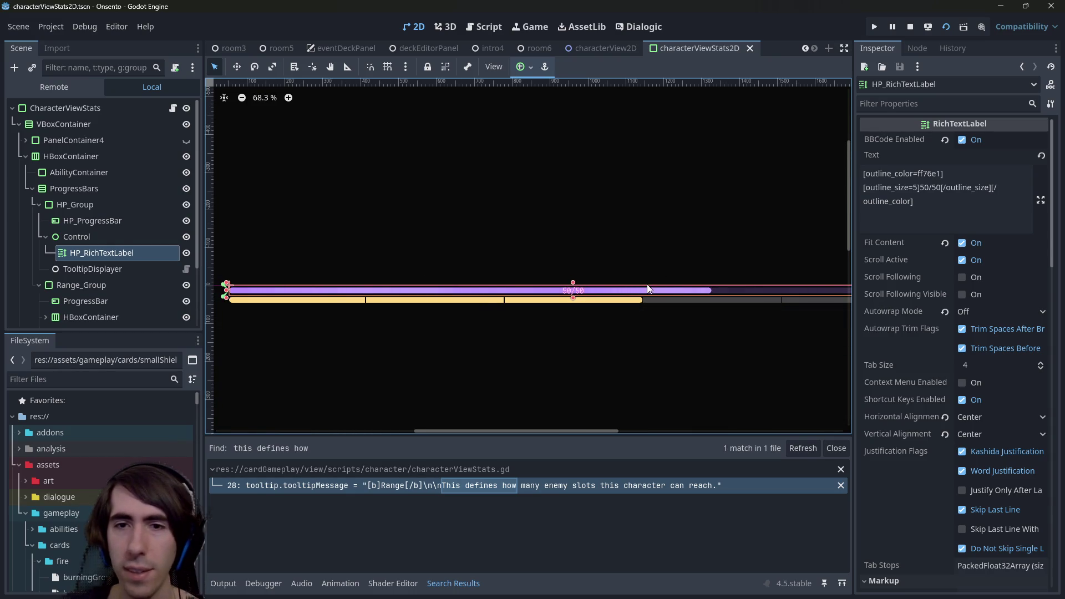
{"action": "scroll", "coordinate": [924, 377], "scroll_direction": "down", "scroll_amount": 10}
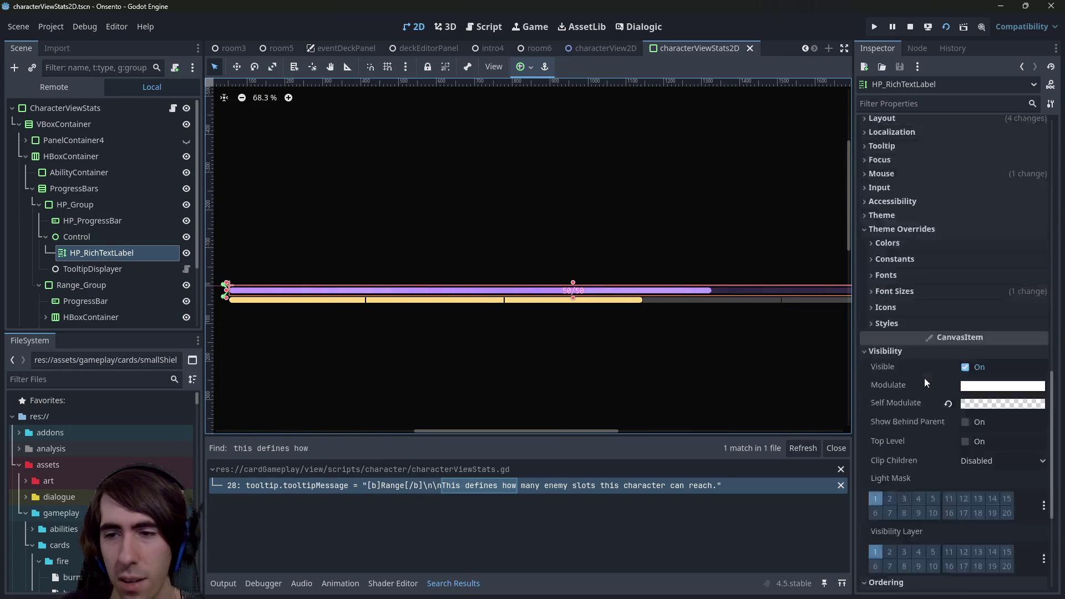
{"action": "scroll", "coordinate": [930, 354], "scroll_direction": "up", "scroll_amount": 8}
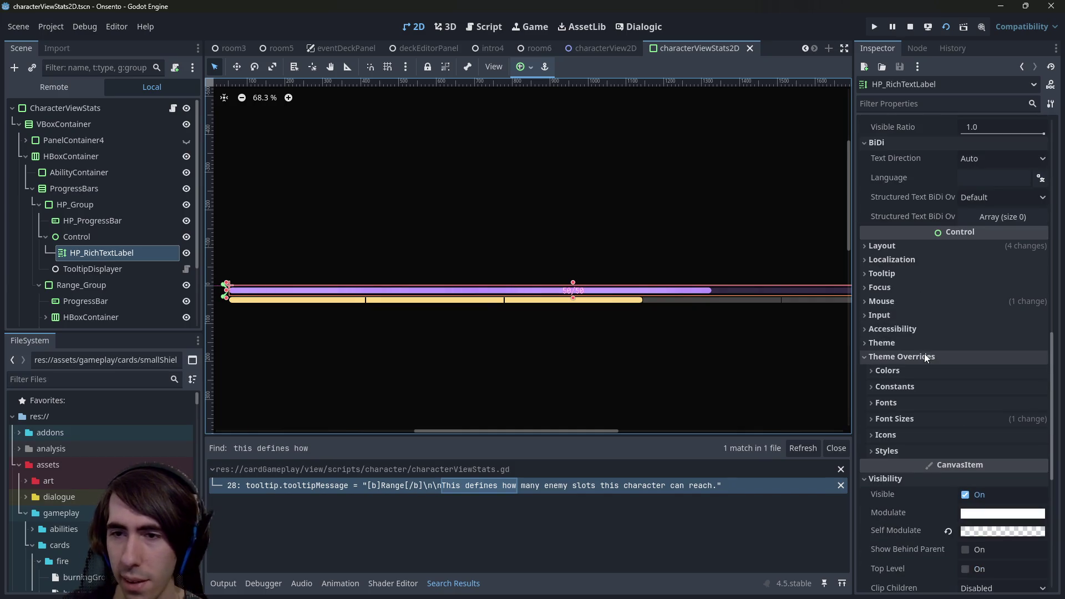
- Override the HP label's Normal Font Size to 25 px and save the stats scene
{"action": "left_click", "coordinate": [905, 417]}
{"action": "left_click", "coordinate": [987, 436]}
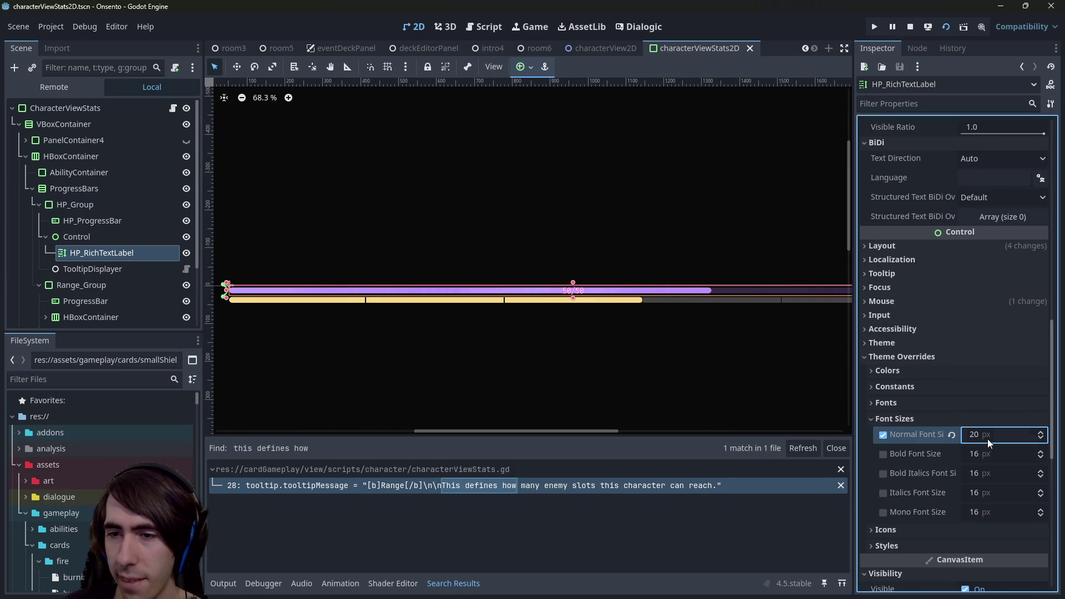
{"action": "type", "text": "25"}
{"action": "key", "text": "Return"}
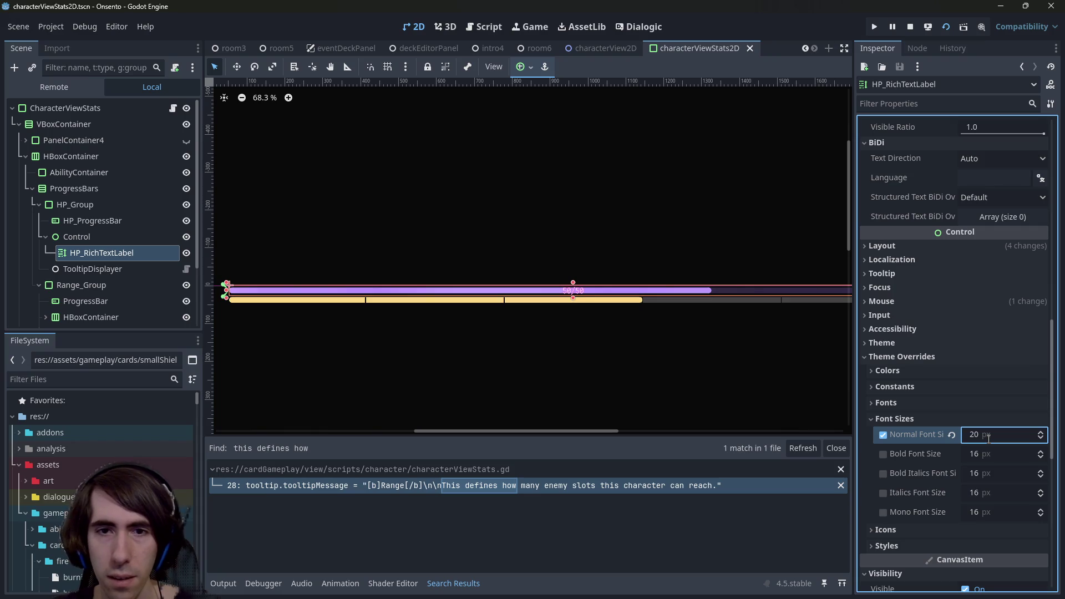
{"action": "scroll", "coordinate": [588, 324], "scroll_direction": "up", "scroll_amount": 4}
{"action": "scroll", "coordinate": [591, 322], "scroll_direction": "up", "scroll_amount": 3}
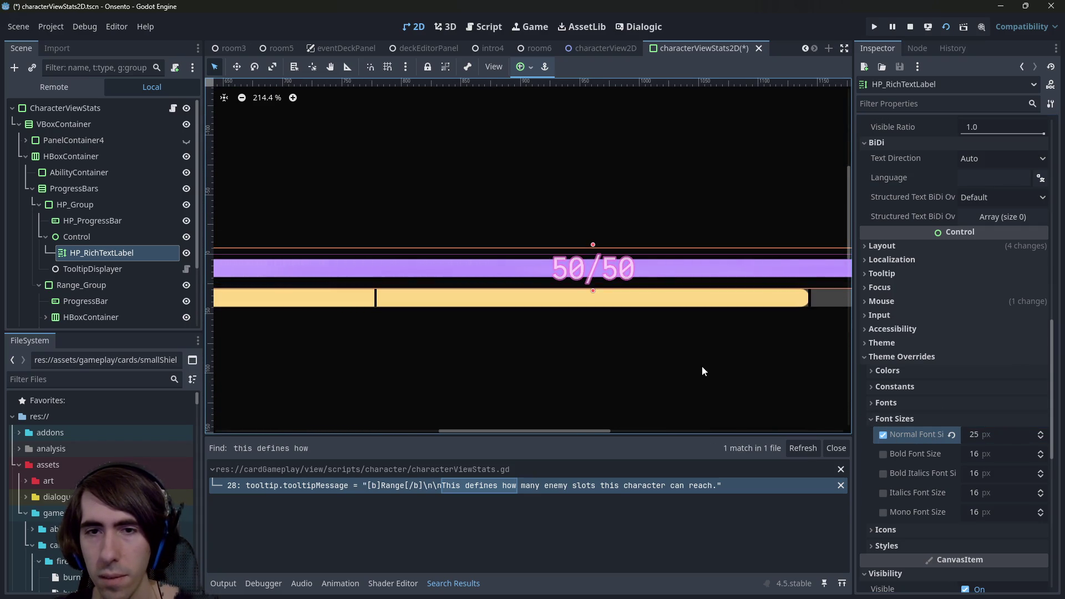
{"action": "key", "text": "ctrl+s"}
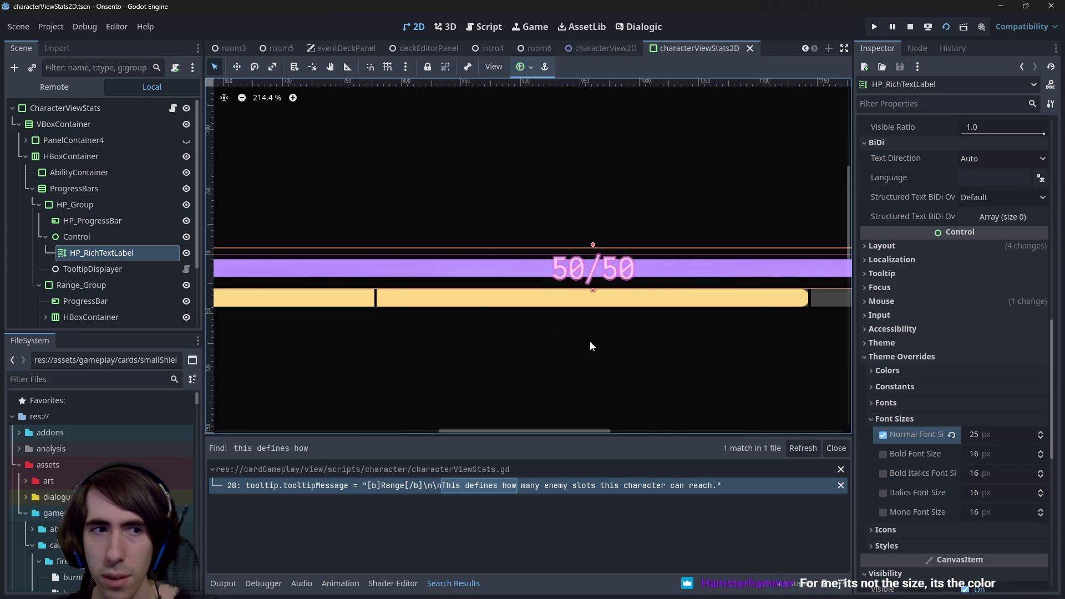
{"action": "scroll", "coordinate": [589, 341], "scroll_direction": "down", "scroll_amount": 2}
- Quick-open room2.tscn and start a test run of the scene
{"action": "key", "text": "shift+alt+o"}
{"action": "type", "text": "playquest"}
{"action": "key", "text": "BackSpace"}
{"action": "key", "text": "BackSpace"}
{"action": "key", "text": "BackSpace"}
{"action": "type", "text": "room2"}
{"action": "key", "text": "Return"}
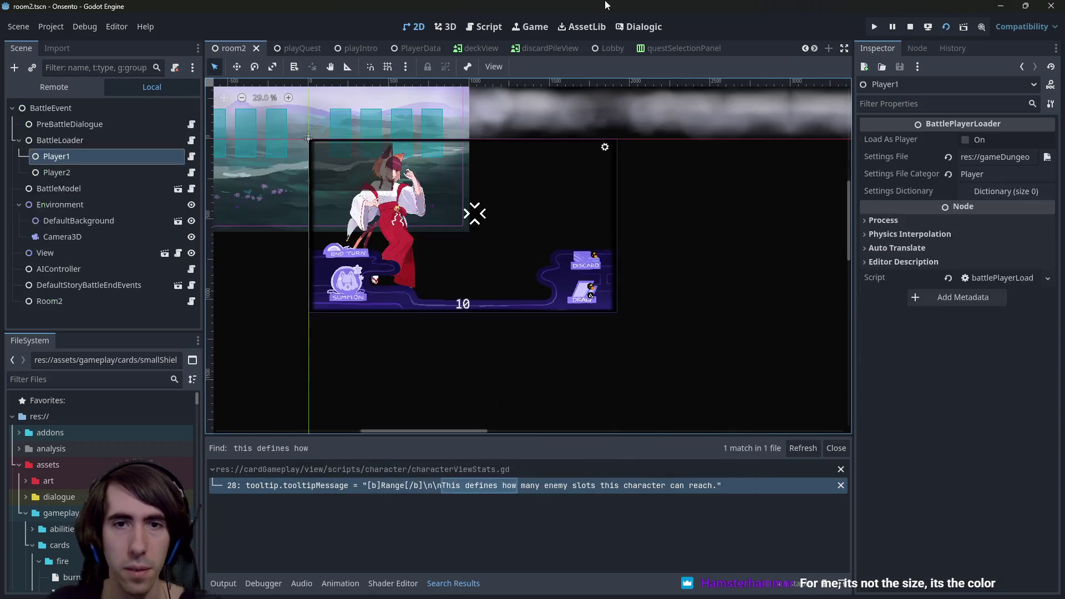
{"action": "left_click", "coordinate": [927, 26]}
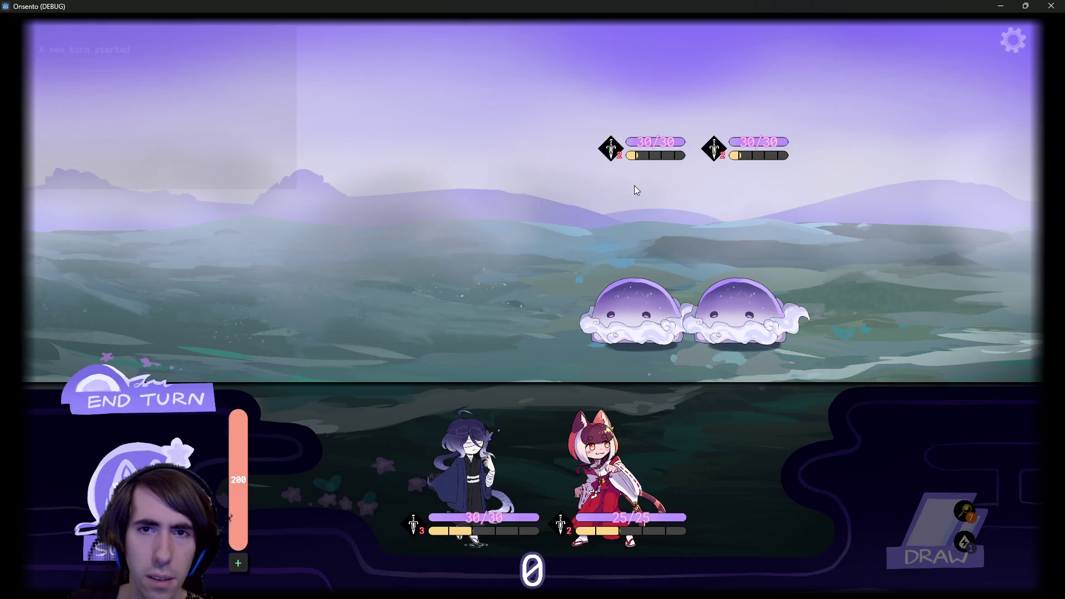
- Place the purple and red characters on the battlefield, then close the debug game window
{"action": "mouse_move", "coordinate": [673, 139]}
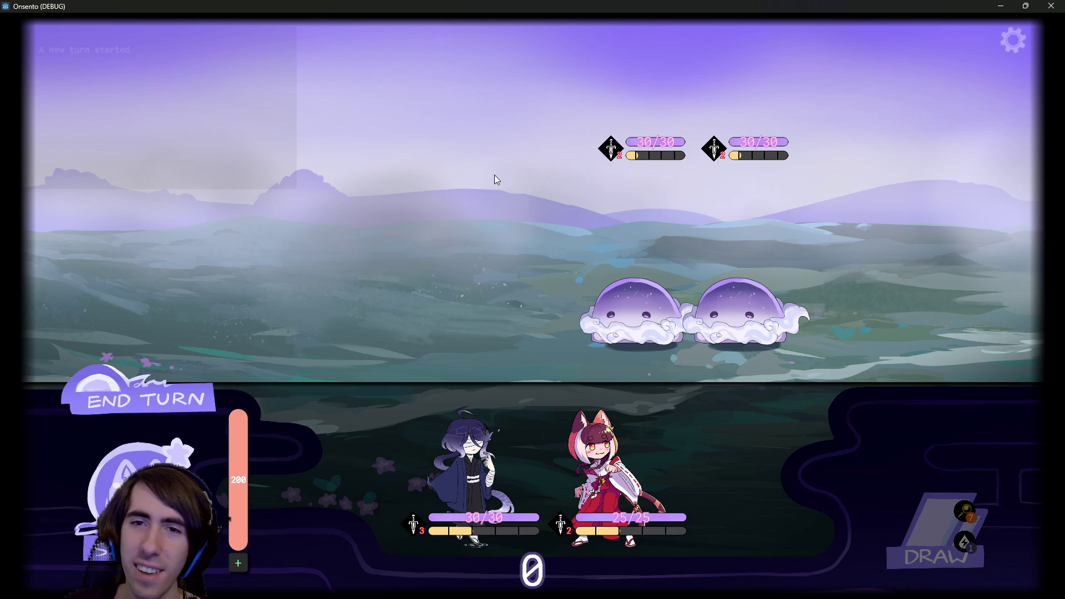
{"action": "left_click_drag", "start_coordinate": [527, 449], "coordinate": [427, 261]}
{"action": "left_click_drag", "start_coordinate": [535, 458], "coordinate": [340, 234]}
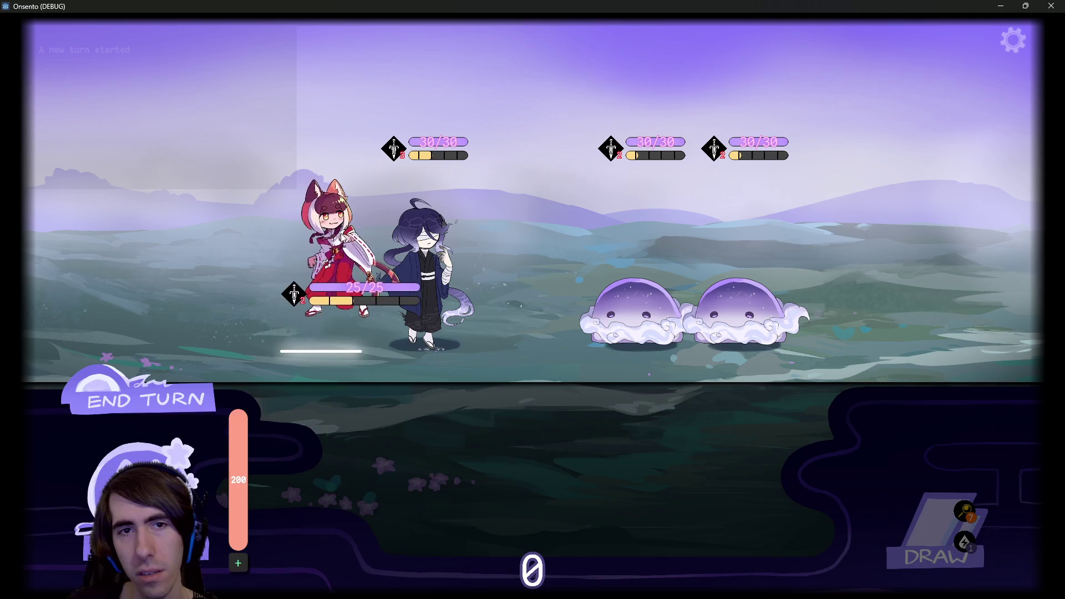
{"action": "left_click", "coordinate": [1051, 5]}
{"action": "scroll", "coordinate": [678, 42], "scroll_direction": "down", "scroll_amount": 10}
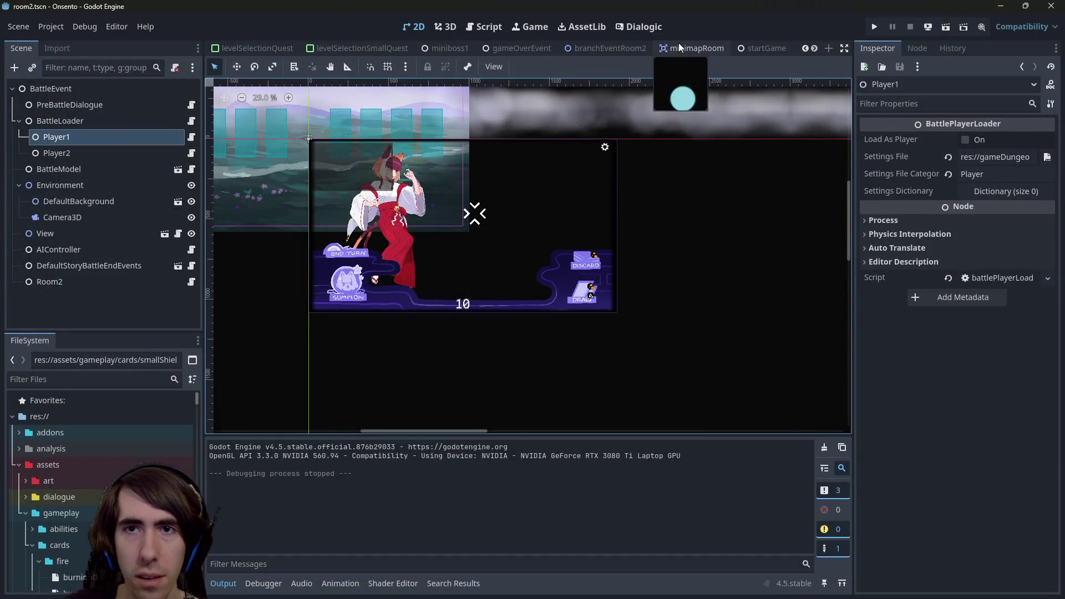
{"action": "left_click", "coordinate": [739, 47]}
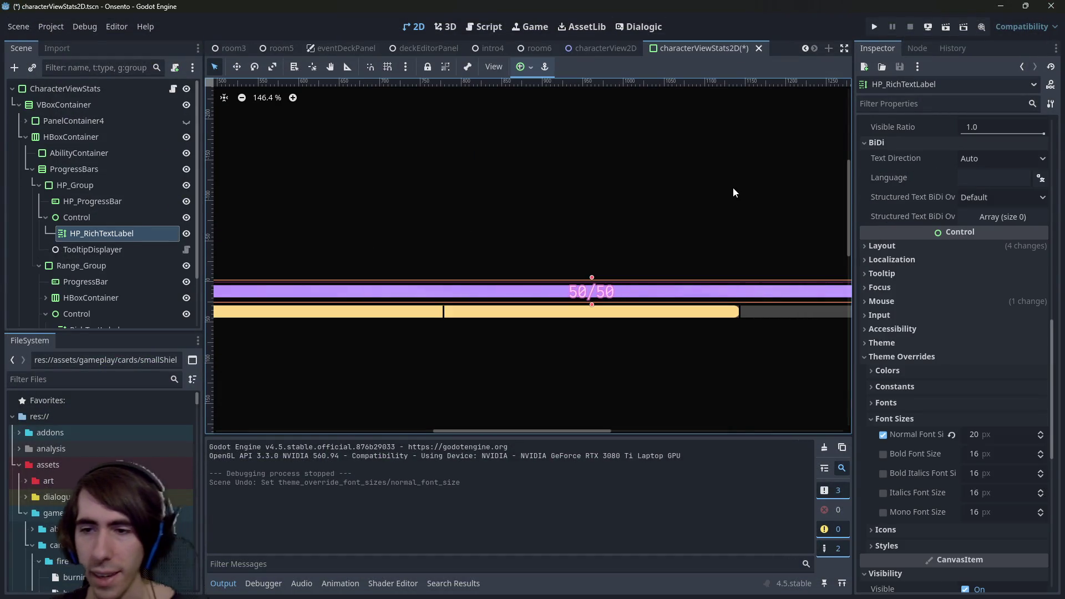
{"action": "key", "text": "ctrl+s"}
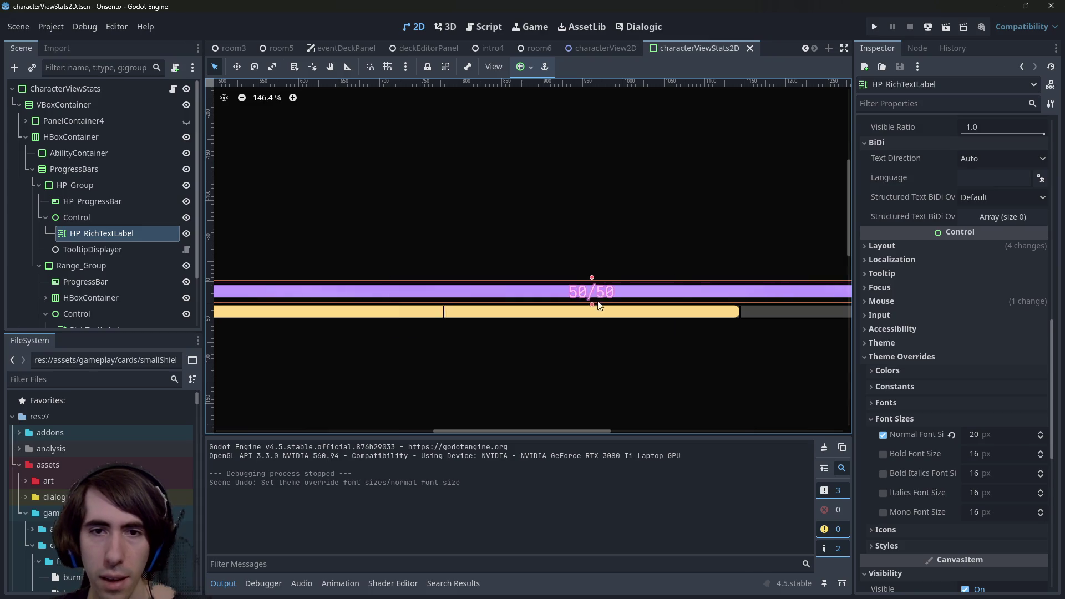
{"action": "scroll", "coordinate": [588, 291], "scroll_direction": "up", "scroll_amount": 5}
{"action": "left_click_drag", "start_coordinate": [594, 291], "coordinate": [563, 298]}
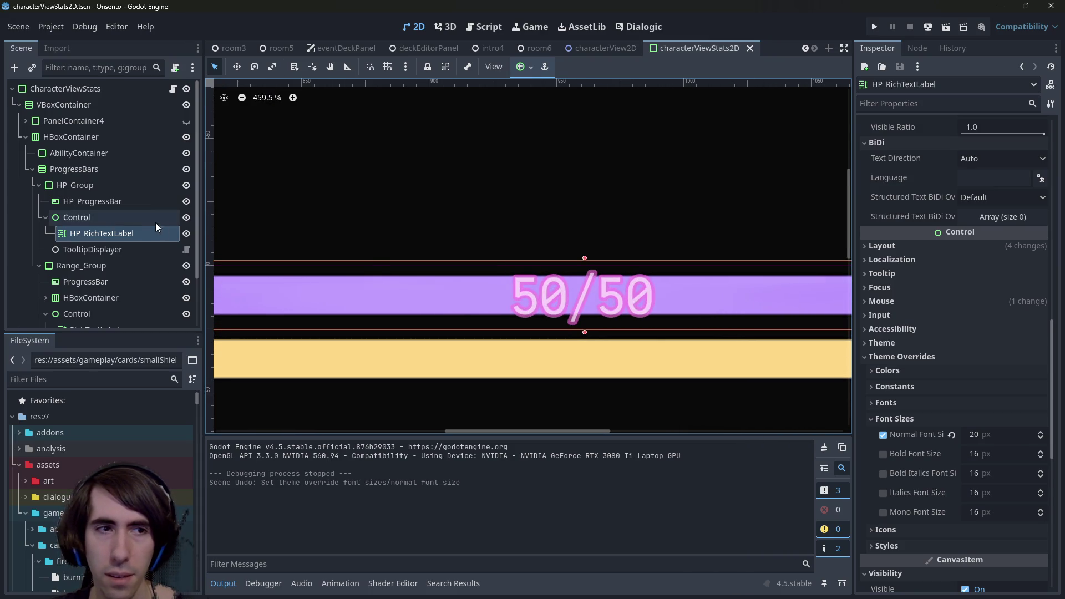
{"action": "left_click", "coordinate": [127, 233]}
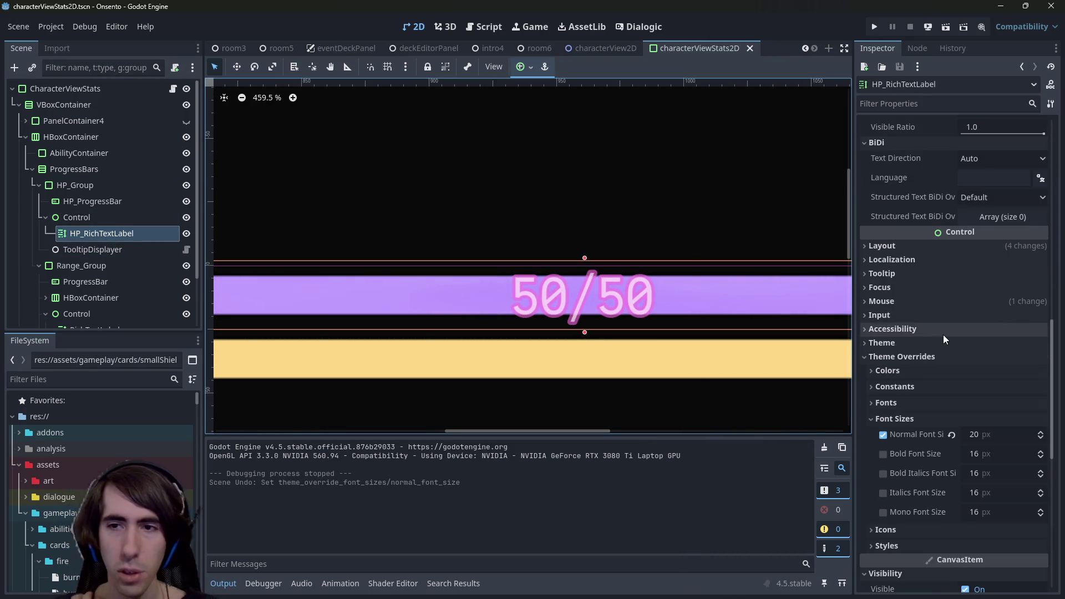
{"action": "scroll", "coordinate": [943, 334], "scroll_direction": "up", "scroll_amount": 4}
{"action": "left_click", "coordinate": [924, 487]}
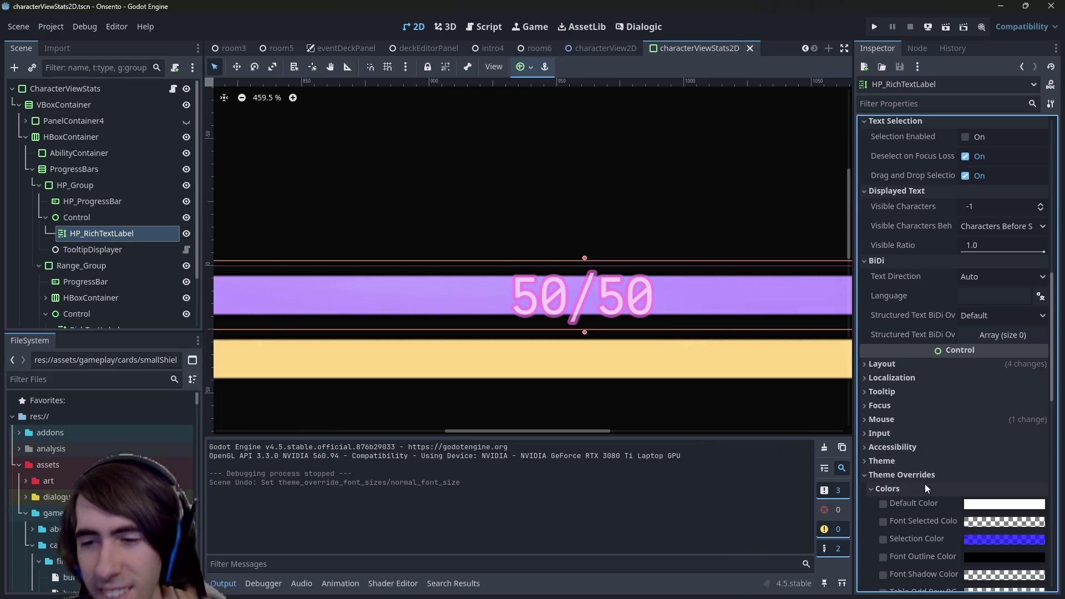
{"action": "scroll", "coordinate": [923, 484], "scroll_direction": "down", "scroll_amount": 4}
{"action": "left_click", "coordinate": [902, 282]}
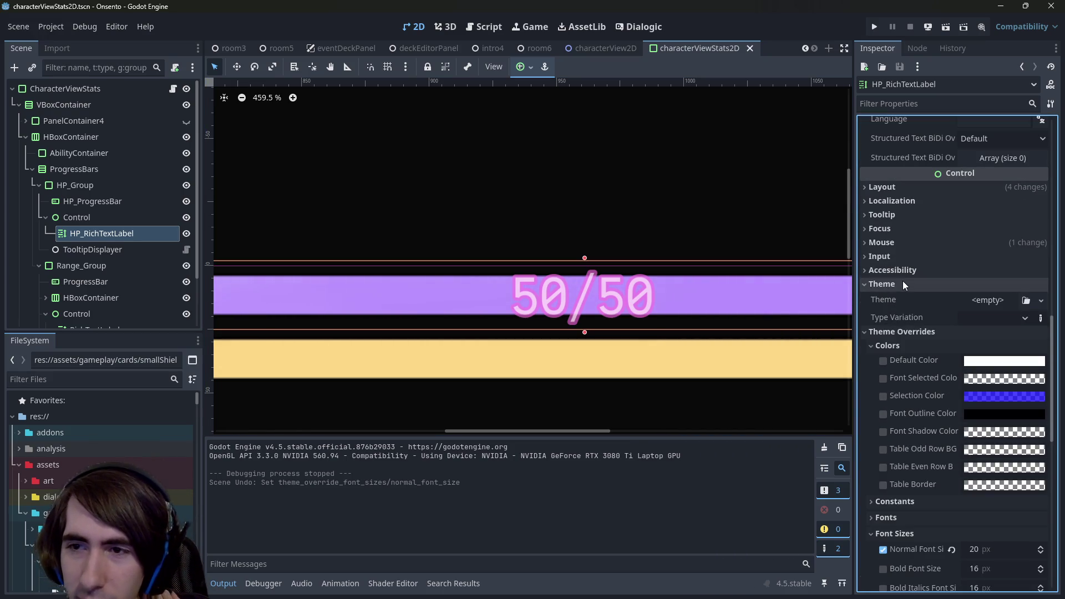
{"action": "left_click", "coordinate": [104, 219]}
{"action": "left_click", "coordinate": [103, 231]}
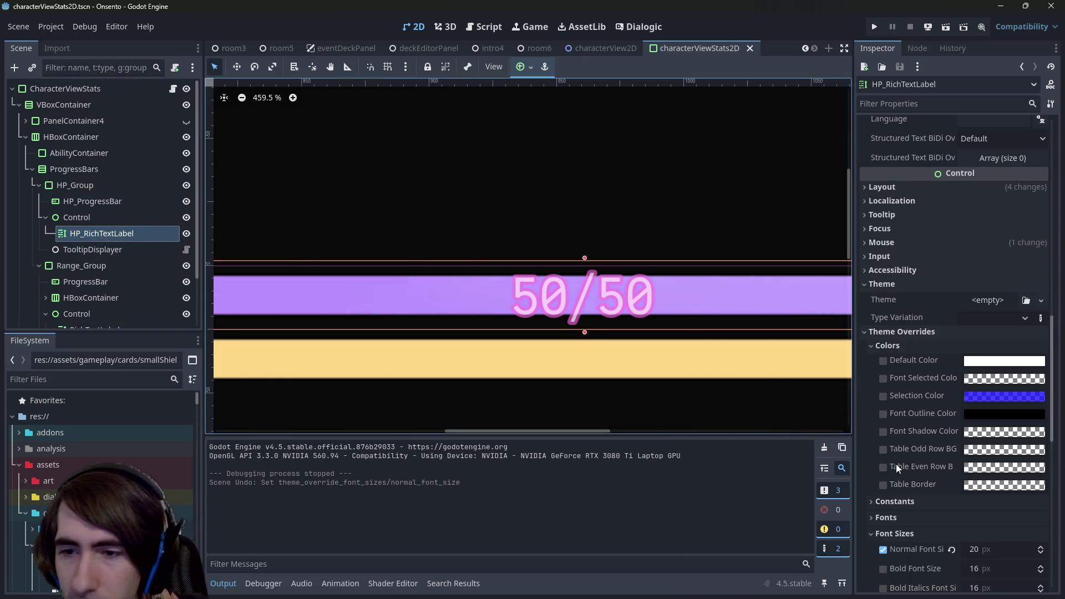
{"action": "scroll", "coordinate": [896, 463], "scroll_direction": "down", "scroll_amount": 4}
{"action": "scroll", "coordinate": [904, 400], "scroll_direction": "down", "scroll_amount": 4}
{"action": "scroll", "coordinate": [918, 357], "scroll_direction": "up", "scroll_amount": 4}
{"action": "left_click", "coordinate": [883, 330]}
{"action": "left_click", "coordinate": [883, 330]}
{"action": "scroll", "coordinate": [883, 330], "scroll_direction": "up", "scroll_amount": 4}
{"action": "left_click", "coordinate": [897, 342]}
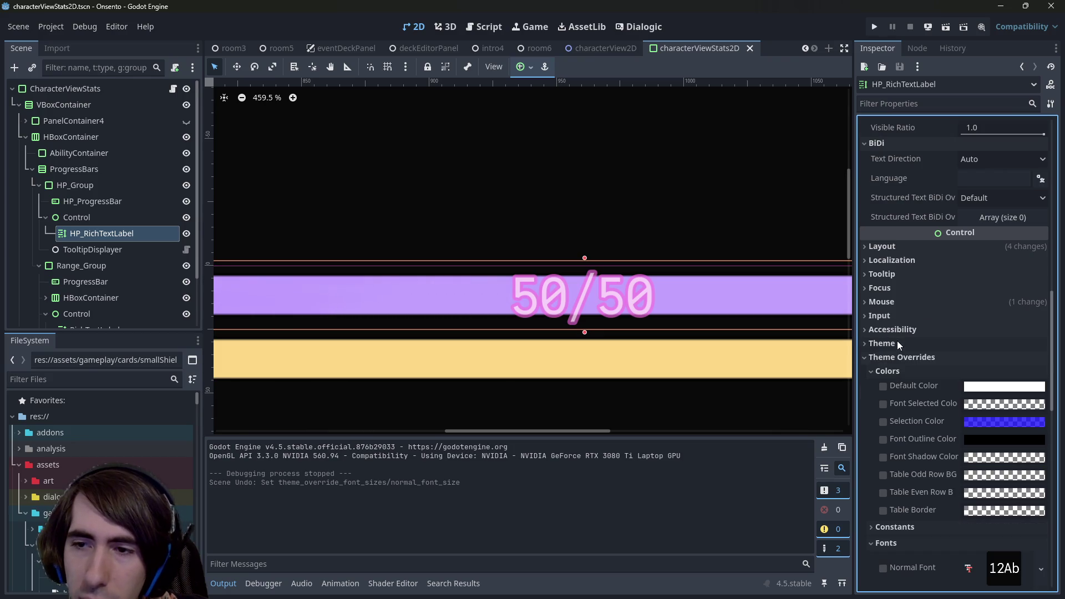
{"action": "left_click", "coordinate": [904, 356]}
{"action": "left_click", "coordinate": [904, 357]}
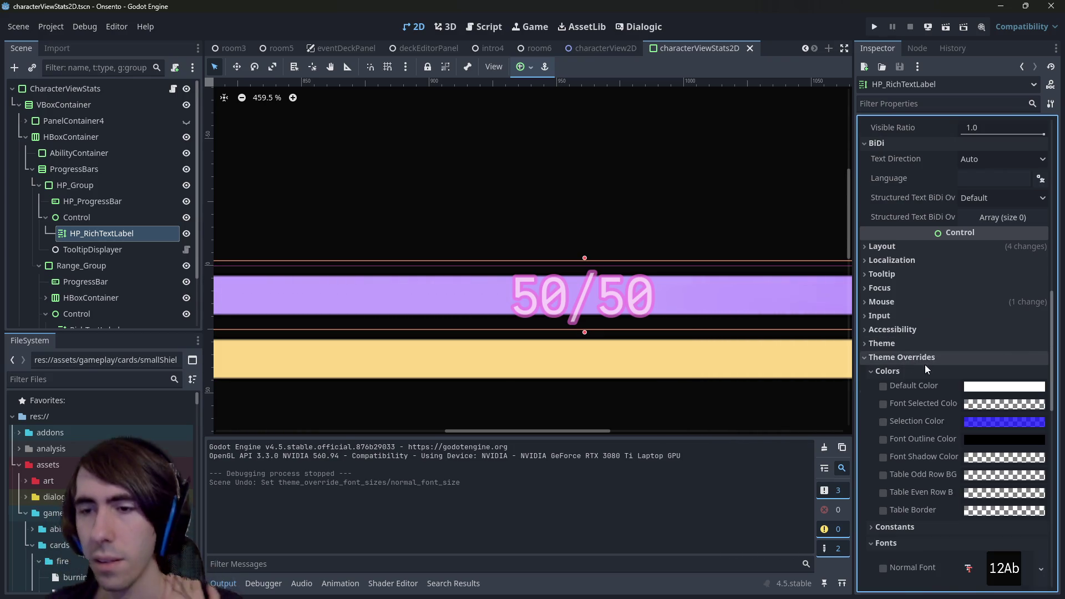
{"action": "scroll", "coordinate": [921, 355], "scroll_direction": "down", "scroll_amount": 3}
{"action": "left_click", "coordinate": [883, 268]}
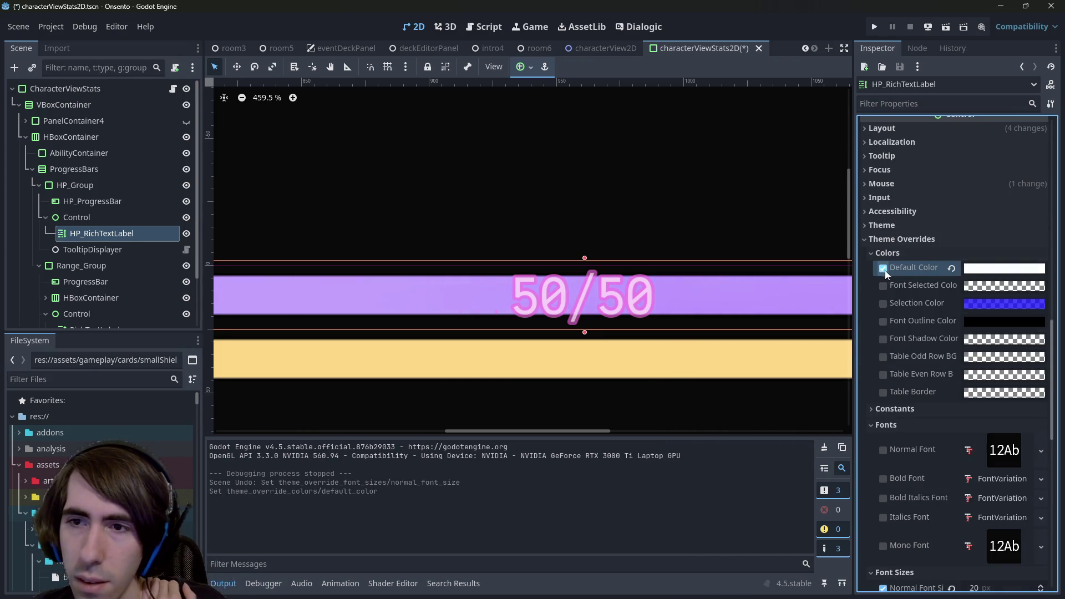
{"action": "left_click", "coordinate": [970, 273]}
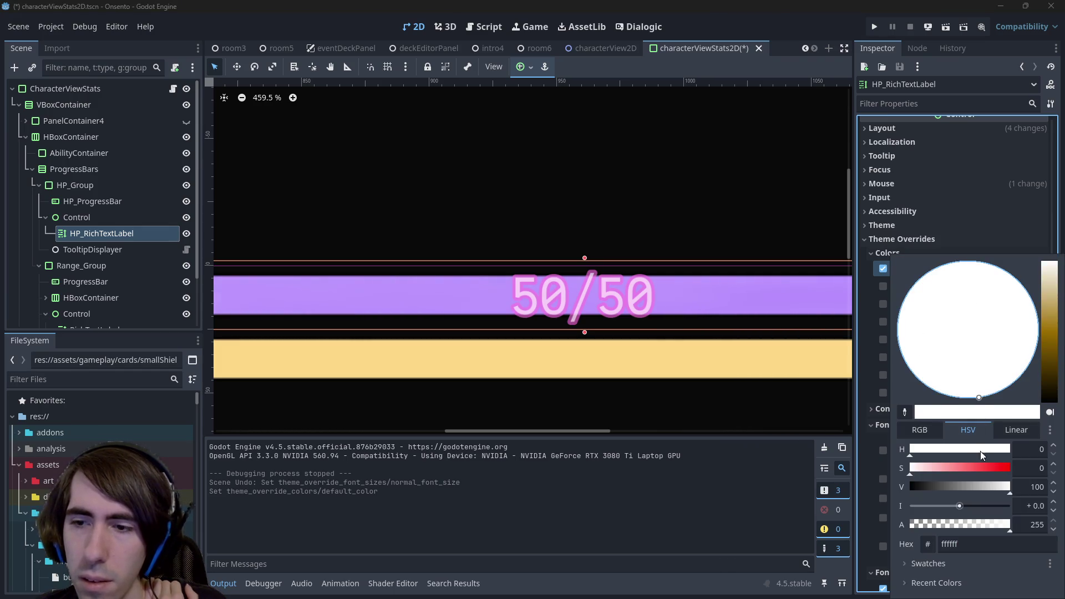
{"action": "left_click", "coordinate": [1006, 469]}
{"action": "left_click", "coordinate": [957, 218]}
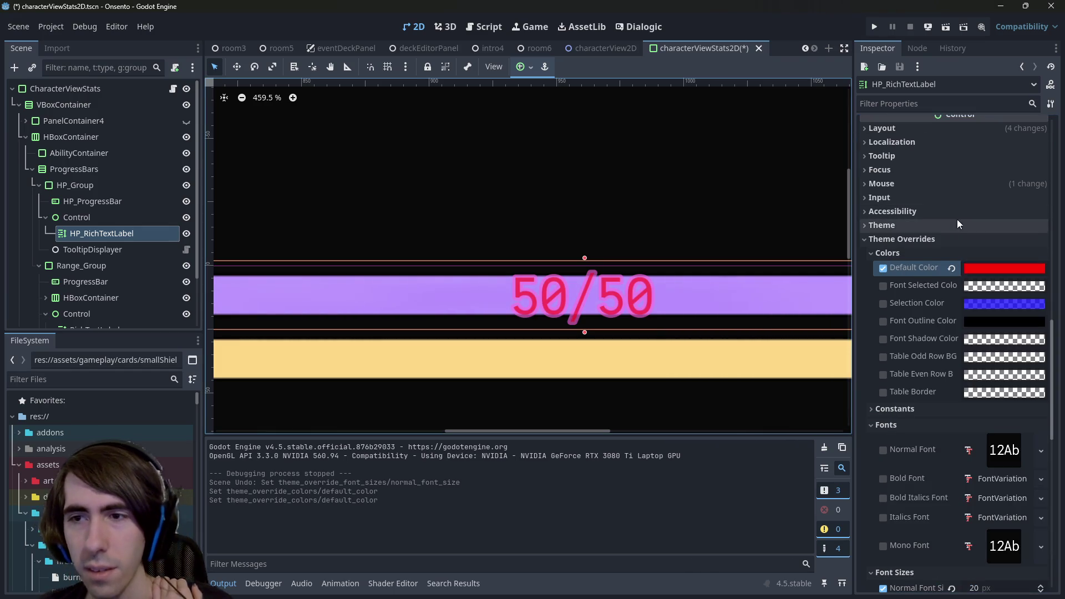
{"action": "left_click", "coordinate": [945, 268]}
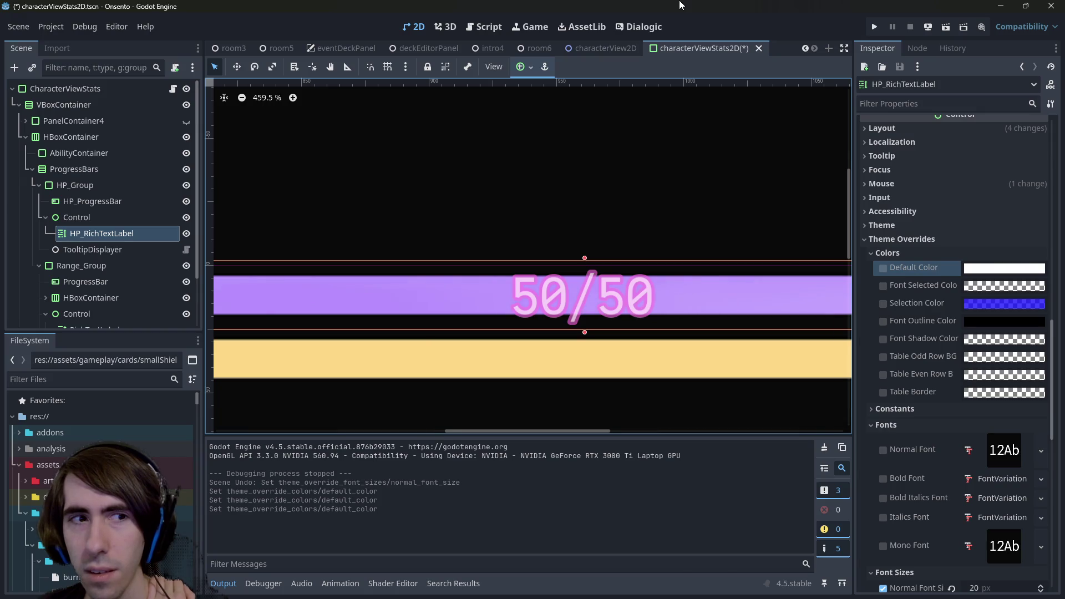
{"action": "left_click", "coordinate": [99, 250]}
{"action": "left_click", "coordinate": [103, 233]}
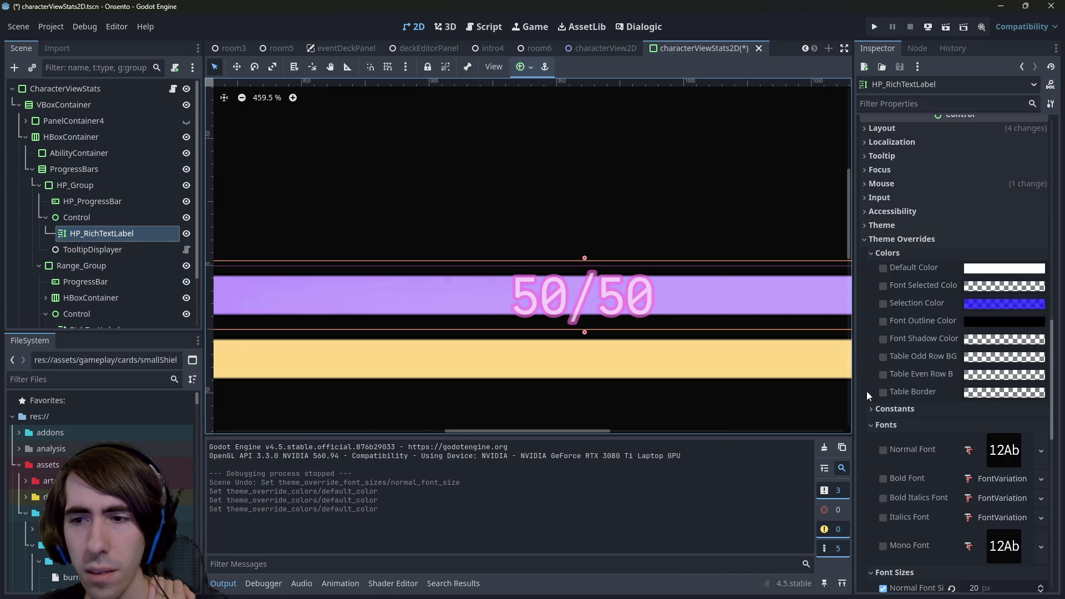
{"action": "scroll", "coordinate": [898, 393], "scroll_direction": "down", "scroll_amount": 5}
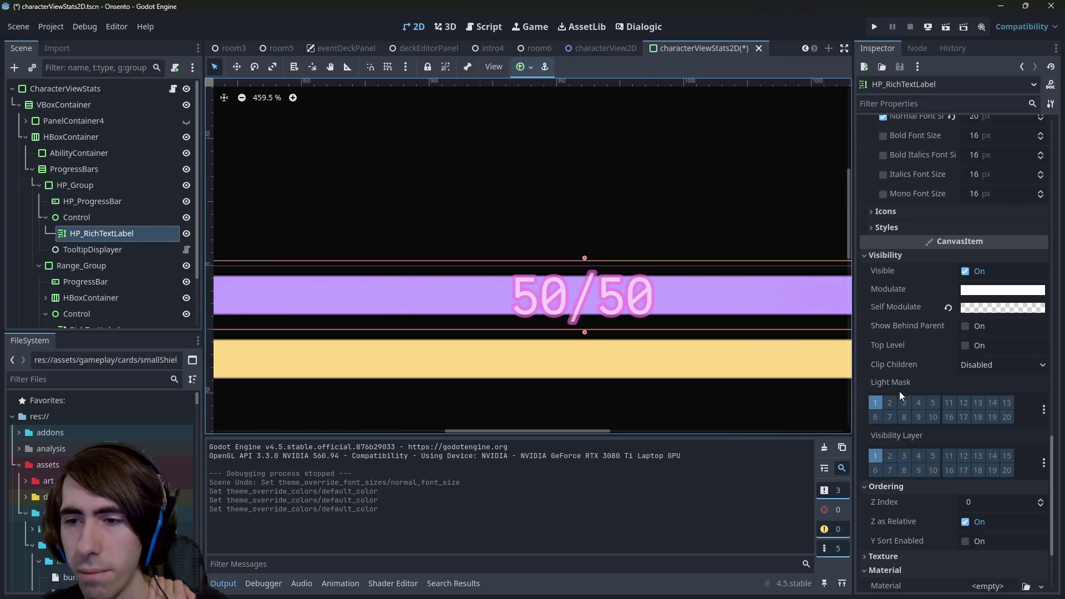
{"action": "scroll", "coordinate": [900, 391], "scroll_direction": "down", "scroll_amount": 3}
{"action": "left_click", "coordinate": [903, 390]}
{"action": "left_click", "coordinate": [902, 441]}
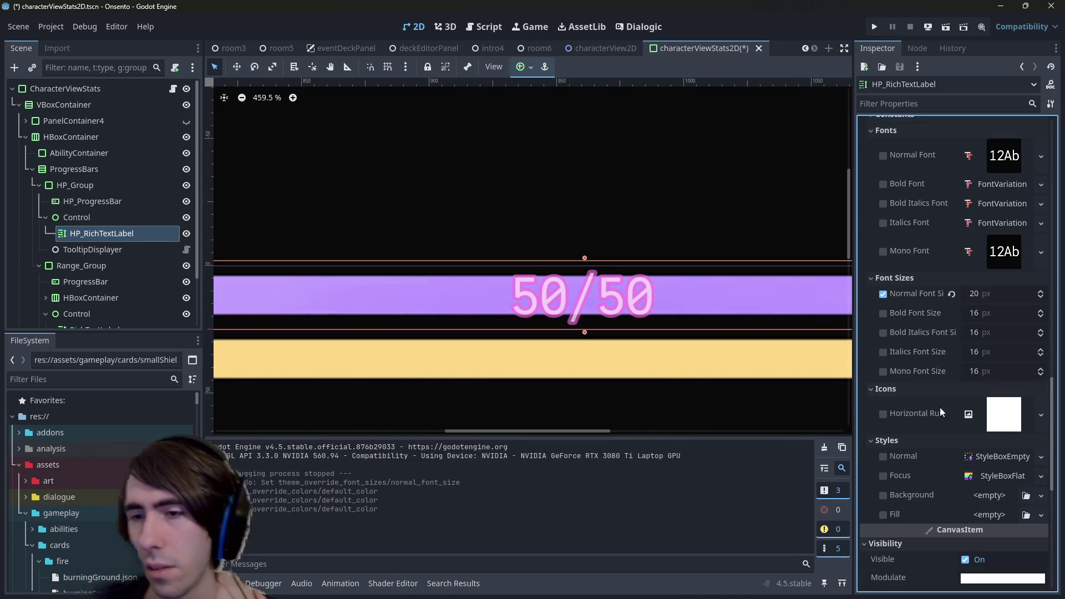
{"action": "scroll", "coordinate": [910, 245], "scroll_direction": "up", "scroll_amount": 10}
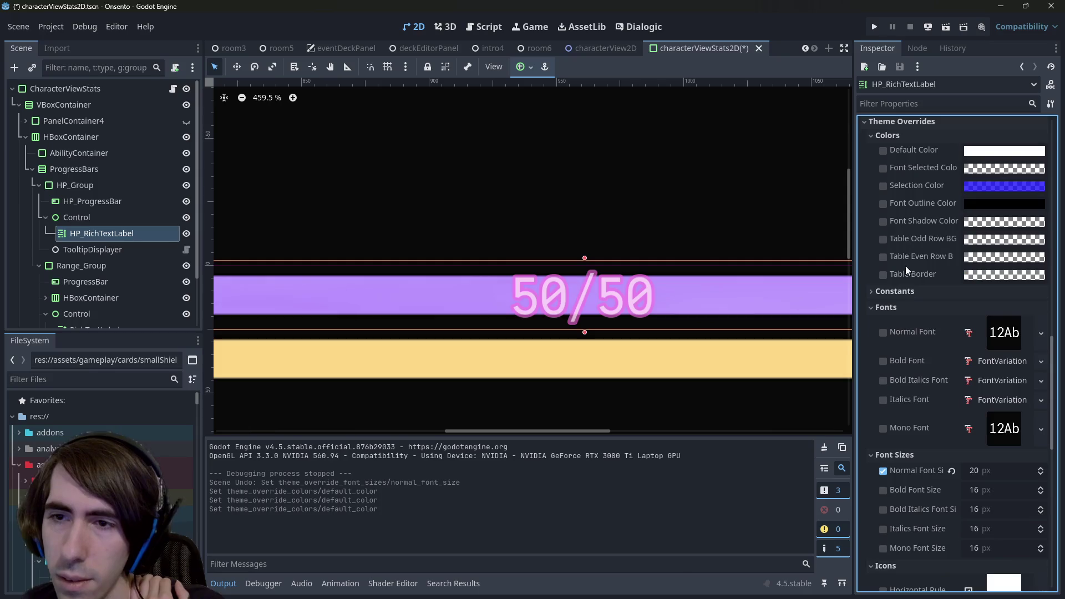
{"action": "scroll", "coordinate": [910, 288], "scroll_direction": "up", "scroll_amount": 4}
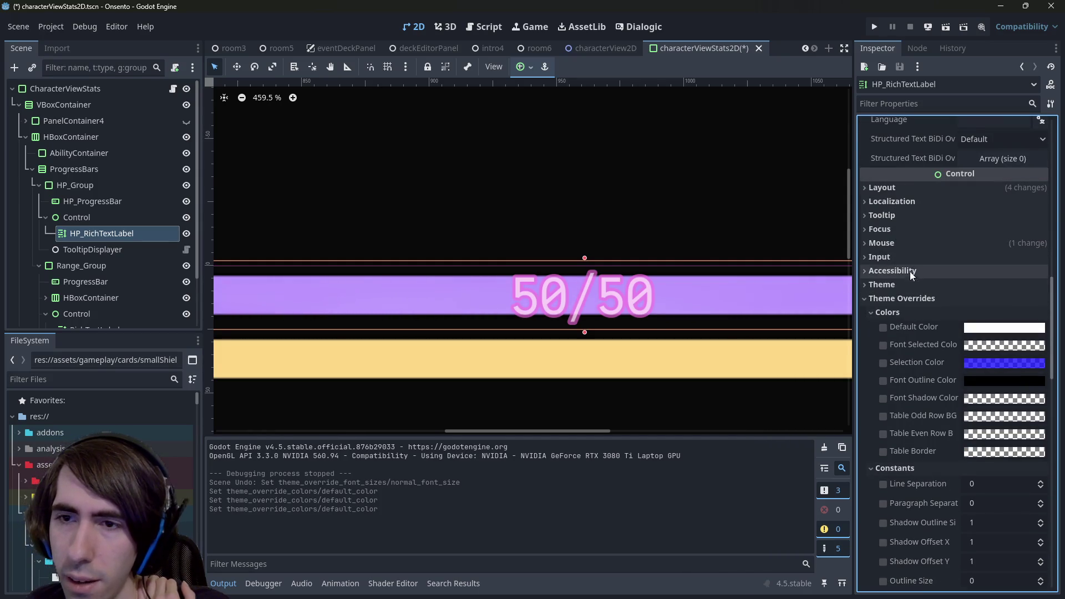
{"action": "left_click", "coordinate": [132, 219]}
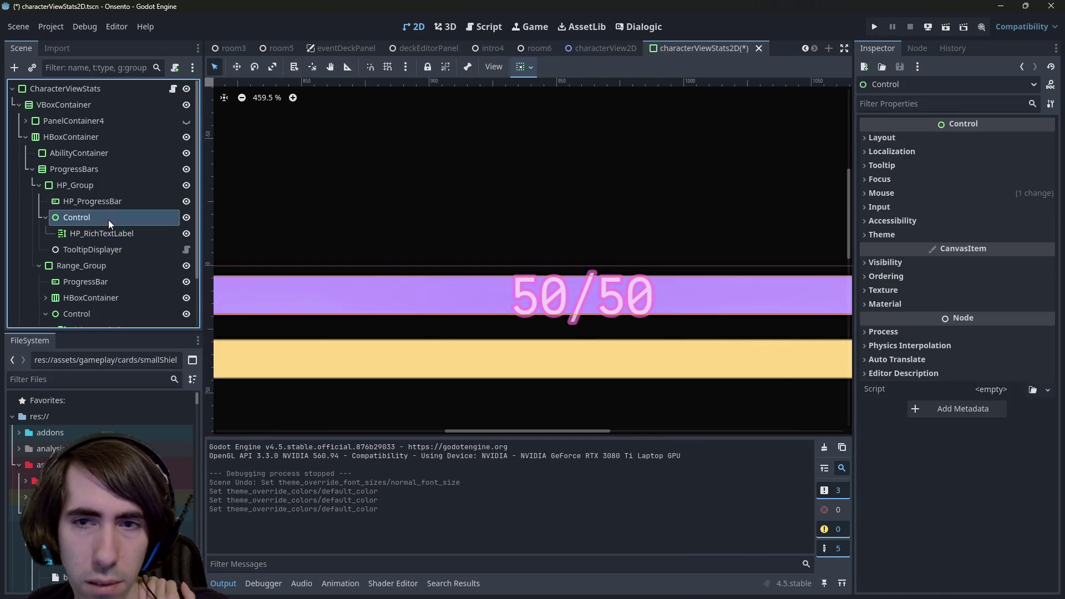
{"action": "left_click", "coordinate": [882, 193]}
{"action": "left_click", "coordinate": [881, 193]}
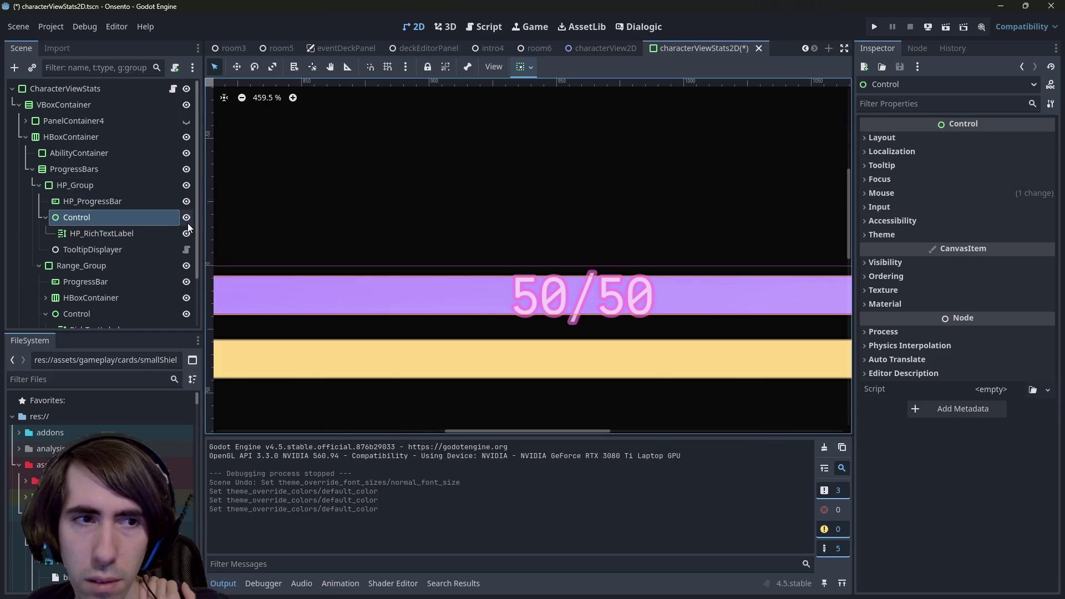
{"action": "left_click", "coordinate": [187, 218]}
{"action": "left_click", "coordinate": [188, 219]}
{"action": "key", "text": "ctrl+z"}
{"action": "key", "text": "ctrl+z"}
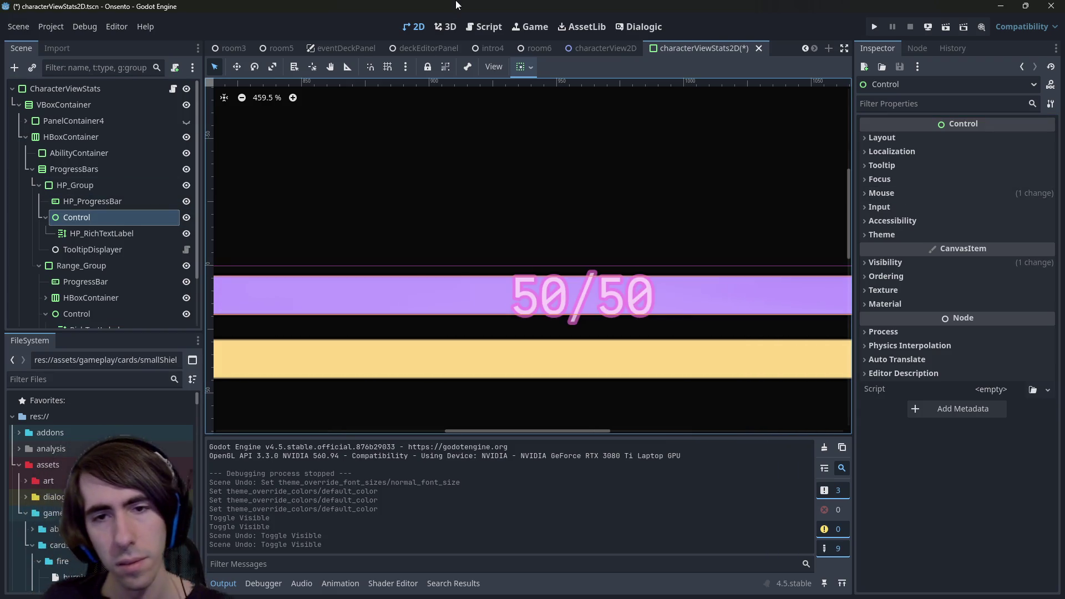
{"action": "left_click", "coordinate": [133, 202]}
{"action": "left_click", "coordinate": [111, 234]}
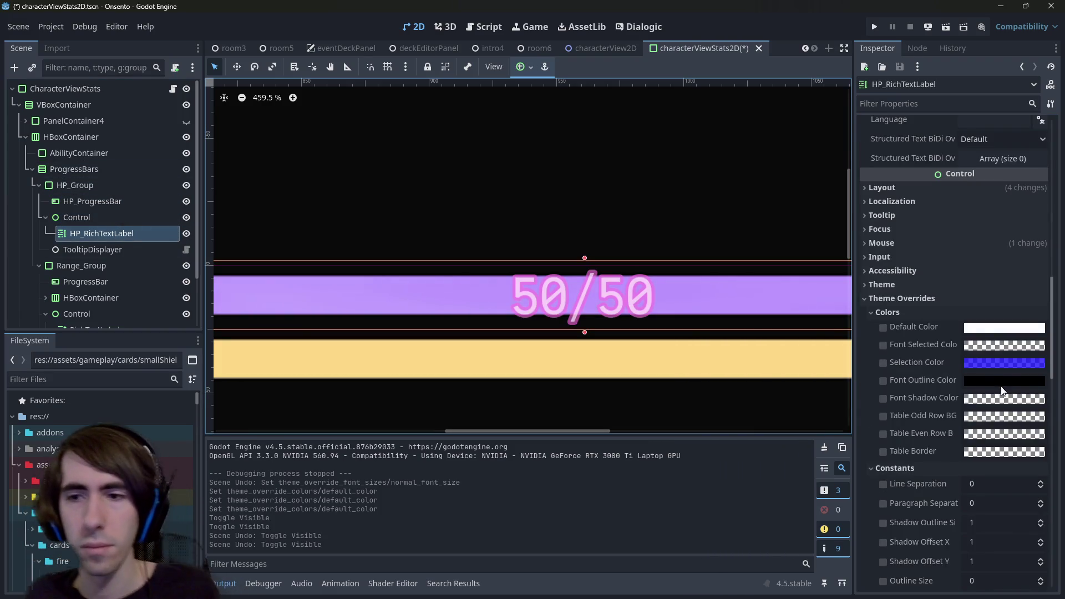
{"action": "scroll", "coordinate": [923, 344], "scroll_direction": "down", "scroll_amount": 2}
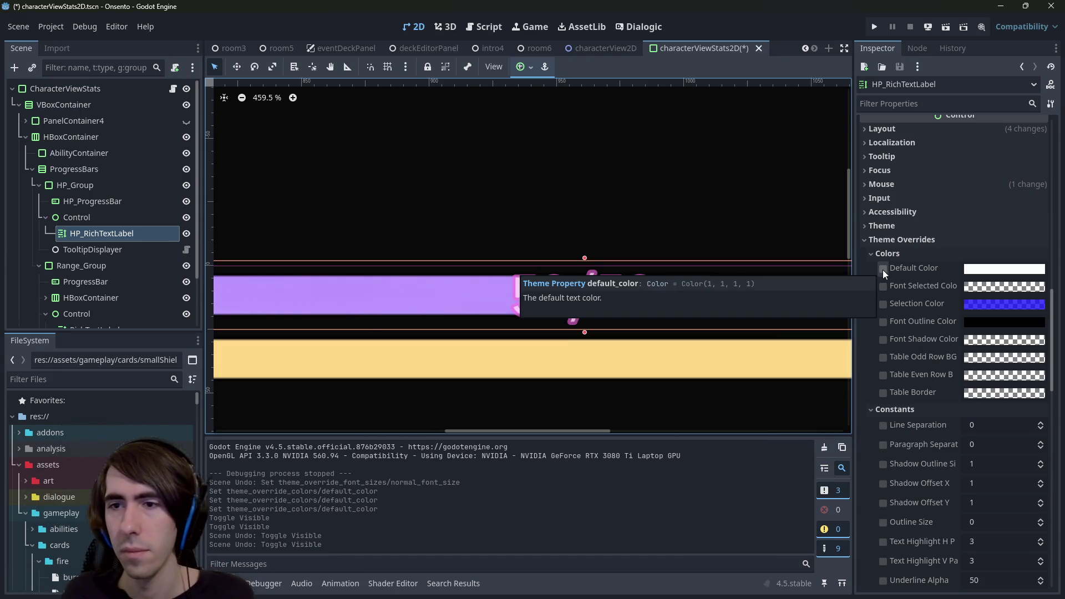
{"action": "left_click", "coordinate": [883, 322]}
{"action": "left_click", "coordinate": [976, 324]}
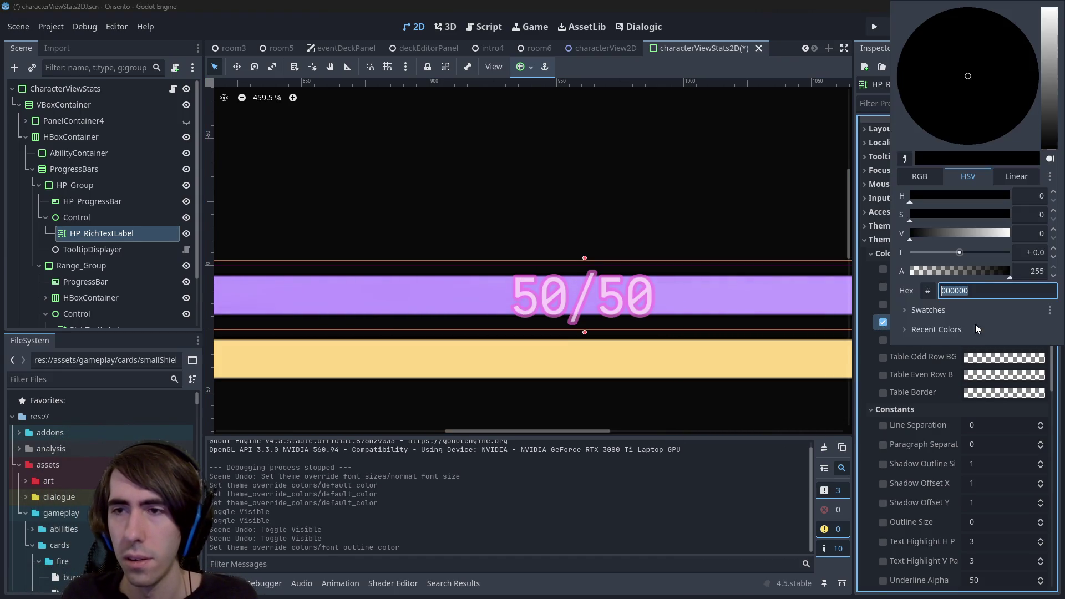
{"action": "left_click", "coordinate": [716, 5]}
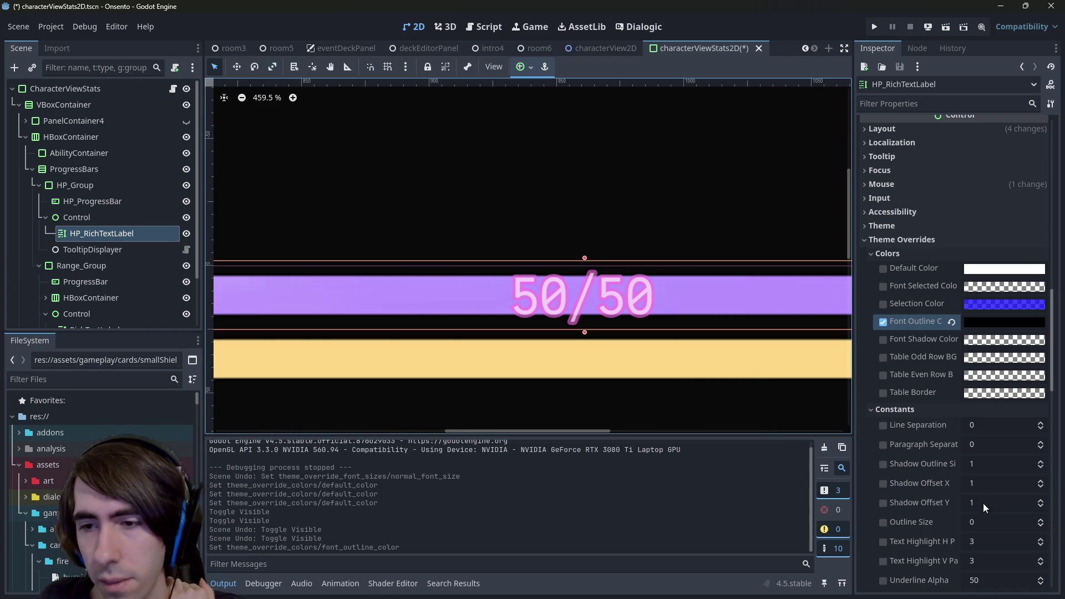
{"action": "scroll", "coordinate": [992, 507], "scroll_direction": "down", "scroll_amount": 5}
{"action": "scroll", "coordinate": [956, 512], "scroll_direction": "up", "scroll_amount": 3}
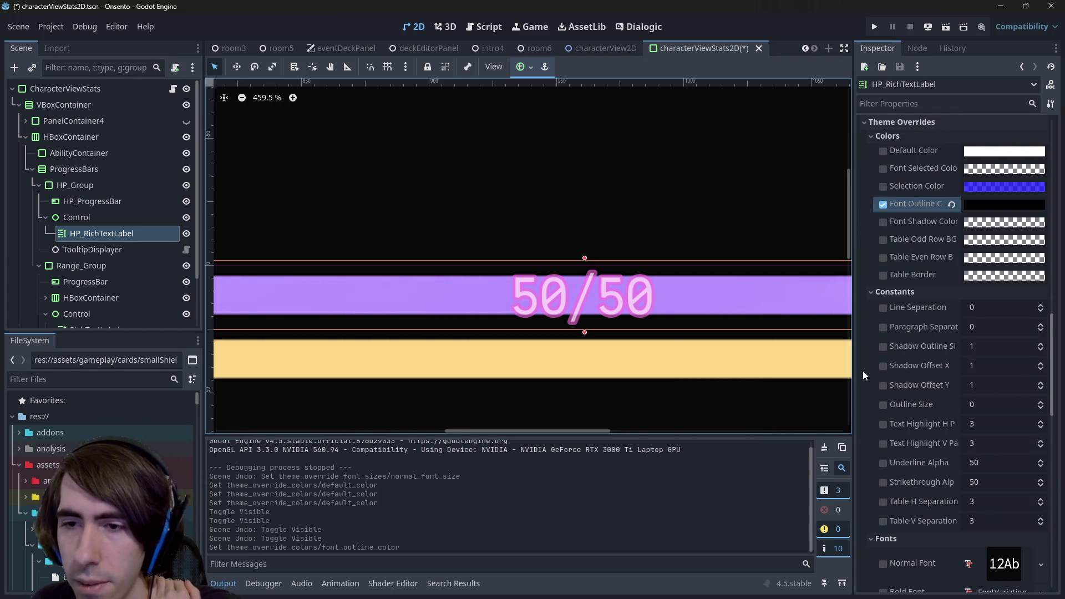
{"action": "left_click", "coordinate": [882, 348]}
{"action": "left_click_drag", "start_coordinate": [972, 345], "coordinate": [1026, 344]}
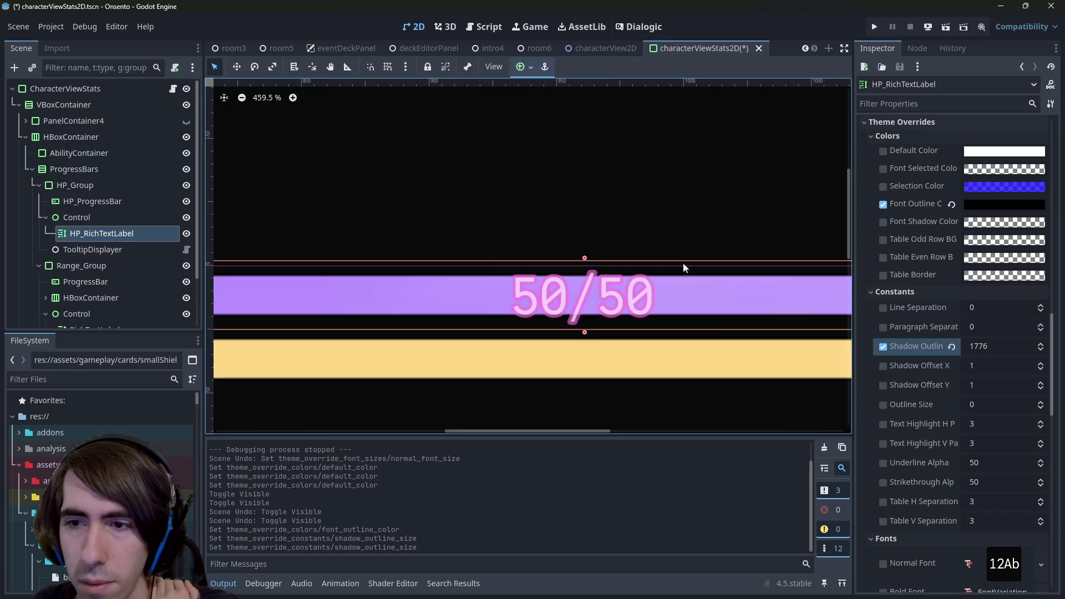
{"action": "key", "text": "ctrl+z"}
{"action": "key", "text": "ctrl+z"}
{"action": "scroll", "coordinate": [625, 326], "scroll_direction": "down", "scroll_amount": 4}
{"action": "key", "text": "ctrl+z"}
{"action": "scroll", "coordinate": [958, 311], "scroll_direction": "up", "scroll_amount": 10}
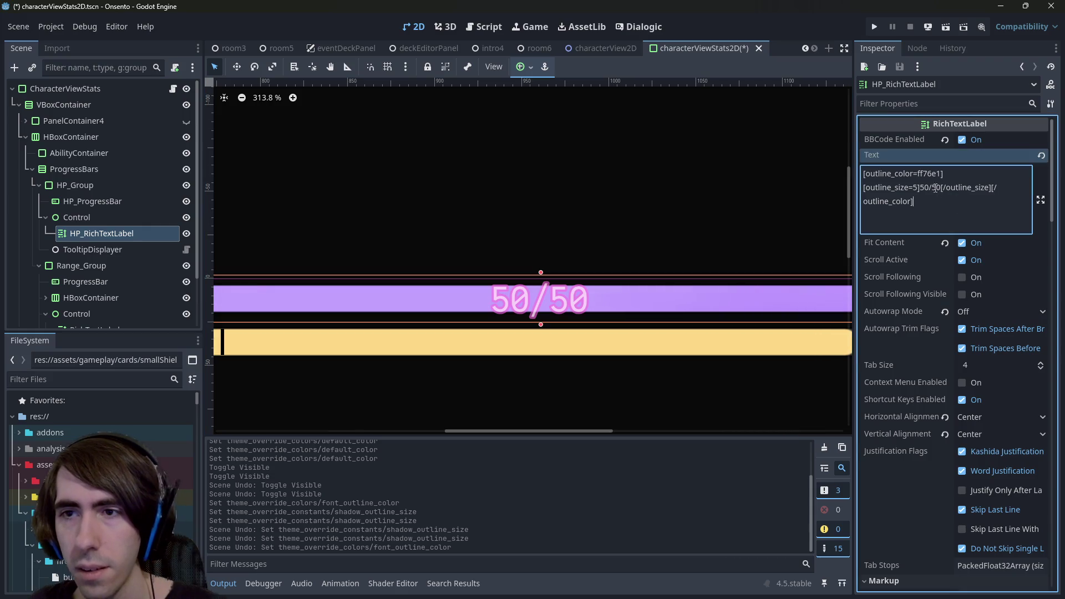
- Edit the label's BBCode so 50/50 keeps outline_color=ff76e1 and uses outline_size=5
{"action": "double_click", "coordinate": [932, 176]}
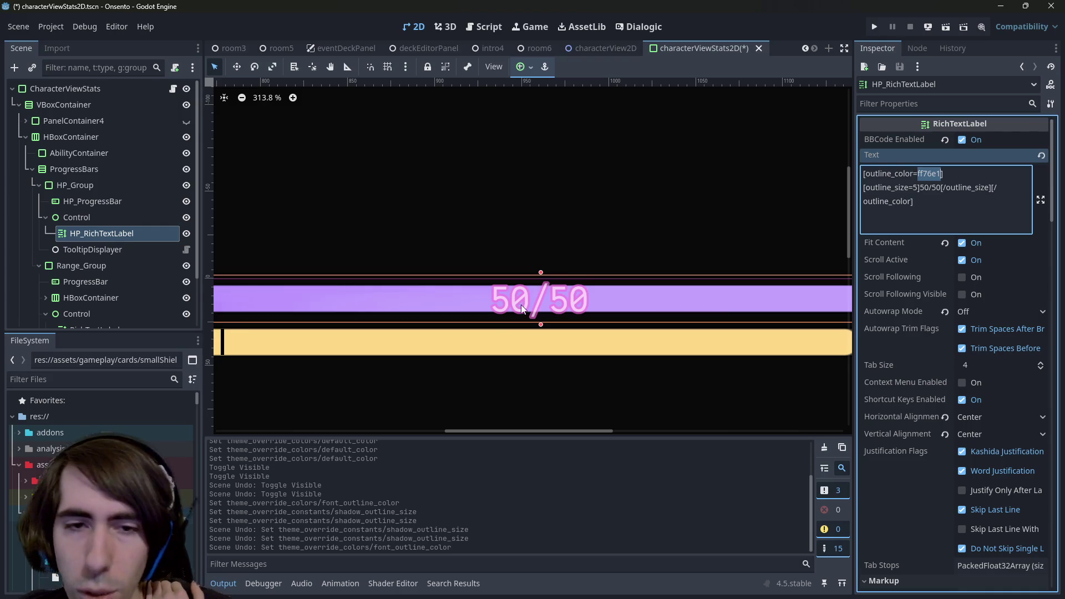
{"action": "scroll", "coordinate": [534, 302], "scroll_direction": "up", "scroll_amount": 5}
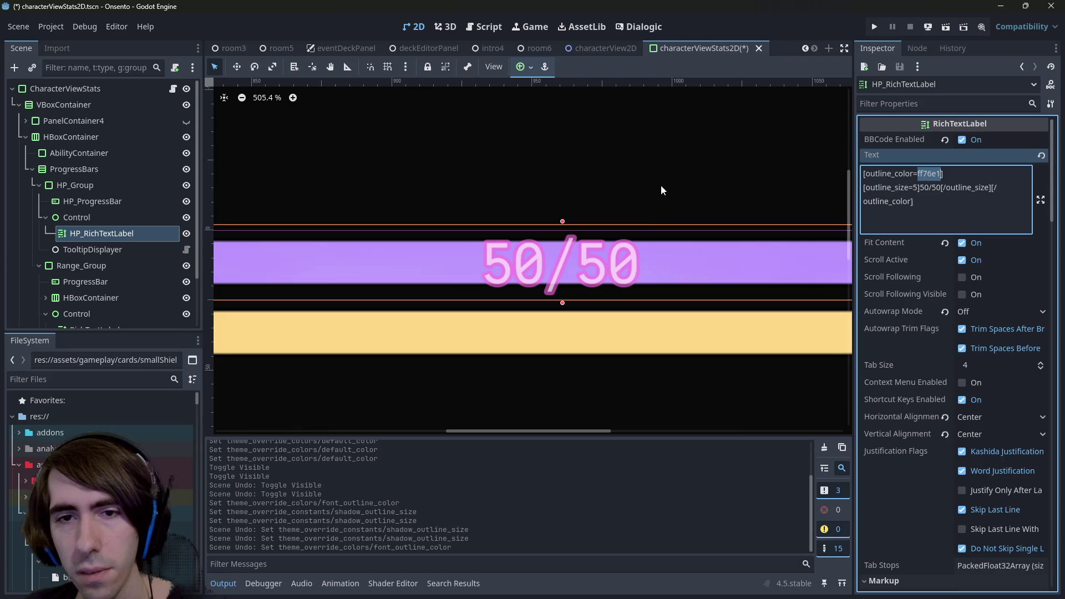
{"action": "left_click", "coordinate": [584, 269]}
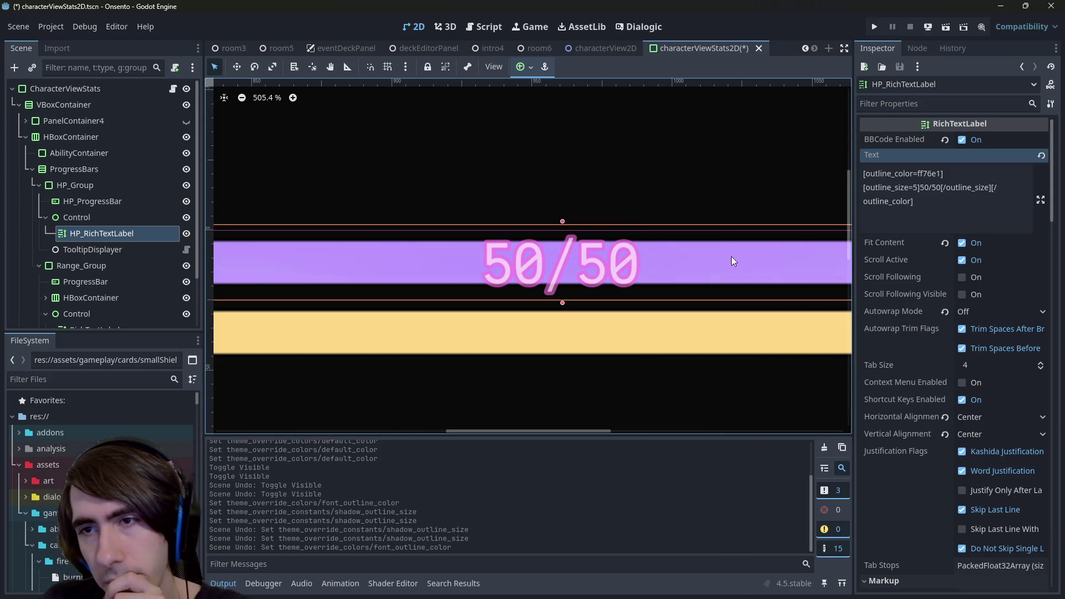
{"action": "double_click", "coordinate": [912, 188]}
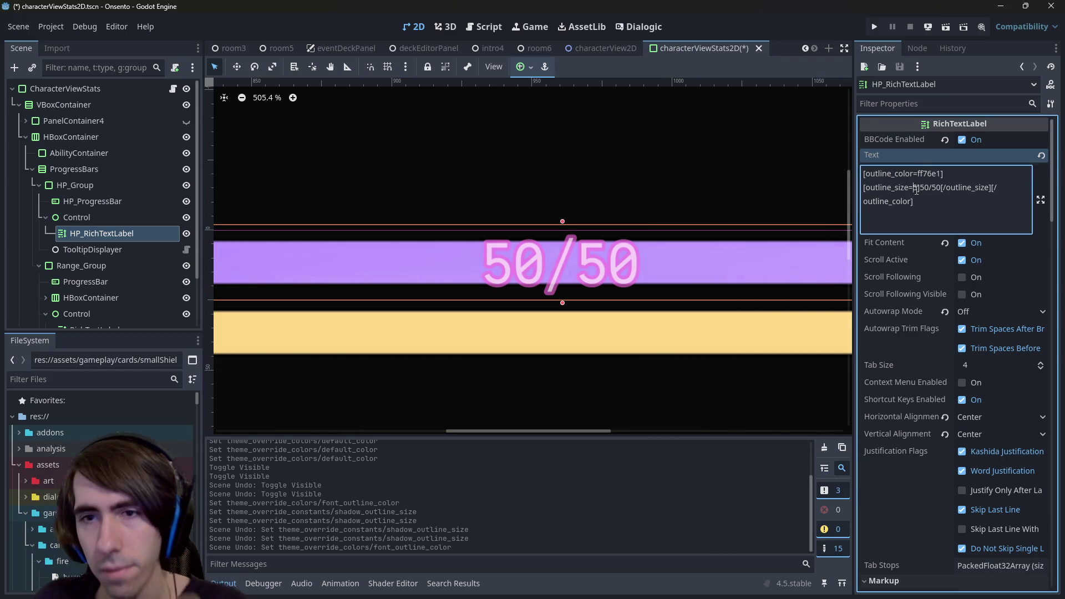
{"action": "type", "text": "10"}
{"action": "key", "text": "BackSpace"}
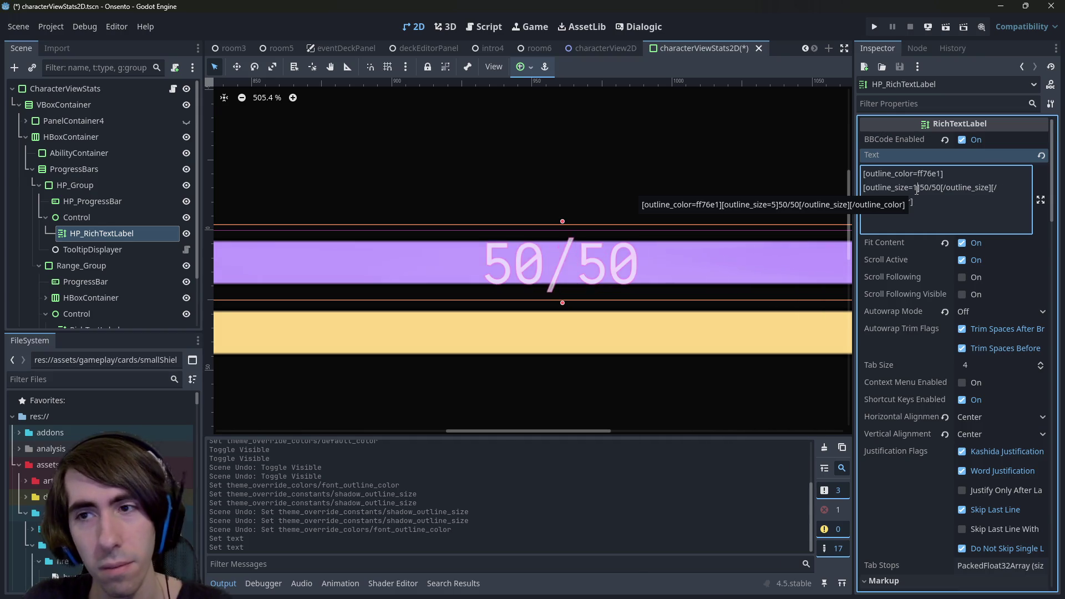
{"action": "key", "text": "BackSpace"}
{"action": "type", "text": "5"}
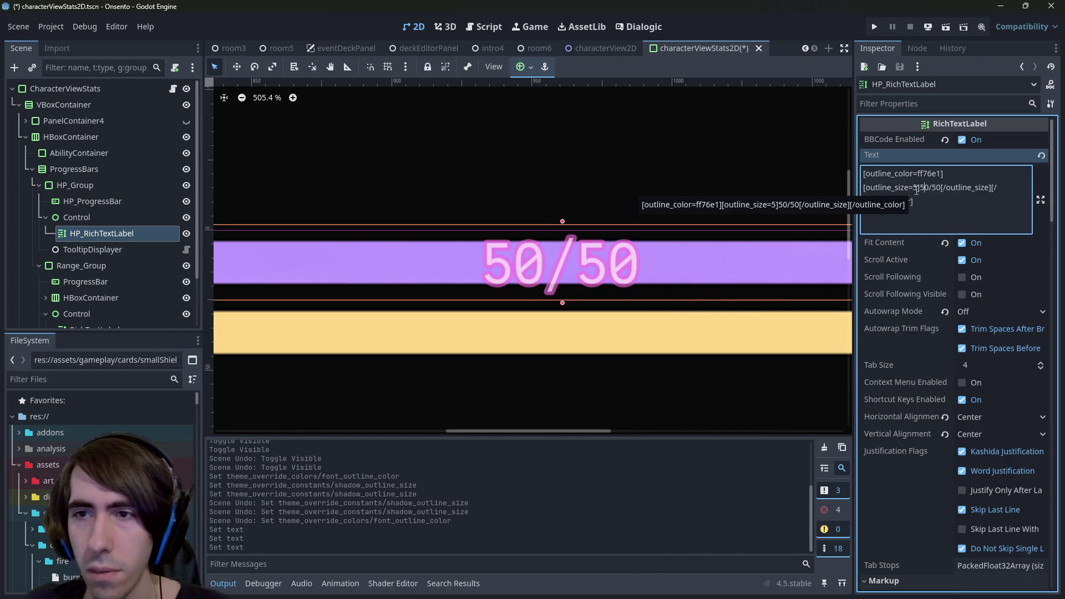
{"action": "scroll", "coordinate": [926, 377], "scroll_direction": "down", "scroll_amount": 10}
{"action": "scroll", "coordinate": [926, 377], "scroll_direction": "up", "scroll_amount": 4}
{"action": "scroll", "coordinate": [926, 377], "scroll_direction": "down", "scroll_amount": 4}
- Try a red Default Color override on the HP label, then turn it back off
{"action": "left_click", "coordinate": [983, 496]}
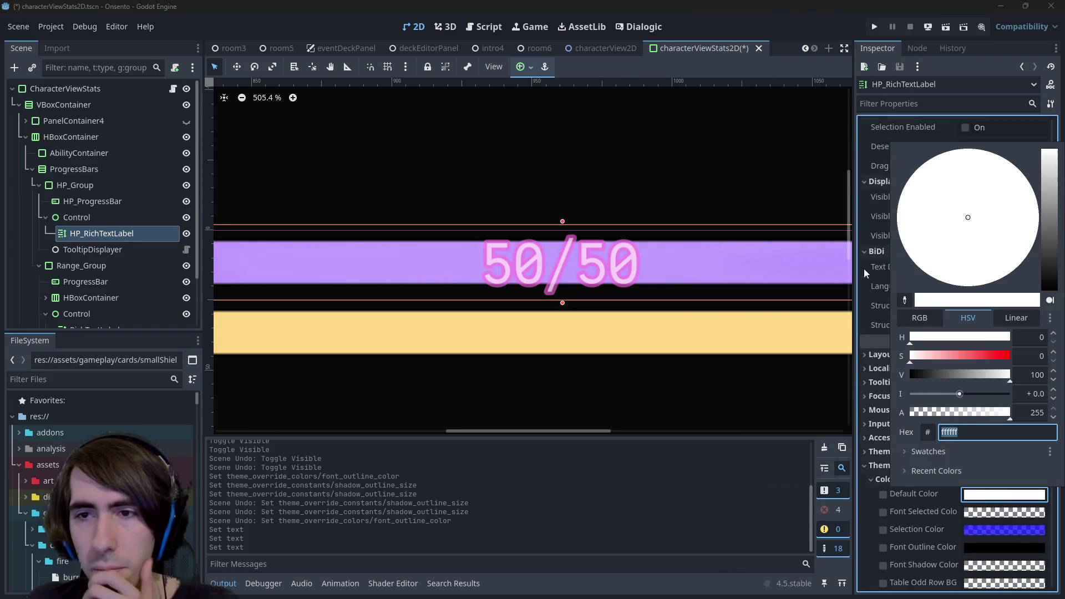
{"action": "left_click", "coordinate": [913, 514]}
{"action": "left_click", "coordinate": [882, 493]}
{"action": "scroll", "coordinate": [967, 498], "scroll_direction": "down", "scroll_amount": 5}
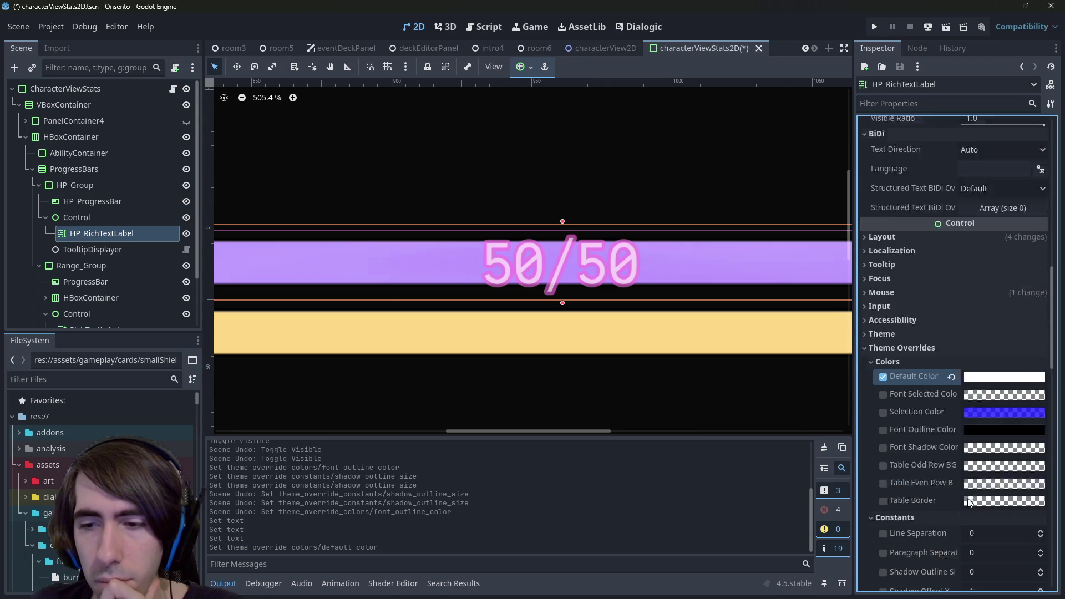
{"action": "left_click", "coordinate": [997, 319]}
{"action": "left_click", "coordinate": [997, 214]}
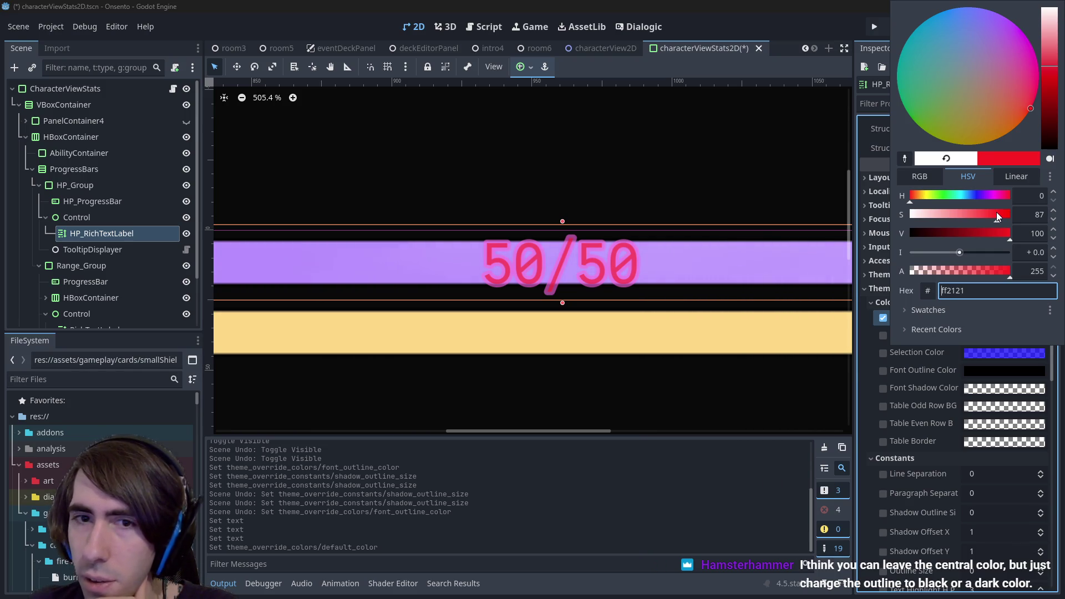
{"action": "left_click", "coordinate": [896, 344]}
{"action": "left_click", "coordinate": [886, 318]}
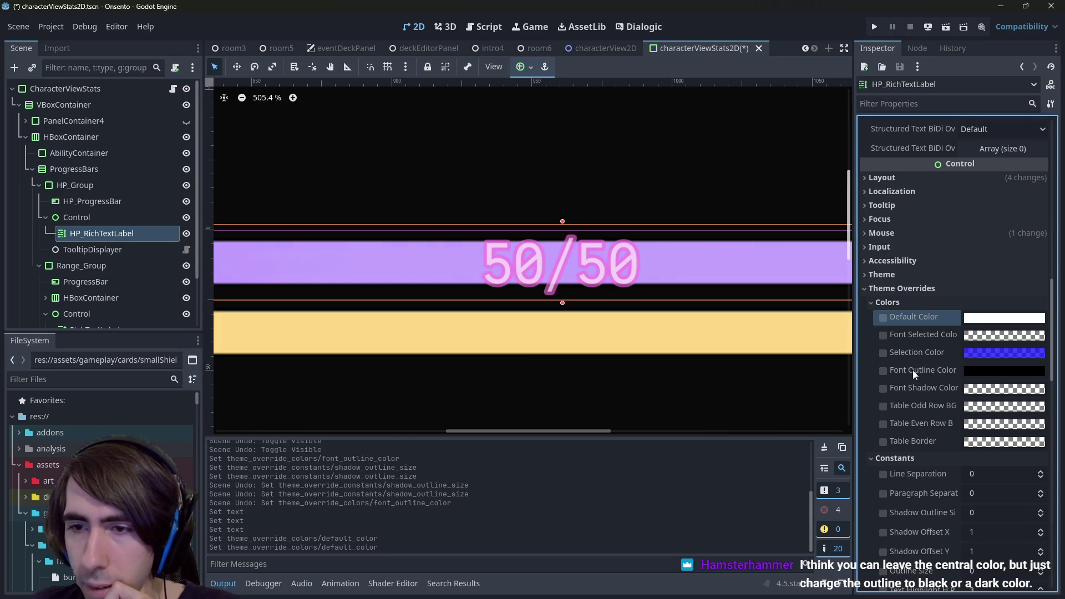
- Enable the Font Outline Color override, left at black
{"action": "left_click", "coordinate": [882, 370]}
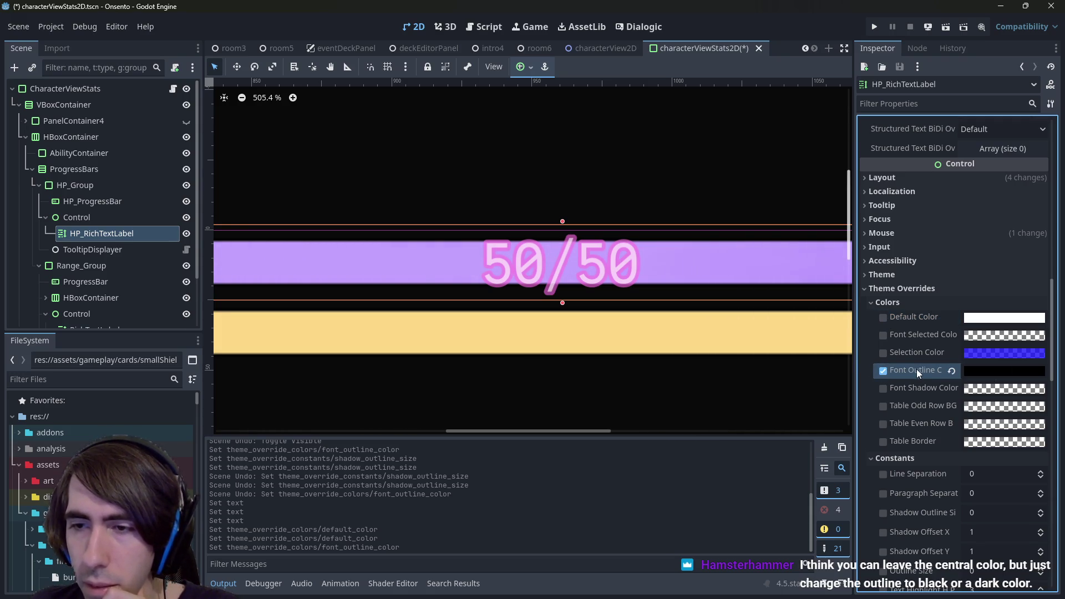
{"action": "scroll", "coordinate": [877, 341], "scroll_direction": "up", "scroll_amount": 10}
{"action": "left_click", "coordinate": [976, 214]}
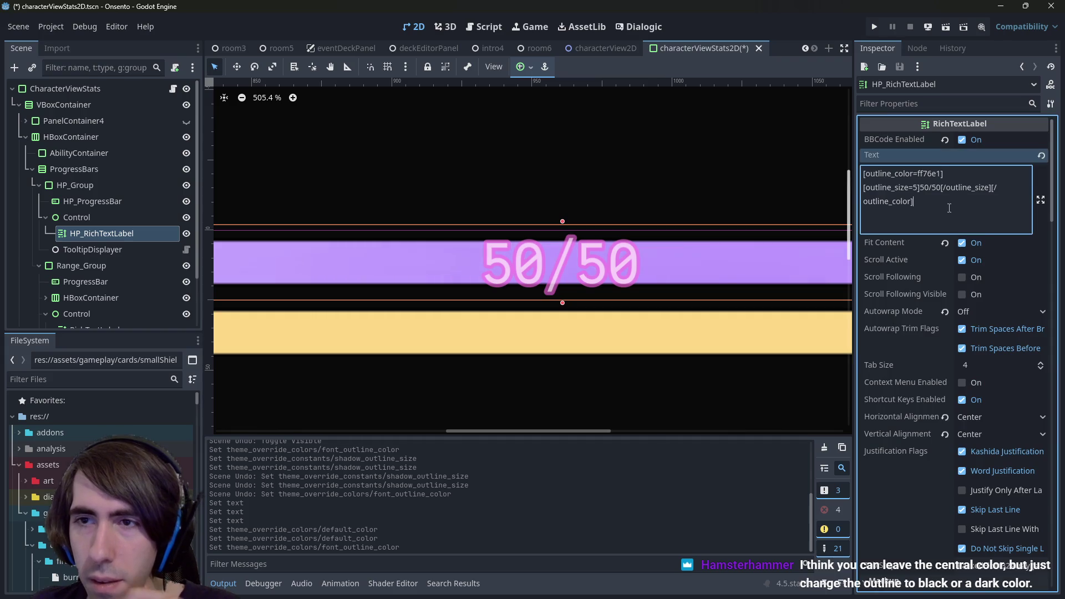
- Remove the opening and closing outline_color=ff76e1 tags from the label's BBCode text
{"action": "key", "text": "ctrl+a"}
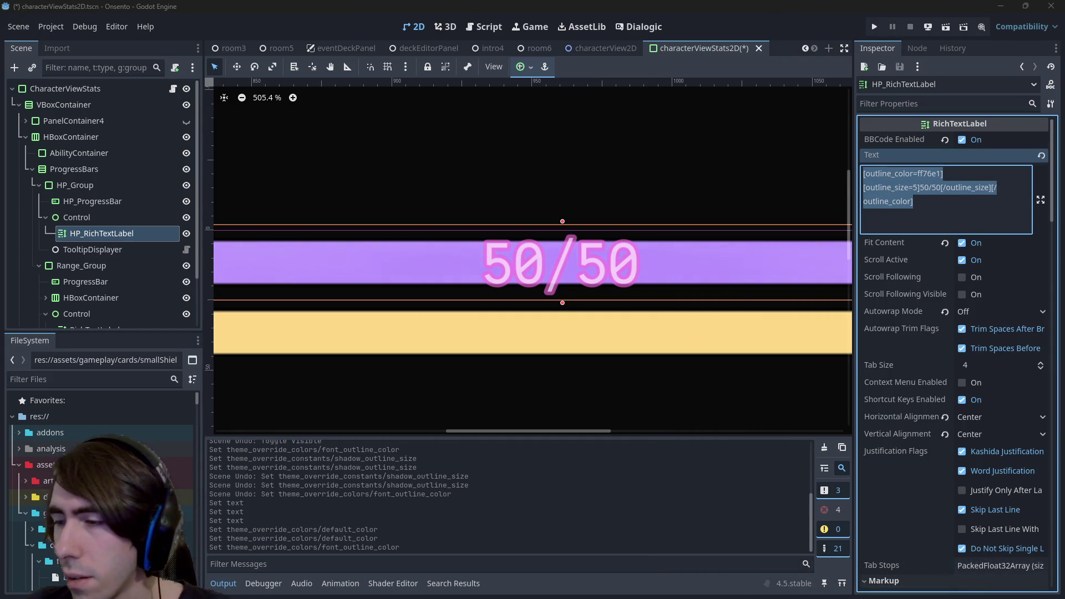
{"action": "left_click", "coordinate": [968, 202]}
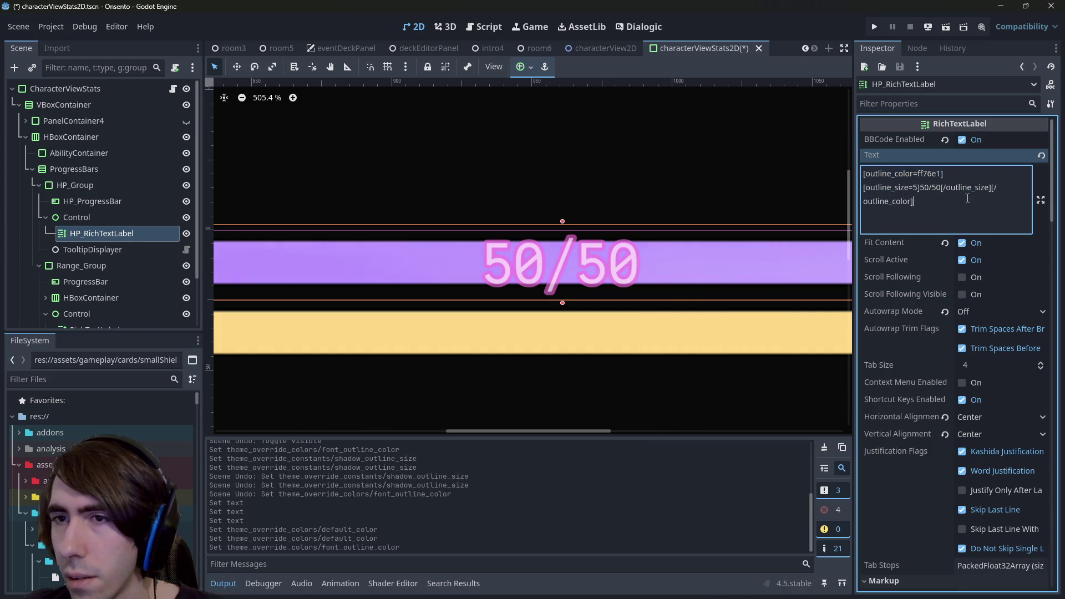
{"action": "left_click", "coordinate": [806, 157]}
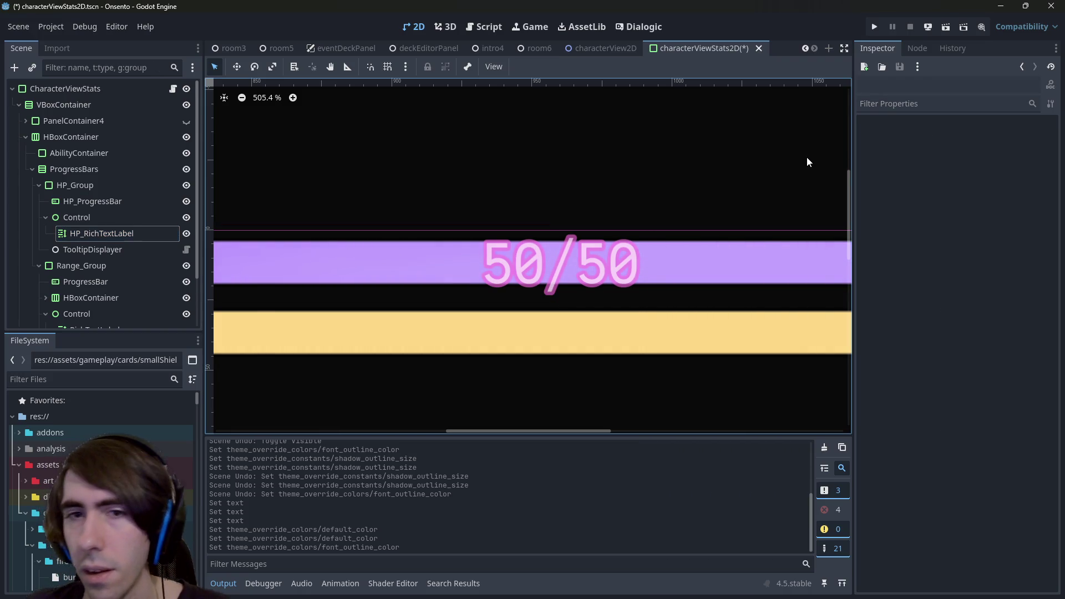
{"action": "left_click", "coordinate": [936, 174]}
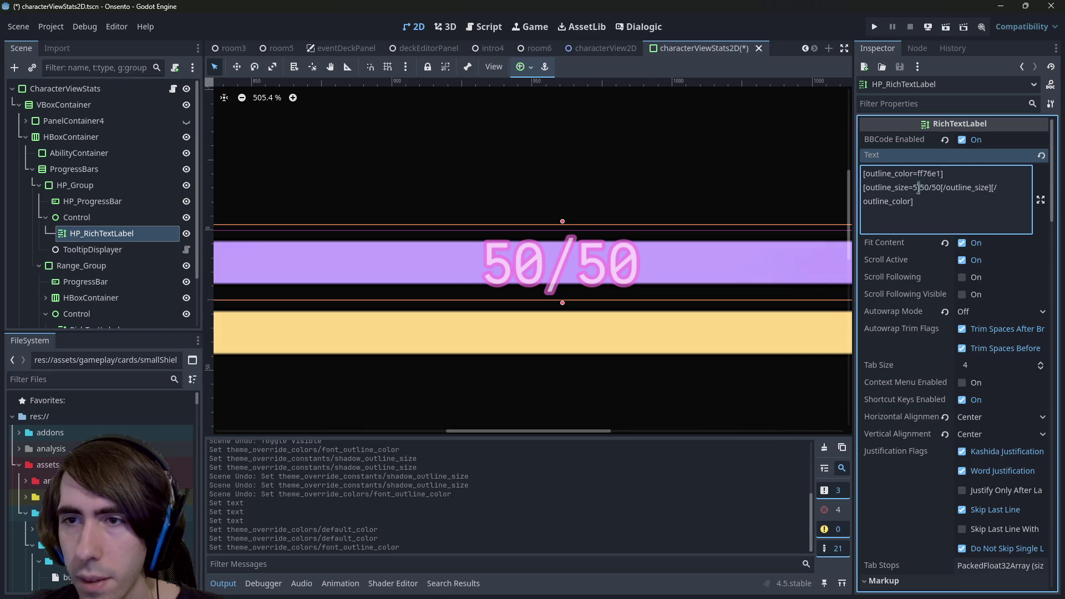
{"action": "left_click_drag", "start_coordinate": [920, 189], "coordinate": [861, 177]}
{"action": "double_click", "coordinate": [929, 174]}
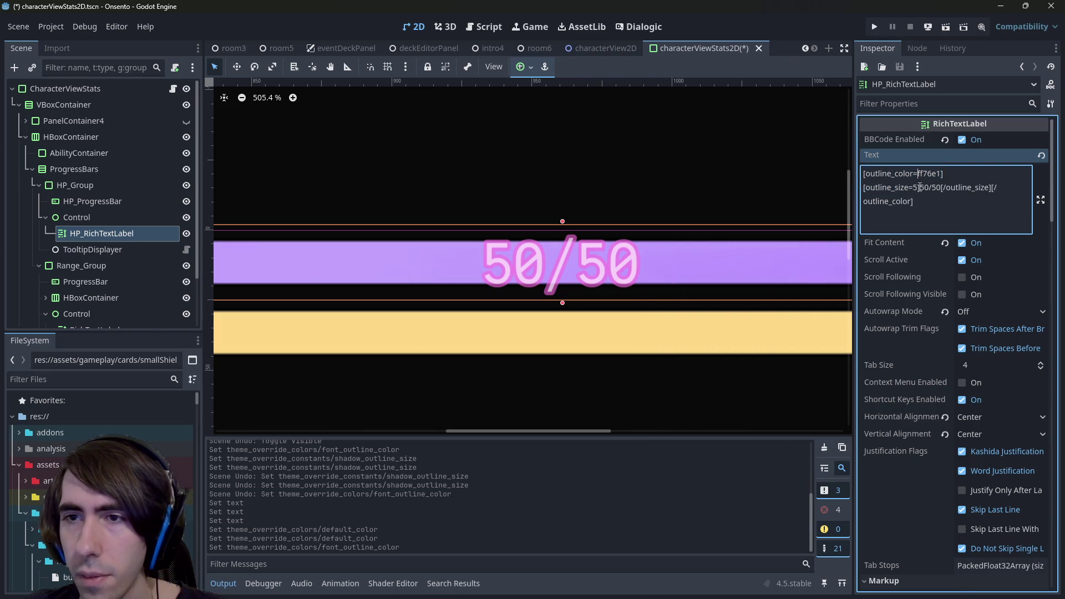
{"action": "key", "text": "ctrl+shift+Left"}
{"action": "key", "text": "ctrl+shift+Left"}
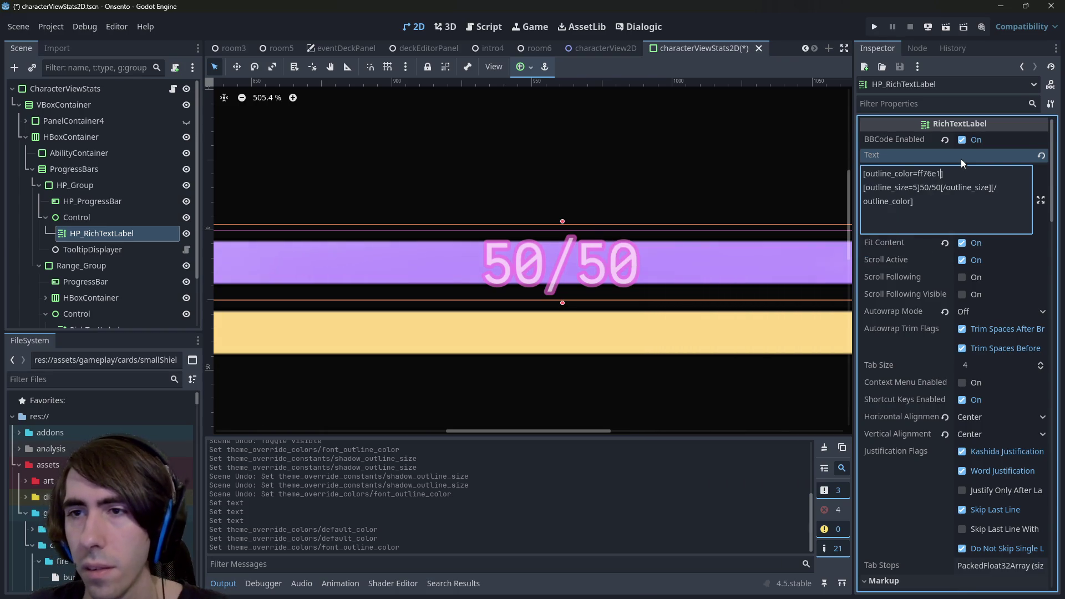
{"action": "key", "text": "BackSpace"}
{"action": "key", "text": "BackSpace"}
{"action": "key", "text": "Delete"}
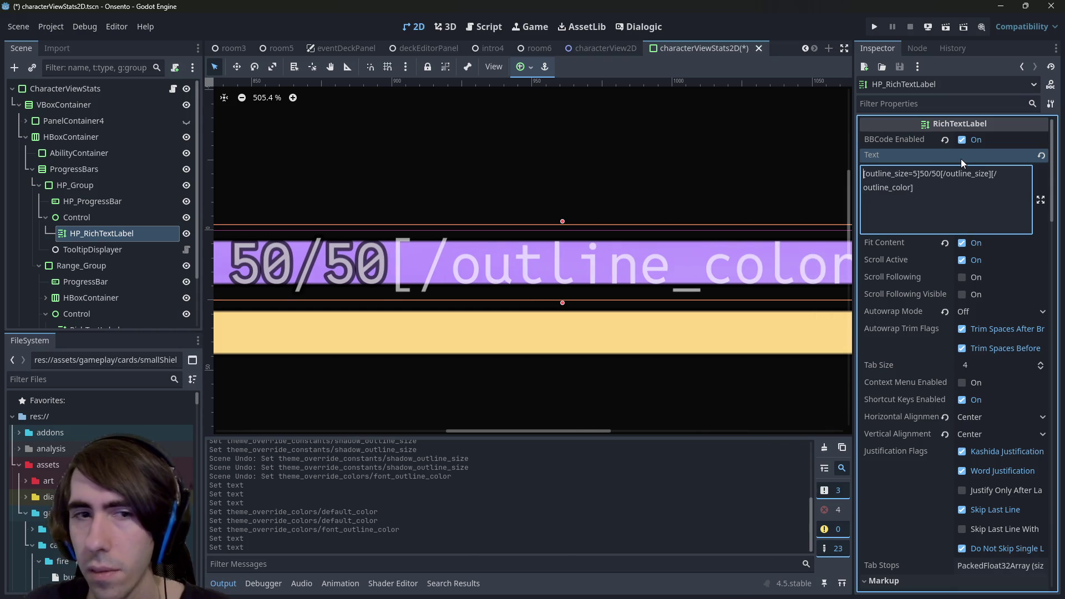
{"action": "left_click_drag", "start_coordinate": [962, 192], "coordinate": [992, 172]}
{"action": "key", "text": "BackSpace"}
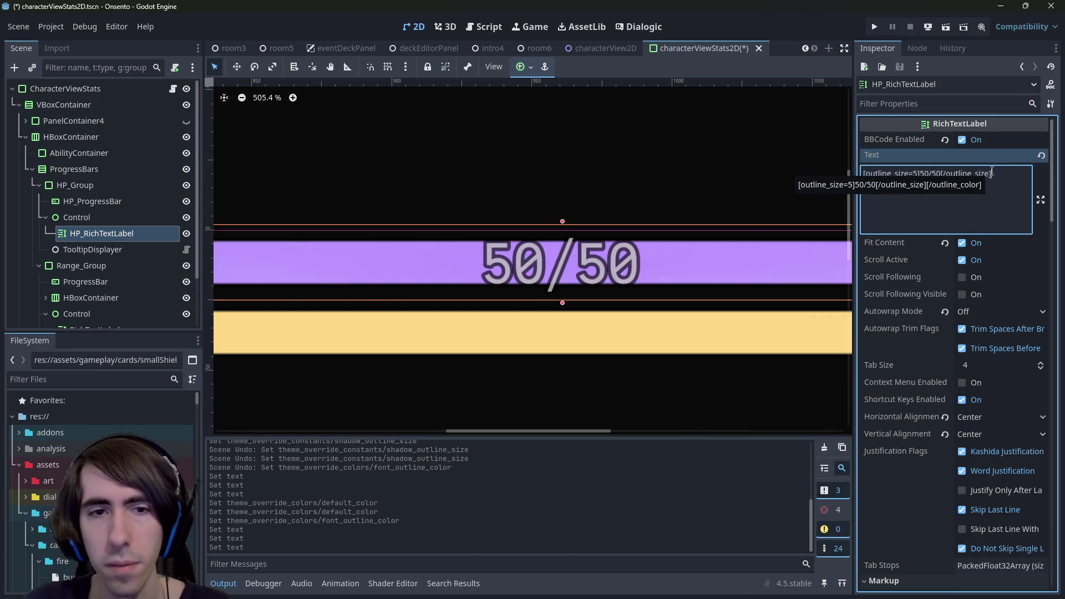
- Set the Font Outline Color override to black
{"action": "scroll", "coordinate": [667, 252], "scroll_direction": "down", "scroll_amount": 4}
{"action": "scroll", "coordinate": [883, 433], "scroll_direction": "down", "scroll_amount": 15}
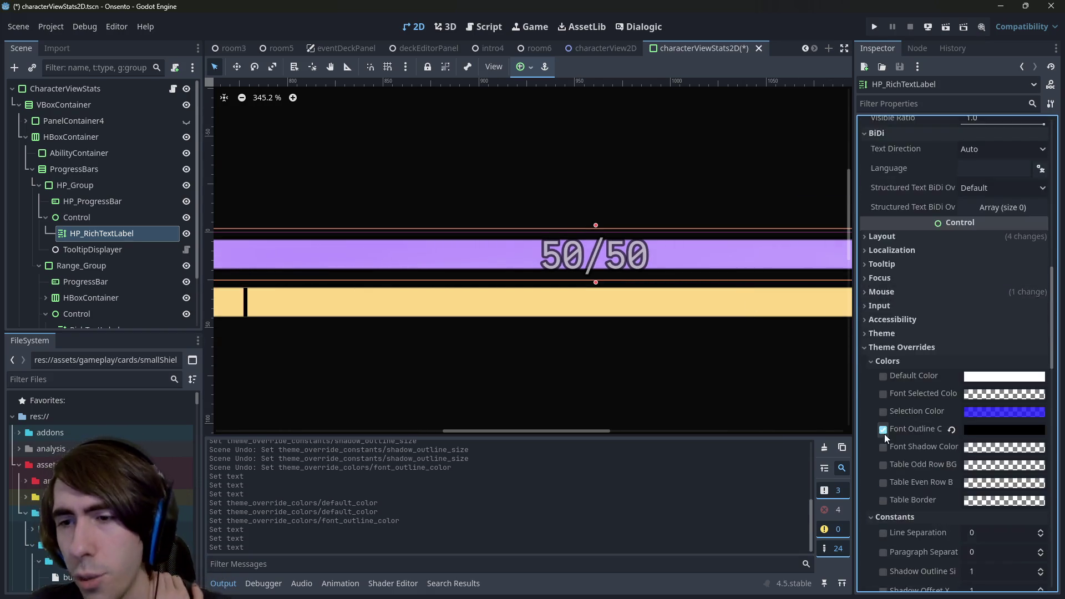
{"action": "scroll", "coordinate": [925, 427], "scroll_direction": "up", "scroll_amount": 5}
{"action": "left_click", "coordinate": [991, 375]}
{"action": "mouse_move", "coordinate": [1049, 164]}
{"action": "left_mouse_down"}
{"action": "mouse_move", "coordinate": [1048, 39]}
{"action": "mouse_move", "coordinate": [1048, 161]}
{"action": "mouse_move", "coordinate": [1035, 38]}
{"action": "mouse_move", "coordinate": [1049, 167]}
{"action": "left_mouse_up"}
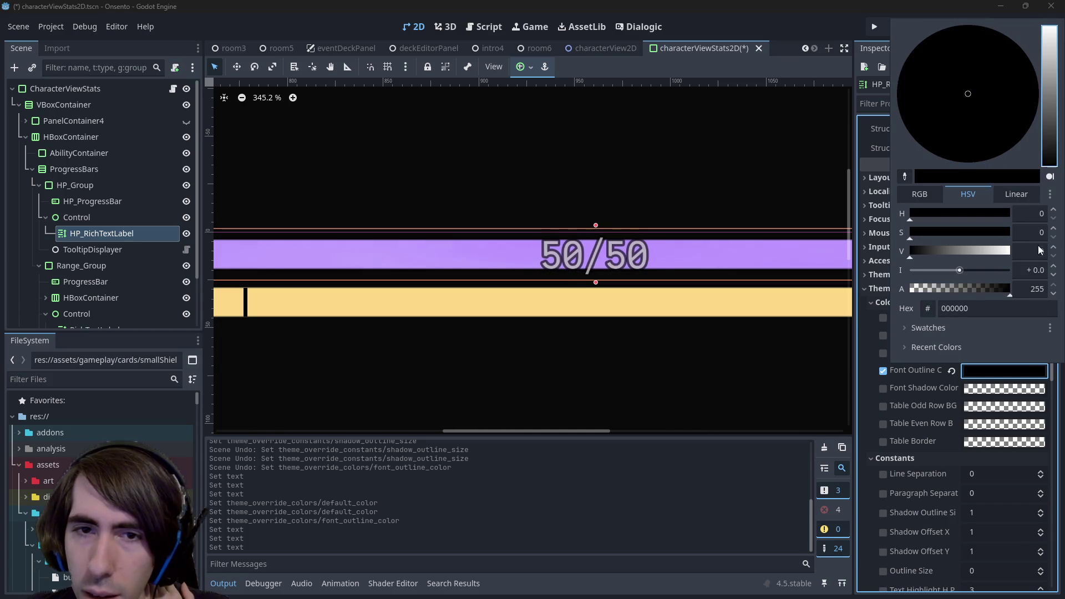
{"action": "left_click", "coordinate": [737, 164]}
{"action": "scroll", "coordinate": [764, 270], "scroll_direction": "up", "scroll_amount": 5}
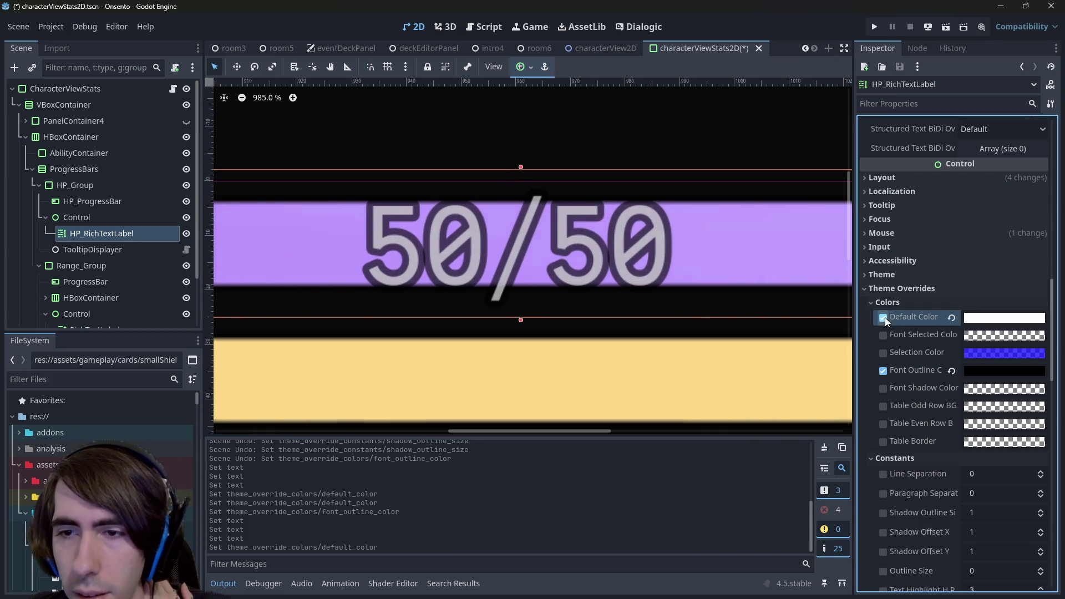
- Enable the Default Color override, keeping it white
{"action": "left_click", "coordinate": [883, 317]}
{"action": "scroll", "coordinate": [959, 338], "scroll_direction": "up", "scroll_amount": 5}
{"action": "scroll", "coordinate": [958, 338], "scroll_direction": "up", "scroll_amount": 2}
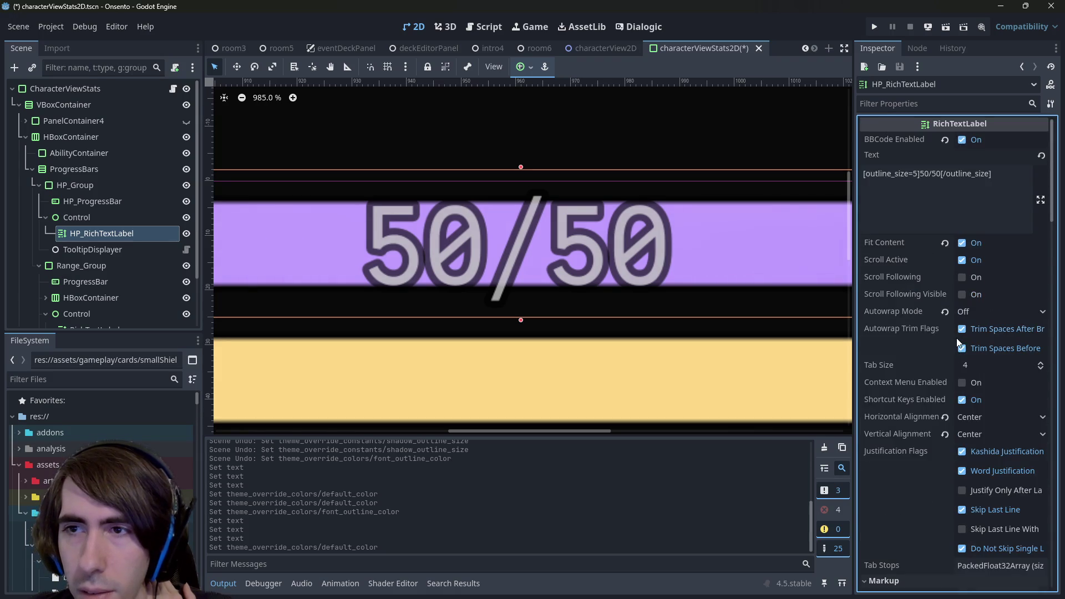
{"action": "scroll", "coordinate": [959, 342], "scroll_direction": "down", "scroll_amount": 10}
{"action": "scroll", "coordinate": [520, 272], "scroll_direction": "down", "scroll_amount": 5}
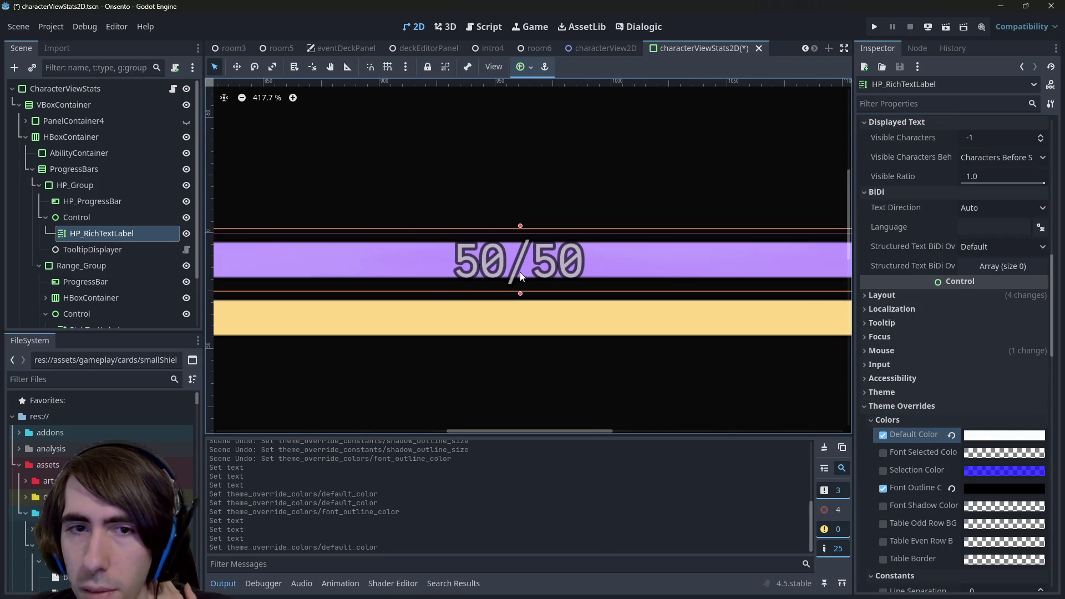
{"action": "scroll", "coordinate": [899, 451], "scroll_direction": "down", "scroll_amount": 5}
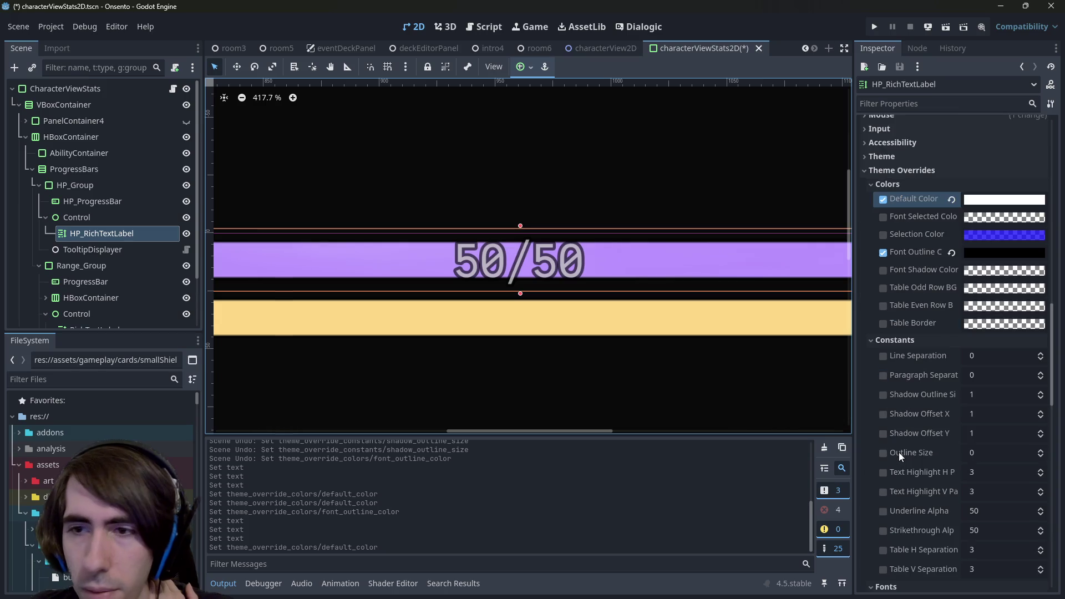
- Toggle Line and Paragraph Separation, try Shadow Outline Size 266, then disable it
{"action": "left_click", "coordinate": [881, 359]}
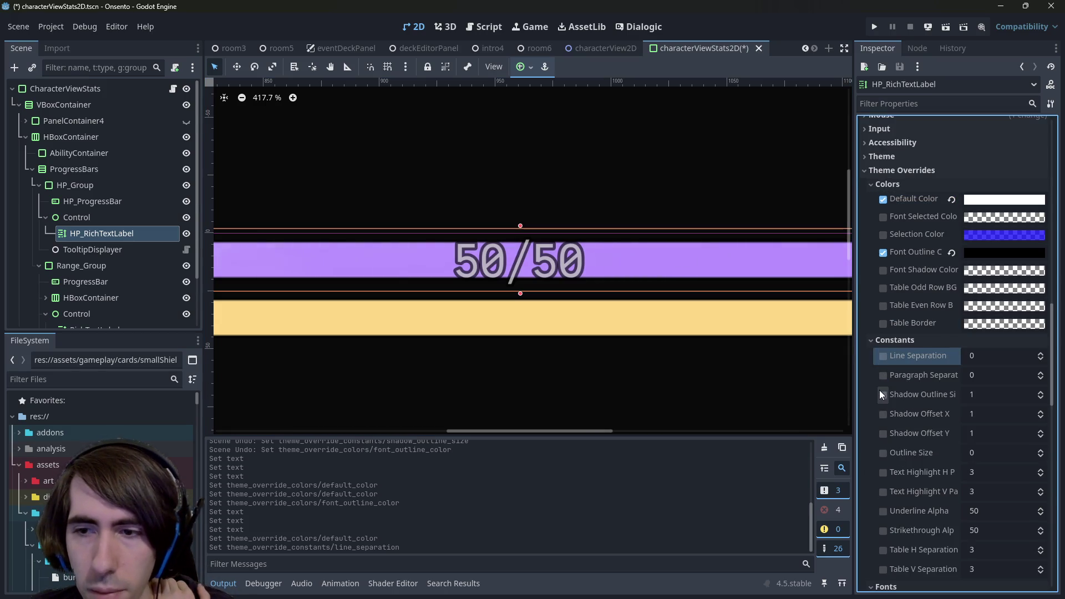
{"action": "left_click", "coordinate": [881, 375]}
{"action": "left_click", "coordinate": [882, 394]}
{"action": "left_click", "coordinate": [971, 394]}
{"action": "type", "text": "266"}
{"action": "left_click", "coordinate": [884, 395]}
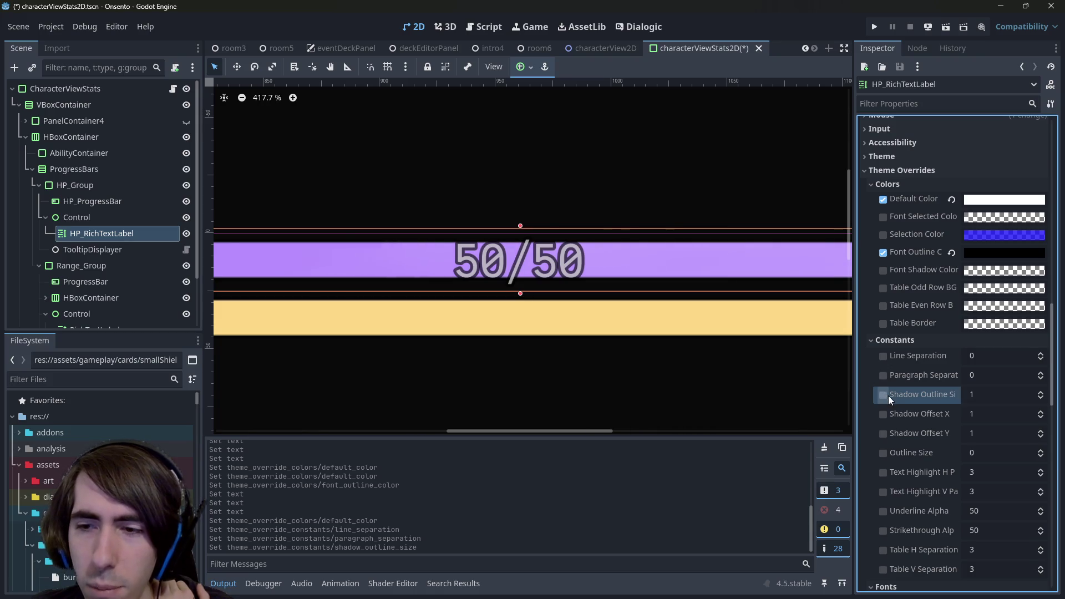
{"action": "left_click_drag", "start_coordinate": [854, 387], "coordinate": [794, 390]}
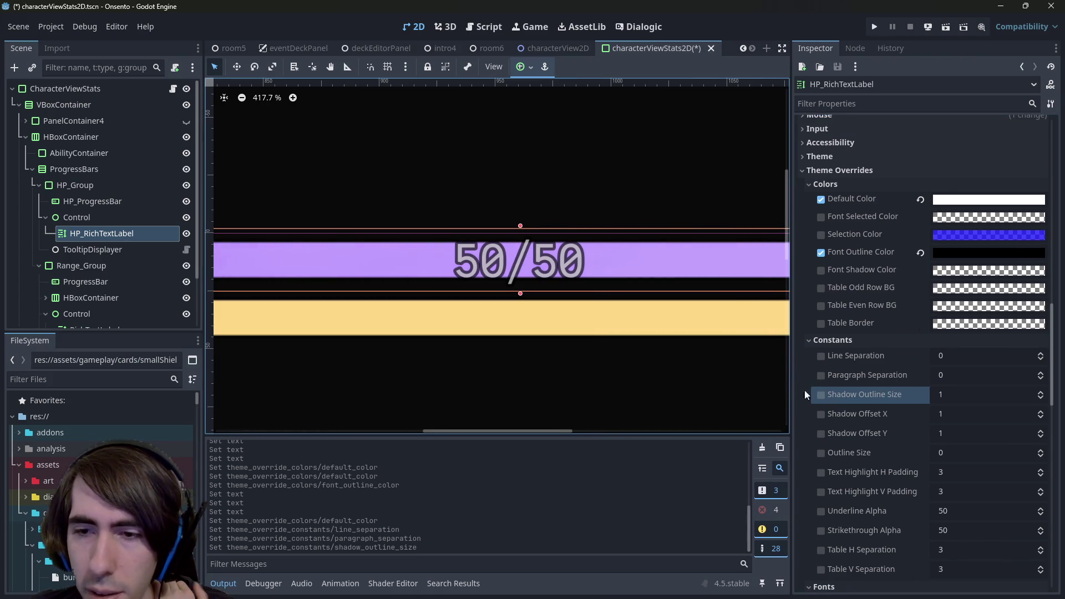
- Set Shadow Outline Size 76, Shadow Offset X 301 and enable Shadow Offset Y at 231
{"action": "left_click", "coordinate": [820, 395]}
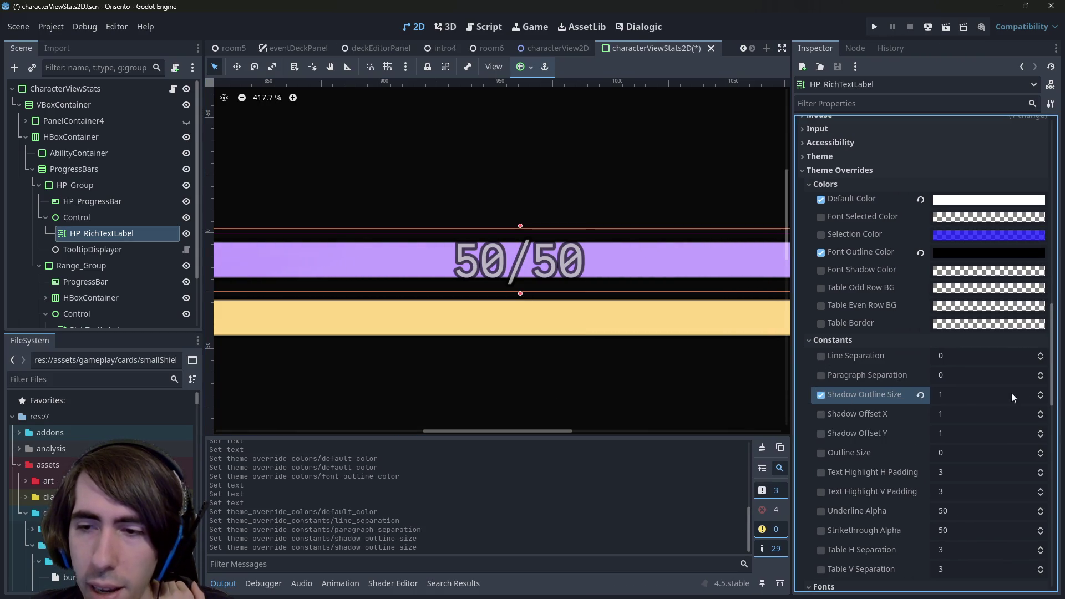
{"action": "left_click_drag", "start_coordinate": [956, 393], "coordinate": [992, 393]}
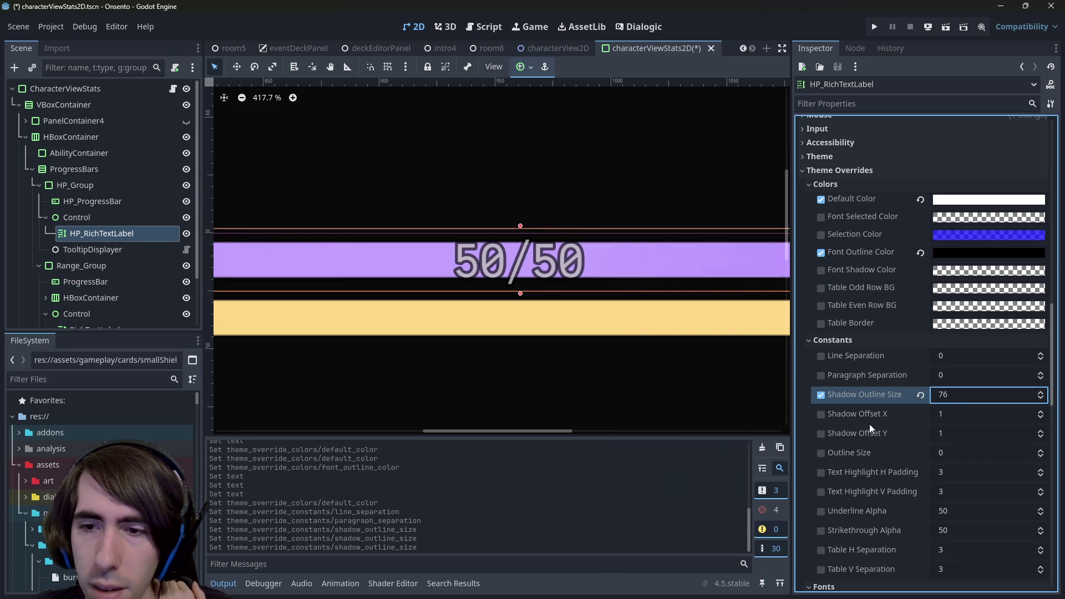
{"action": "left_click", "coordinate": [821, 414]}
{"action": "left_click_drag", "start_coordinate": [941, 415], "coordinate": [962, 437]}
{"action": "left_click", "coordinate": [820, 434]}
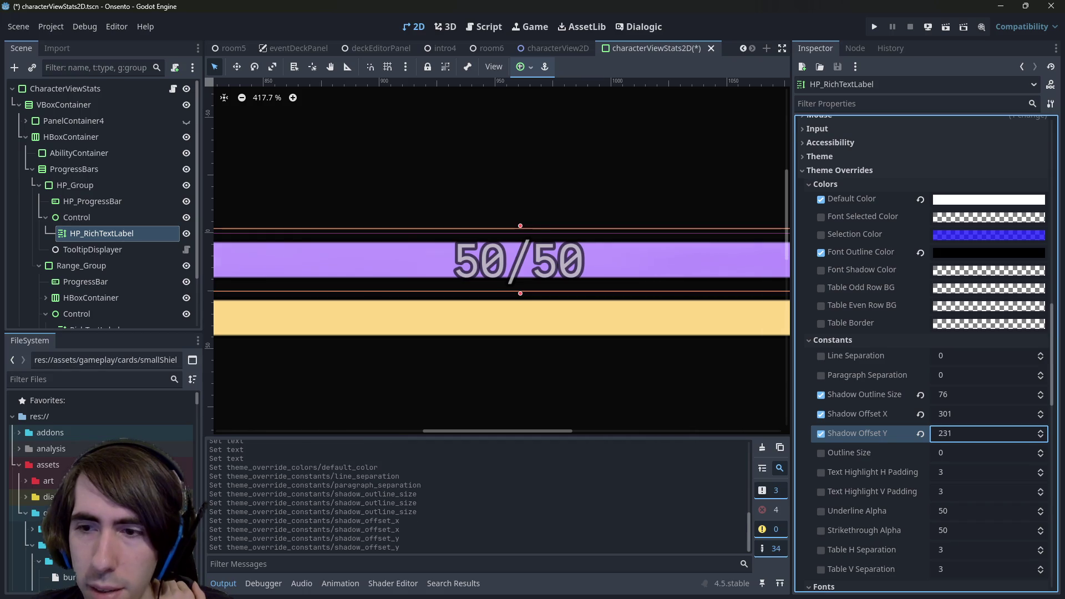
{"action": "scroll", "coordinate": [961, 437], "scroll_direction": "up", "scroll_amount": 5}
{"action": "scroll", "coordinate": [961, 437], "scroll_direction": "up", "scroll_amount": 10}
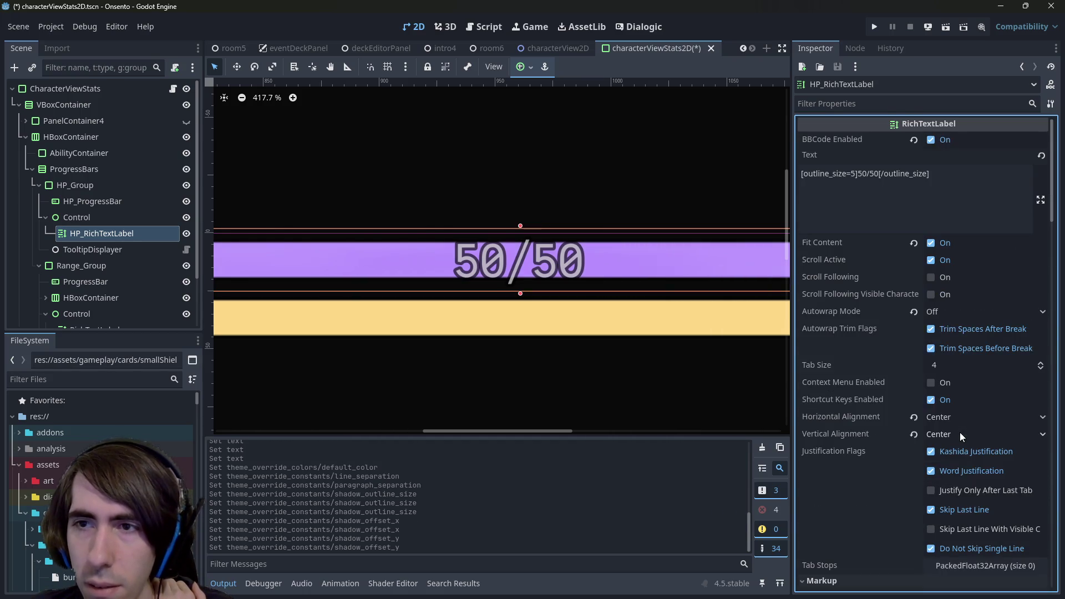
- Try stripping the outline_size tags and BBCode, then undo to restore the label text
{"action": "left_click_drag", "start_coordinate": [857, 174], "coordinate": [801, 174]}
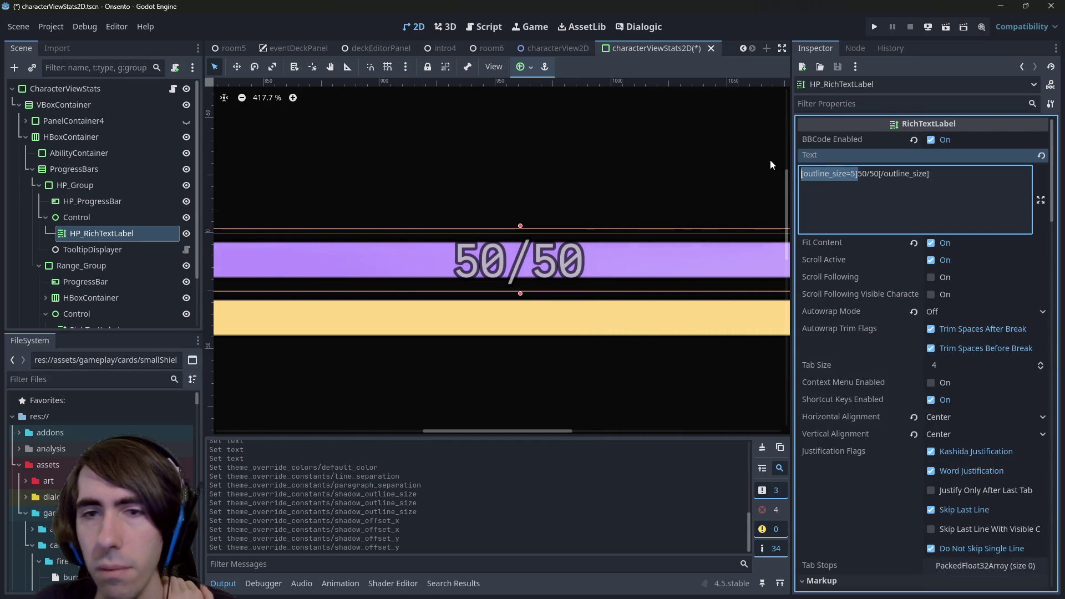
{"action": "key", "text": "BackSpace"}
{"action": "mouse_move", "coordinate": [932, 191]}
{"action": "left_mouse_down"}
{"action": "mouse_move", "coordinate": [812, 174]}
{"action": "mouse_move", "coordinate": [822, 174]}
{"action": "left_mouse_up"}
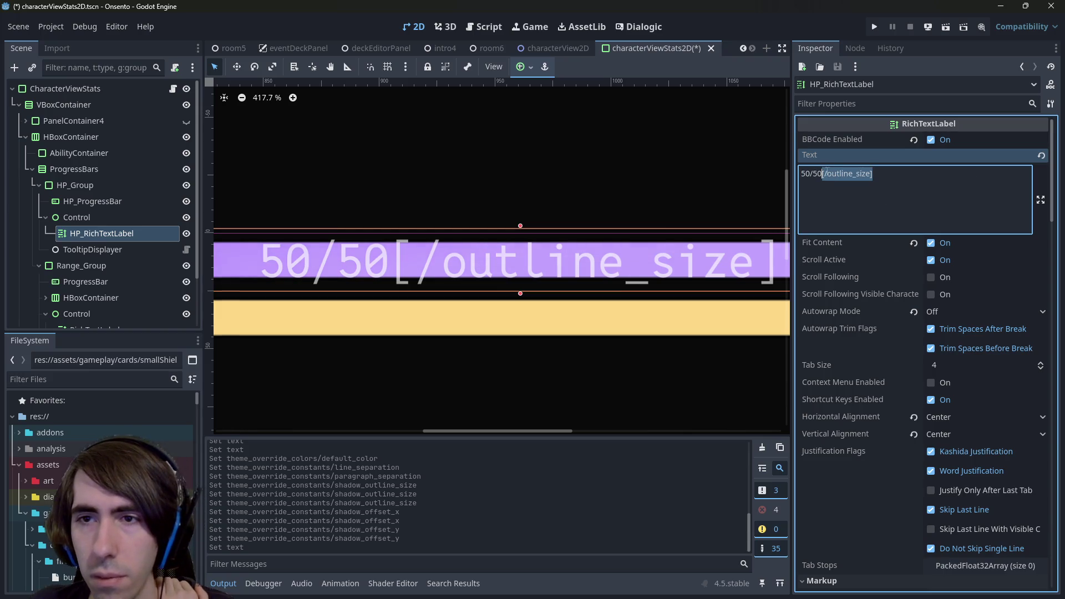
{"action": "key", "text": "BackSpace"}
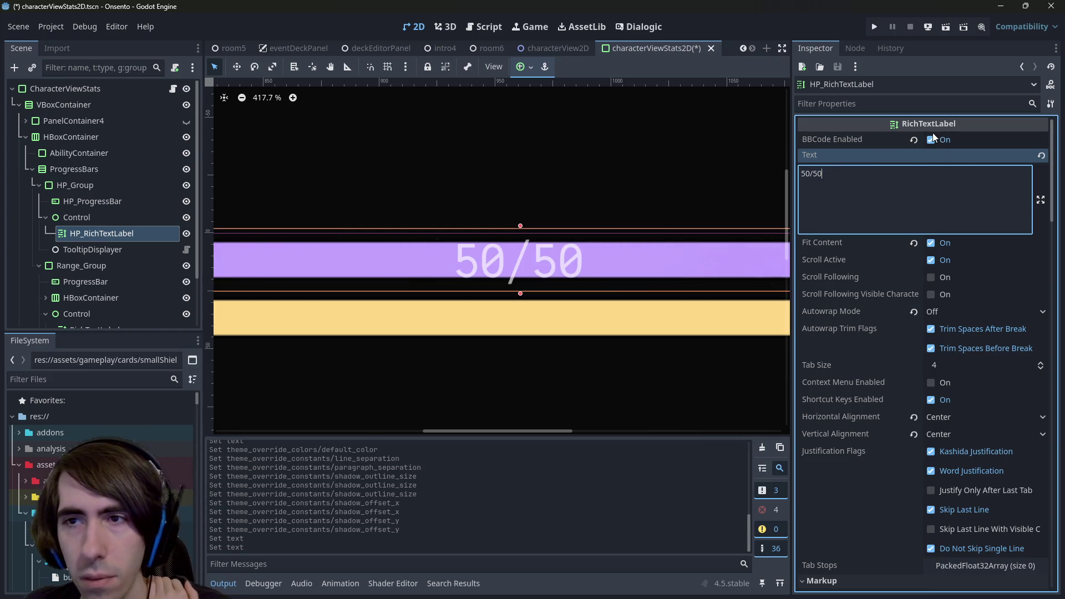
{"action": "left_click", "coordinate": [937, 140]}
{"action": "key", "text": "ctrl+z"}
{"action": "key", "text": "ctrl+z"}
{"action": "key", "text": "ctrl+z"}
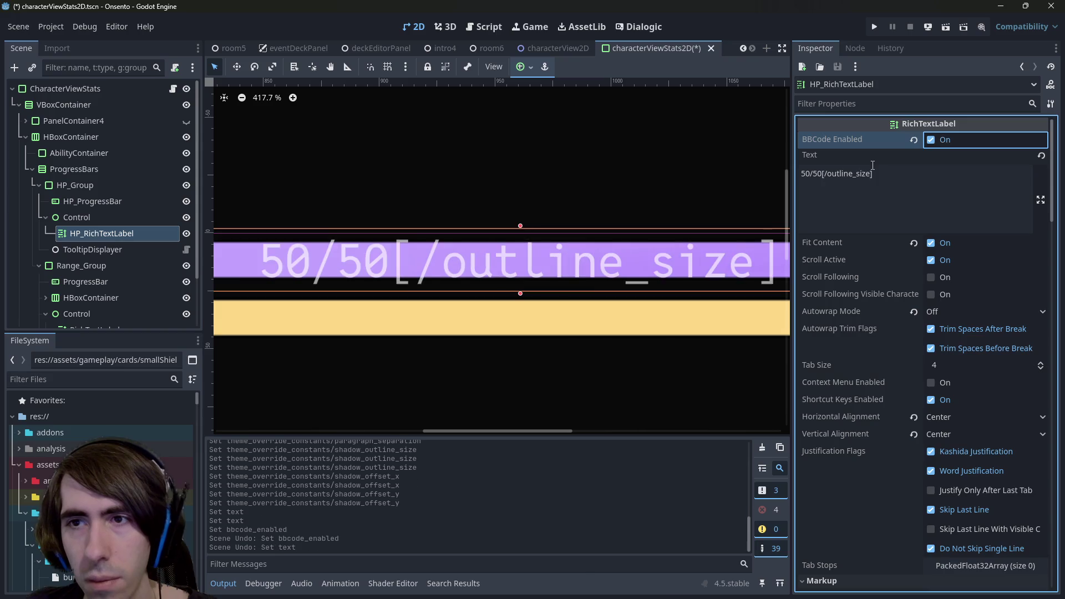
- Toggle the separation overrides and try Outline Size 100 before reverting it to default
{"action": "scroll", "coordinate": [890, 391], "scroll_direction": "down", "scroll_amount": 15}
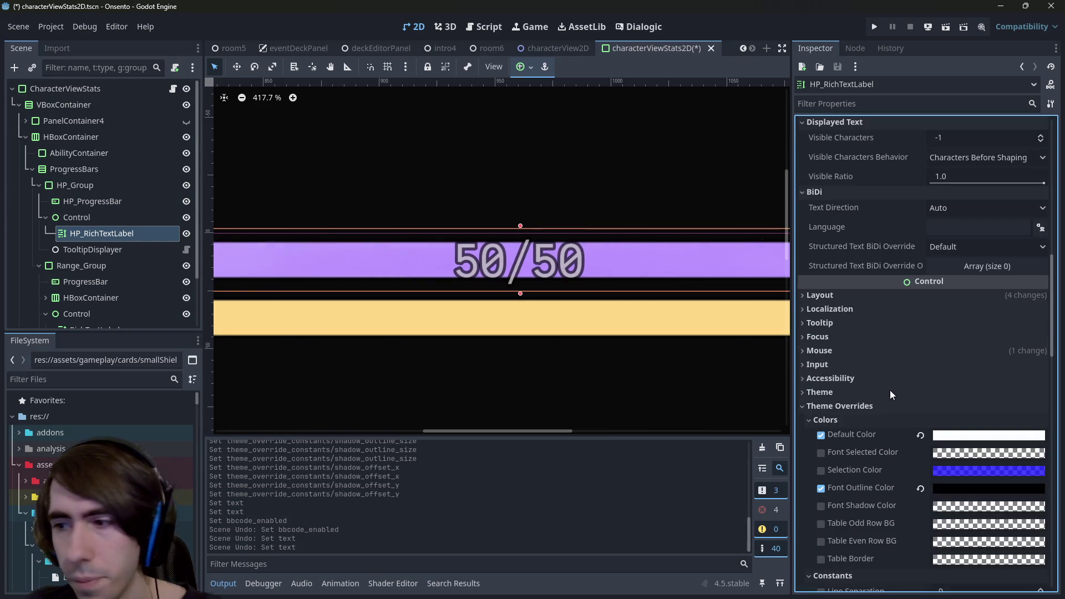
{"action": "scroll", "coordinate": [890, 391], "scroll_direction": "down", "scroll_amount": 5}
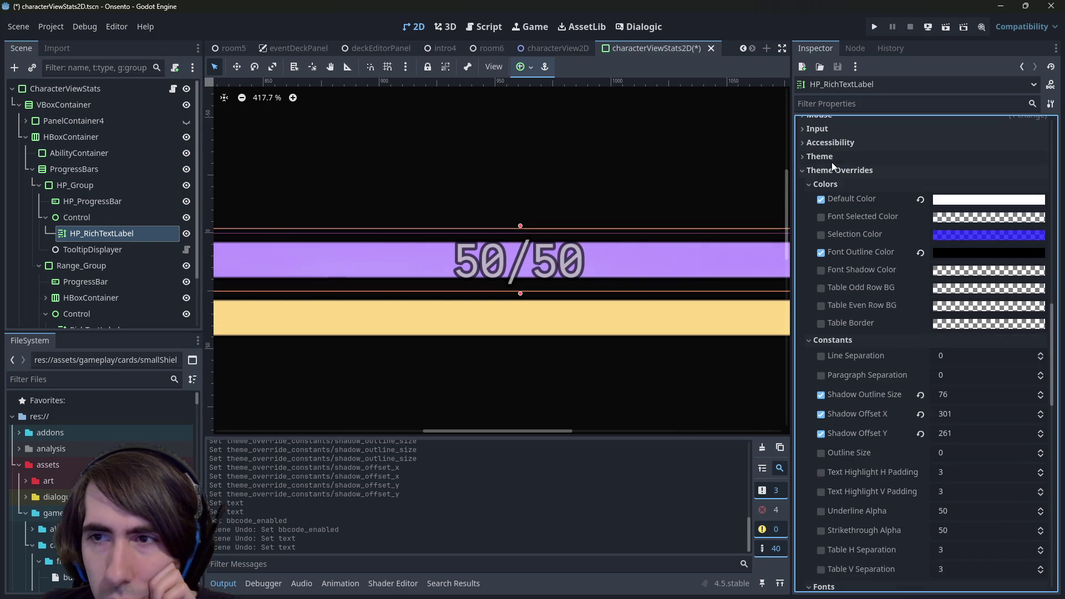
{"action": "left_click", "coordinate": [825, 358]}
{"action": "left_click", "coordinate": [822, 377]}
{"action": "scroll", "coordinate": [832, 388], "scroll_direction": "down", "scroll_amount": 6}
{"action": "scroll", "coordinate": [846, 418], "scroll_direction": "up", "scroll_amount": 4}
{"action": "left_click", "coordinate": [822, 337]}
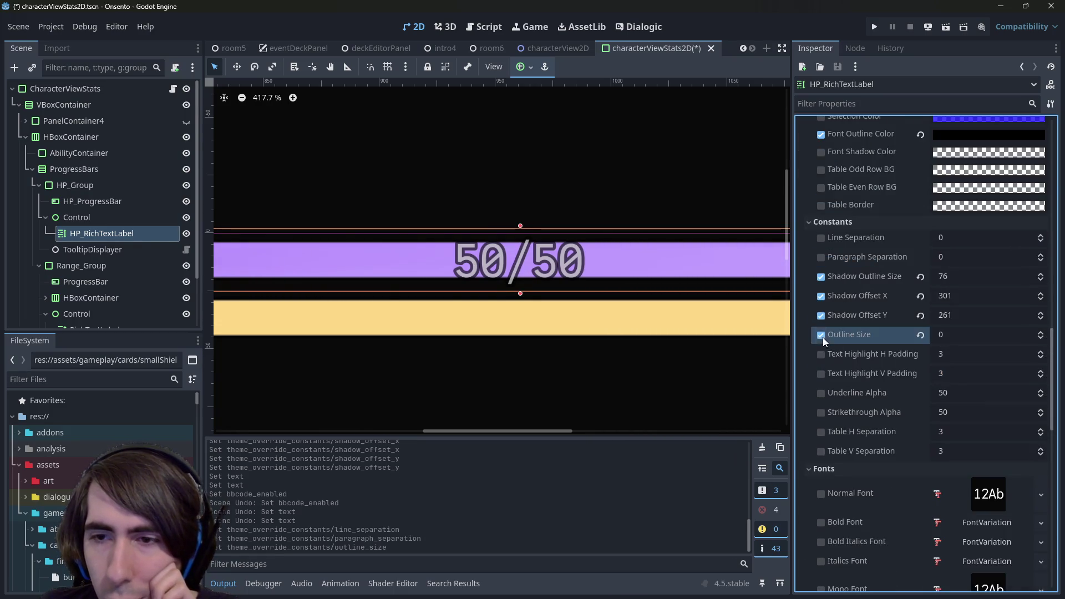
{"action": "left_click", "coordinate": [940, 333]}
{"action": "type", "text": "100"}
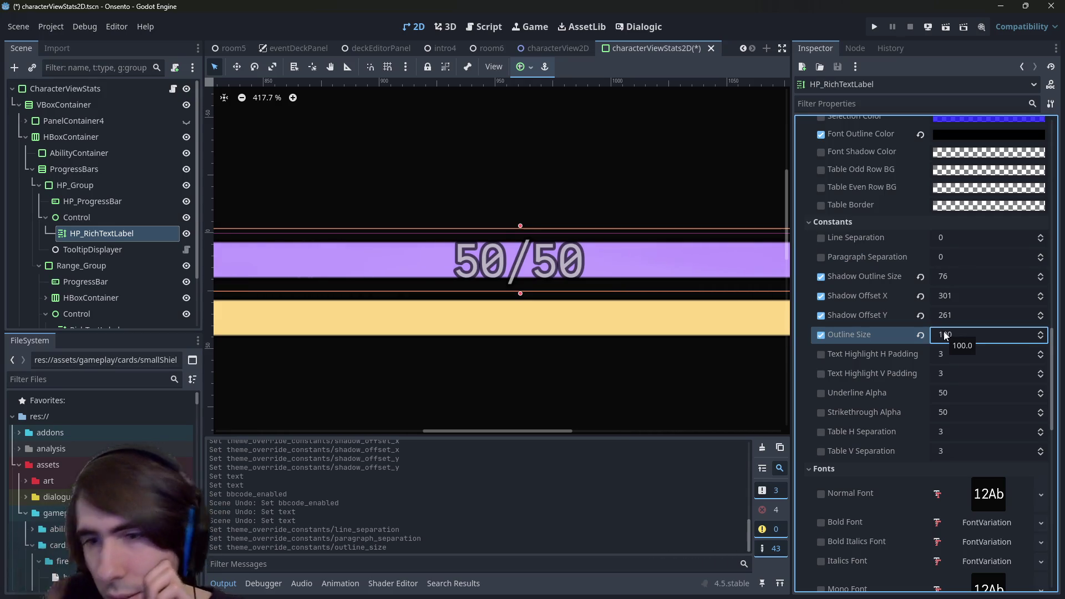
{"action": "left_click", "coordinate": [917, 337]}
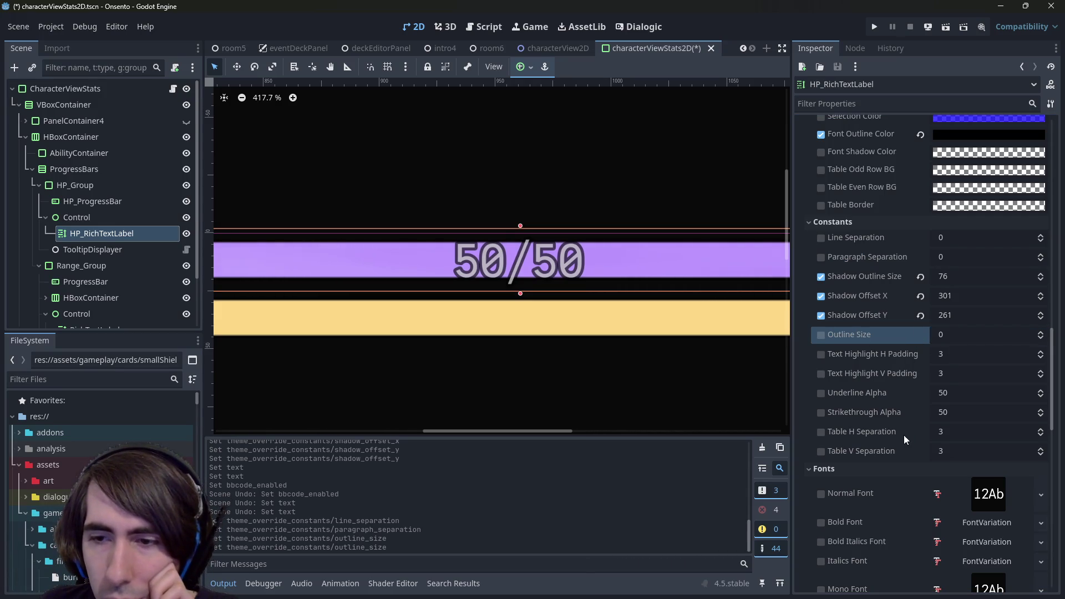
{"action": "left_click", "coordinate": [880, 314]}
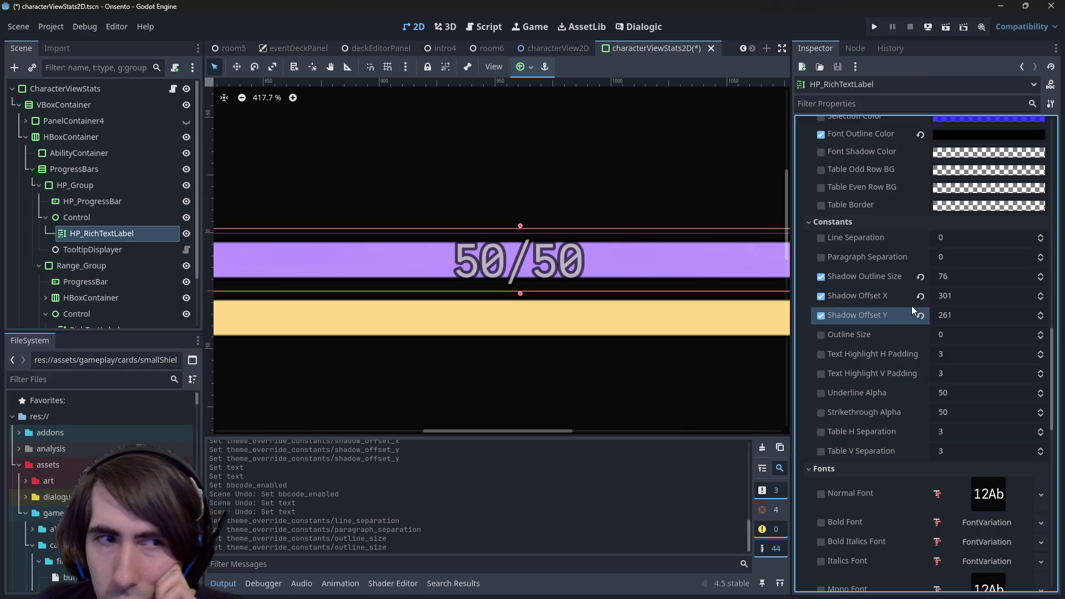
- Set Shadow Offset X and Y to 2, then change both to 1
{"action": "left_click", "coordinate": [950, 295]}
{"action": "type", "text": "2"}
{"action": "key", "text": "Tab"}
{"action": "type", "text": "2"}
{"action": "key", "text": "Return"}
{"action": "left_click", "coordinate": [955, 302]}
{"action": "type", "text": "1"}
{"action": "key", "text": "Tab"}
{"action": "type", "text": "1"}
{"action": "key", "text": "Return"}
- Set Shadow Outline Size to 2
{"action": "left_click", "coordinate": [965, 276]}
{"action": "type", "text": "2"}
{"action": "key", "text": "Return"}
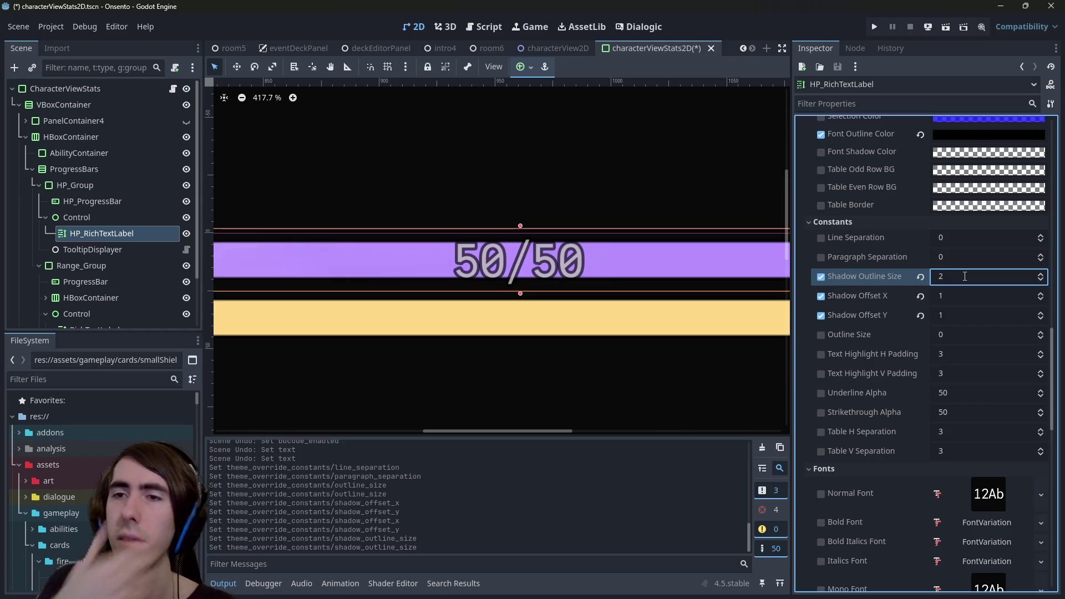
- Add a RichTextLabel child node under Control
{"action": "right_click", "coordinate": [139, 217]}
{"action": "left_click", "coordinate": [166, 225]}
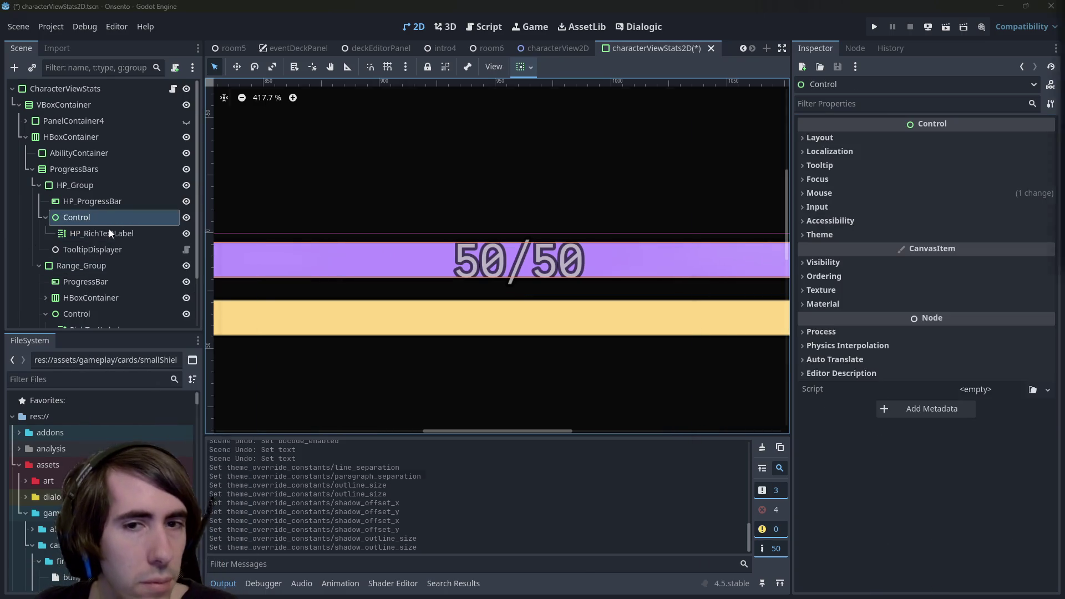
{"action": "type", "text": "richtext"}
{"action": "key", "text": "Return"}
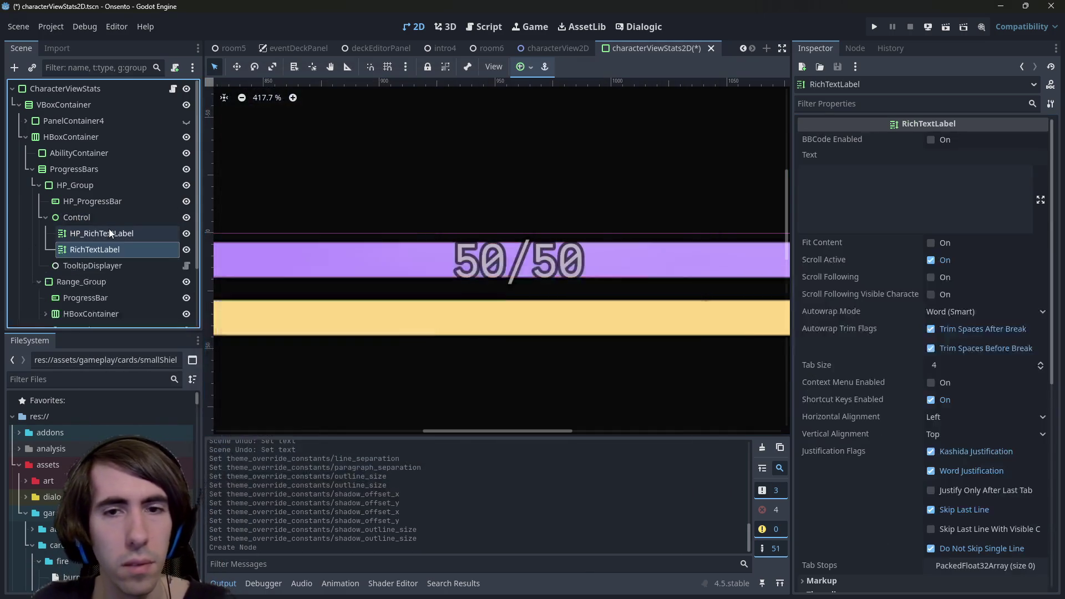
- Give the new RichTextLabel the placeholder text 'grhthrgrhrhgrhg'
{"action": "left_click", "coordinate": [79, 215]}
{"action": "mouse_move", "coordinate": [88, 250]}
{"action": "left_mouse_down"}
{"action": "mouse_move", "coordinate": [87, 259]}
{"action": "mouse_move", "coordinate": [83, 251]}
{"action": "left_mouse_up"}
{"action": "left_click", "coordinate": [880, 220]}
{"action": "type", "text": "grhthrgrhrhgrhg"}
- Centre the view on the new label and widen it so all its text shows
{"action": "left_click", "coordinate": [127, 234]}
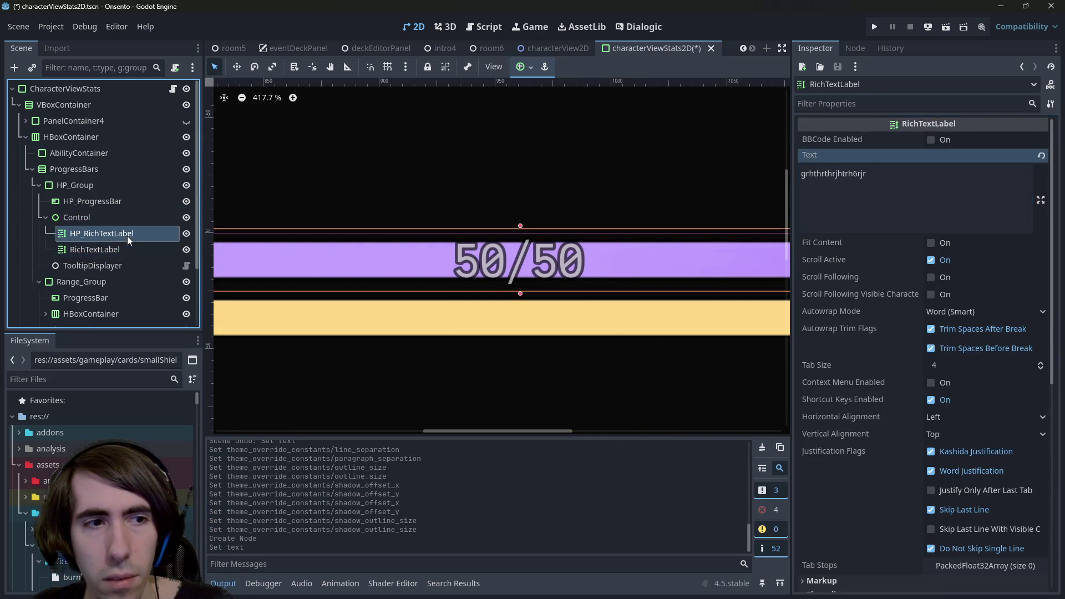
{"action": "left_click", "coordinate": [112, 254]}
{"action": "scroll", "coordinate": [531, 255], "scroll_direction": "down", "scroll_amount": 9}
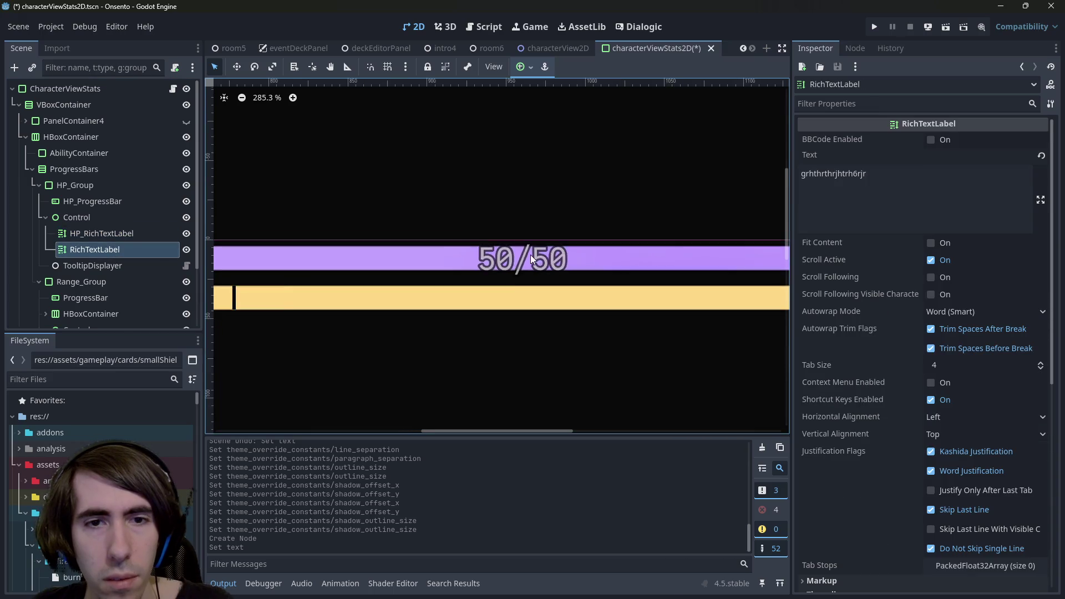
{"action": "double_click", "coordinate": [61, 248]}
{"action": "scroll", "coordinate": [471, 242], "scroll_direction": "up", "scroll_amount": 8}
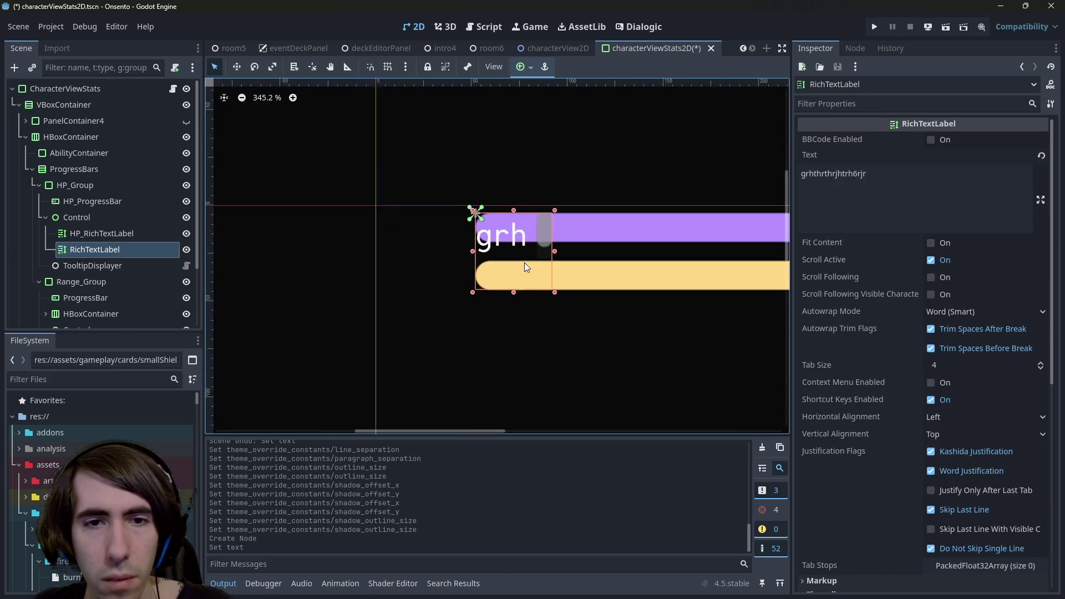
{"action": "left_click_drag", "start_coordinate": [555, 250], "coordinate": [784, 250]}
- Try an outline size override of -45 under Theme Overrides > Constants, then revert it
{"action": "scroll", "coordinate": [412, 291], "scroll_direction": "down", "scroll_amount": 2}
{"action": "scroll", "coordinate": [852, 345], "scroll_direction": "down", "scroll_amount": 6}
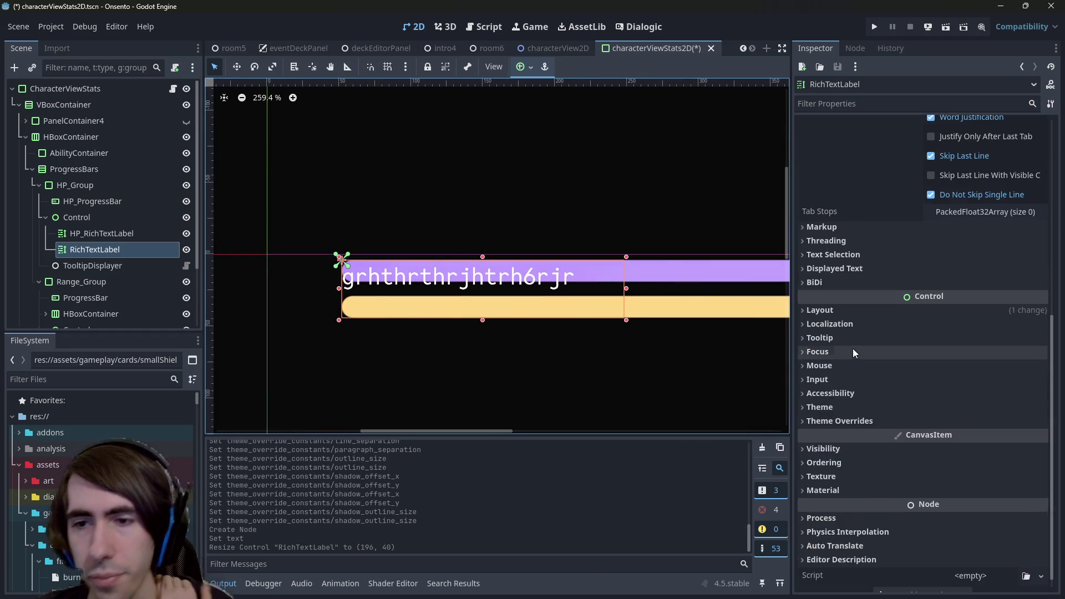
{"action": "left_click", "coordinate": [849, 402]}
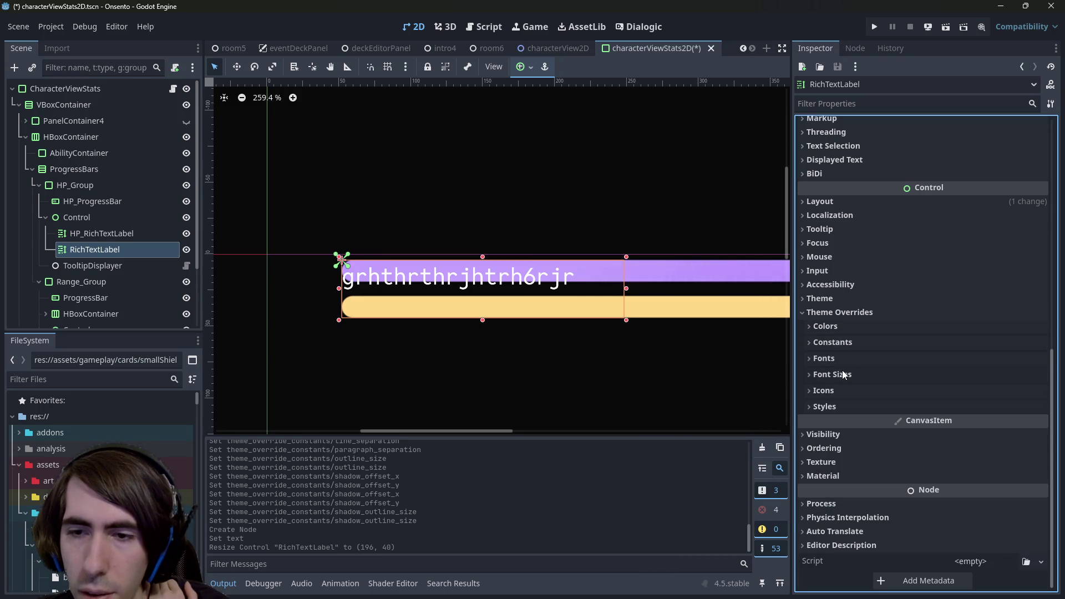
{"action": "left_click", "coordinate": [845, 344]}
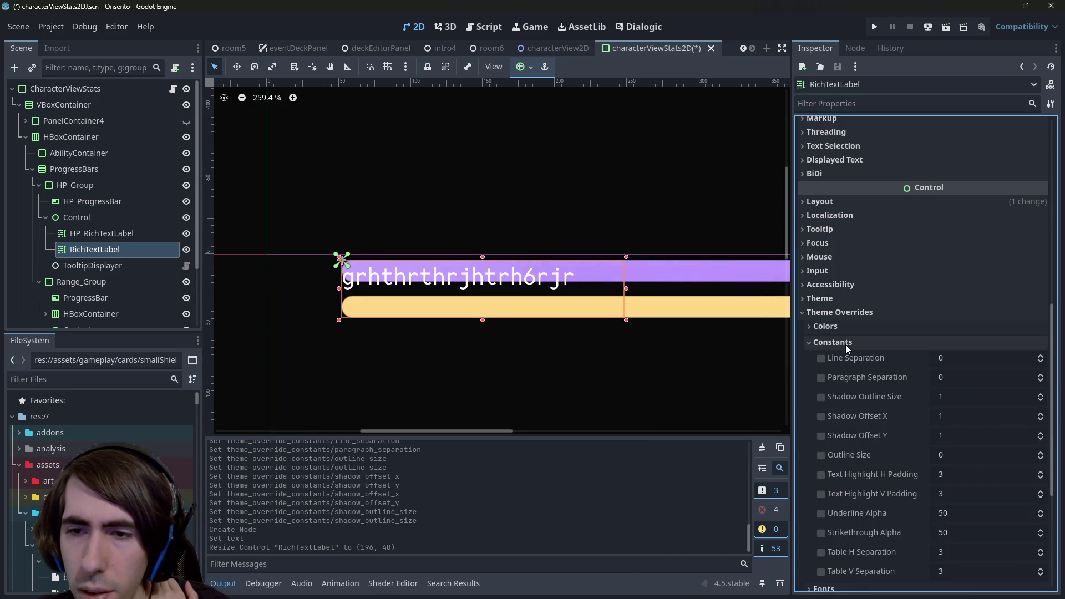
{"action": "scroll", "coordinate": [846, 388], "scroll_direction": "down", "scroll_amount": 2}
{"action": "left_click", "coordinate": [824, 397]}
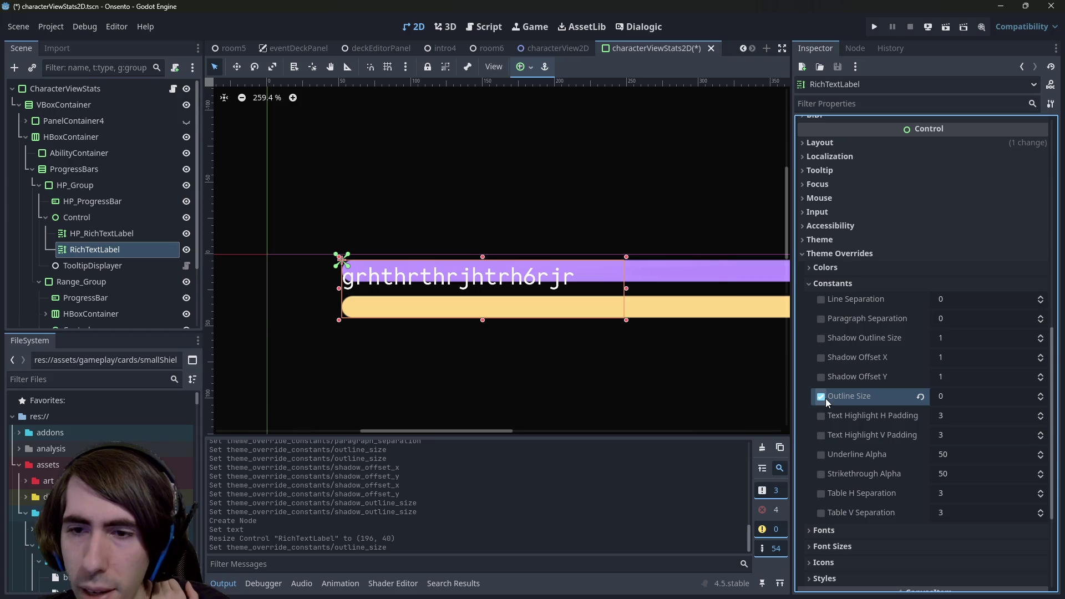
{"action": "mouse_move", "coordinate": [959, 397]}
{"action": "left_mouse_down"}
{"action": "mouse_move", "coordinate": [945, 398]}
{"action": "mouse_move", "coordinate": [958, 398]}
{"action": "left_mouse_up"}
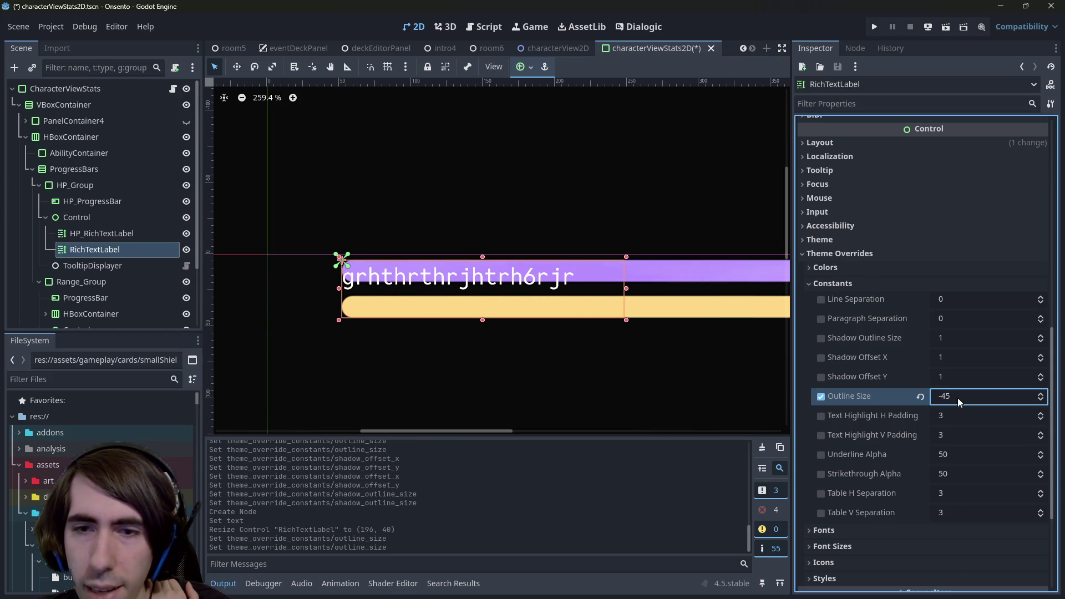
{"action": "left_click", "coordinate": [825, 396]}
- Enable the shadow outline size override at 126, plus the shadow offset X and Y overrides
{"action": "left_click", "coordinate": [821, 338]}
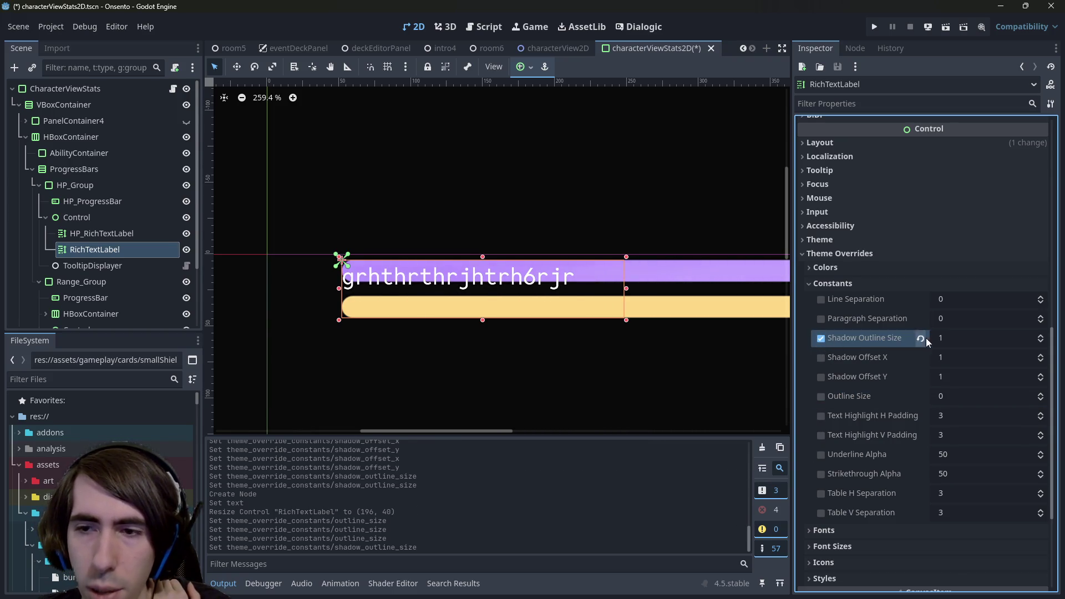
{"action": "mouse_move", "coordinate": [944, 338]}
{"action": "left_mouse_down"}
{"action": "mouse_move", "coordinate": [976, 338]}
{"action": "mouse_move", "coordinate": [1004, 359]}
{"action": "left_mouse_up"}
{"action": "left_click", "coordinate": [821, 357]}
{"action": "left_click", "coordinate": [821, 377]}
{"action": "left_click", "coordinate": [949, 377]}
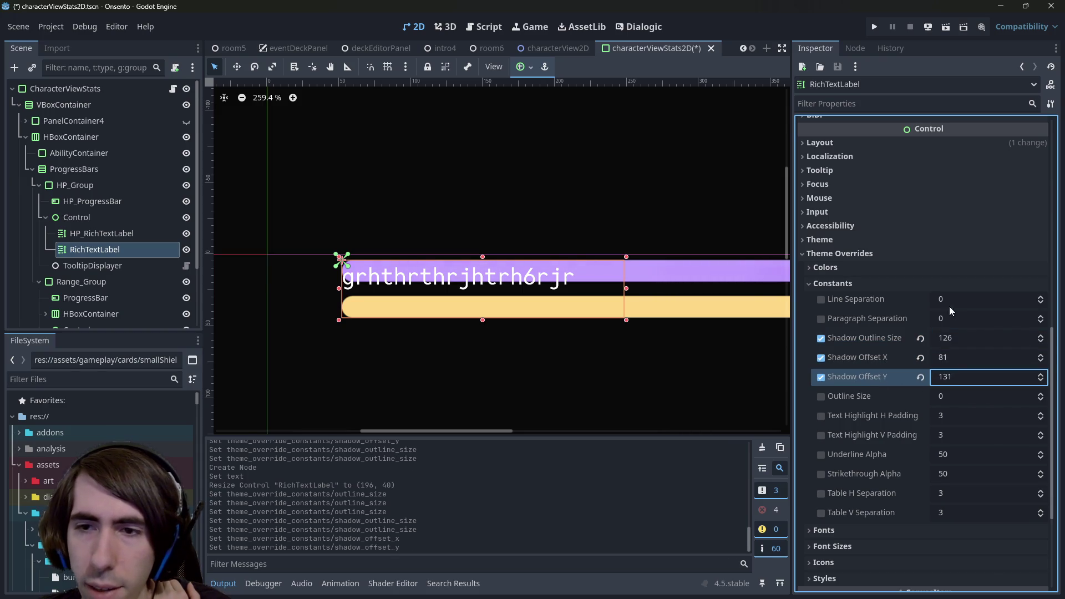
- Set outline size to 15 and push the shadow offsets to 1041 and 936
{"action": "left_click", "coordinate": [821, 396]}
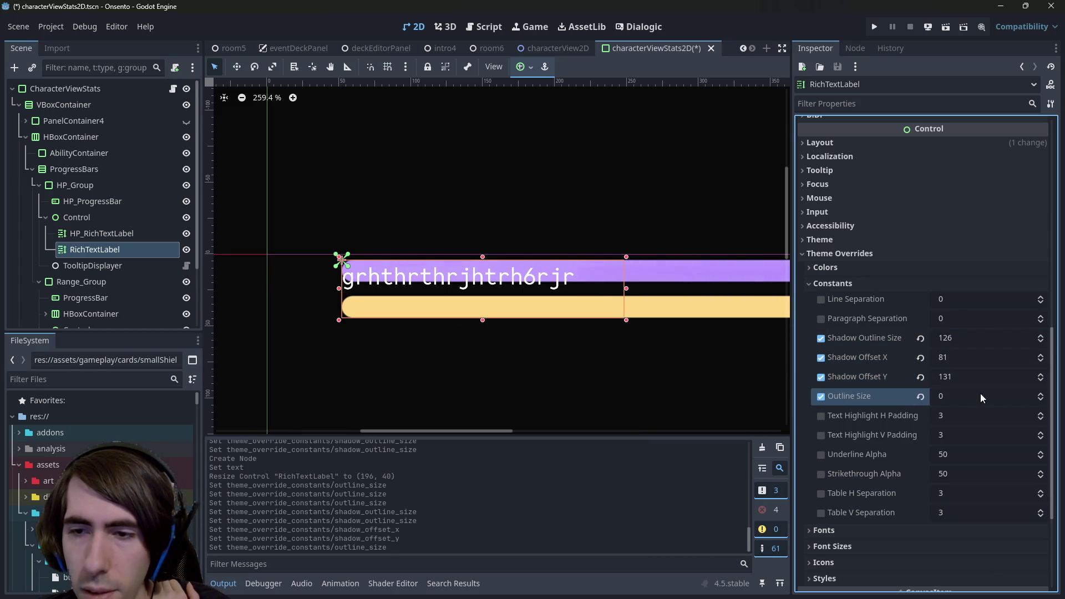
{"action": "left_click", "coordinate": [957, 396]}
{"action": "left_click_drag", "start_coordinate": [957, 396], "coordinate": [976, 396]}
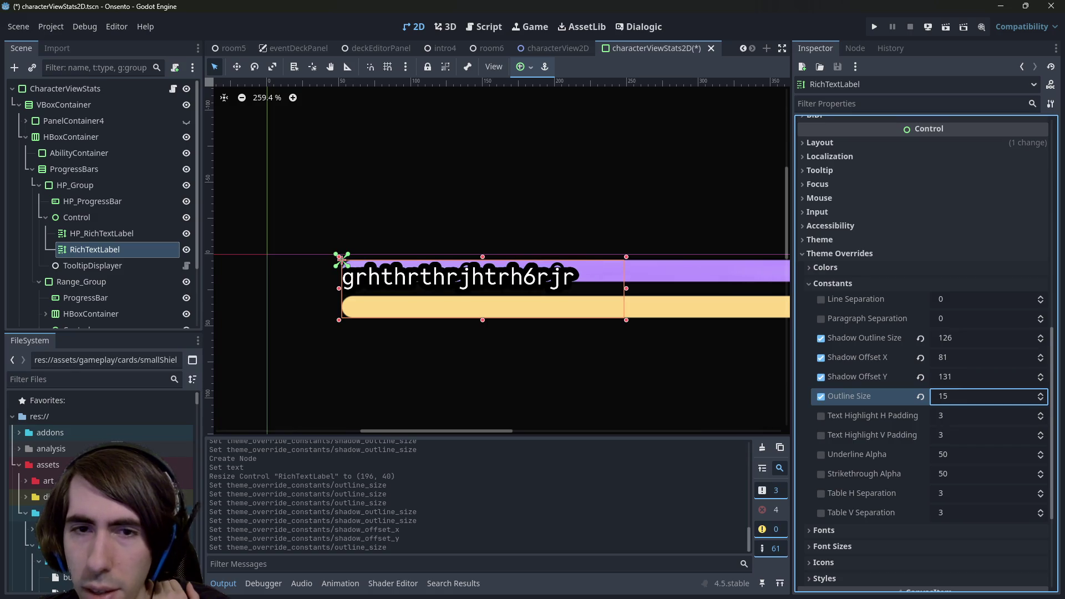
{"action": "left_click", "coordinate": [954, 396]}
{"action": "mouse_move", "coordinate": [963, 380]}
{"action": "left_mouse_down"}
{"action": "mouse_move", "coordinate": [948, 357]}
{"action": "mouse_move", "coordinate": [975, 376]}
{"action": "mouse_move", "coordinate": [830, 419]}
{"action": "left_mouse_up"}
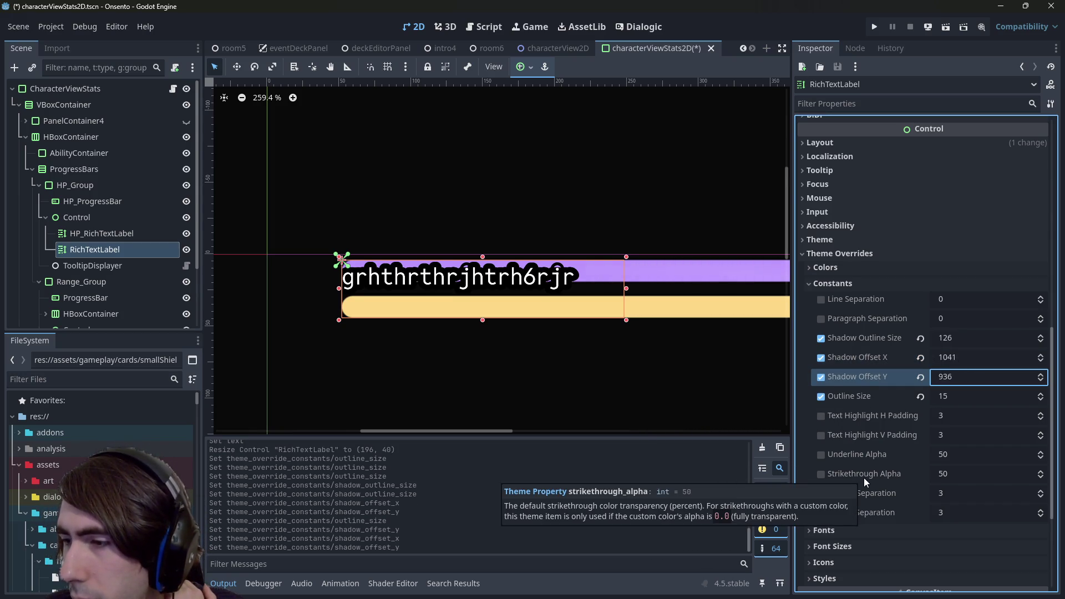
- Expand the Styles, Icons, Font Sizes and Fonts theme override sections
{"action": "scroll", "coordinate": [910, 488], "scroll_direction": "down", "scroll_amount": 3}
{"action": "left_click", "coordinate": [840, 462]}
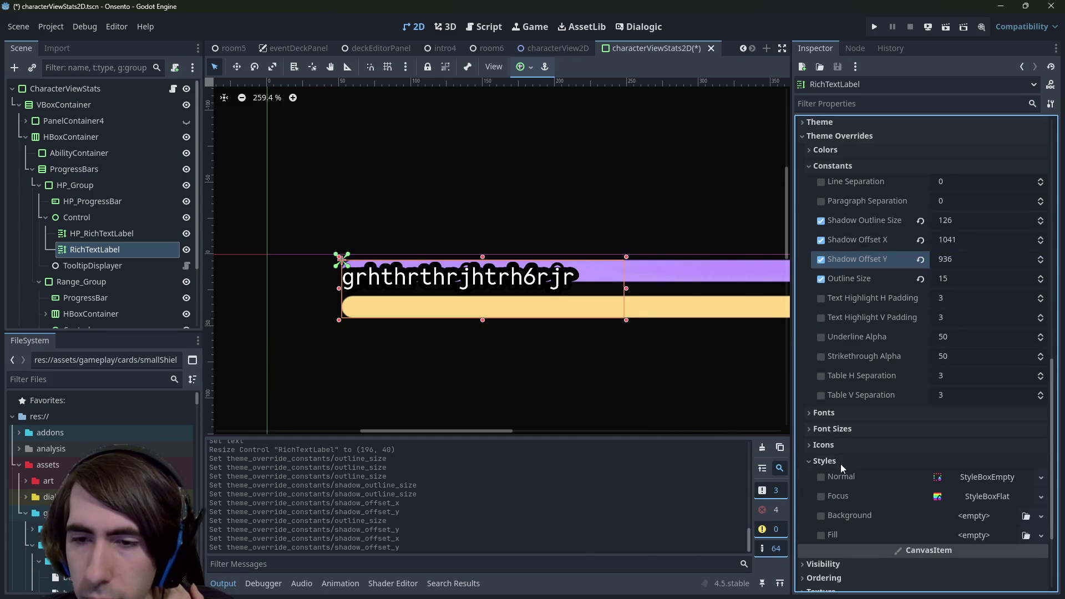
{"action": "left_click", "coordinate": [839, 445]}
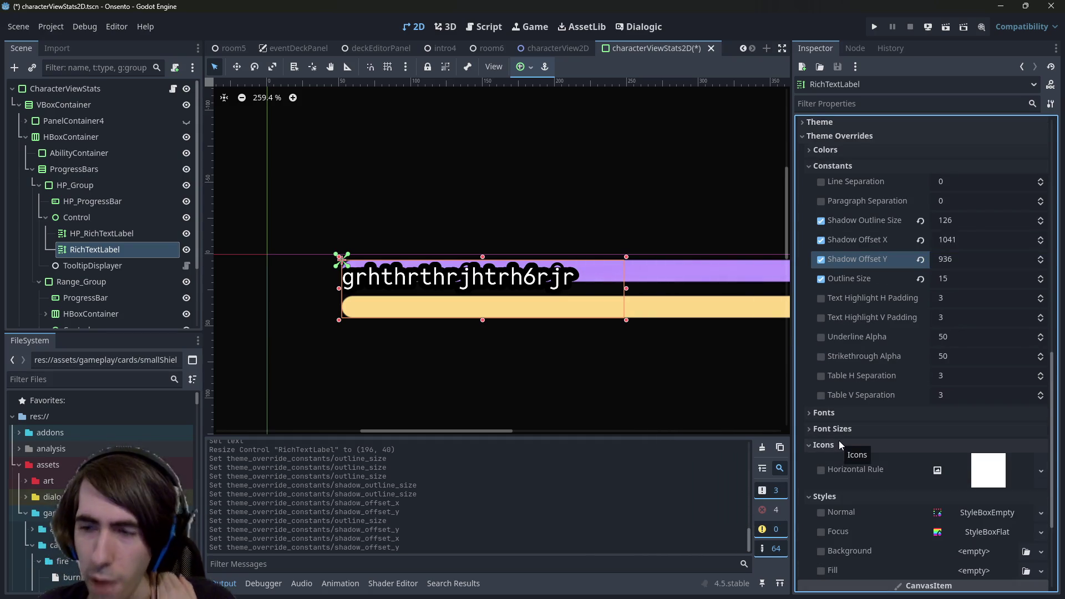
{"action": "left_click", "coordinate": [834, 430]}
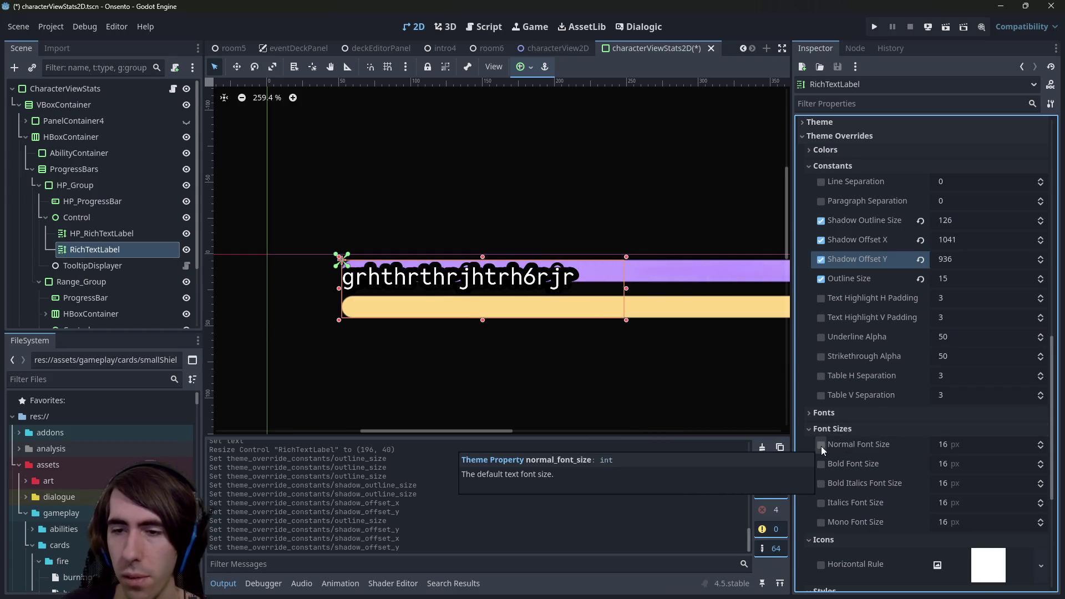
{"action": "left_click", "coordinate": [824, 411]}
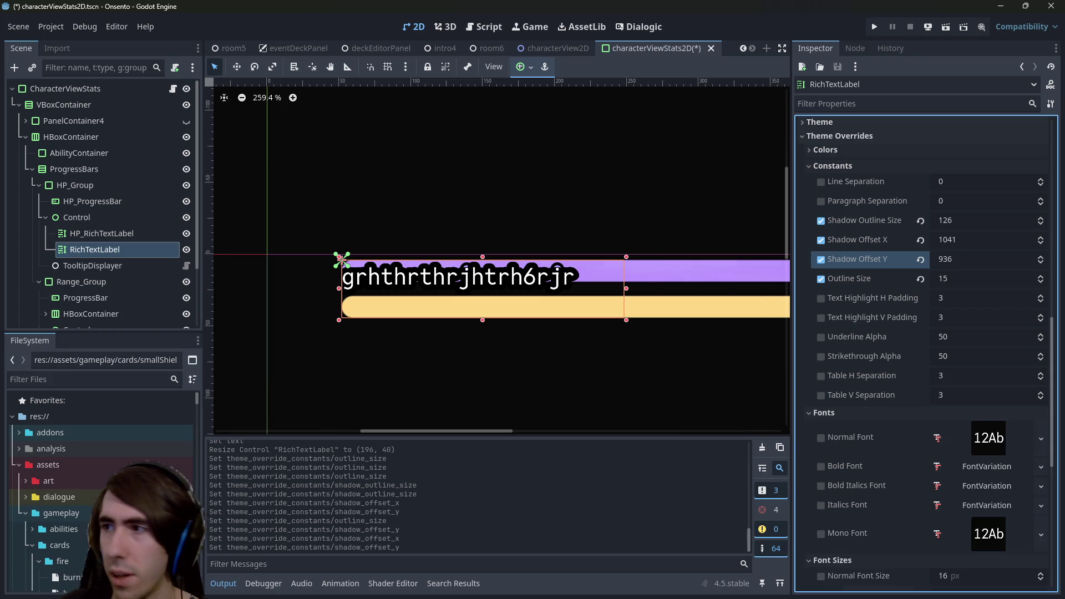
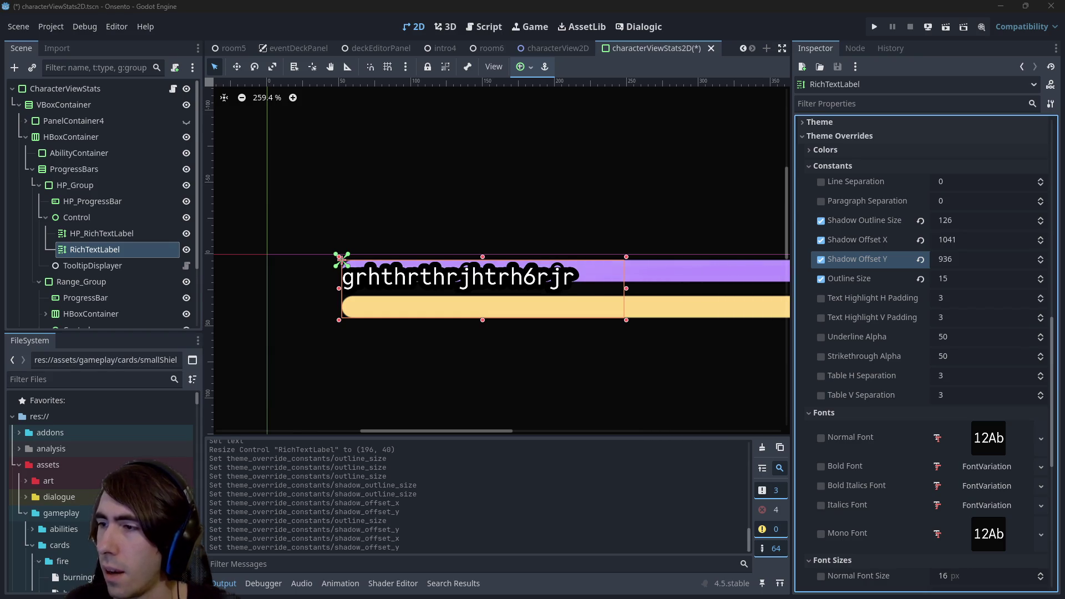
- Enable the Font Outline Color override on the RichTextLabel and set it to light grey
{"action": "scroll", "coordinate": [986, 251], "scroll_direction": "up", "scroll_amount": 5}
{"action": "scroll", "coordinate": [971, 288], "scroll_direction": "down", "scroll_amount": 4}
{"action": "scroll", "coordinate": [882, 288], "scroll_direction": "up", "scroll_amount": 1}
{"action": "left_click", "coordinate": [876, 268]}
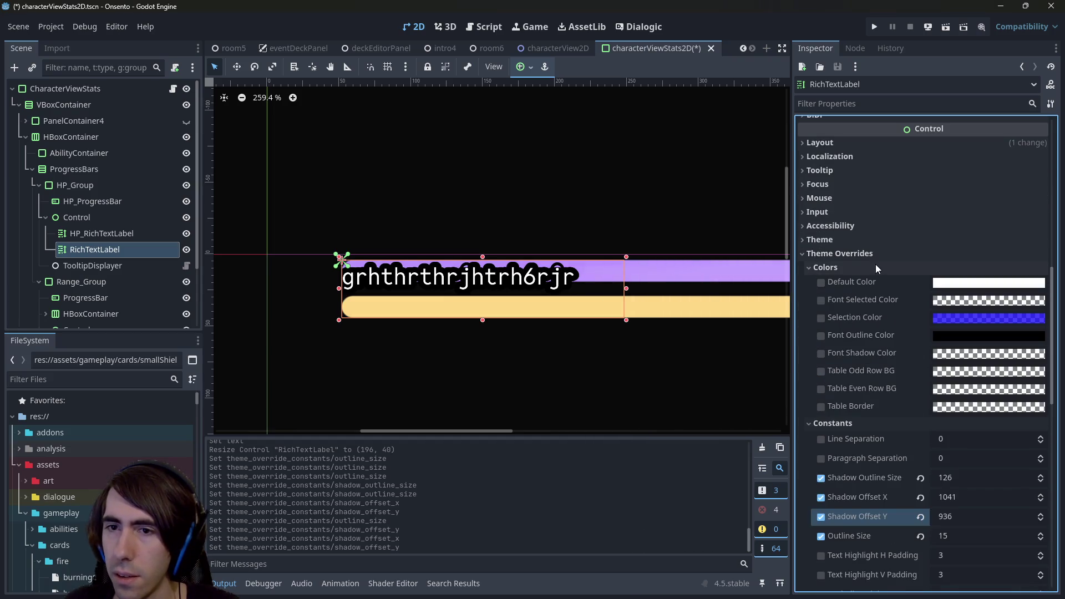
{"action": "left_click", "coordinate": [820, 335]}
{"action": "left_click", "coordinate": [988, 335]}
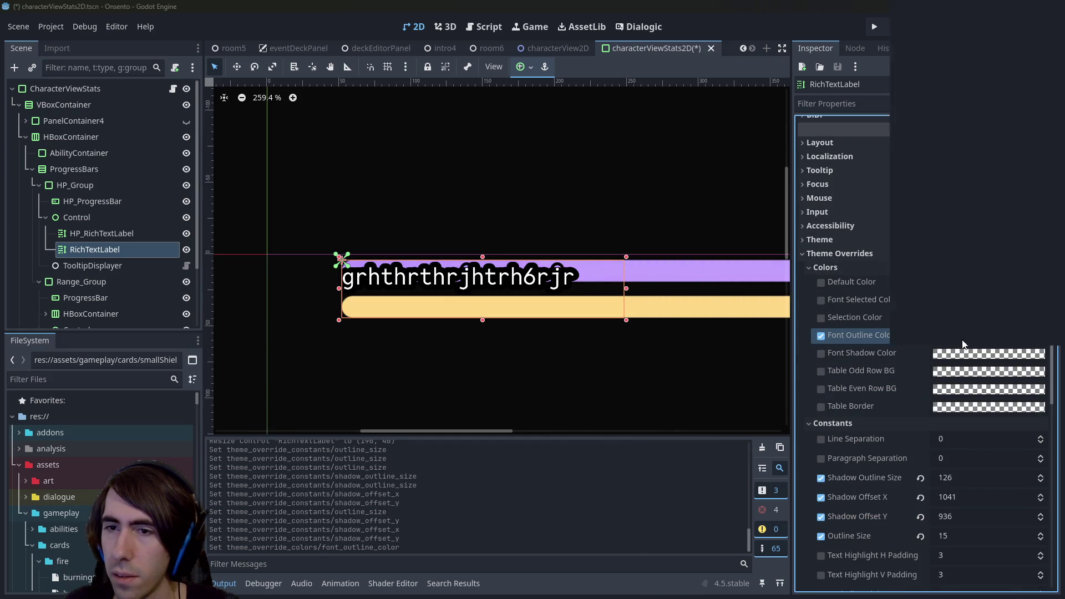
{"action": "left_click", "coordinate": [1048, 90]}
{"action": "left_click_drag", "start_coordinate": [1048, 90], "coordinate": [1048, 72]}
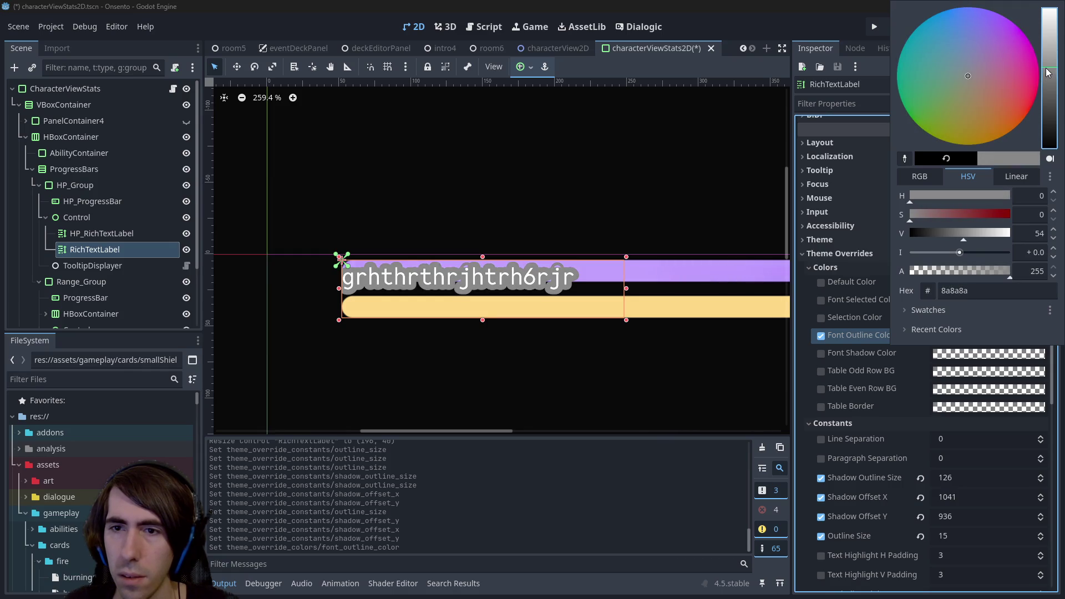
- Enable the Font Shadow Color override and set it to opaque blue 5664e3
{"action": "left_click", "coordinate": [824, 336]}
{"action": "left_click", "coordinate": [954, 354]}
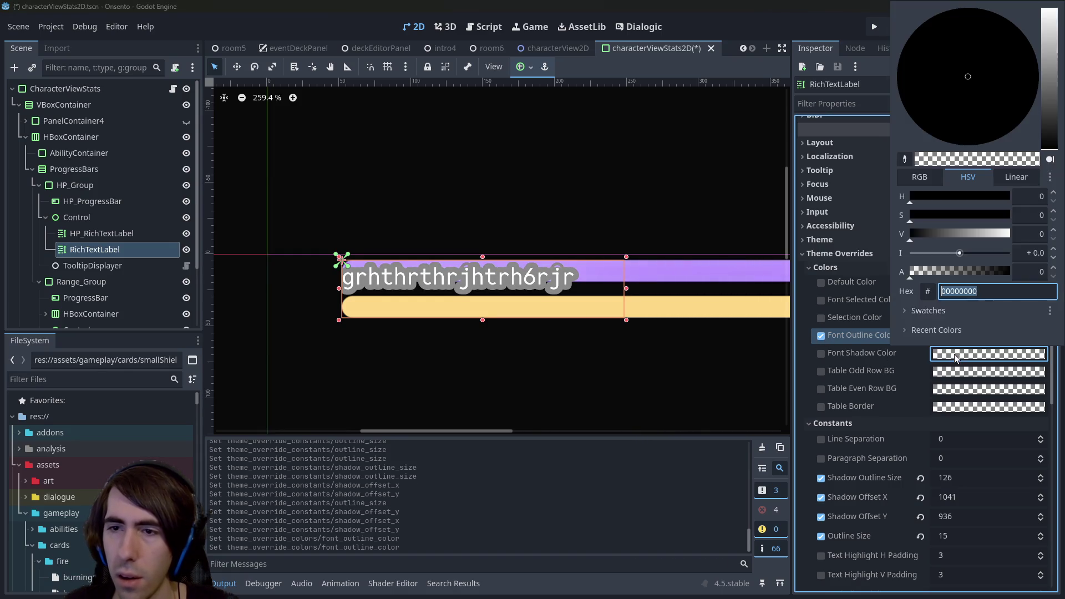
{"action": "left_click", "coordinate": [820, 353]}
{"action": "left_click", "coordinate": [954, 354]}
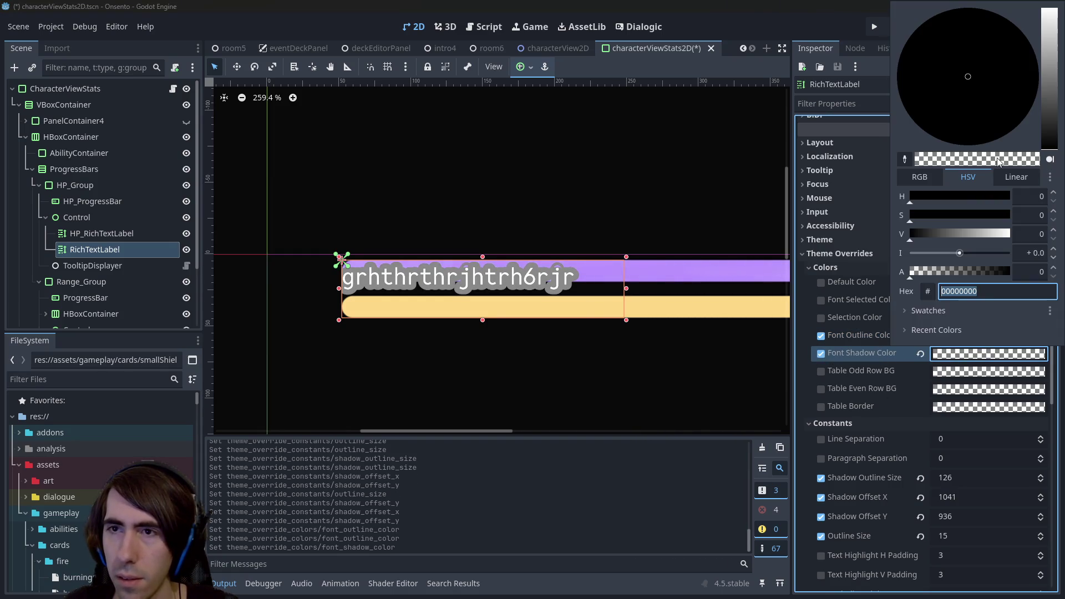
{"action": "left_click", "coordinate": [973, 214]}
{"action": "left_click_drag", "start_coordinate": [973, 233], "coordinate": [1000, 232]}
{"action": "left_click_drag", "start_coordinate": [970, 197], "coordinate": [974, 194]}
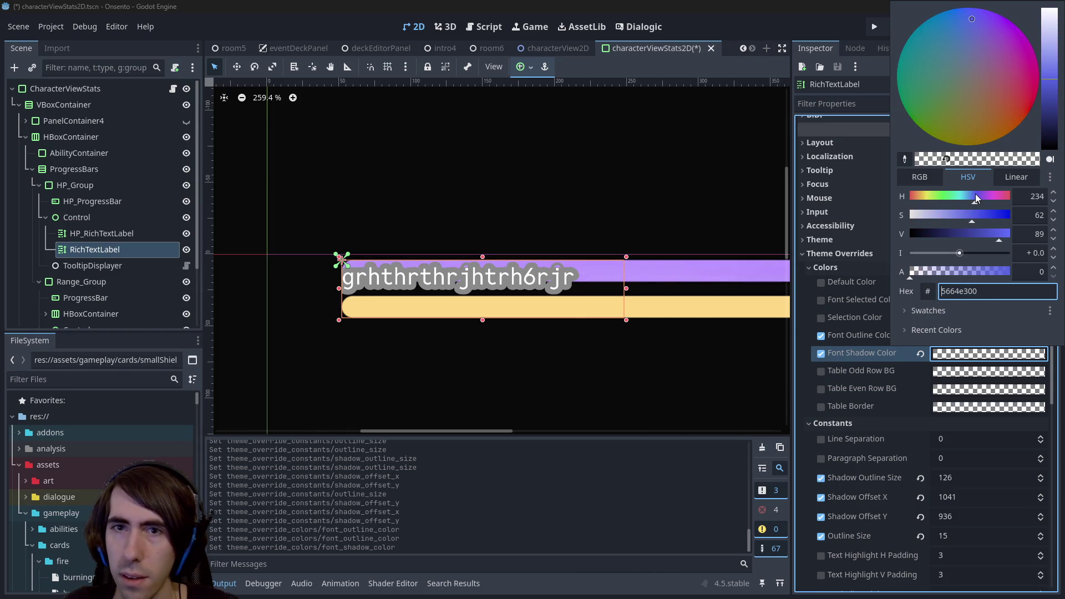
{"action": "left_click", "coordinate": [853, 354]}
{"action": "left_click", "coordinate": [956, 353]}
{"action": "left_click_drag", "start_coordinate": [967, 270], "coordinate": [1012, 271]}
{"action": "left_click", "coordinate": [872, 350]}
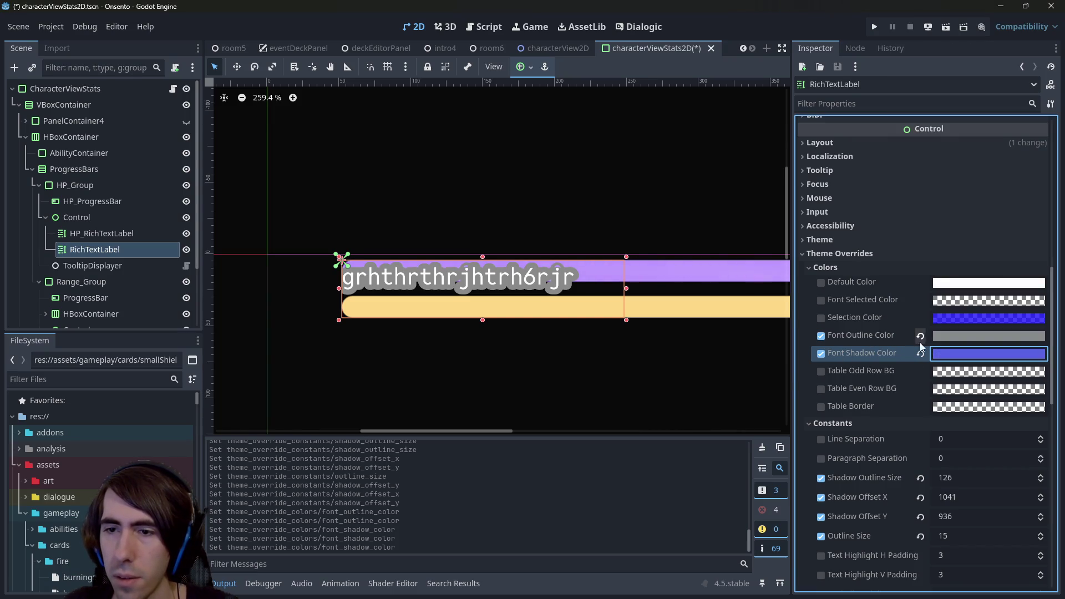
- Remove the Font Outline Color and Outline Size overrides so the text has no outline
{"action": "scroll", "coordinate": [858, 481], "scroll_direction": "down", "scroll_amount": 2}
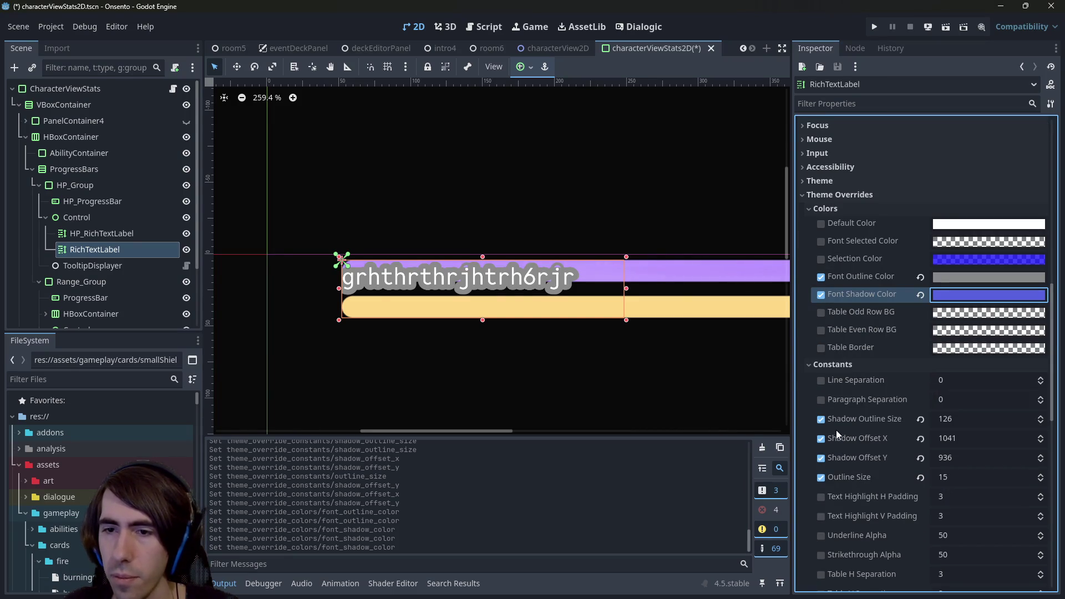
{"action": "left_click", "coordinate": [824, 417]}
{"action": "left_click", "coordinate": [824, 420]}
{"action": "left_click", "coordinate": [823, 421]}
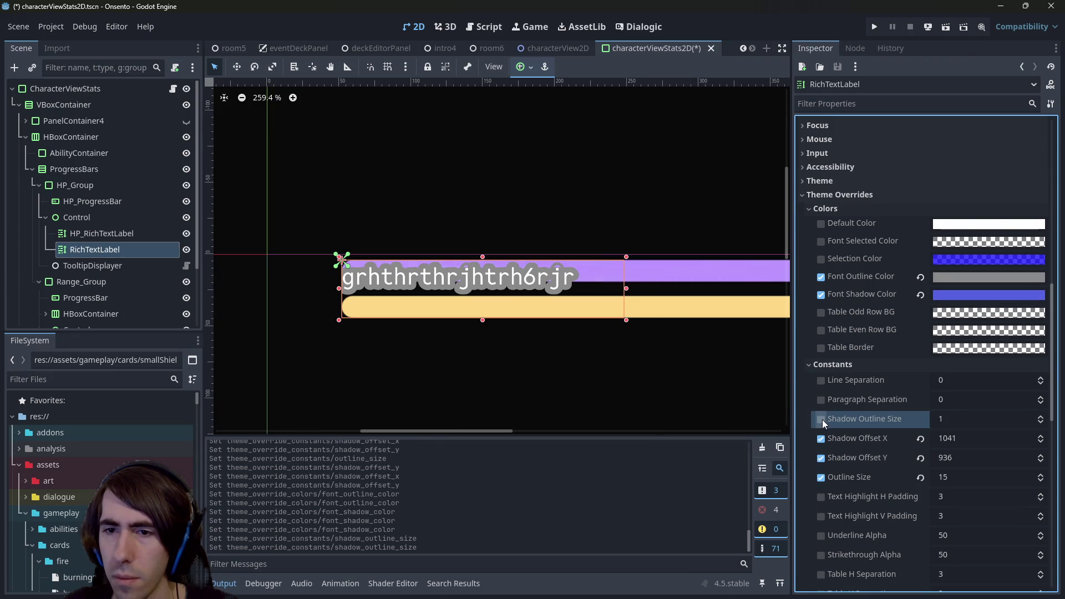
{"action": "left_click", "coordinate": [823, 277]}
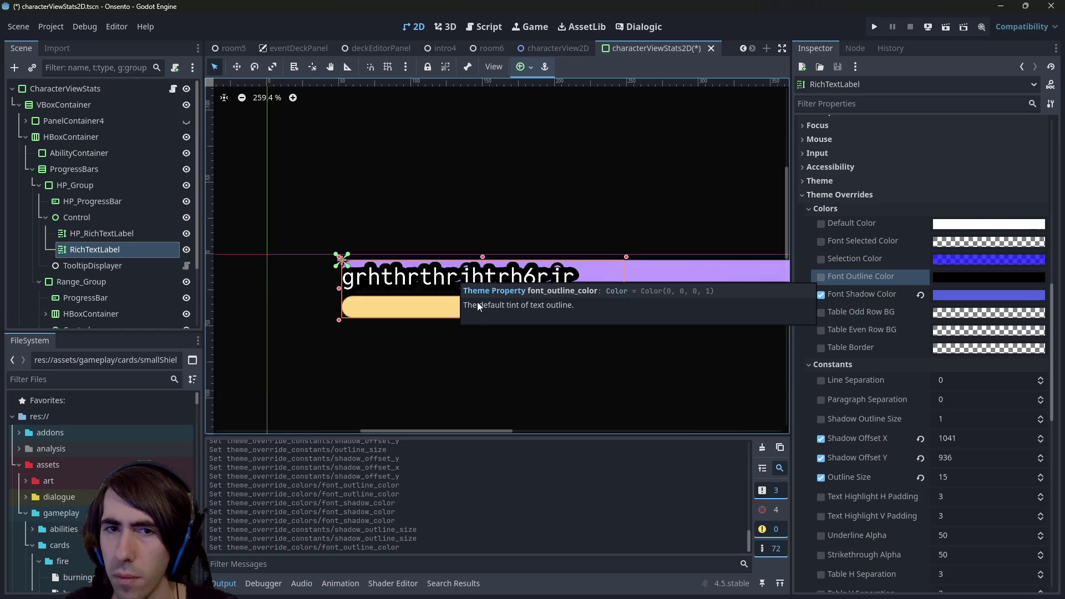
{"action": "scroll", "coordinate": [482, 302], "scroll_direction": "up", "scroll_amount": 4}
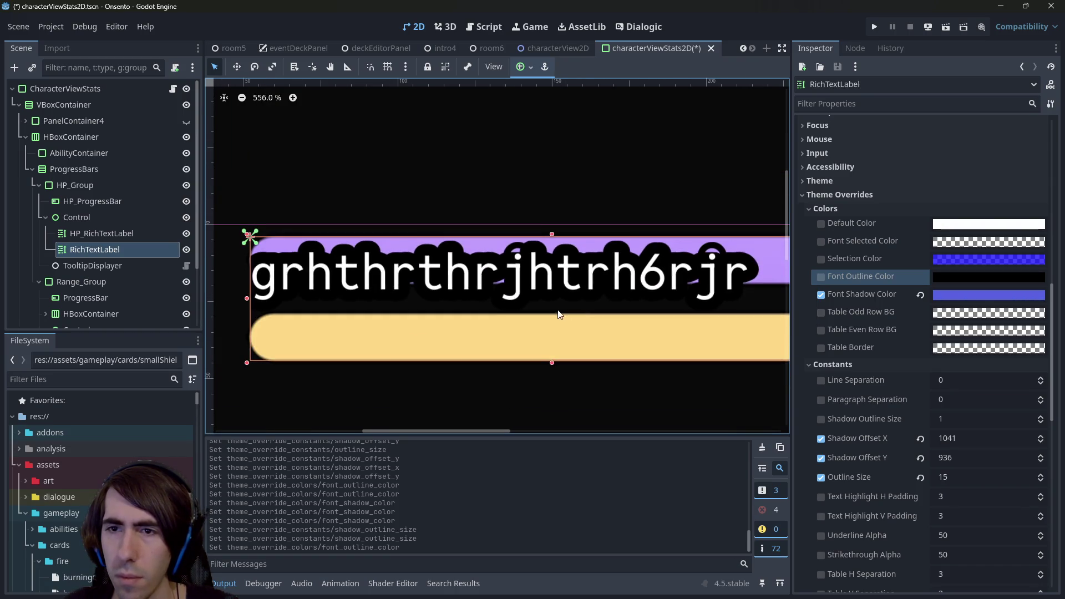
{"action": "scroll", "coordinate": [578, 318], "scroll_direction": "left", "scroll_amount": 1}
{"action": "left_click", "coordinate": [822, 476]}
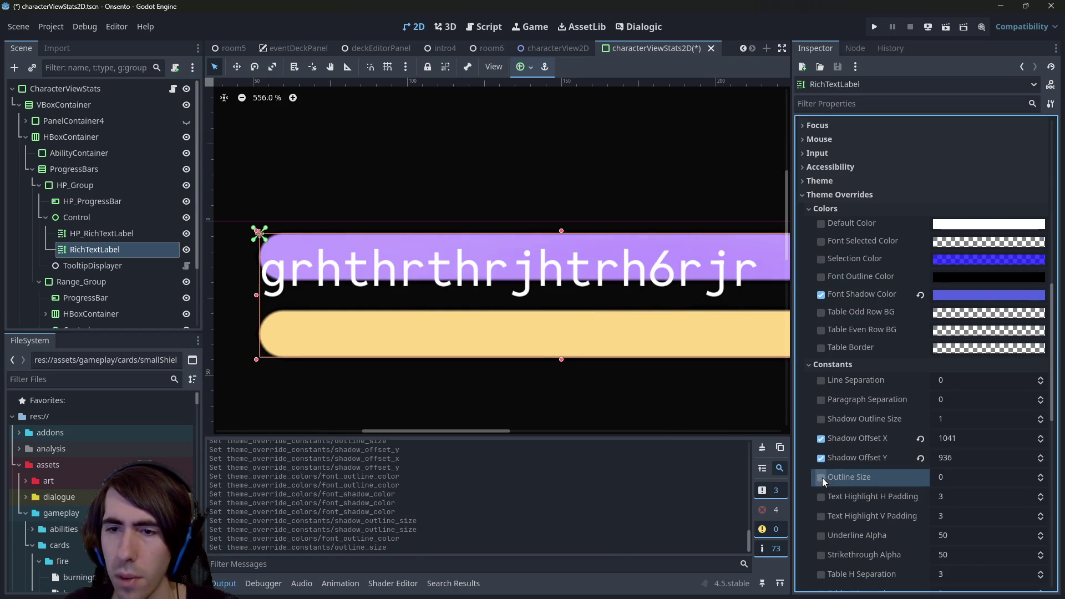
- Re-enable Shadow Outline Size and set Shadow Offset X and Y to 1
{"action": "left_click", "coordinate": [821, 419]}
{"action": "left_click_drag", "start_coordinate": [954, 419], "coordinate": [998, 418]}
{"action": "left_click", "coordinate": [954, 438]}
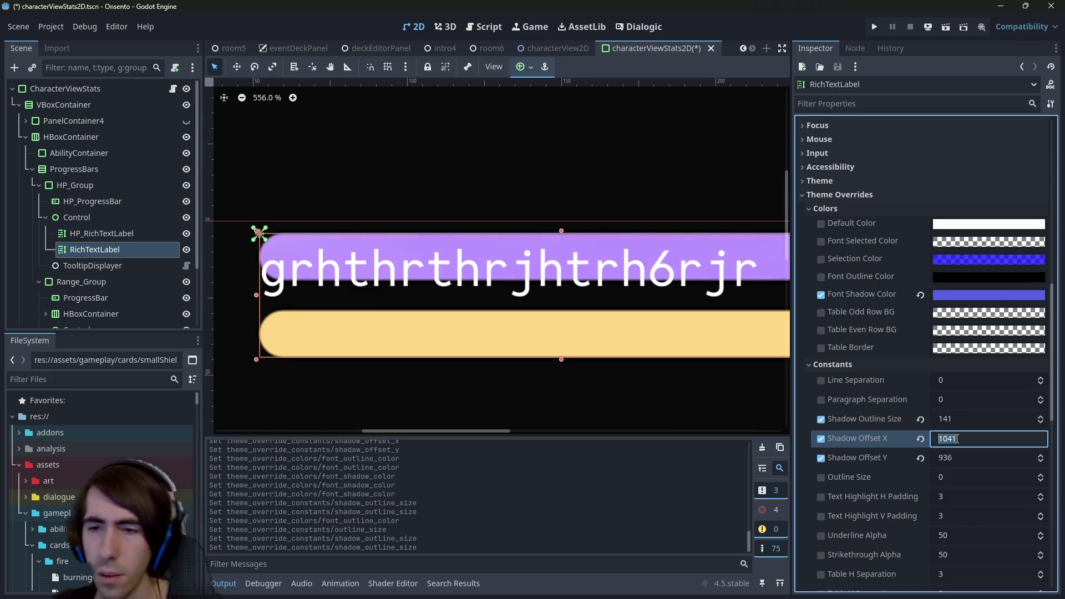
{"action": "type", "text": "1"}
{"action": "left_click", "coordinate": [958, 457]}
{"action": "type", "text": "1"}
{"action": "key", "text": "Return"}
- Set Shadow Outline Size to 2, after briefly trying 1
{"action": "scroll", "coordinate": [967, 445], "scroll_direction": "down", "scroll_amount": 2}
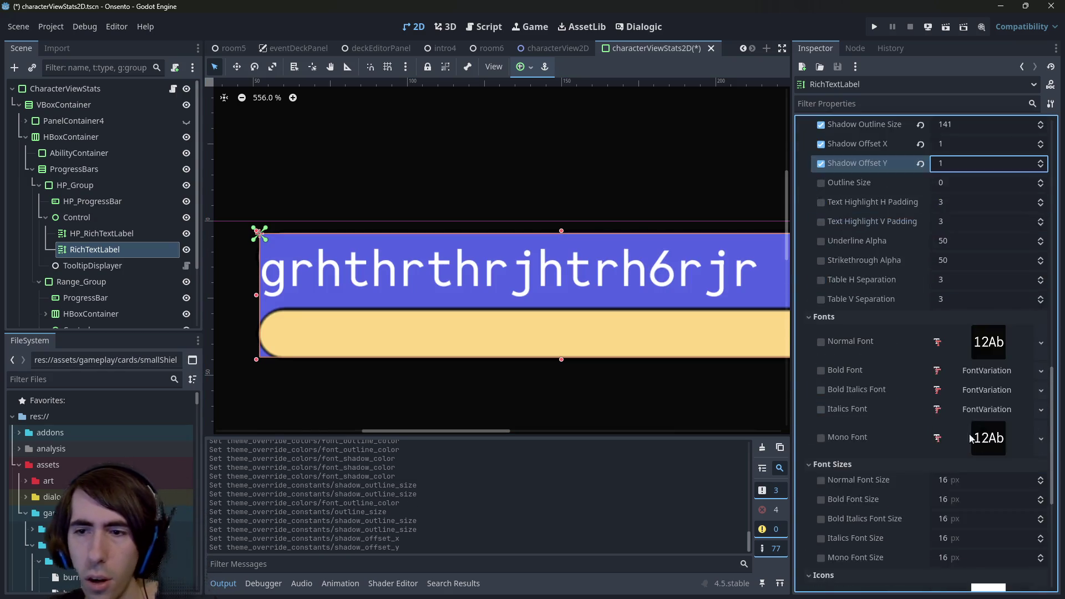
{"action": "left_click", "coordinate": [962, 359]}
{"action": "type", "text": "1"}
{"action": "key", "text": "Return"}
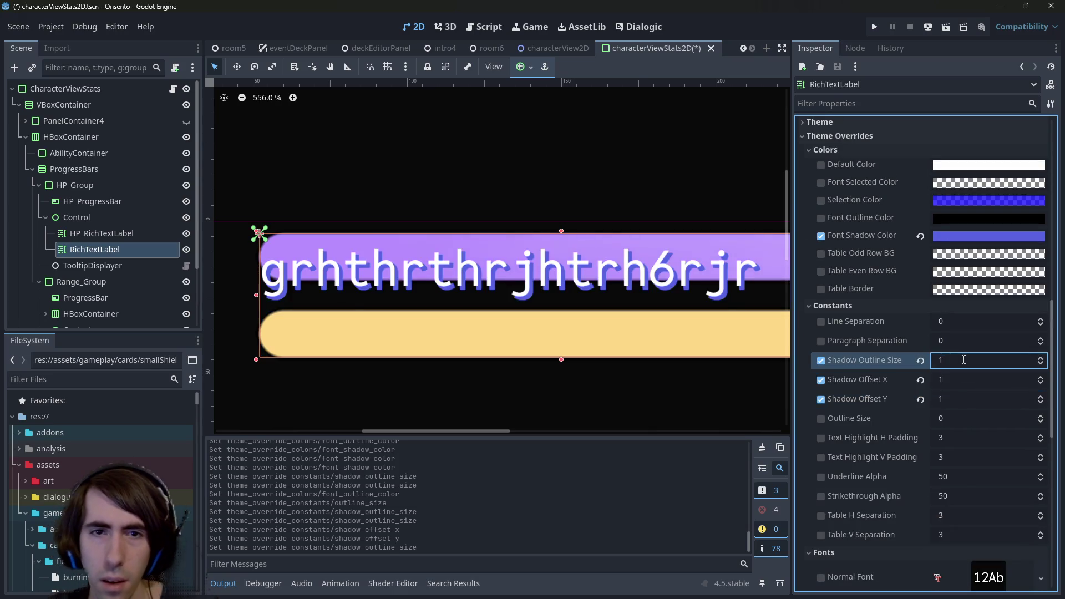
{"action": "scroll", "coordinate": [599, 311], "scroll_direction": "down", "scroll_amount": 1}
{"action": "left_click", "coordinate": [991, 366]}
{"action": "type", "text": "2"}
{"action": "key", "text": "Return"}
- Check the shadow colour value, then select the 50/50 HP label
{"action": "scroll", "coordinate": [567, 265], "scroll_direction": "down", "scroll_amount": 1}
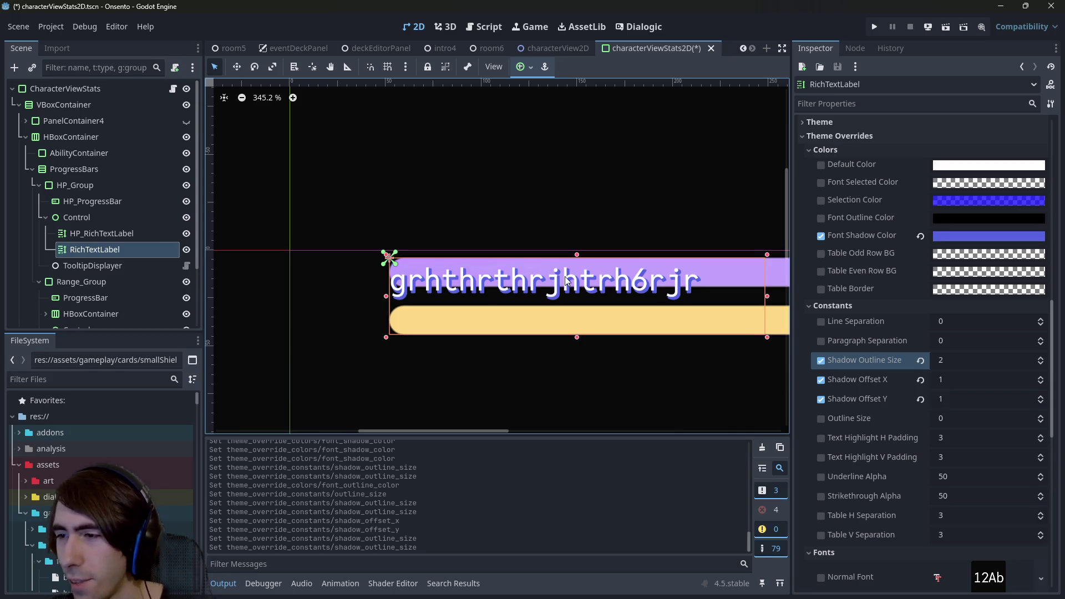
{"action": "left_click", "coordinate": [945, 235]}
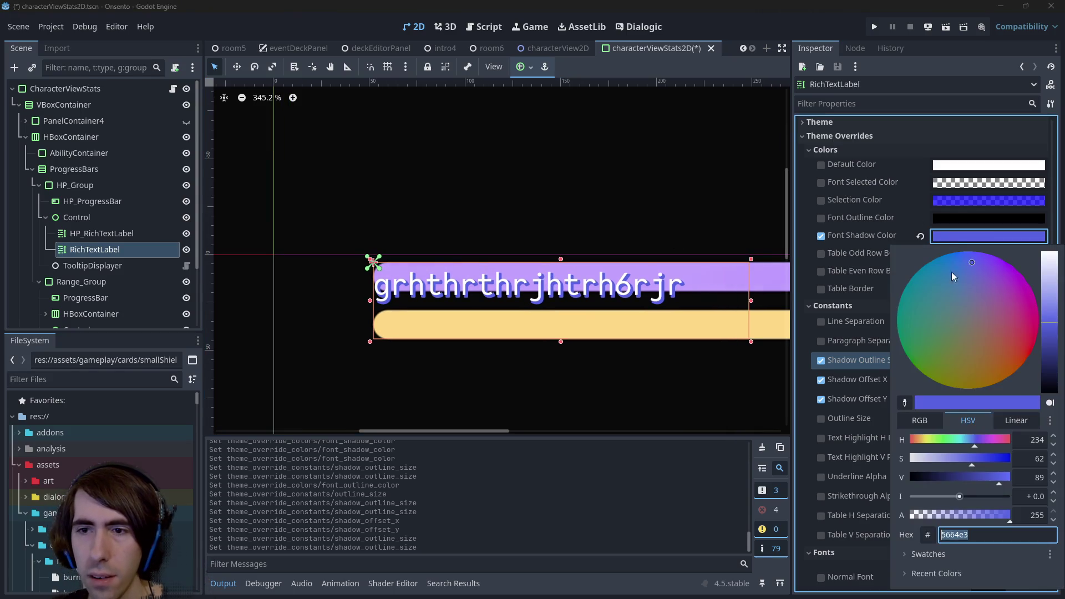
{"action": "scroll", "coordinate": [621, 305], "scroll_direction": "down", "scroll_amount": 3}
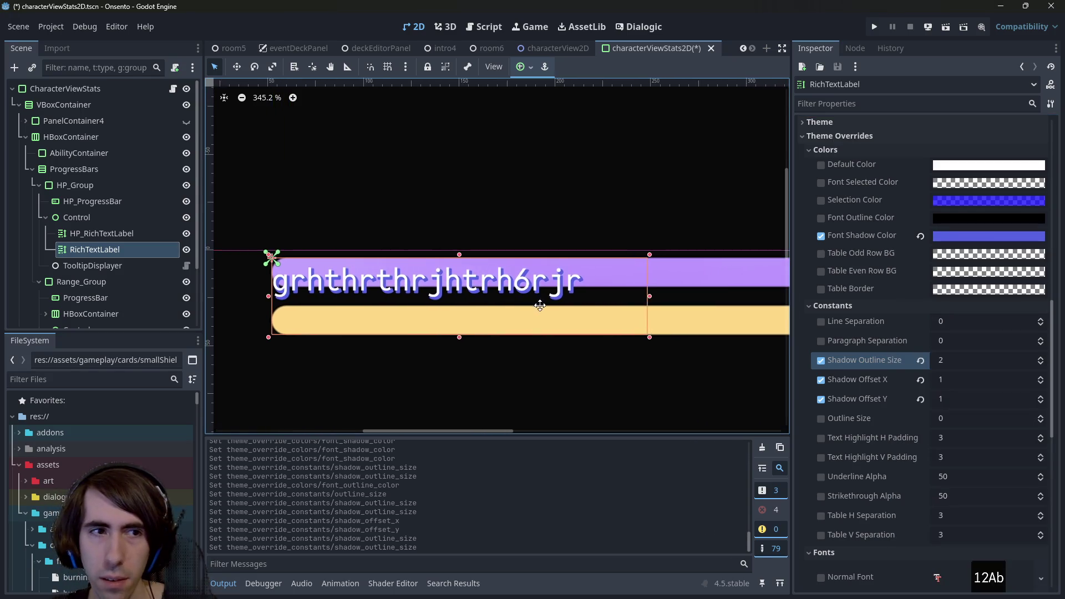
{"action": "scroll", "coordinate": [560, 316], "scroll_direction": "down", "scroll_amount": 1}
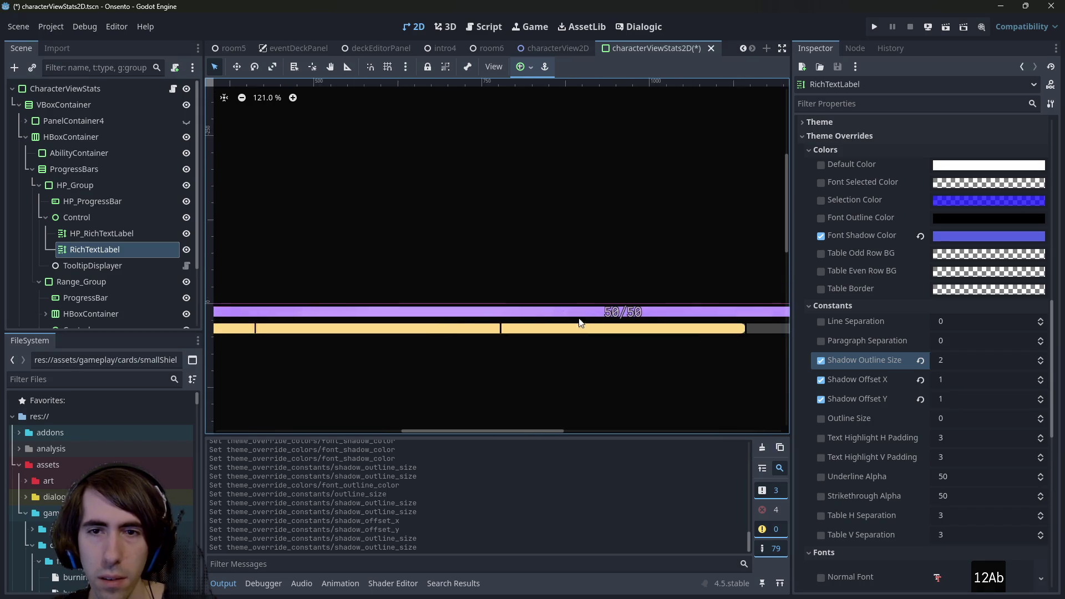
{"action": "left_click", "coordinate": [625, 315]}
- Give the HP label an opaque blue 5664e3 shadow colour override and disable its outline colour override
{"action": "scroll", "coordinate": [900, 404], "scroll_direction": "down", "scroll_amount": 8}
{"action": "scroll", "coordinate": [900, 405], "scroll_direction": "up", "scroll_amount": 5}
{"action": "scroll", "coordinate": [900, 405], "scroll_direction": "down", "scroll_amount": 7}
{"action": "scroll", "coordinate": [876, 403], "scroll_direction": "up", "scroll_amount": 3}
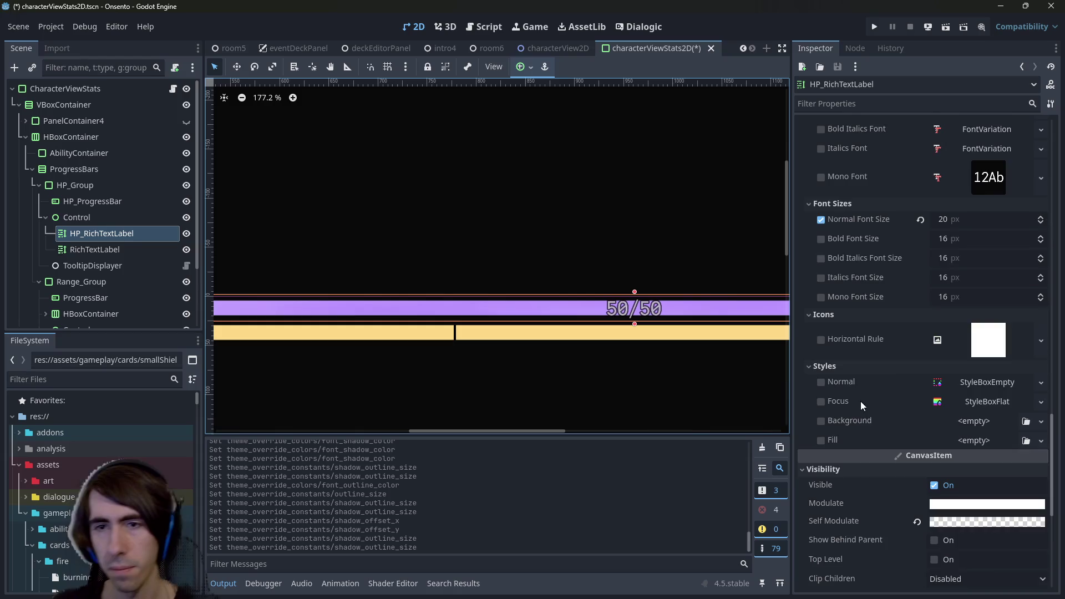
{"action": "scroll", "coordinate": [897, 367], "scroll_direction": "down", "scroll_amount": 6}
{"action": "scroll", "coordinate": [888, 398], "scroll_direction": "up", "scroll_amount": 10}
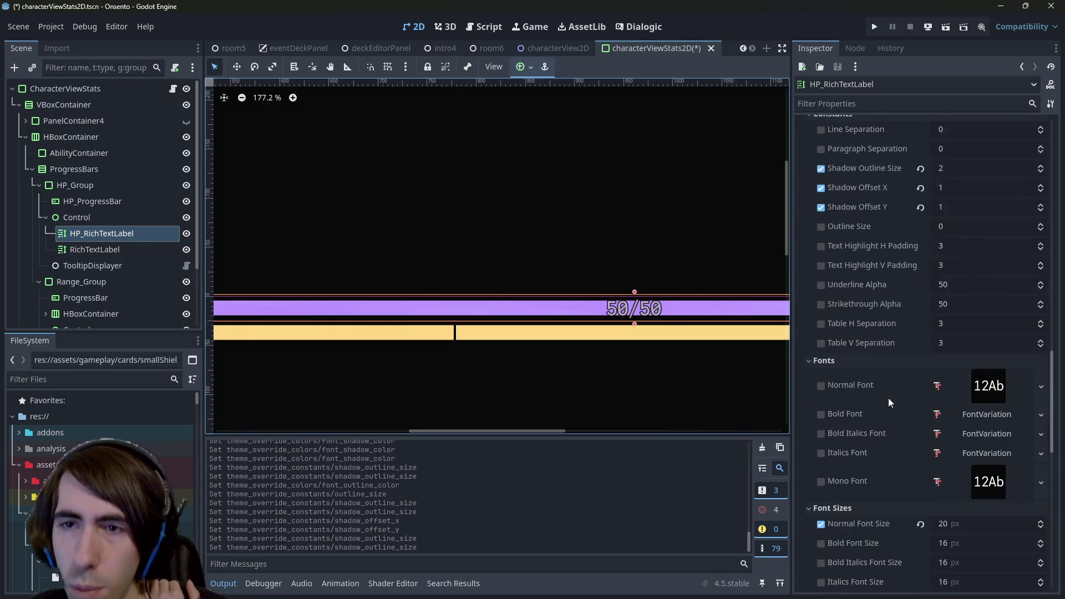
{"action": "scroll", "coordinate": [887, 398], "scroll_direction": "up", "scroll_amount": 2}
{"action": "scroll", "coordinate": [832, 297], "scroll_direction": "up", "scroll_amount": 2}
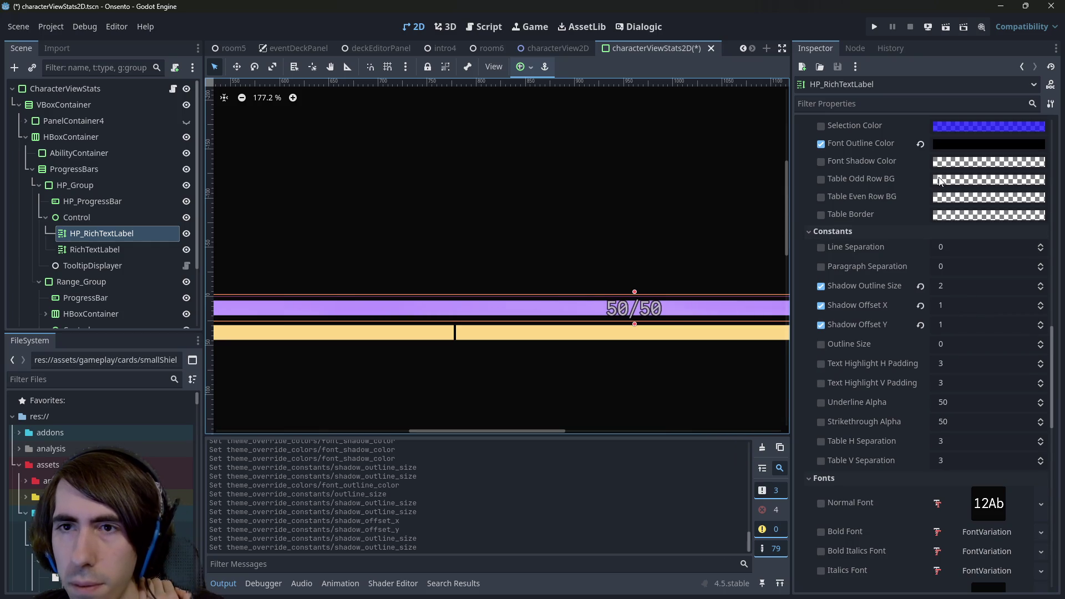
{"action": "left_click", "coordinate": [821, 162]}
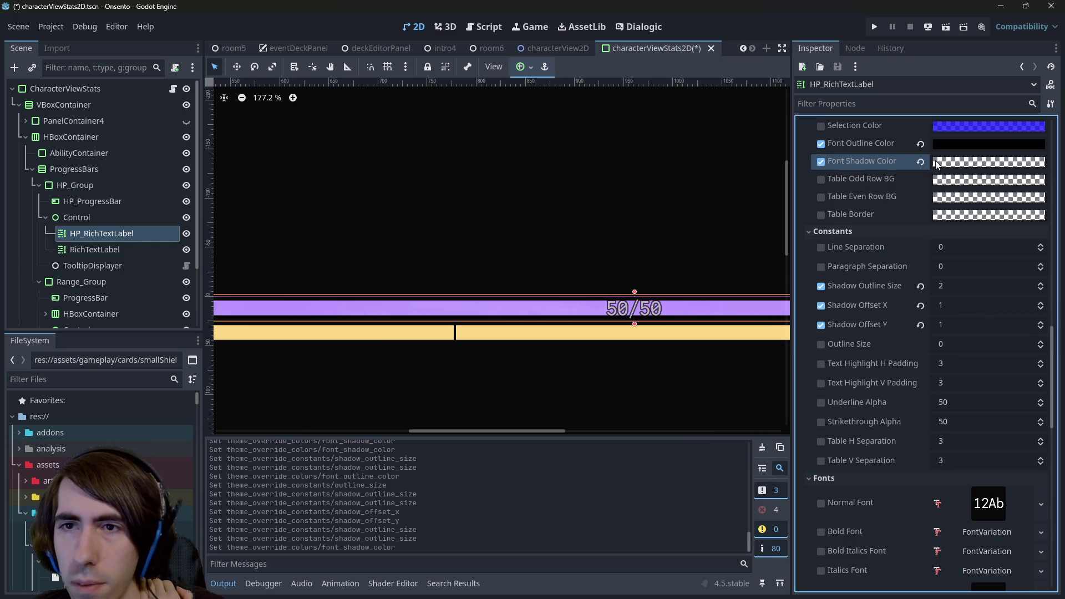
{"action": "left_click", "coordinate": [824, 143]}
{"action": "left_click", "coordinate": [982, 165]}
{"action": "left_click_drag", "start_coordinate": [973, 447], "coordinate": [1053, 446]}
{"action": "triple_click", "coordinate": [1011, 459]}
{"action": "type", "text": "5664e3"}
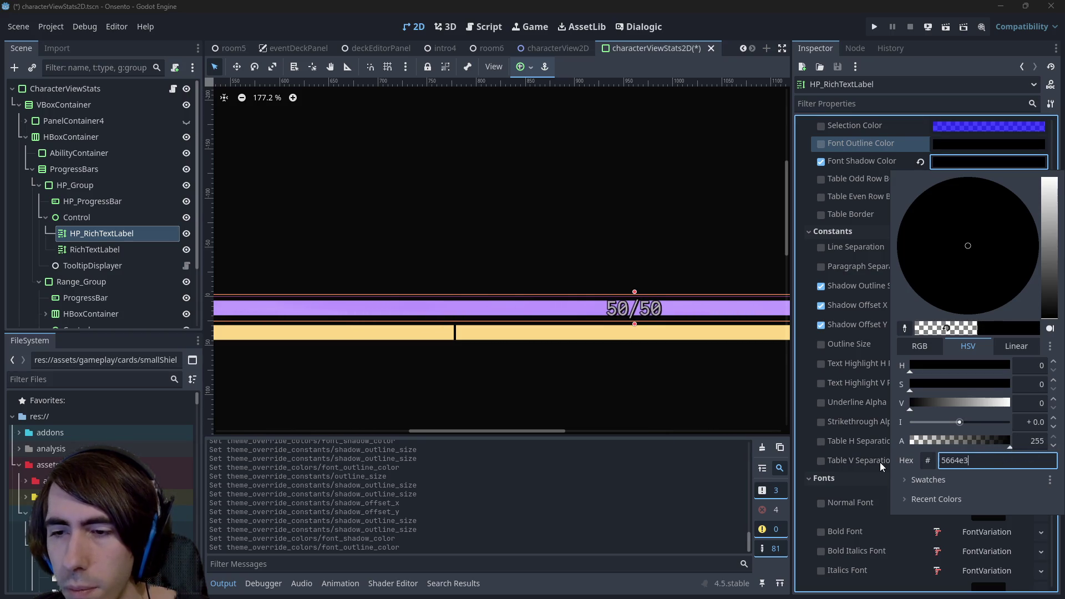
{"action": "left_click", "coordinate": [880, 462]}
- Replace the HP label's text with BBCode using outline colour ff76e1, size 5
{"action": "scroll", "coordinate": [657, 282], "scroll_direction": "up", "scroll_amount": 5}
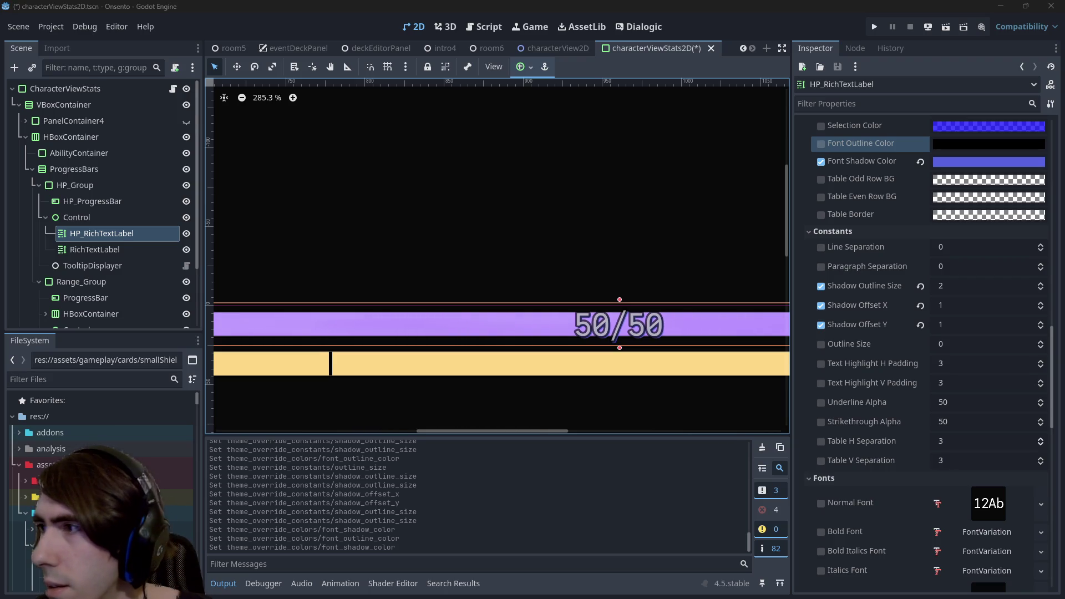
{"action": "scroll", "coordinate": [903, 210], "scroll_direction": "up", "scroll_amount": 15}
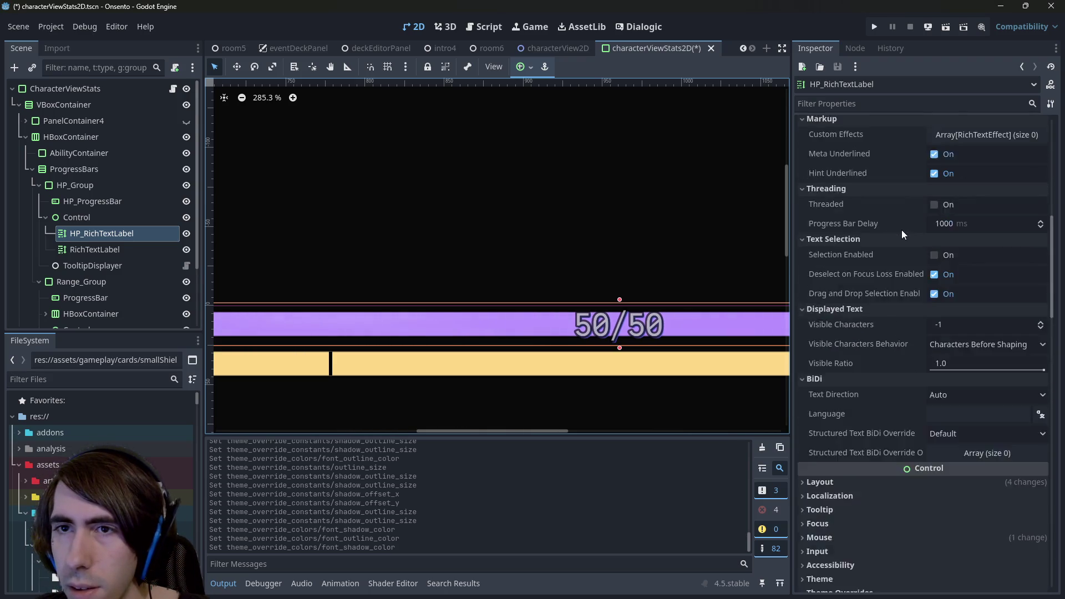
{"action": "left_click", "coordinate": [903, 210]}
{"action": "key", "text": "ctrl+a"}
{"action": "type", "text": "[outline_color=ff76e1][outline_size=5]50/50[/outline_size][/outline_color]"}
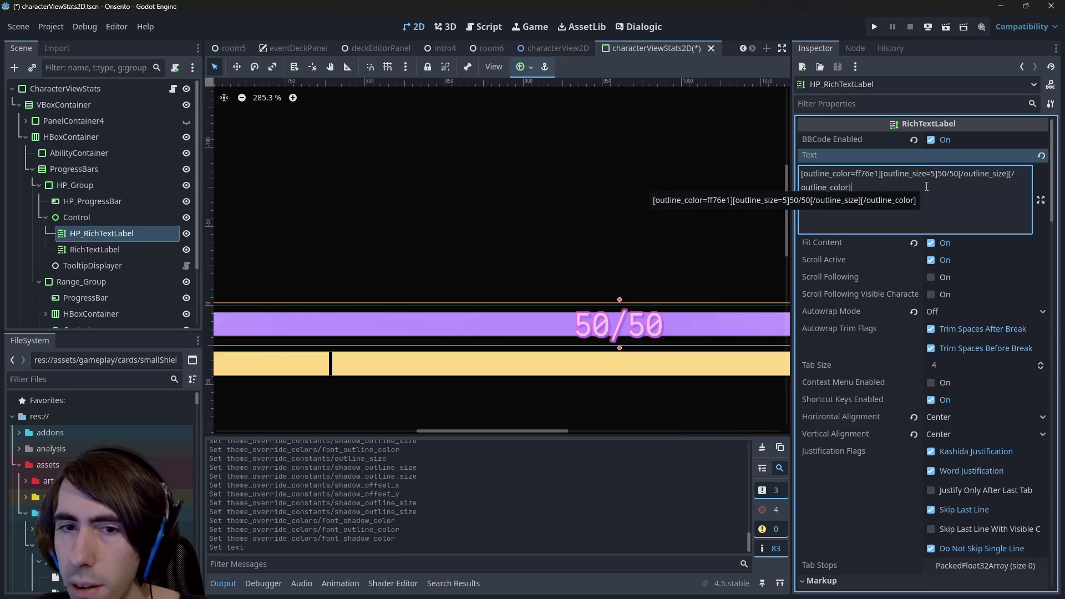
- Delete the leftover RichTextLabel node under Control and confirm
{"action": "left_click", "coordinate": [623, 378]}
{"action": "scroll", "coordinate": [621, 373], "scroll_direction": "up", "scroll_amount": 5}
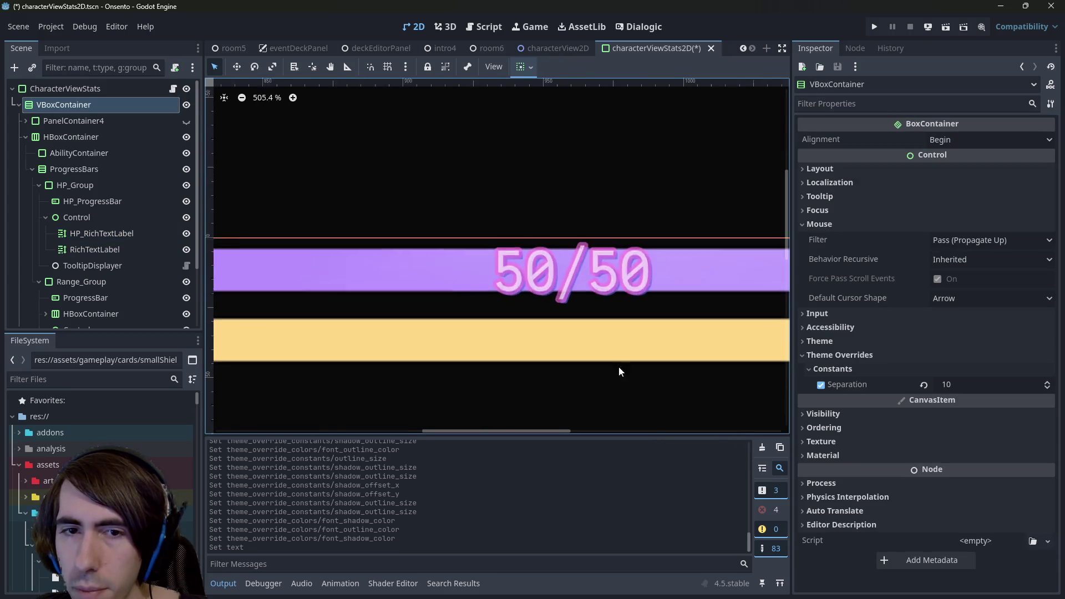
{"action": "scroll", "coordinate": [508, 230], "scroll_direction": "up", "scroll_amount": 3}
{"action": "left_click", "coordinate": [508, 230]}
{"action": "scroll", "coordinate": [545, 253], "scroll_direction": "down", "scroll_amount": 4}
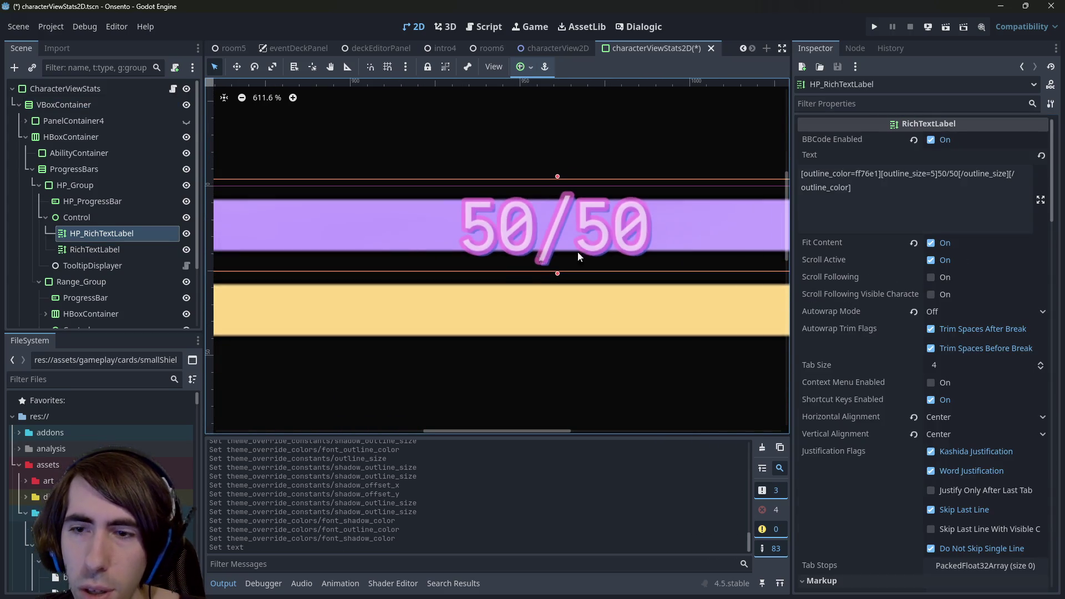
{"action": "scroll", "coordinate": [963, 455], "scroll_direction": "down", "scroll_amount": 5}
{"action": "scroll", "coordinate": [963, 455], "scroll_direction": "down", "scroll_amount": 15}
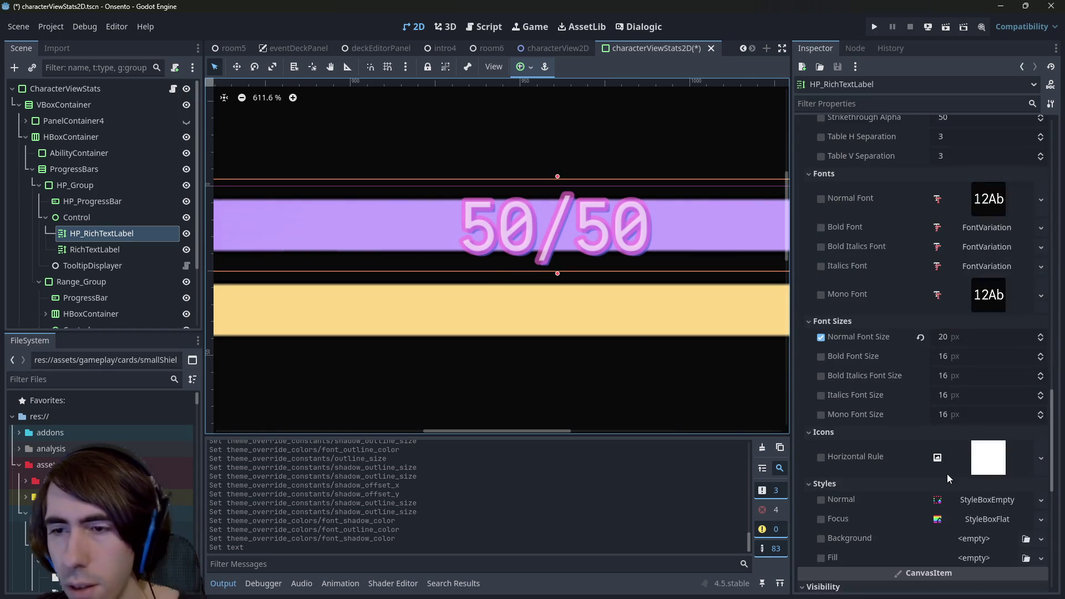
{"action": "left_click", "coordinate": [111, 254]}
{"action": "key", "text": "Delete"}
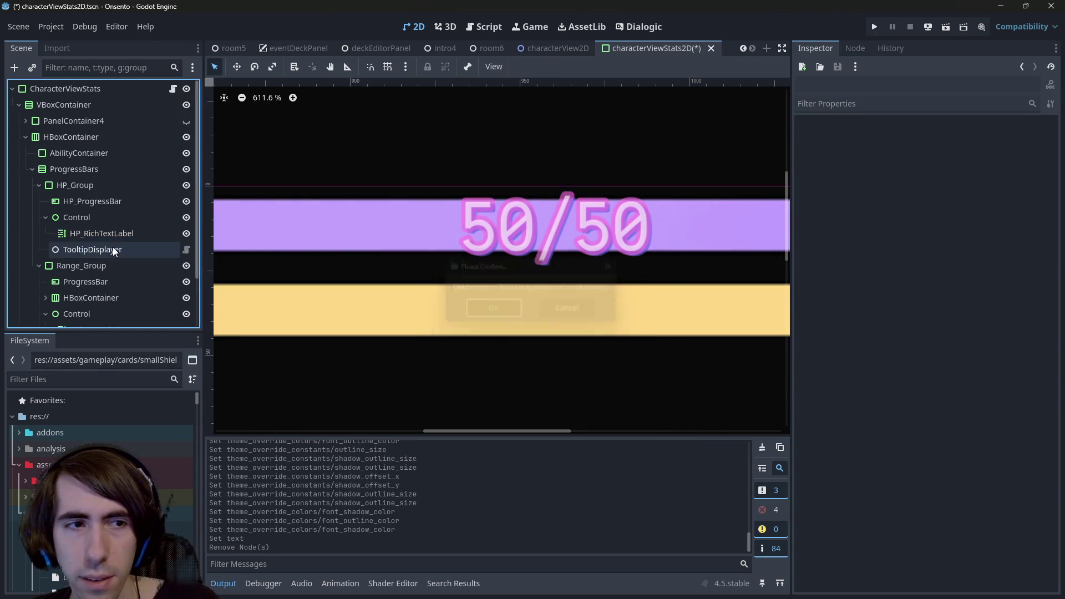
{"action": "key", "text": "Return"}
{"action": "scroll", "coordinate": [857, 354], "scroll_direction": "down", "scroll_amount": 8}
{"action": "scroll", "coordinate": [858, 357], "scroll_direction": "up", "scroll_amount": 9}
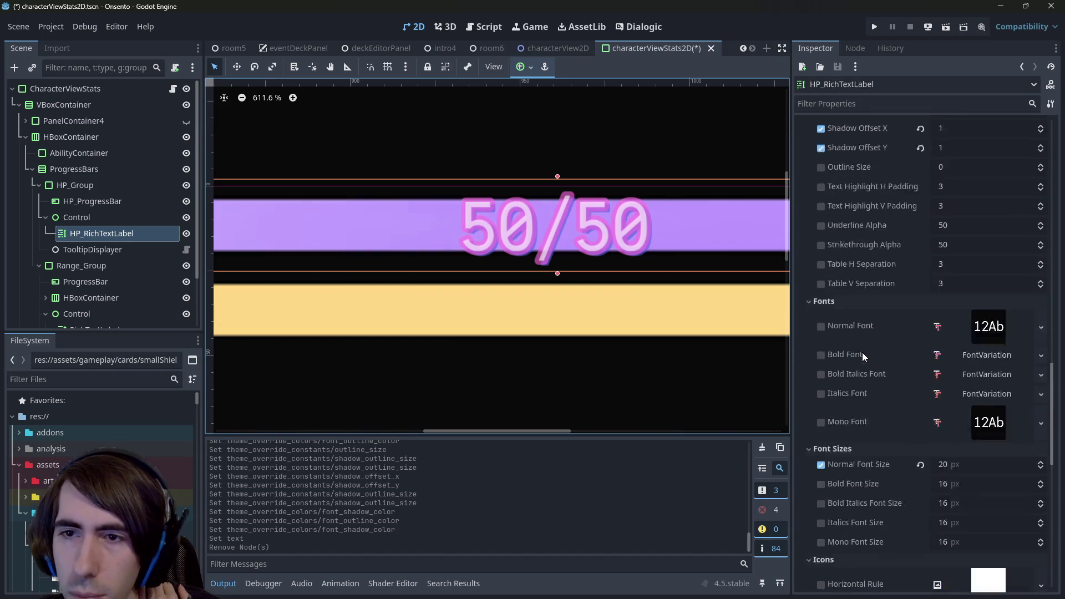
{"action": "scroll", "coordinate": [861, 352], "scroll_direction": "up", "scroll_amount": 5}
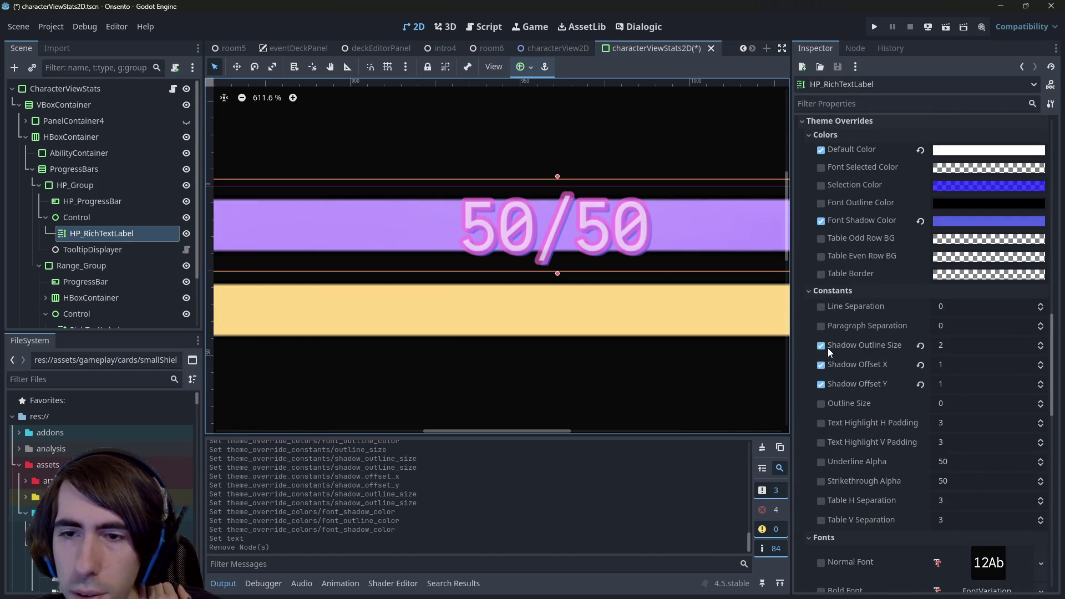
- Re-enable Shadow Outline Size and change the font shadow colour to blue 0079c9
{"action": "left_click", "coordinate": [820, 346]}
{"action": "left_click", "coordinate": [821, 346]}
{"action": "left_click_drag", "start_coordinate": [942, 345], "coordinate": [959, 346]}
{"action": "scroll", "coordinate": [527, 356], "scroll_direction": "down", "scroll_amount": 4}
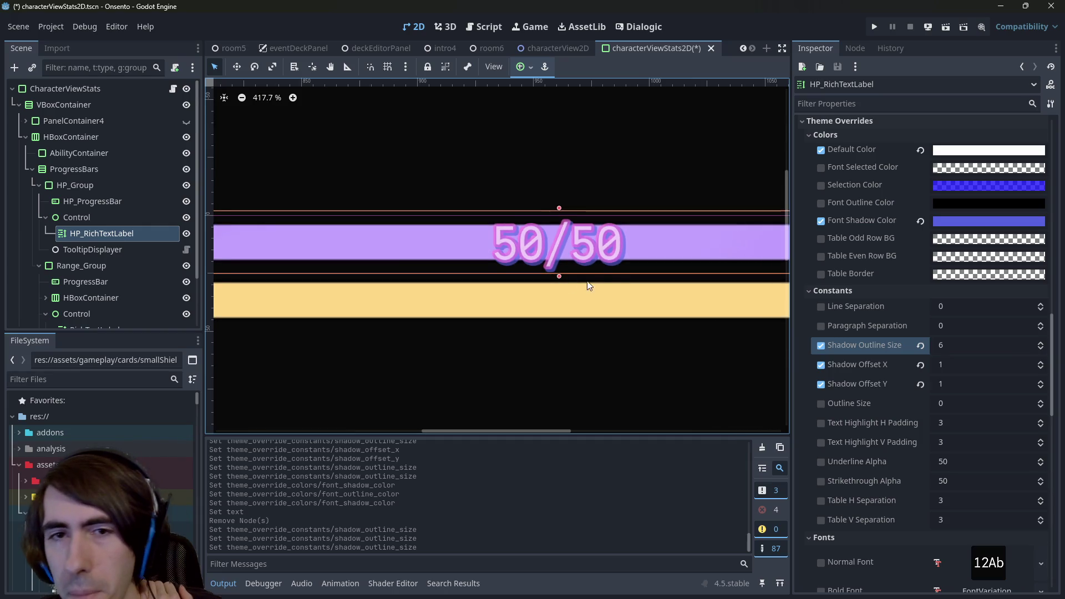
{"action": "left_click", "coordinate": [991, 222]}
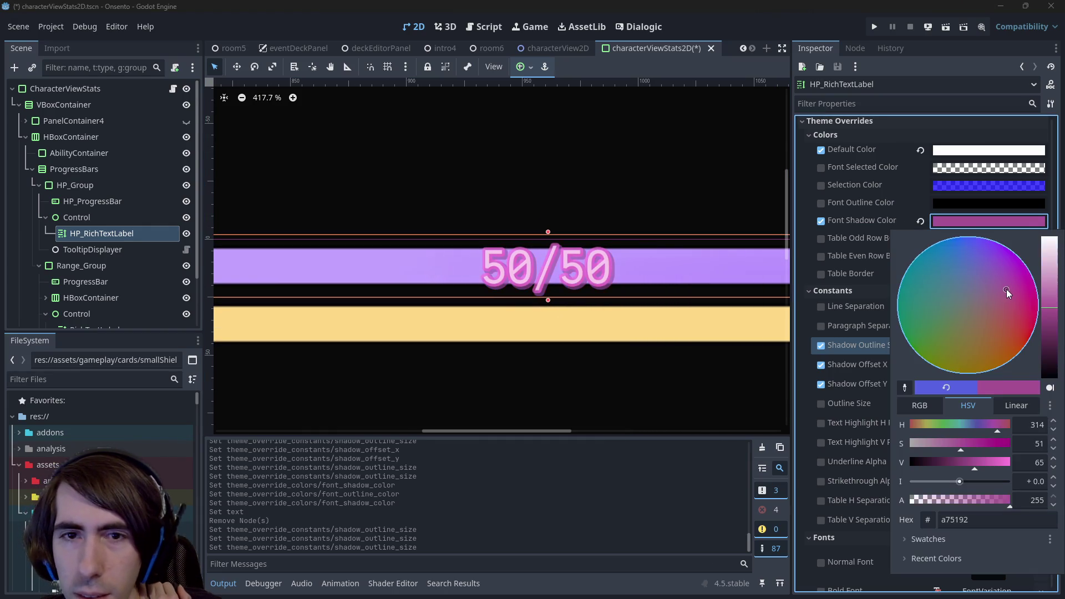
{"action": "mouse_move", "coordinate": [1006, 288]}
{"action": "left_mouse_down"}
{"action": "mouse_move", "coordinate": [996, 256]}
{"action": "mouse_move", "coordinate": [932, 240]}
{"action": "mouse_move", "coordinate": [892, 341]}
{"action": "left_mouse_up"}
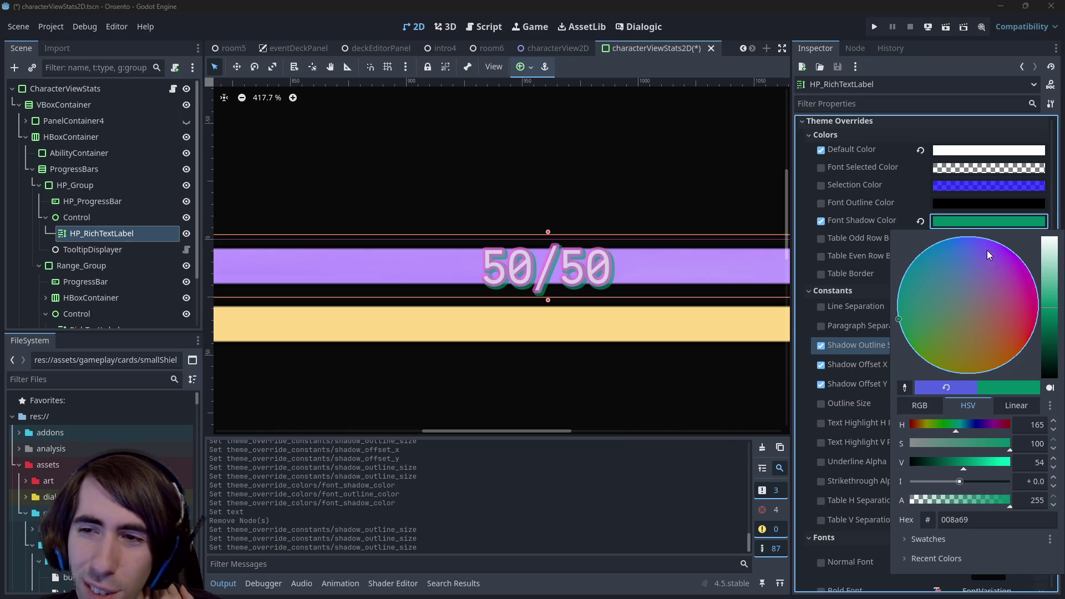
{"action": "left_click_drag", "start_coordinate": [991, 252], "coordinate": [940, 237]}
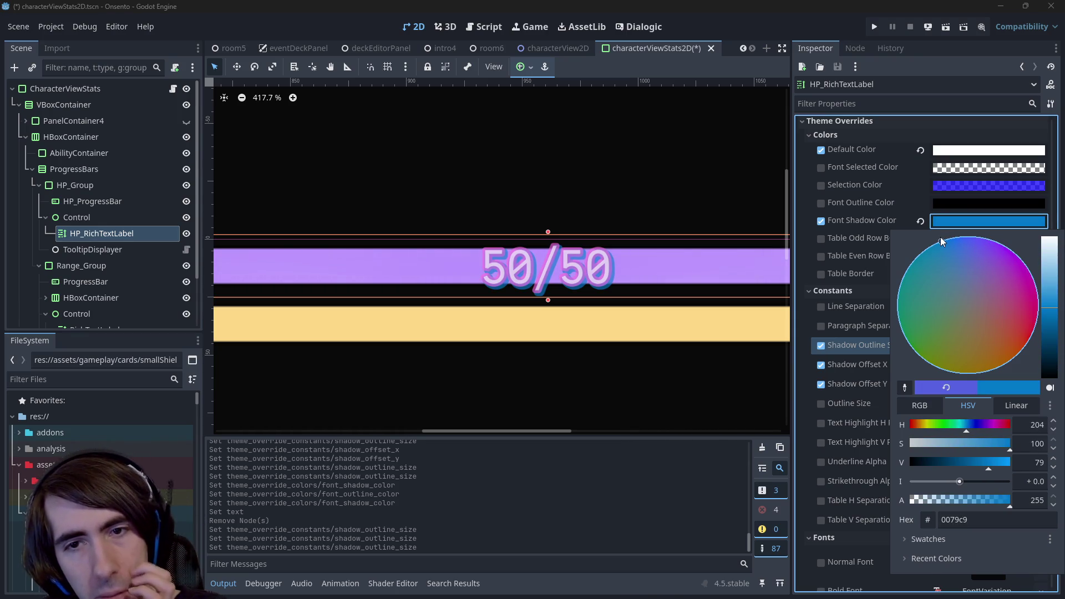
{"action": "key", "text": "Escape"}
- Set Shadow Outline Size to 6, after briefly trying 0
{"action": "left_click", "coordinate": [959, 343]}
{"action": "type", "text": "0"}
{"action": "key", "text": "Return"}
{"action": "type", "text": "6"}
{"action": "key", "text": "Return"}
{"action": "scroll", "coordinate": [501, 314], "scroll_direction": "down", "scroll_amount": 6}
- Test Shadow Outline Size at 0, then restore it to 6
{"action": "scroll", "coordinate": [501, 314], "scroll_direction": "down", "scroll_amount": 9}
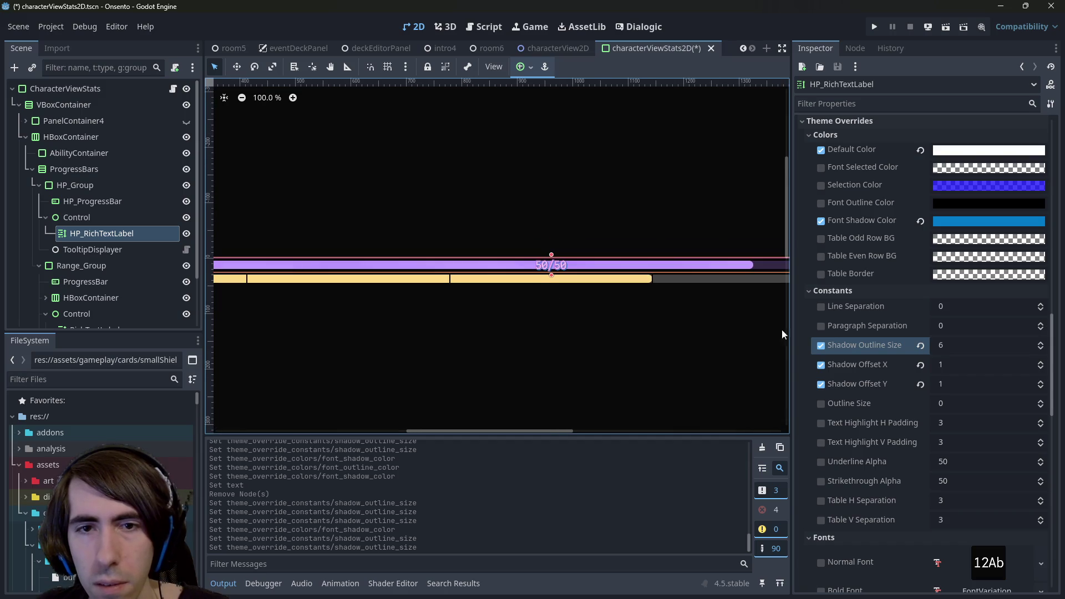
{"action": "left_click", "coordinate": [943, 347]}
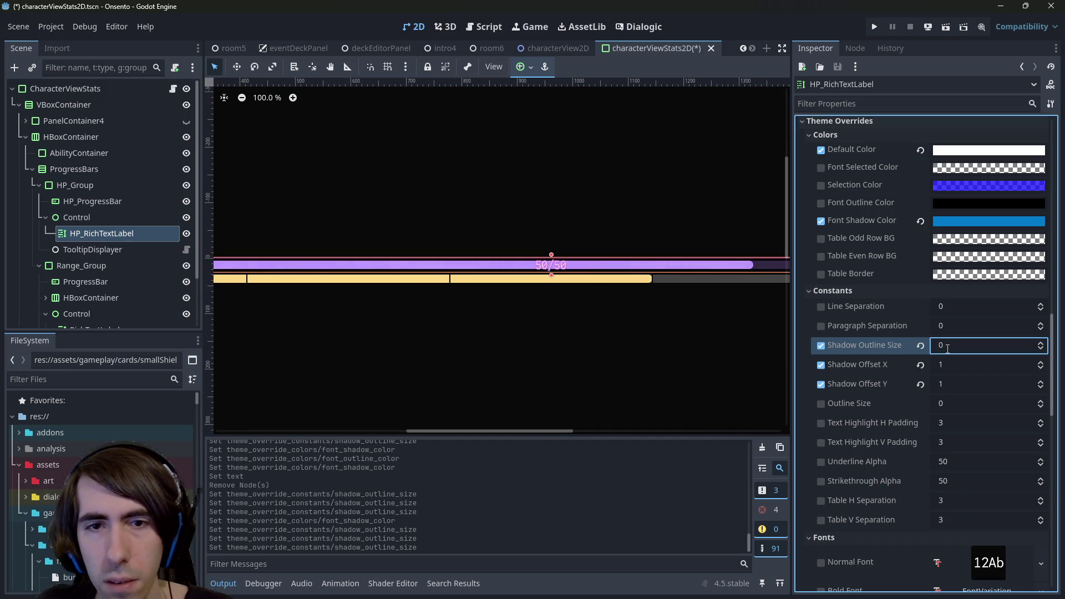
{"action": "key", "text": "Return"}
{"action": "left_click", "coordinate": [947, 346]}
{"action": "type", "text": "0"}
{"action": "key", "text": "Return"}
{"action": "left_click", "coordinate": [947, 347]}
{"action": "type", "text": "6"}
{"action": "key", "text": "Return"}
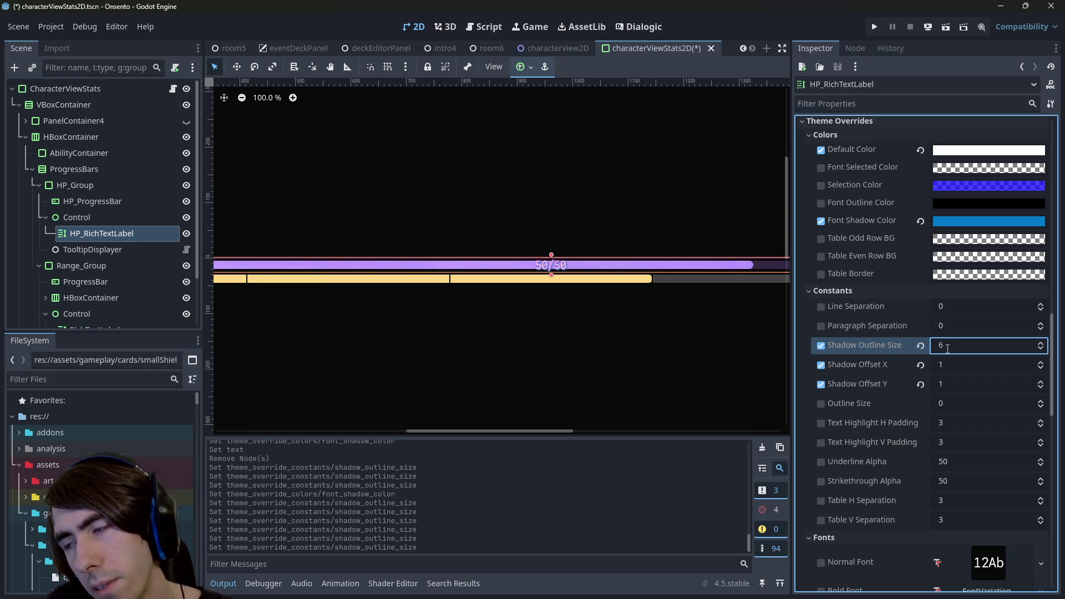
- Compare Shadow Outline Sizes 10 and 5, settling back on 6
{"action": "left_click", "coordinate": [947, 347]}
{"action": "type", "text": "10"}
{"action": "key", "text": "Return"}
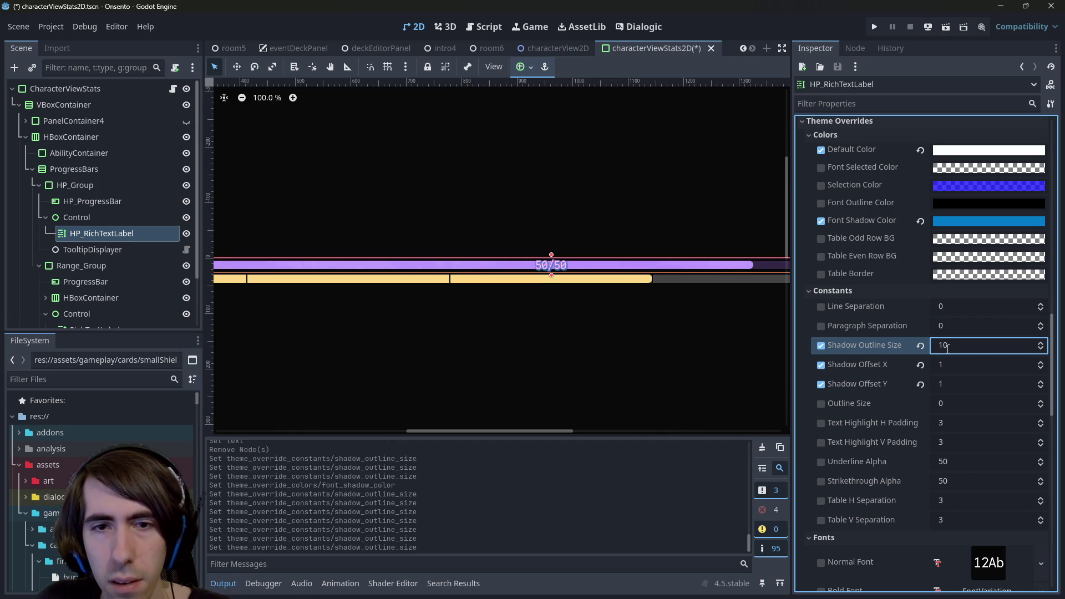
{"action": "left_click", "coordinate": [947, 346]}
{"action": "type", "text": "5"}
{"action": "key", "text": "Return"}
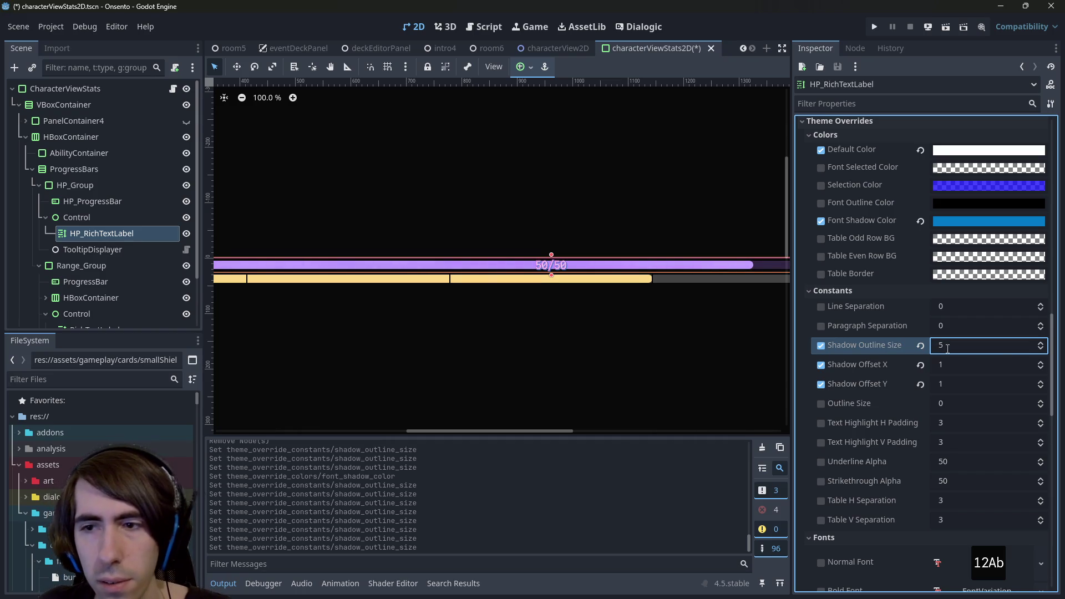
{"action": "left_click", "coordinate": [948, 347]}
{"action": "type", "text": "6"}
{"action": "key", "text": "Return"}
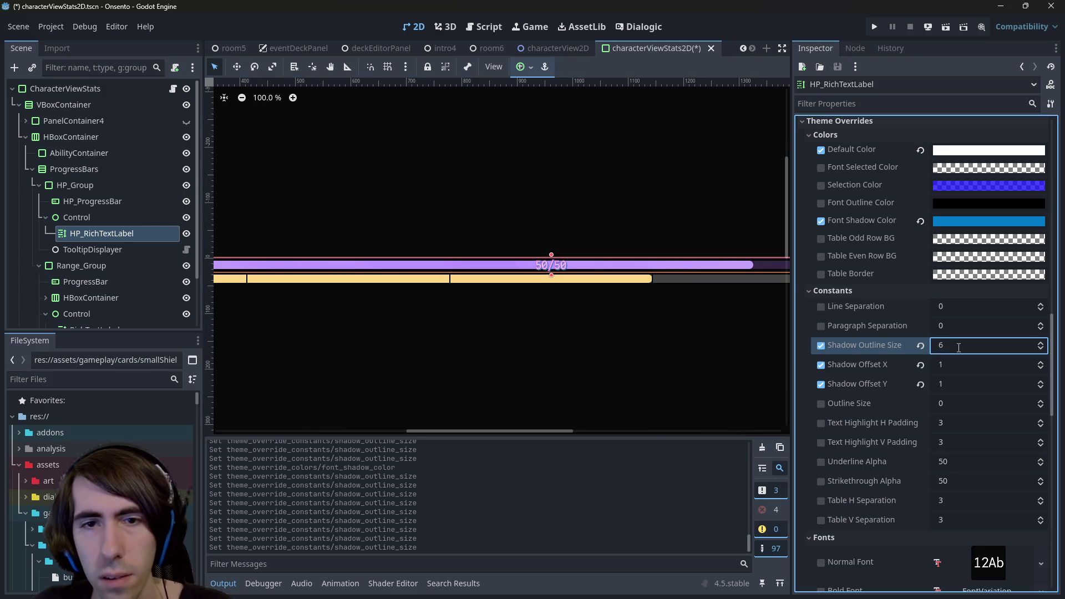
- Try shadow offsets of 5,5, then reset Shadow Offset X and Y to 1
{"action": "left_click", "coordinate": [955, 366]}
{"action": "type", "text": "5"}
{"action": "key", "text": "Return"}
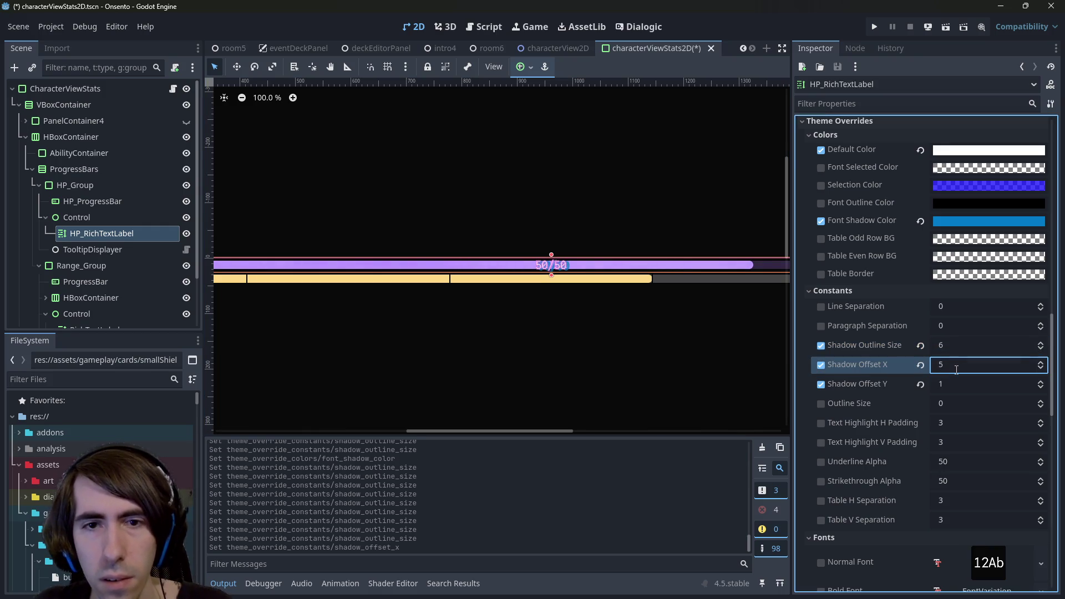
{"action": "left_click", "coordinate": [948, 382]}
{"action": "type", "text": "5"}
{"action": "key", "text": "Return"}
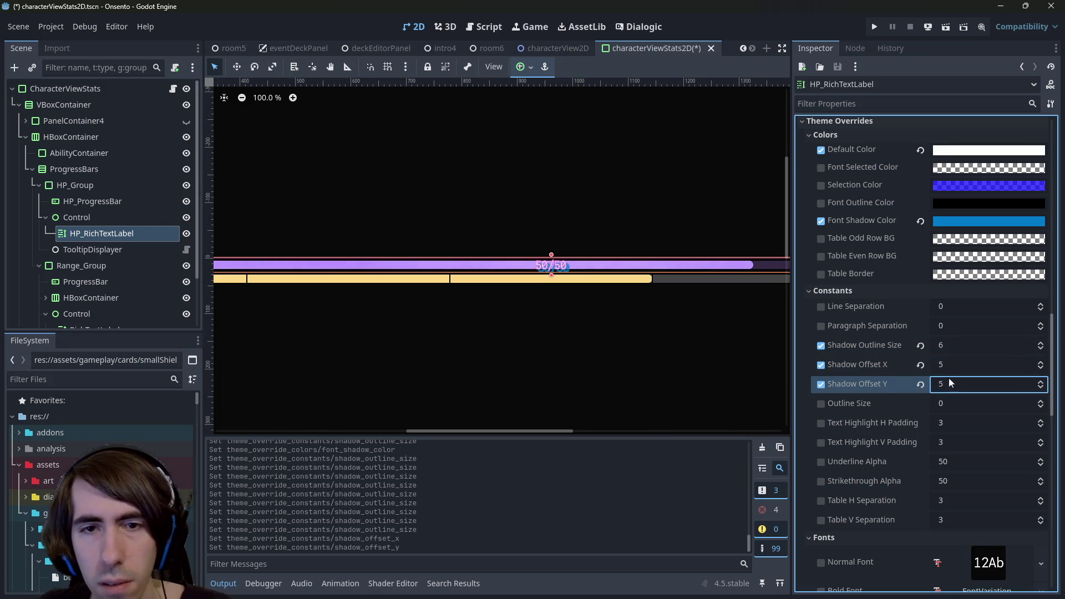
{"action": "left_click", "coordinate": [979, 364]}
{"action": "type", "text": "1"}
{"action": "key", "text": "Tab"}
{"action": "type", "text": "1"}
{"action": "key", "text": "Return"}
- Save the characterViewStats2D scene
{"action": "scroll", "coordinate": [544, 271], "scroll_direction": "up", "scroll_amount": 15}
{"action": "key", "text": "ctrl+s"}
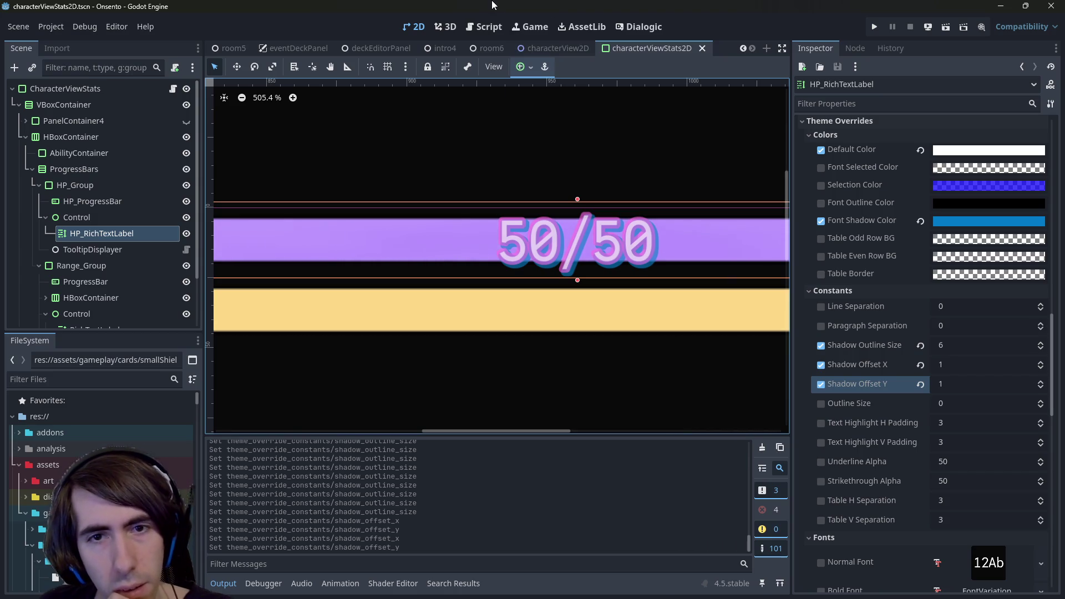
{"action": "scroll", "coordinate": [536, 268], "scroll_direction": "down", "scroll_amount": 4}
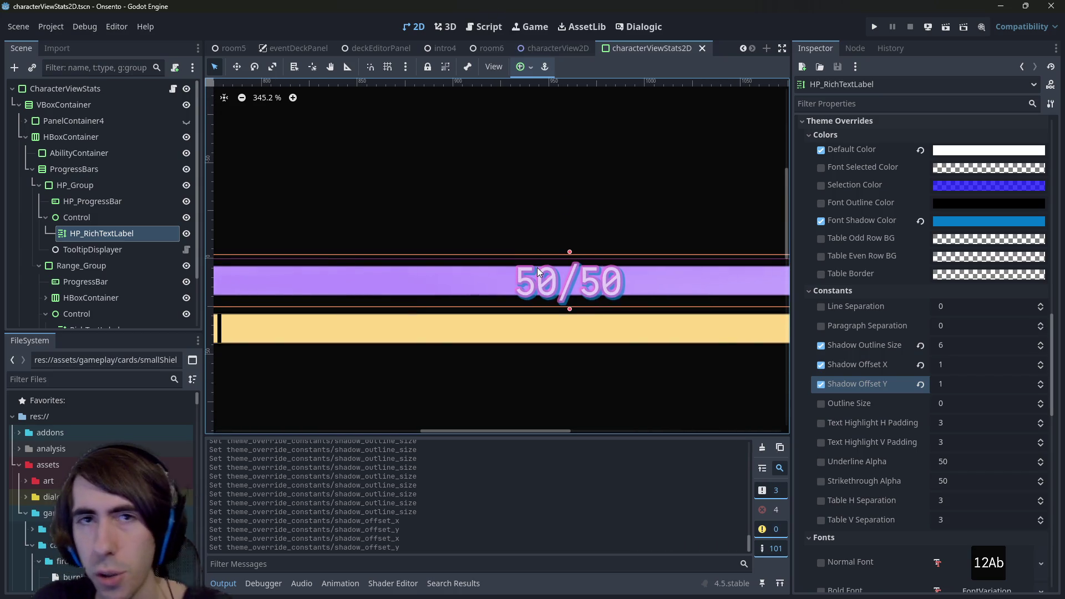
- Quick-open the room2.tscn scene
{"action": "key", "text": "shift+alt+o"}
{"action": "type", "text": "room2"}
{"action": "key", "text": "Down"}
{"action": "key", "text": "Return"}
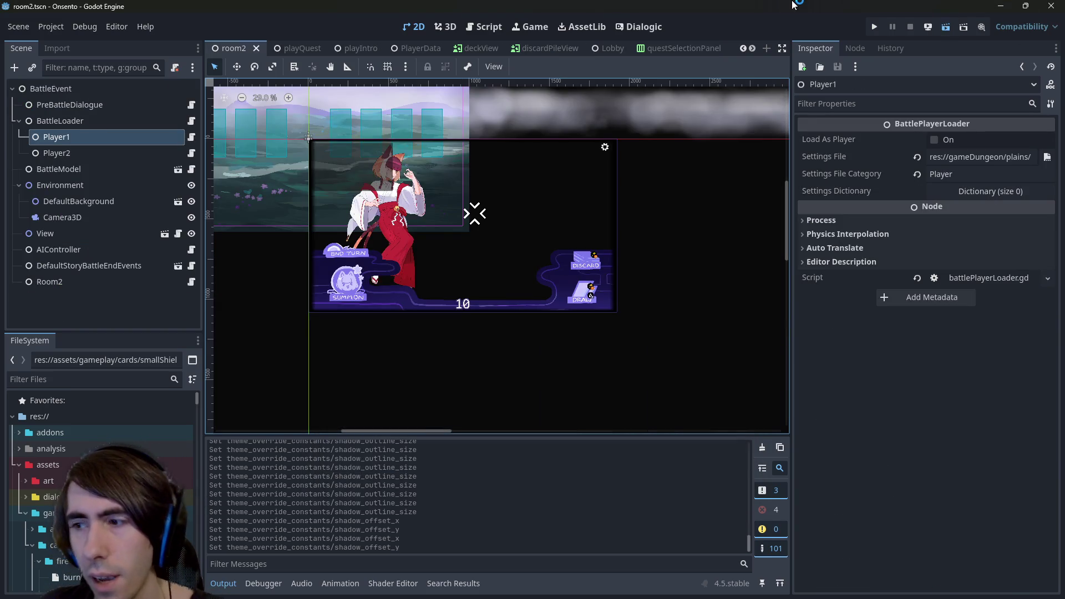
- Run room2 with F6, check the restyled 30/30 and 25/25 HP labels, then close the game
{"action": "key", "text": "F6"}
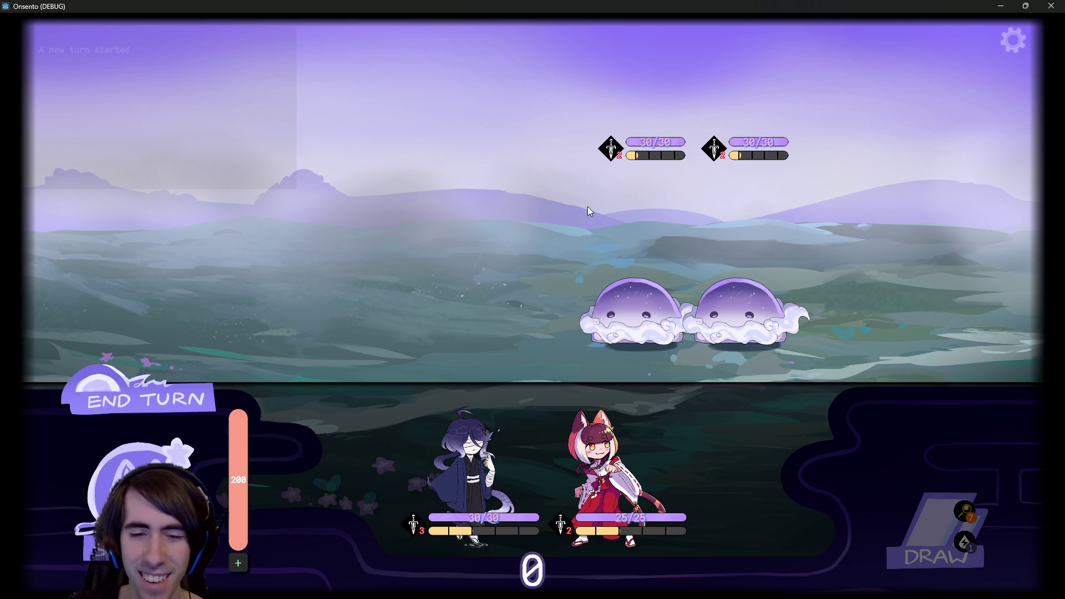
{"action": "left_click", "coordinate": [1049, 6]}
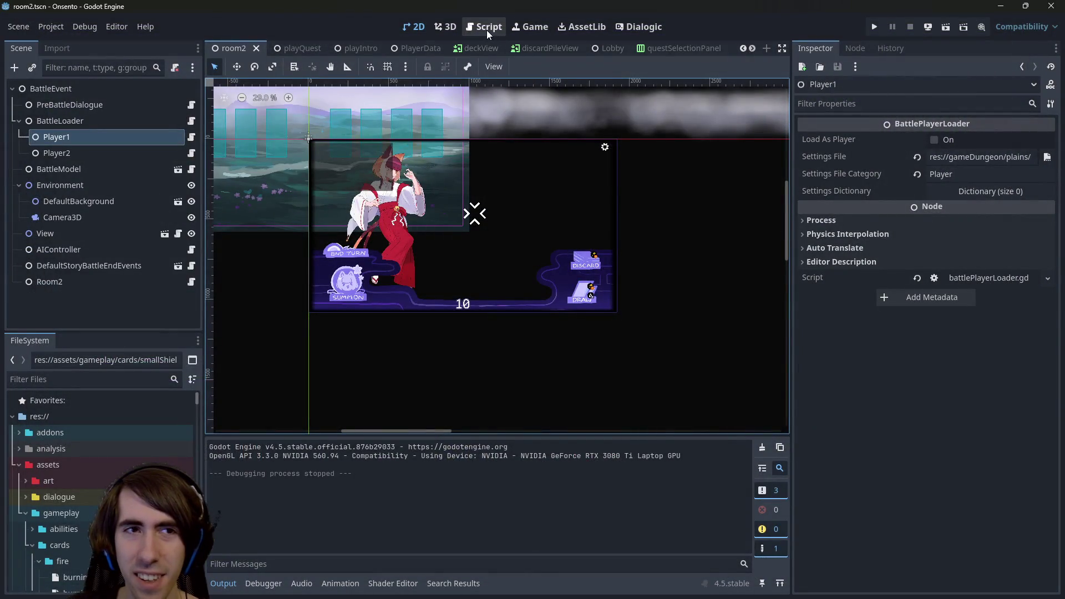
- In characterViewStats2D, untick HP_RichTextLabel's Default Color override under Theme Overrides > Colors
{"action": "scroll", "coordinate": [587, 50], "scroll_direction": "down", "scroll_amount": 8}
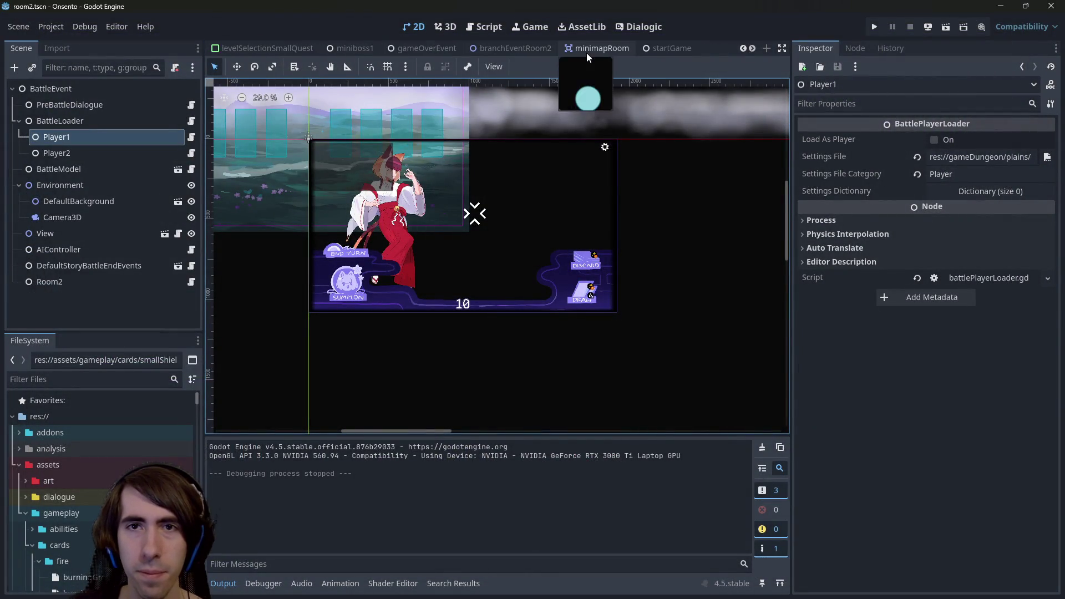
{"action": "left_click", "coordinate": [680, 47]}
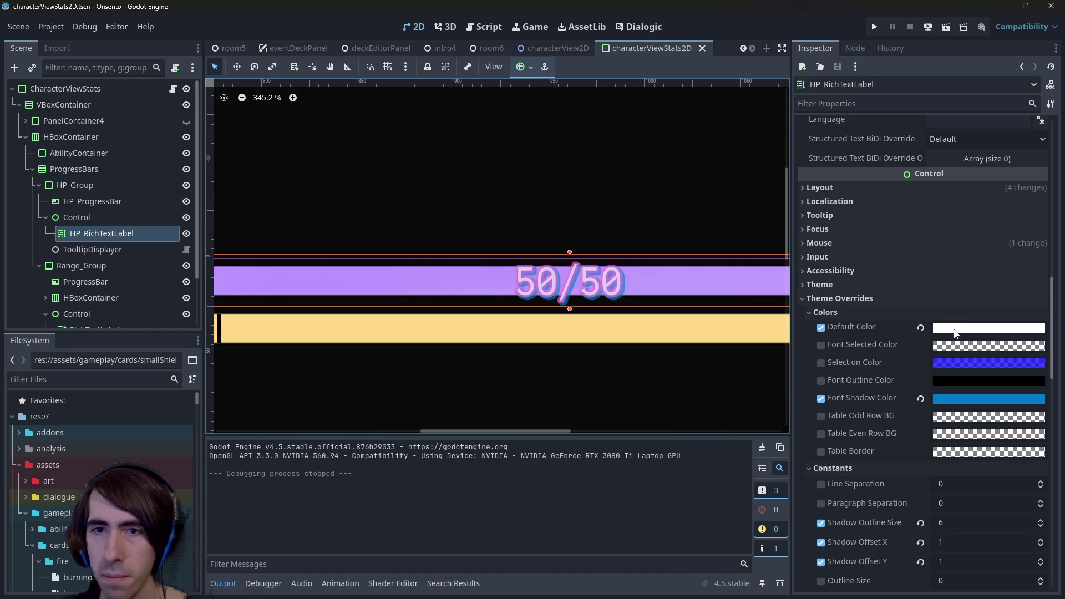
{"action": "scroll", "coordinate": [953, 321], "scroll_direction": "up", "scroll_amount": 10}
{"action": "scroll", "coordinate": [953, 322], "scroll_direction": "up", "scroll_amount": 2}
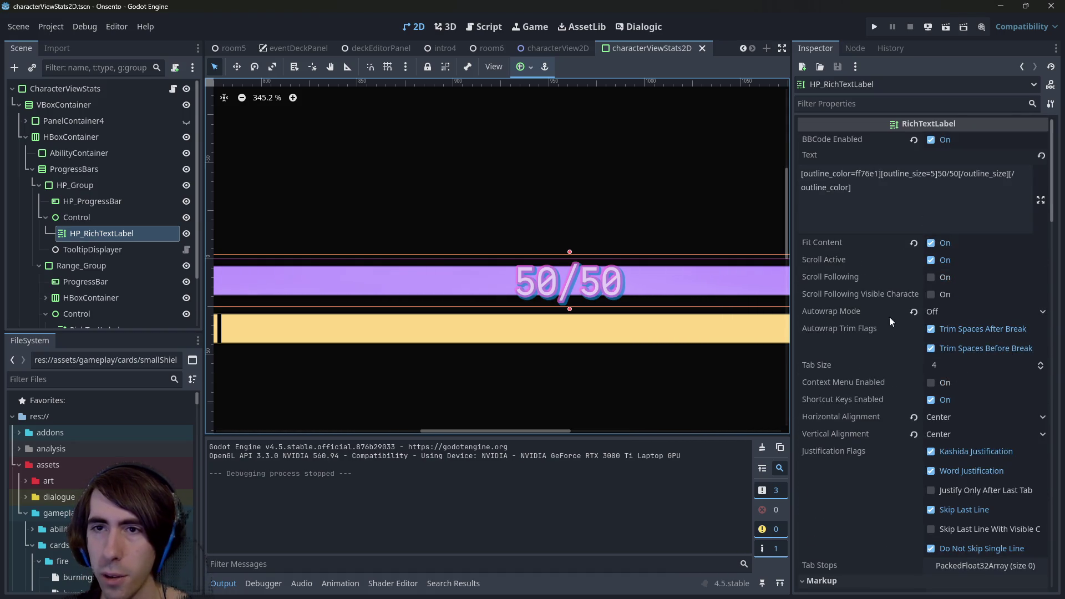
{"action": "scroll", "coordinate": [909, 354], "scroll_direction": "down", "scroll_amount": 12}
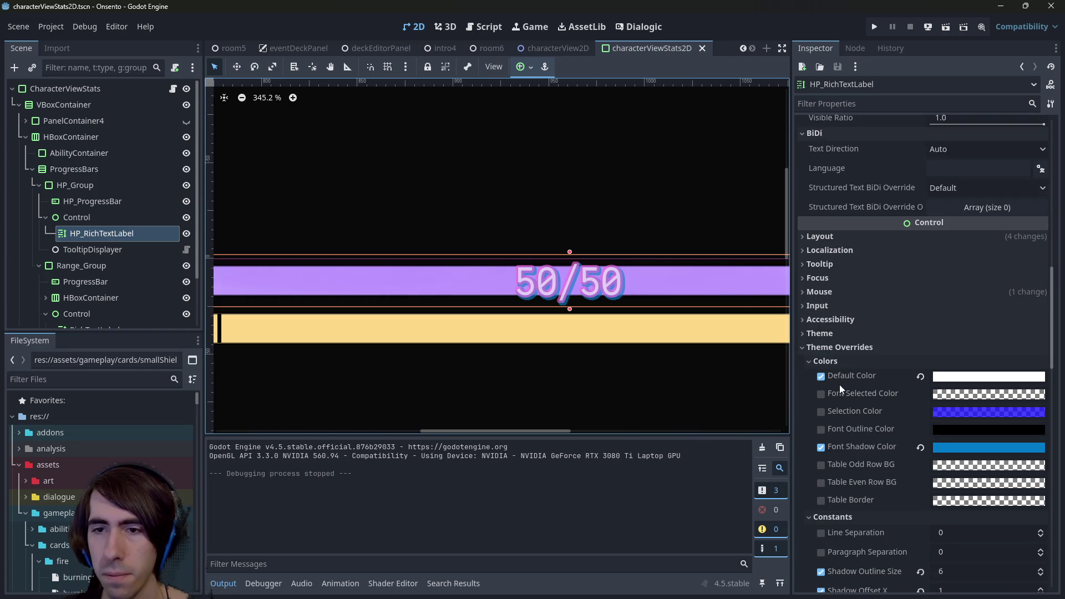
{"action": "left_click", "coordinate": [946, 379]}
{"action": "left_click", "coordinate": [946, 379]}
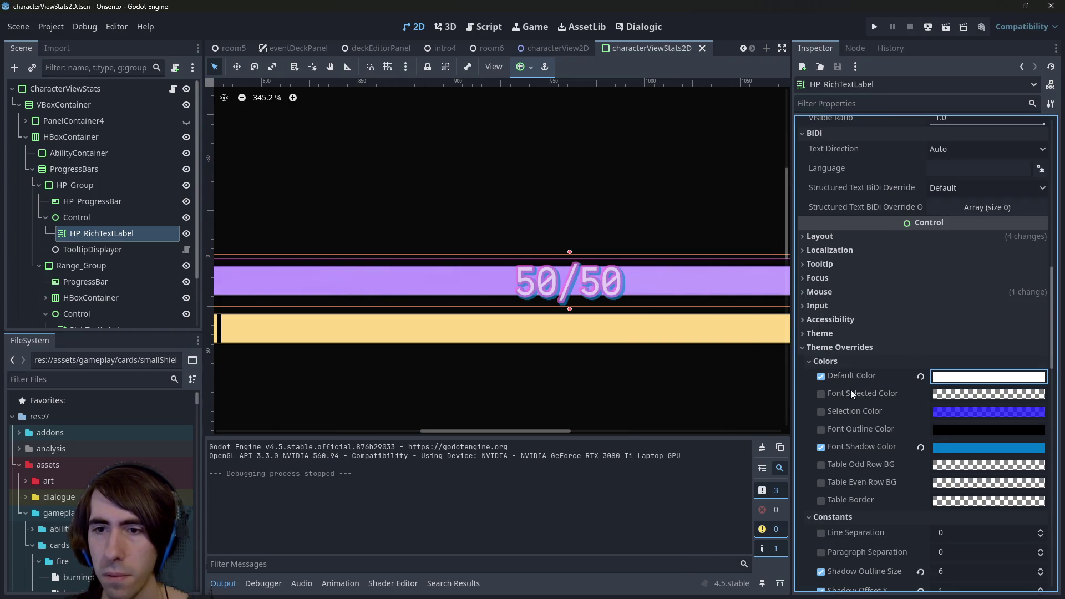
{"action": "left_click", "coordinate": [821, 376]}
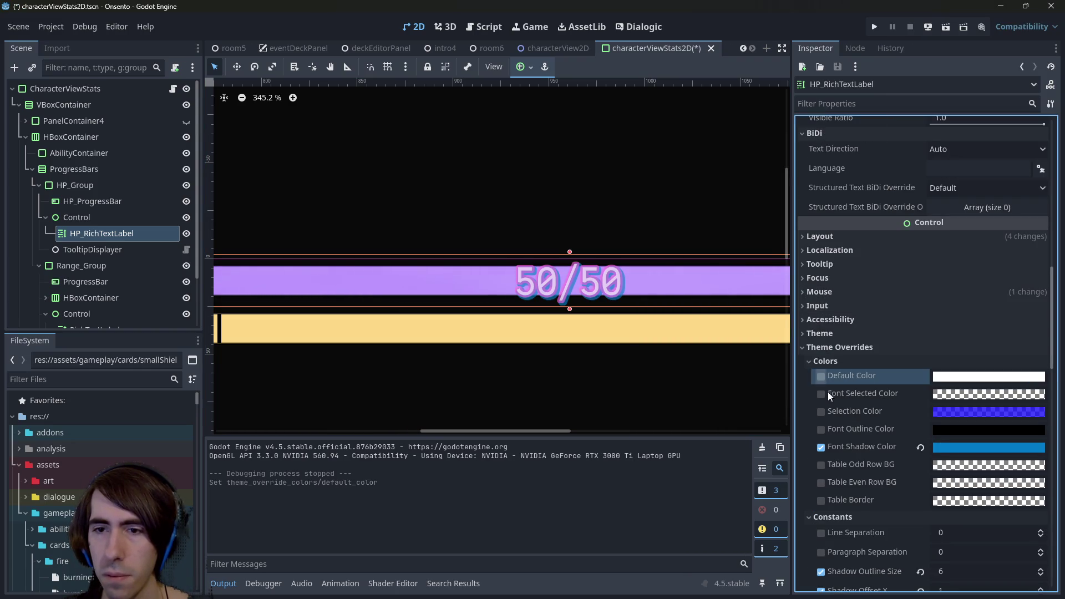
- Enable the HP label's Font Outline Color override and set it to ff76e1
{"action": "left_click", "coordinate": [821, 428]}
{"action": "left_click", "coordinate": [946, 429]}
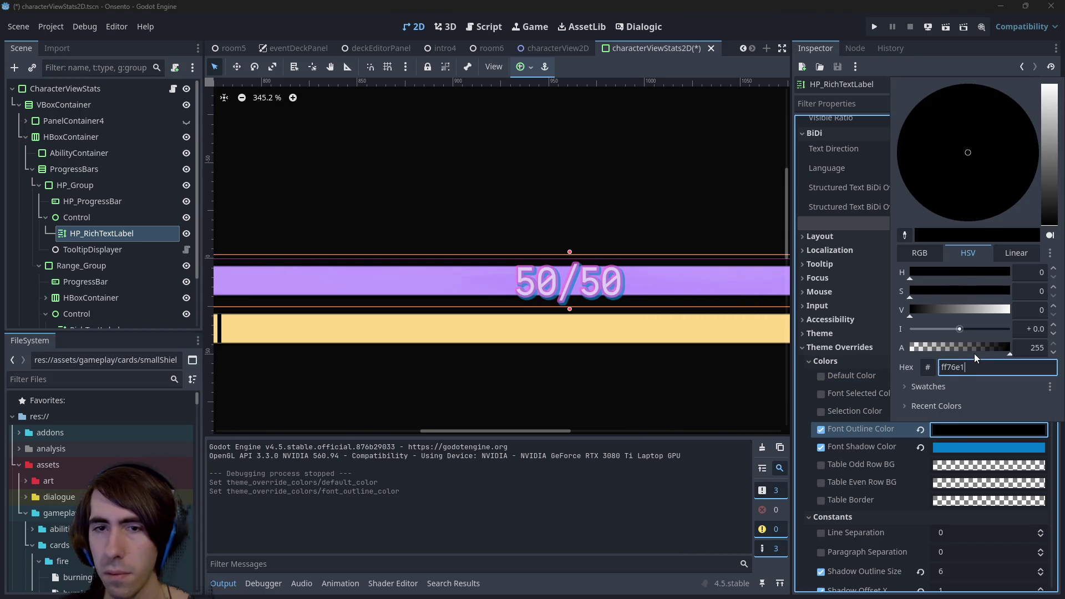
{"action": "key", "text": "ctrl+v"}
{"action": "key", "text": "Return"}
- Delete the opening and closing outline_color tags from the label's Text
{"action": "scroll", "coordinate": [971, 352], "scroll_direction": "up", "scroll_amount": 10}
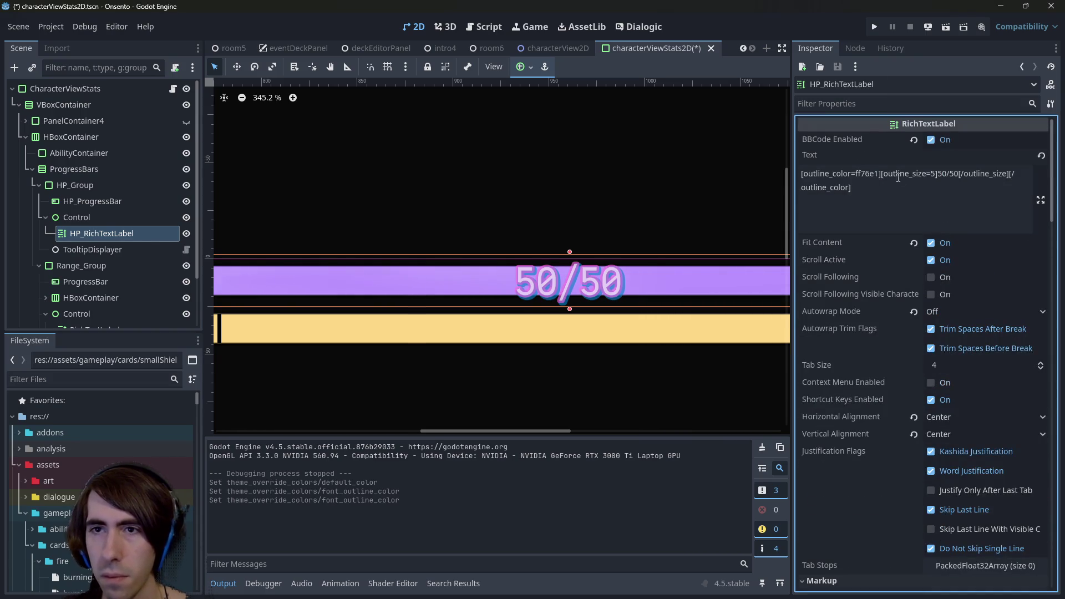
{"action": "left_click_drag", "start_coordinate": [879, 174], "coordinate": [801, 174]}
{"action": "key", "text": "BackSpace"}
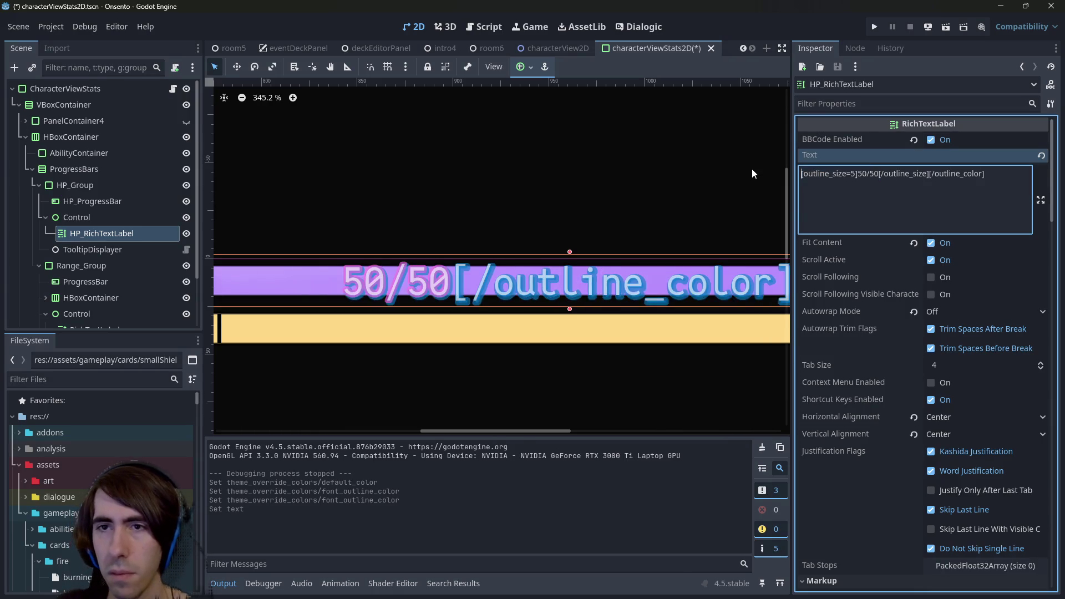
{"action": "mouse_move", "coordinate": [985, 174]}
{"action": "left_mouse_down"}
{"action": "mouse_move", "coordinate": [930, 173]}
{"action": "mouse_move", "coordinate": [985, 174]}
{"action": "left_mouse_up"}
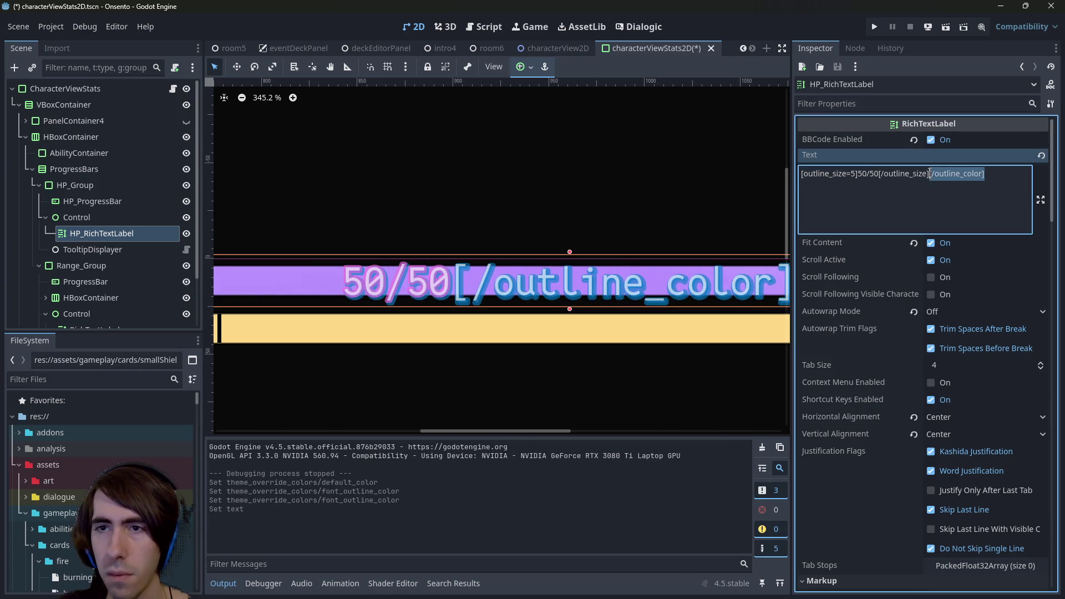
{"action": "key", "text": "BackSpace"}
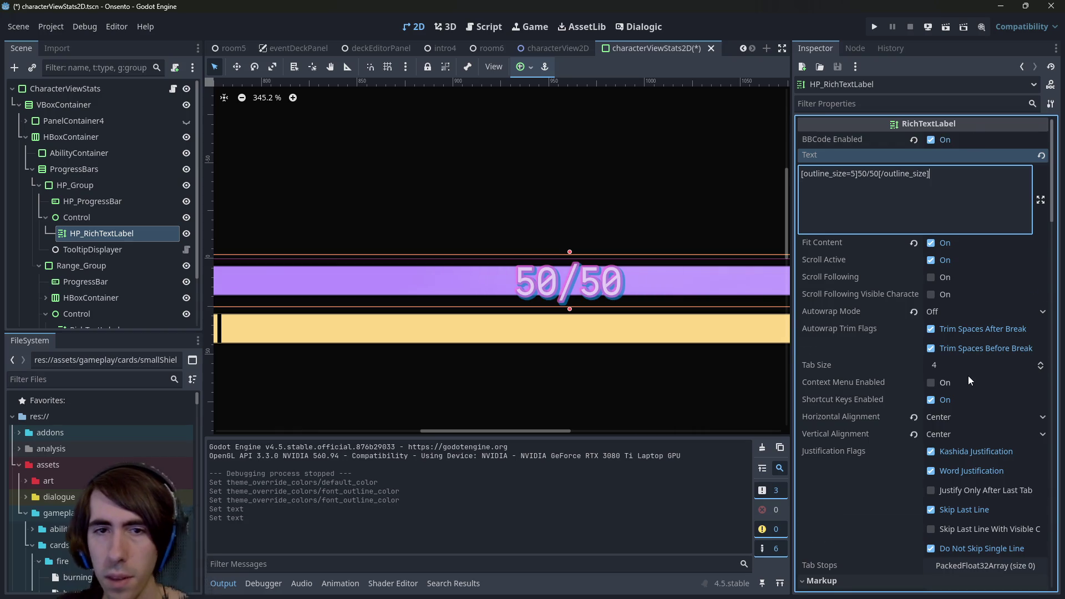
{"action": "scroll", "coordinate": [967, 375], "scroll_direction": "down", "scroll_amount": 8}
{"action": "scroll", "coordinate": [967, 376], "scroll_direction": "down", "scroll_amount": 5}
{"action": "scroll", "coordinate": [977, 342], "scroll_direction": "up", "scroll_amount": 4}
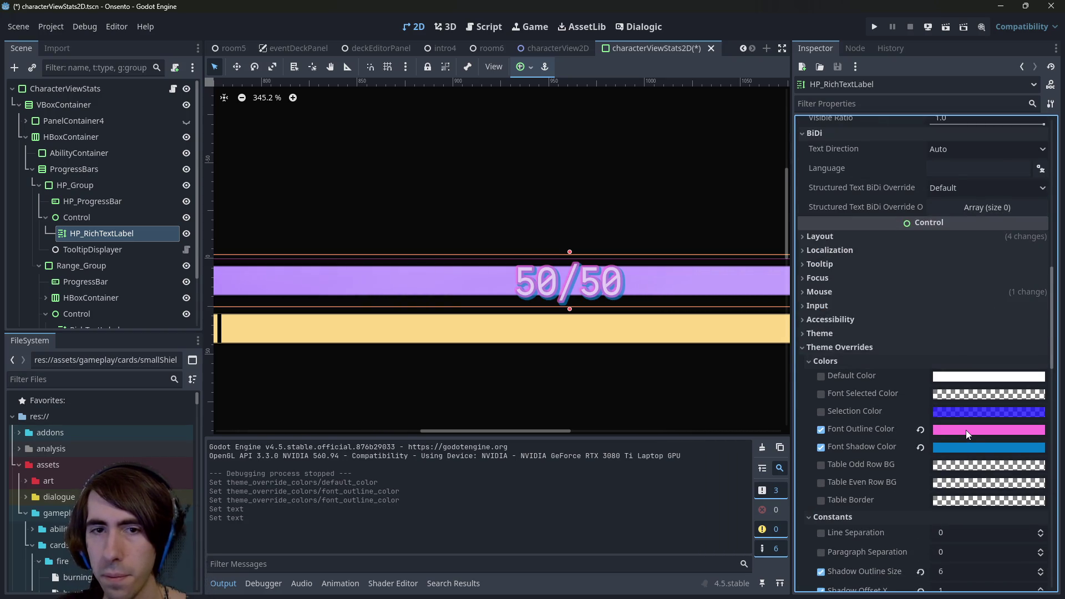
- Darken the outline colour to near-black 241020 and save the scene
{"action": "left_click", "coordinate": [966, 430]}
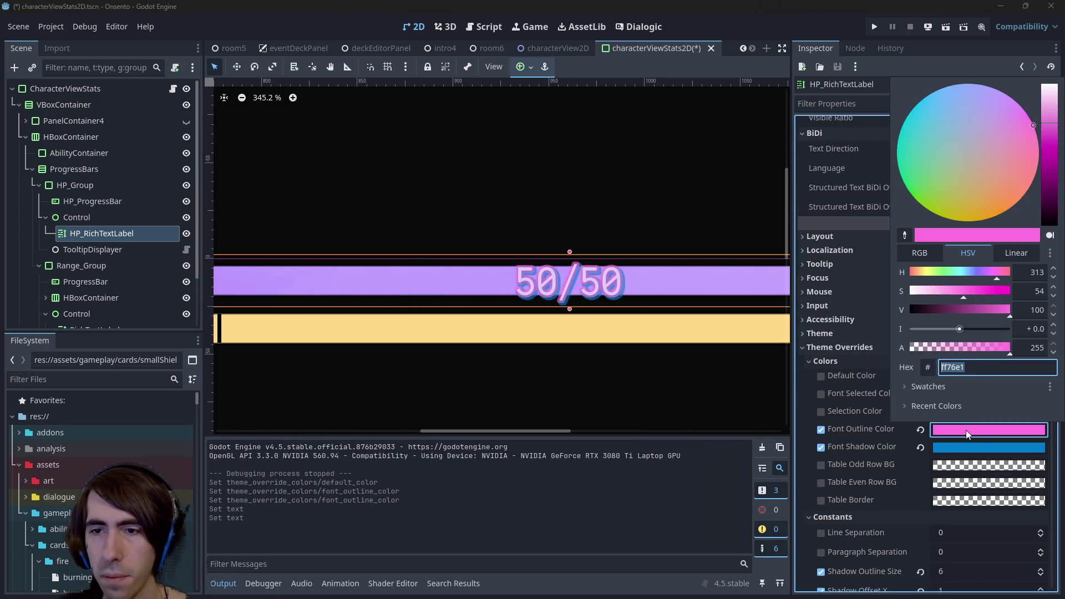
{"action": "left_click", "coordinate": [977, 311]}
{"action": "mouse_move", "coordinate": [977, 311]}
{"action": "left_mouse_down"}
{"action": "mouse_move", "coordinate": [907, 312]}
{"action": "mouse_move", "coordinate": [921, 314]}
{"action": "mouse_move", "coordinate": [889, 320]}
{"action": "mouse_move", "coordinate": [937, 327]}
{"action": "mouse_move", "coordinate": [873, 328]}
{"action": "mouse_move", "coordinate": [1015, 330]}
{"action": "mouse_move", "coordinate": [924, 311]}
{"action": "left_mouse_up"}
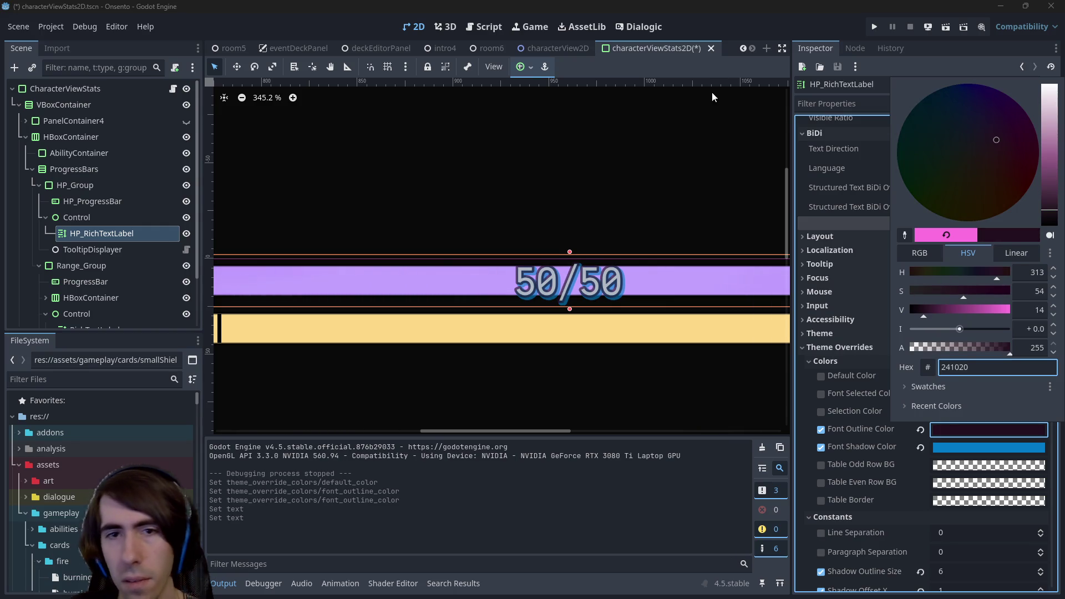
{"action": "left_click", "coordinate": [598, 187]}
{"action": "scroll", "coordinate": [587, 255], "scroll_direction": "down", "scroll_amount": 2}
{"action": "key", "text": "ctrl+s"}
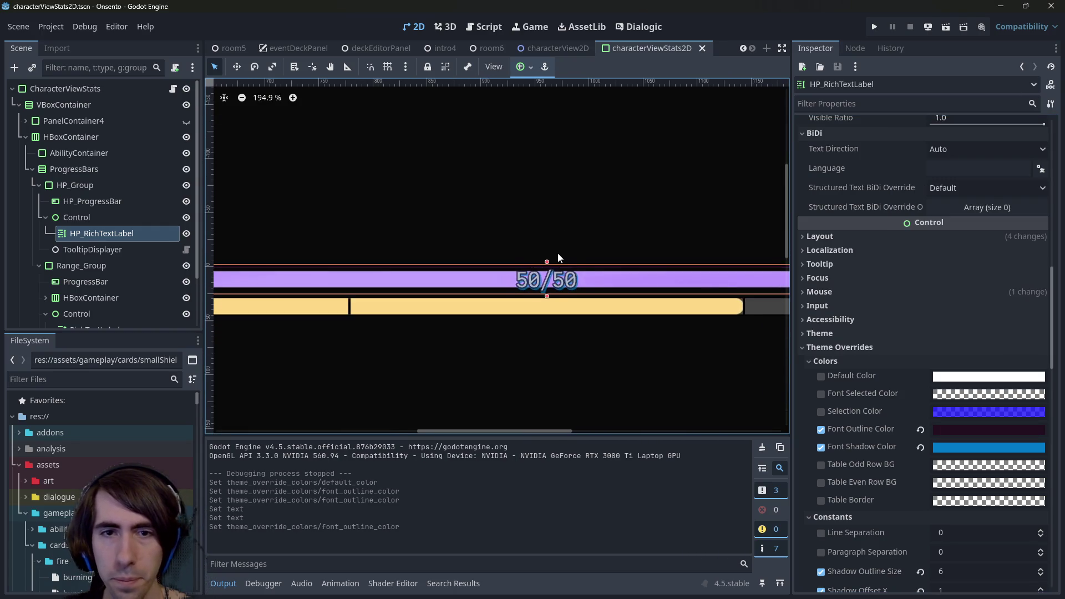
{"action": "scroll", "coordinate": [485, 182], "scroll_direction": "down", "scroll_amount": 1}
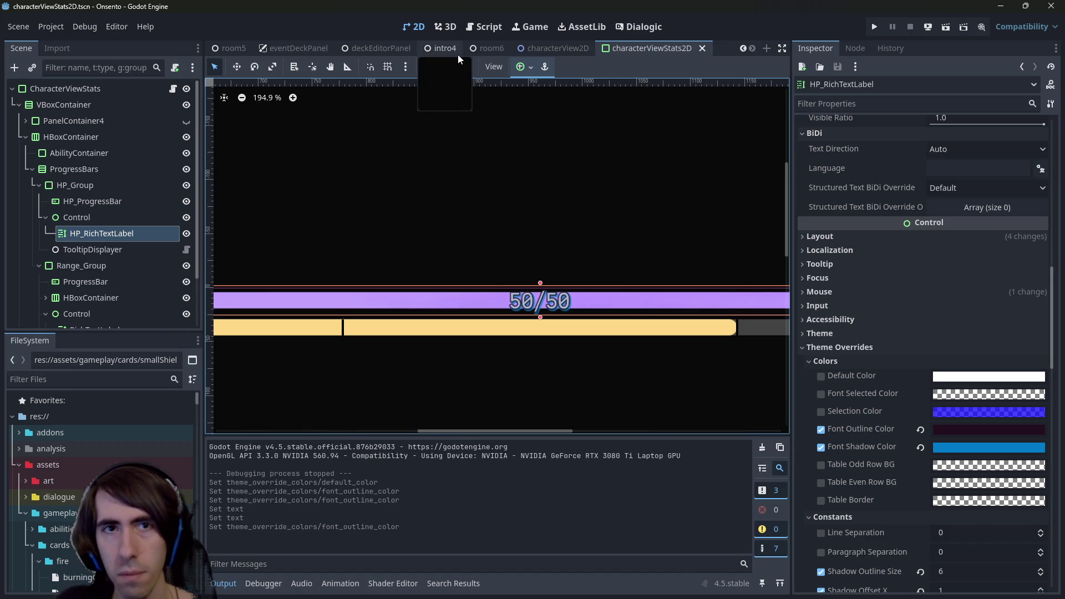
- Open the room2.tscn scene through quick-open search
{"action": "key", "text": "alt+shift+o"}
{"action": "type", "text": "room2"}
{"action": "key", "text": "Down"}
{"action": "key", "text": "Return"}
- Run room2 to check HP bars like 30/30, close the game, and return to characterViewStats2D
{"action": "left_click", "coordinate": [945, 26]}
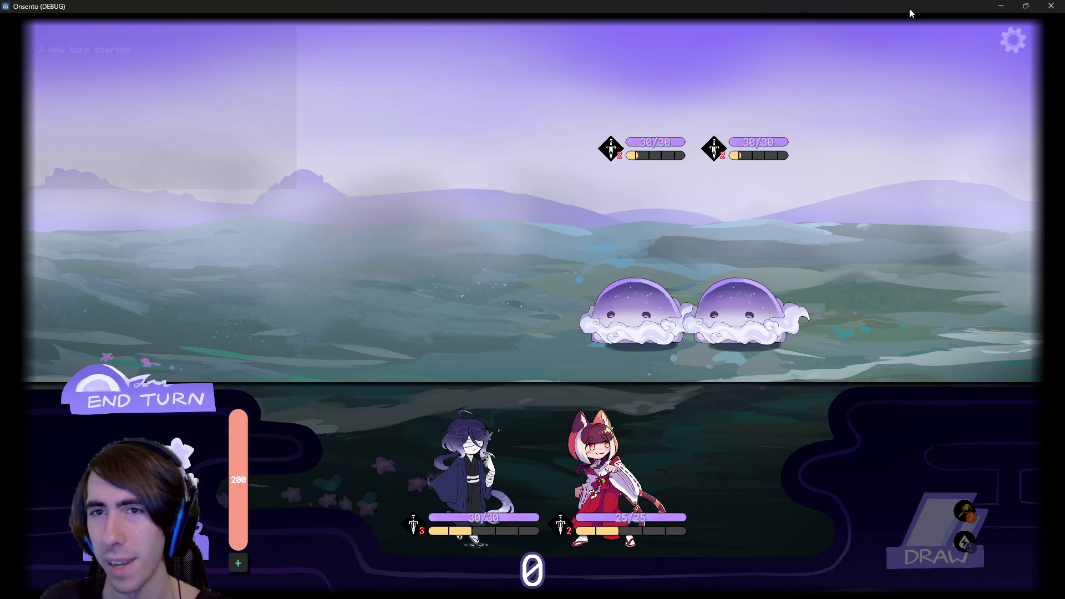
{"action": "left_click", "coordinate": [1051, 6]}
{"action": "scroll", "coordinate": [651, 47], "scroll_direction": "down", "scroll_amount": 5}
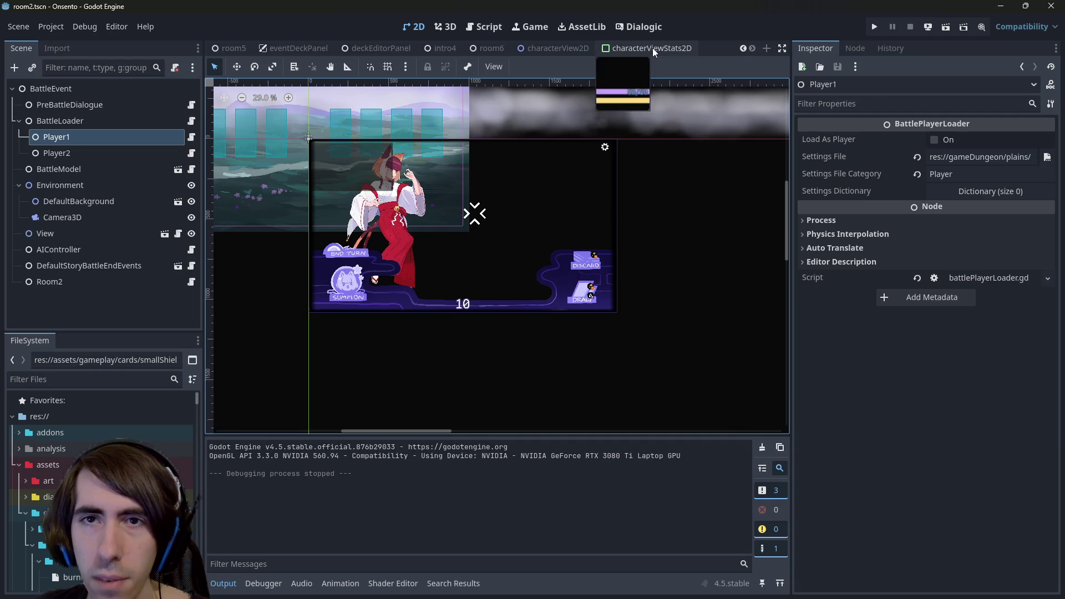
{"action": "left_click", "coordinate": [652, 48]}
- Enable the HP label's Outline Size theme override at 5 and save
{"action": "scroll", "coordinate": [906, 232], "scroll_direction": "up", "scroll_amount": 10}
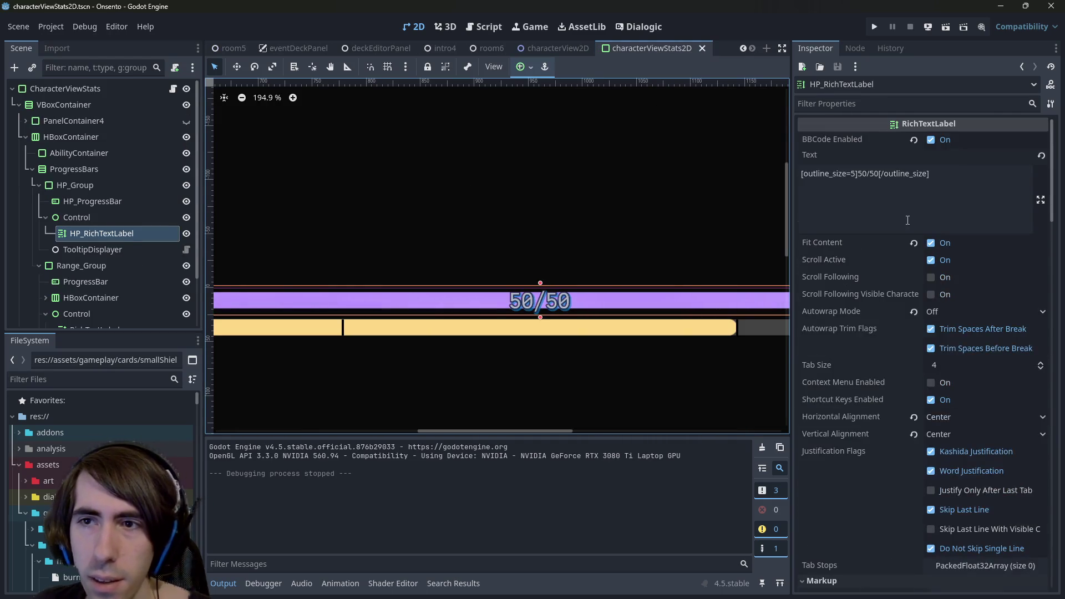
{"action": "scroll", "coordinate": [910, 337], "scroll_direction": "down", "scroll_amount": 10}
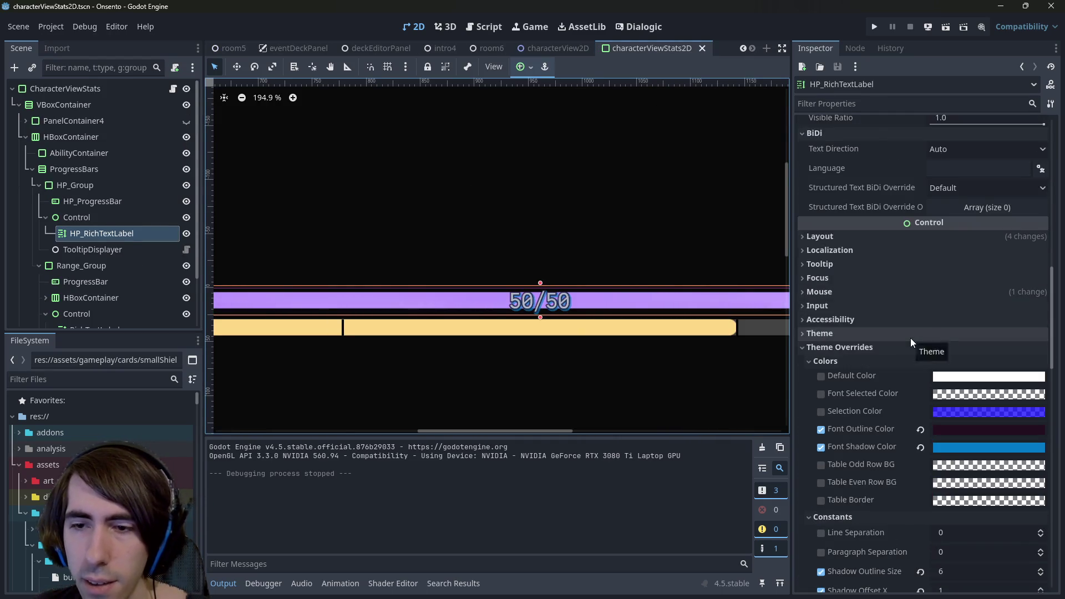
{"action": "scroll", "coordinate": [910, 344], "scroll_direction": "down", "scroll_amount": 2}
{"action": "scroll", "coordinate": [881, 385], "scroll_direction": "down", "scroll_amount": 3}
{"action": "left_click", "coordinate": [821, 394]}
{"action": "left_click", "coordinate": [951, 395]}
{"action": "type", "text": "5"}
{"action": "key", "text": "Return"}
{"action": "scroll", "coordinate": [959, 382], "scroll_direction": "up", "scroll_amount": 15}
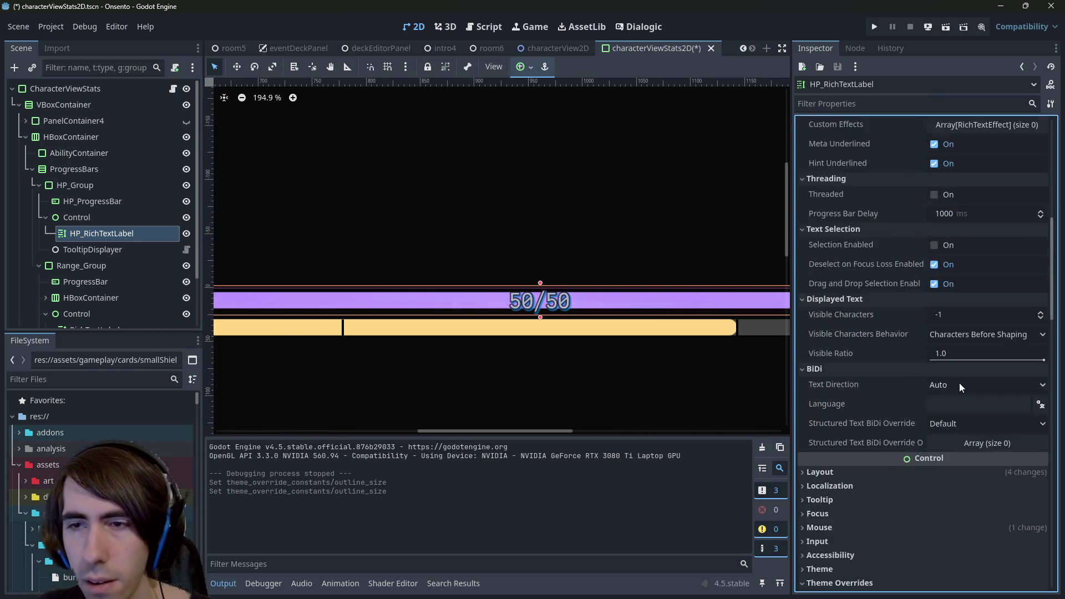
{"action": "key", "text": "ctrl+s"}
- Remove the outline_size tags so Text reads plain 50/50, disable BBCode, and save
{"action": "mouse_move", "coordinate": [929, 174]}
{"action": "left_mouse_down"}
{"action": "mouse_move", "coordinate": [863, 173]}
{"action": "mouse_move", "coordinate": [879, 173]}
{"action": "left_mouse_up"}
{"action": "key", "text": "BackSpace"}
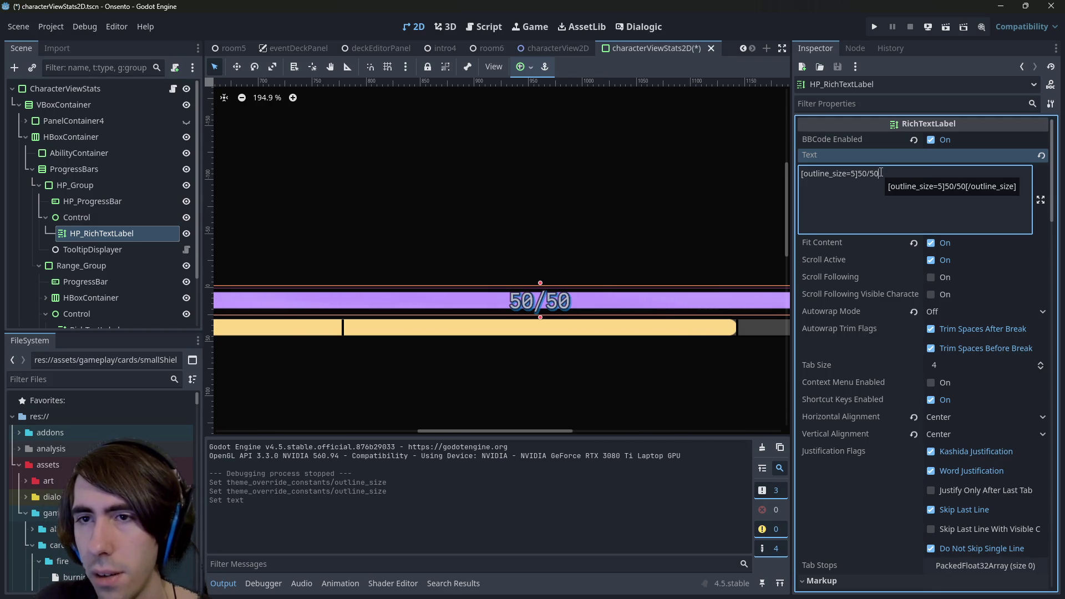
{"action": "key", "text": "ctrl+shift+Left"}
{"action": "key", "text": "ctrl+shift+Left"}
{"action": "key", "text": "ctrl+shift+Left"}
{"action": "key", "text": "BackSpace"}
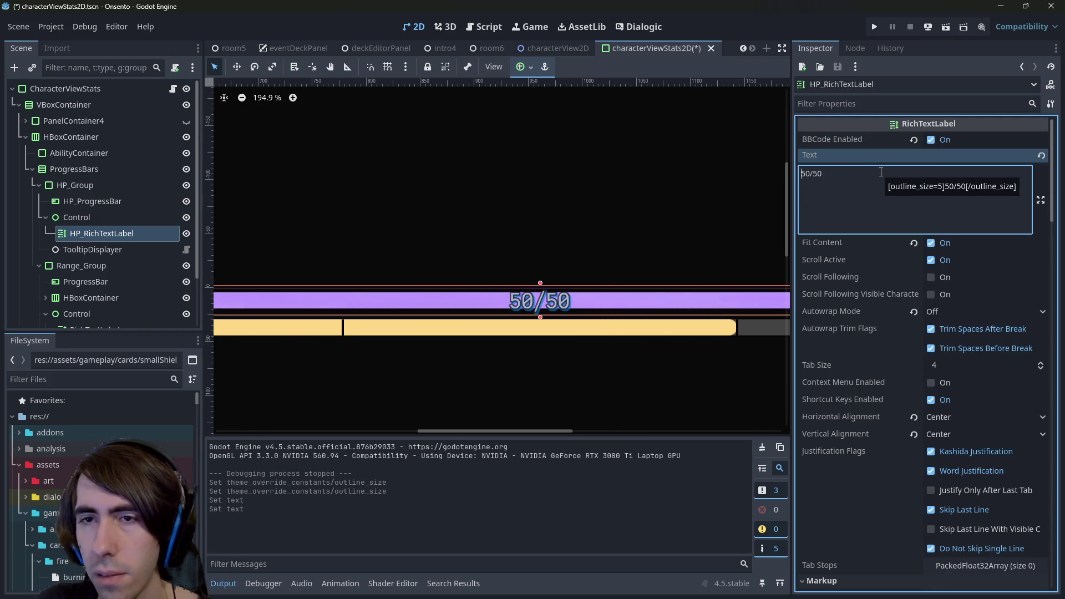
{"action": "left_click", "coordinate": [929, 140]}
{"action": "key", "text": "ctrl+s"}
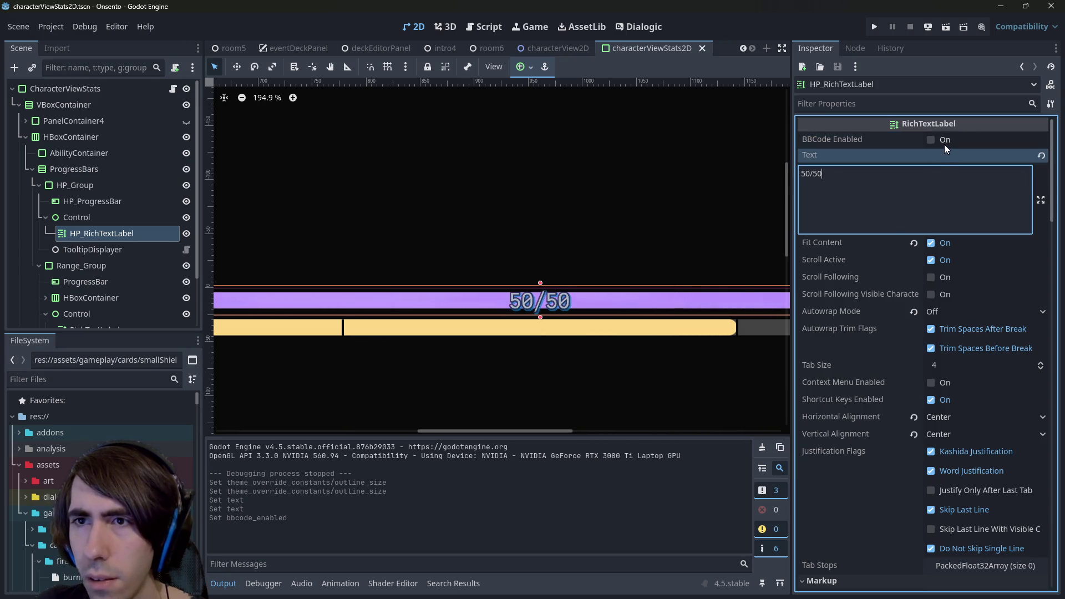
{"action": "left_click", "coordinate": [173, 88]}
- Re-enable BBCode on the HP label and save the scene
{"action": "left_click", "coordinate": [556, 235]}
{"action": "scroll", "coordinate": [552, 258], "scroll_direction": "down", "scroll_amount": 2}
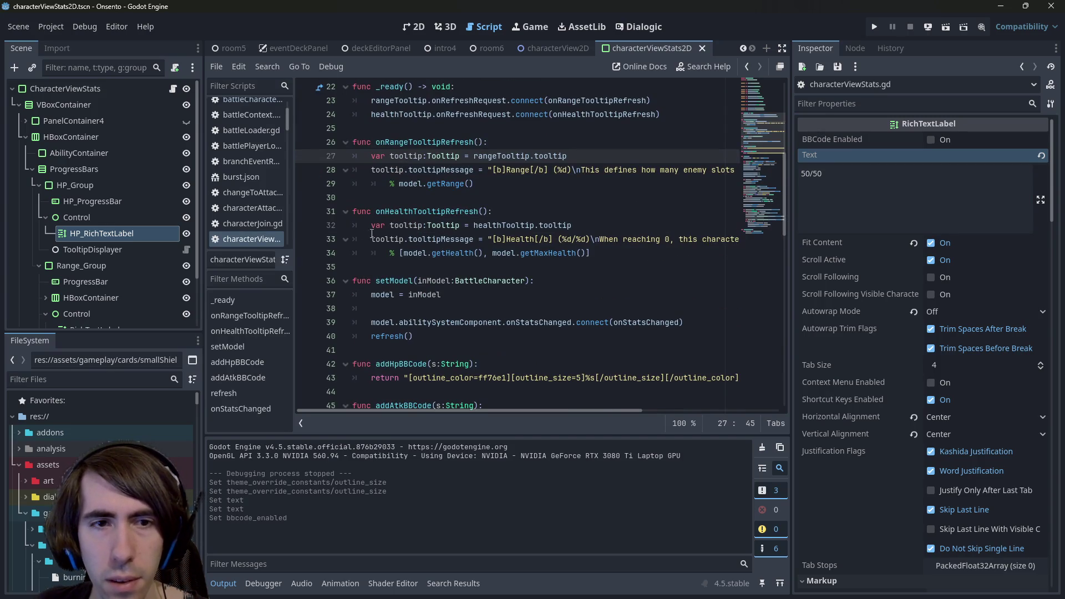
{"action": "left_click", "coordinate": [930, 140]}
{"action": "left_click", "coordinate": [599, 253]}
{"action": "key", "text": "ctrl+s"}
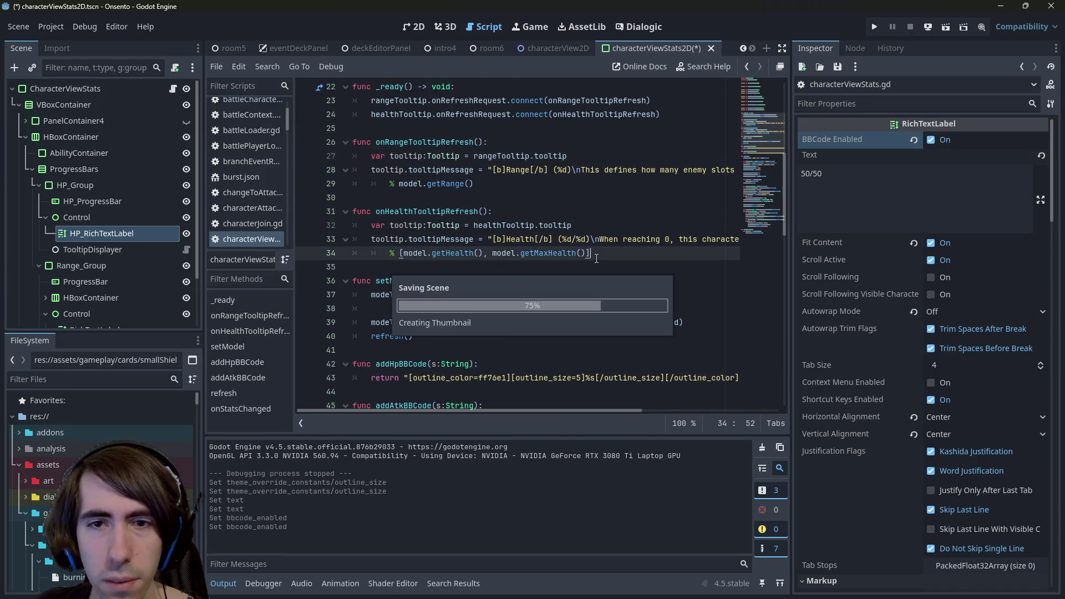
- Comment out the addHpBBCode helper's lines in characterViewStats.gd with Ctrl+K
{"action": "left_click_drag", "start_coordinate": [377, 239], "coordinate": [766, 238]}
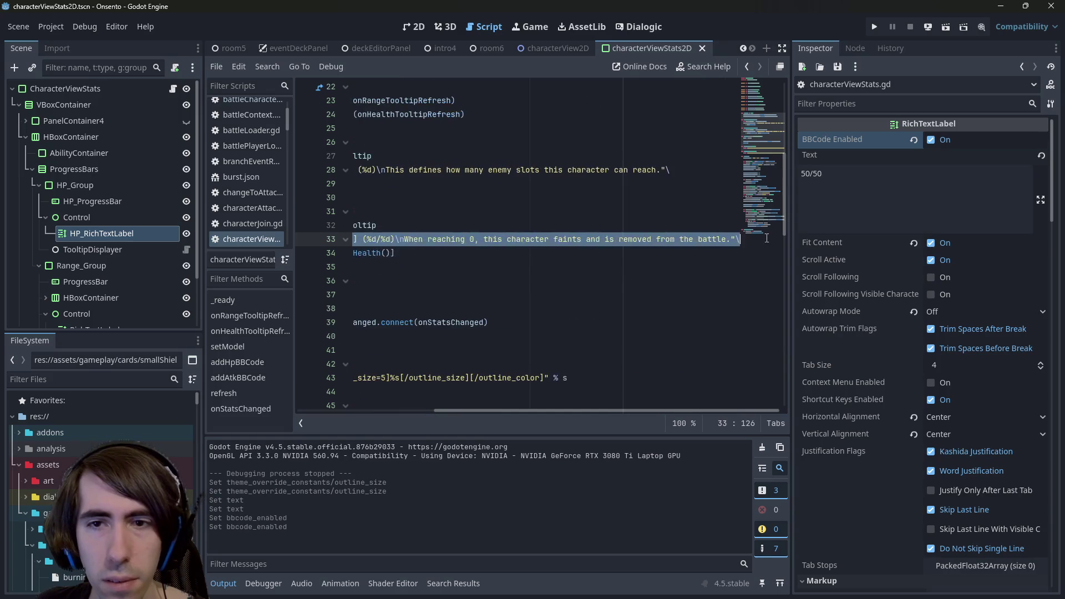
{"action": "key", "text": "Left"}
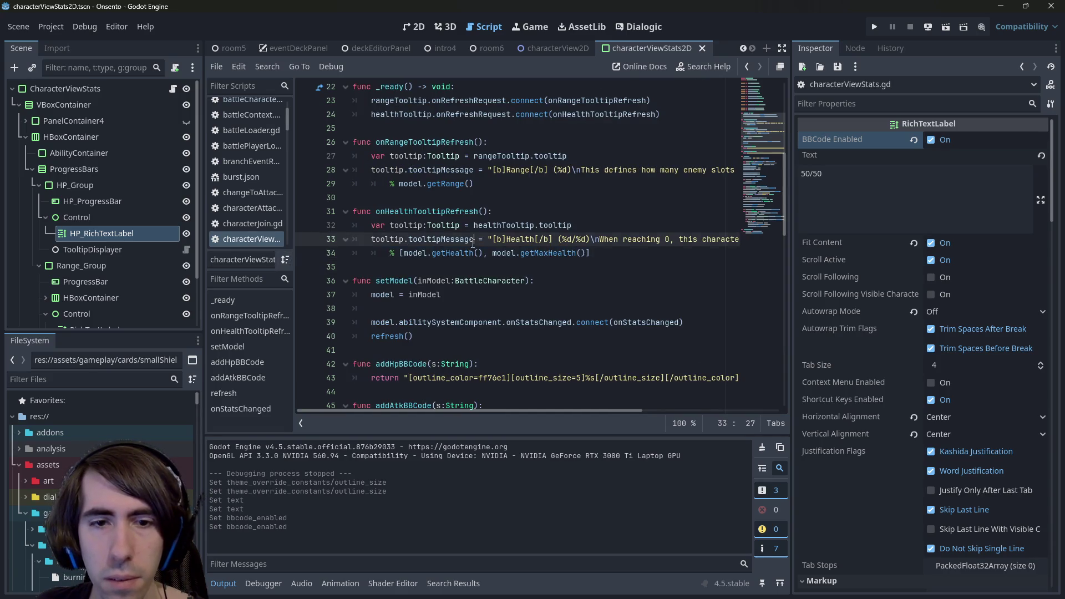
{"action": "scroll", "coordinate": [481, 258], "scroll_direction": "down", "scroll_amount": 5}
{"action": "scroll", "coordinate": [481, 258], "scroll_direction": "up", "scroll_amount": 2}
{"action": "left_click", "coordinate": [403, 281]}
{"action": "left_click", "coordinate": [403, 295]}
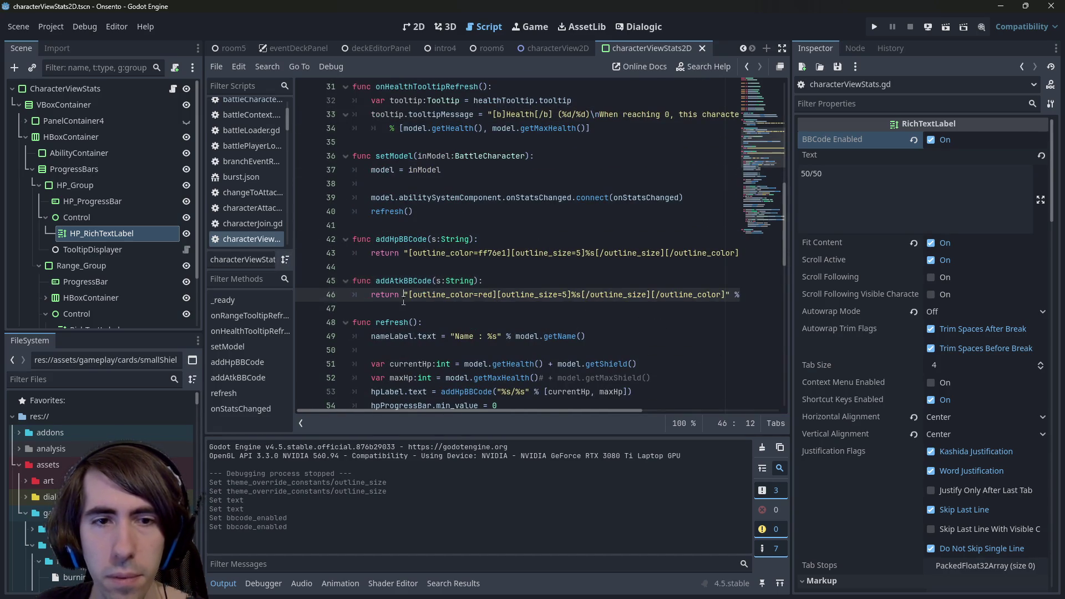
{"action": "left_click", "coordinate": [432, 314]}
{"action": "mouse_move", "coordinate": [740, 253]}
{"action": "left_mouse_down"}
{"action": "mouse_move", "coordinate": [314, 250]}
{"action": "mouse_move", "coordinate": [295, 239]}
{"action": "left_mouse_up"}
{"action": "key", "text": "ctrl+k"}
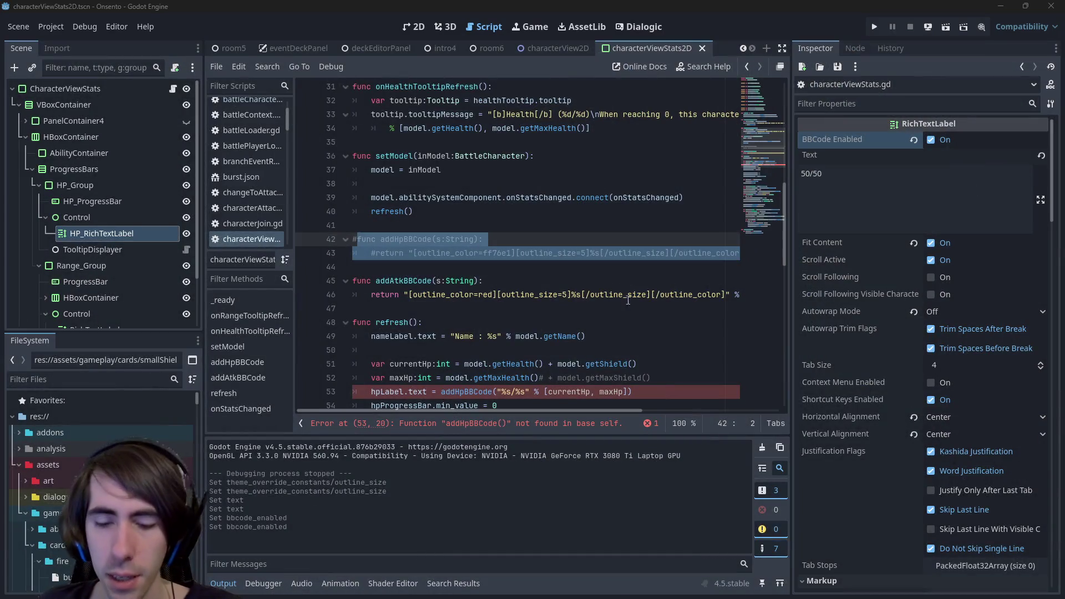
- Paste a new addHpBBCode helper, strip its formatting so it returns s, and save
{"action": "left_click", "coordinate": [533, 266]}
{"action": "key", "text": "ctrl+v"}
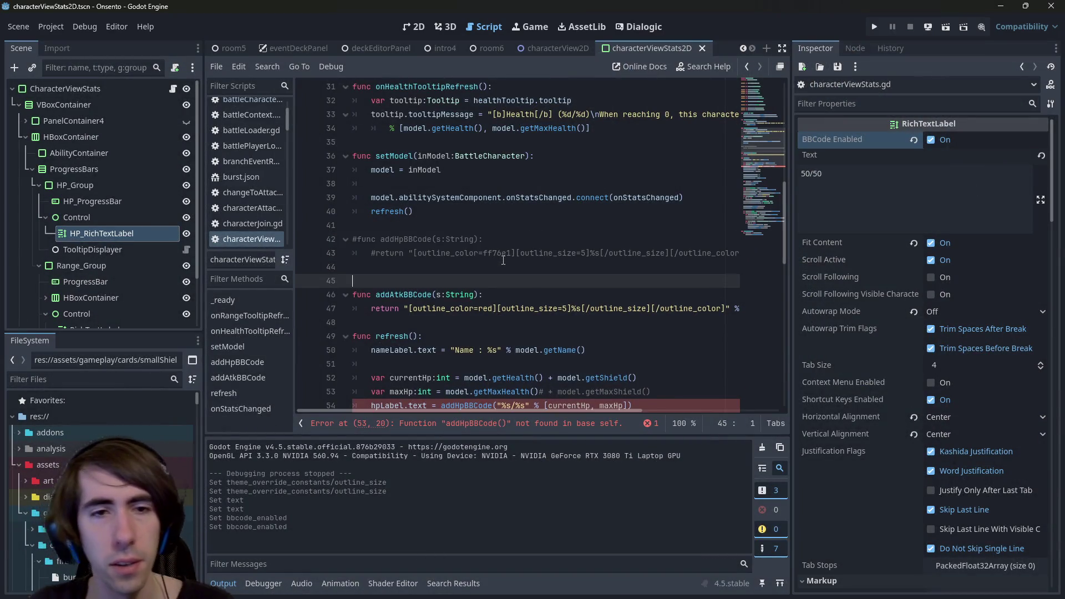
{"action": "left_click_drag", "start_coordinate": [409, 281], "coordinate": [586, 281]}
{"action": "key", "text": "BackSpace"}
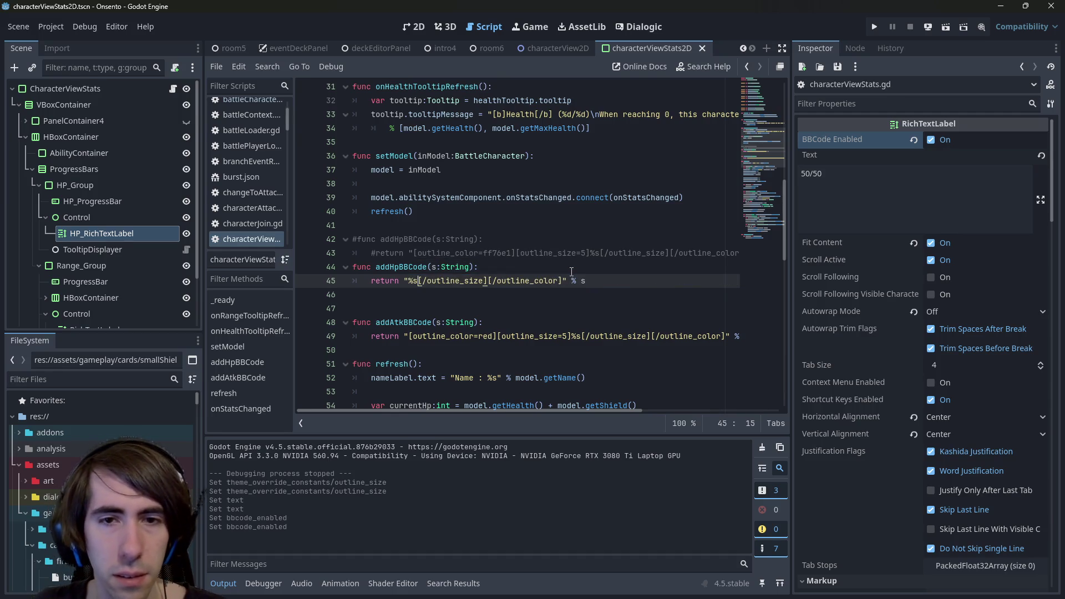
{"action": "mouse_move", "coordinate": [580, 280]}
{"action": "left_mouse_down"}
{"action": "mouse_move", "coordinate": [375, 282]}
{"action": "mouse_move", "coordinate": [396, 282]}
{"action": "left_mouse_up"}
{"action": "key", "text": "BackSpace"}
{"action": "key", "text": "End"}
{"action": "key", "text": "Delete"}
{"action": "key", "text": "ctrl+s"}
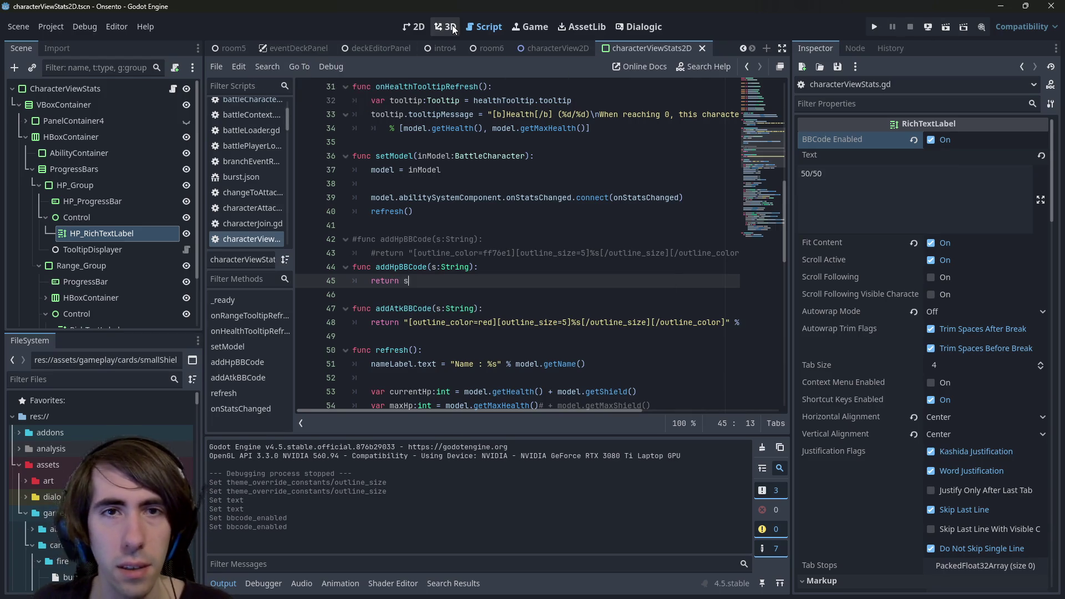
- Open the room2.tscn scene through quick-open search
{"action": "key", "text": "shift+alt+o"}
{"action": "type", "text": "room2"}
{"action": "key", "text": "Down"}
{"action": "key", "text": "Return"}
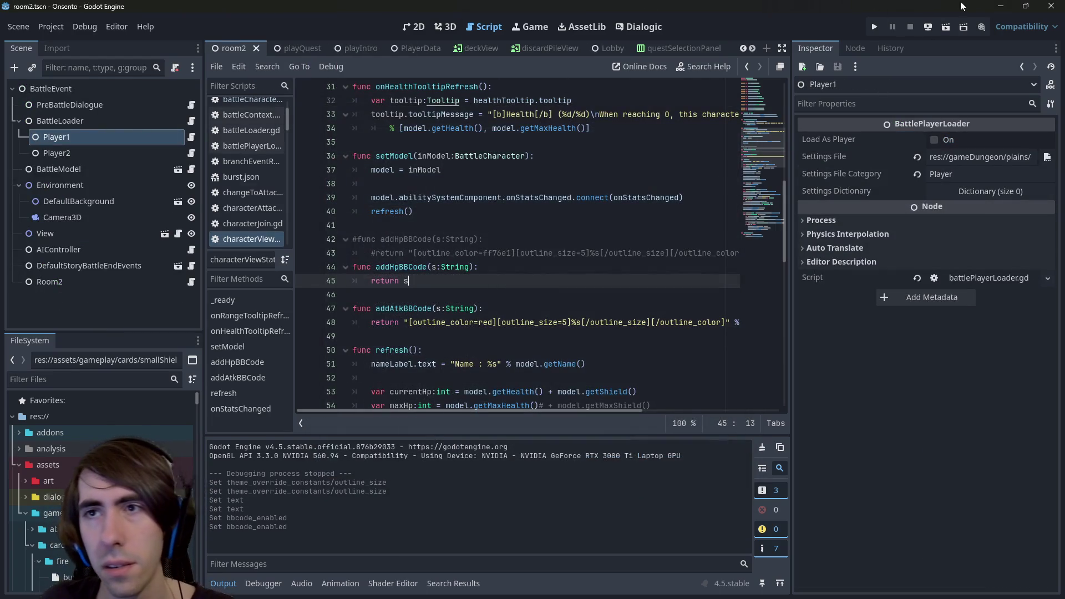
- Run room2 with F6 to check the HP bars, minimize the game, and return to characterViewStats2D
{"action": "key", "text": "F6"}
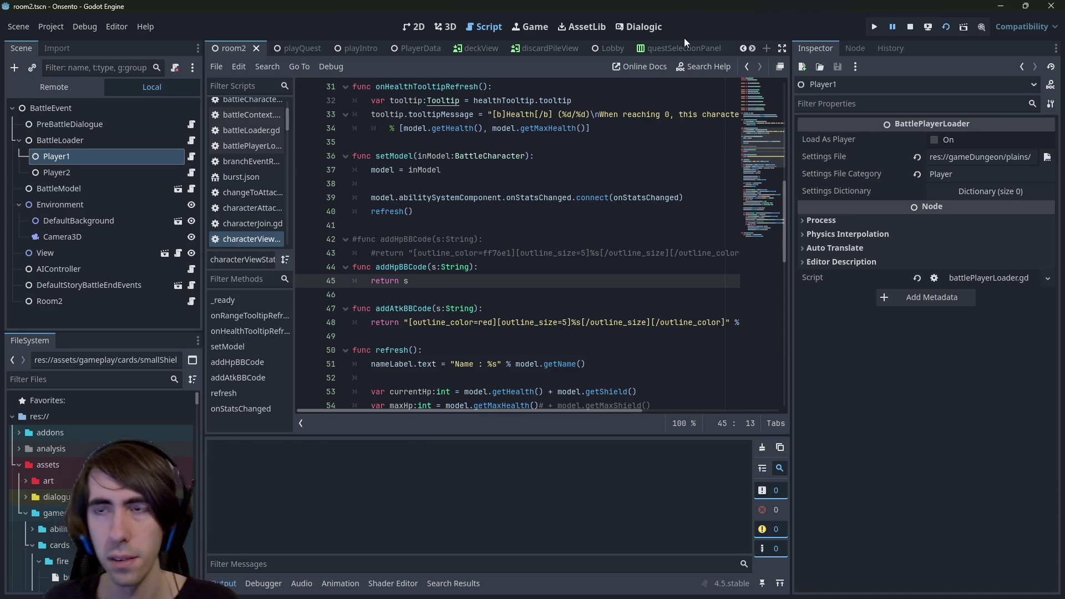
{"action": "mouse_move", "coordinate": [532, 199]}
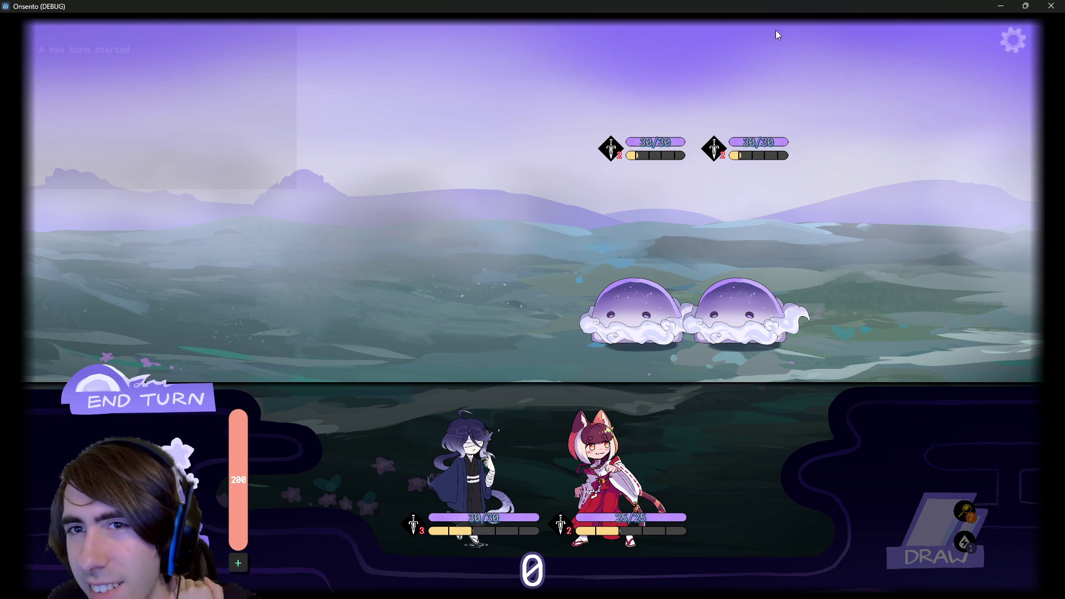
{"action": "left_click", "coordinate": [1001, 5]}
{"action": "scroll", "coordinate": [614, 50], "scroll_direction": "down", "scroll_amount": 5}
{"action": "left_click", "coordinate": [611, 48]}
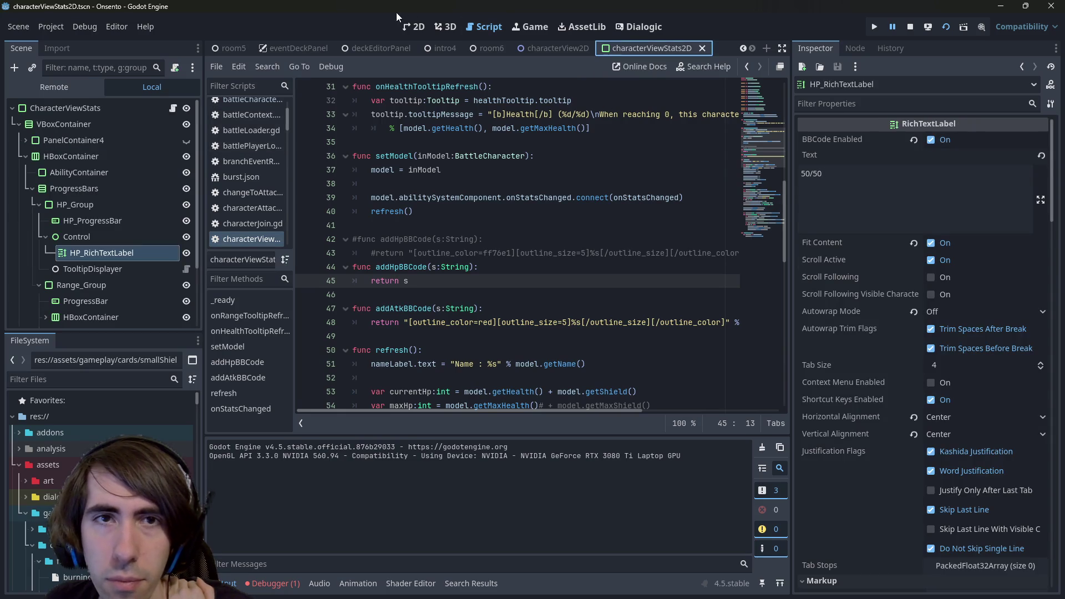
- On the 2D canvas, toggle the blue Font Shadow Color override off and back on, then save
{"action": "left_click", "coordinate": [414, 27]}
{"action": "scroll", "coordinate": [513, 303], "scroll_direction": "up", "scroll_amount": 4}
{"action": "scroll", "coordinate": [515, 305], "scroll_direction": "up", "scroll_amount": 5}
{"action": "scroll", "coordinate": [897, 435], "scroll_direction": "down", "scroll_amount": 5}
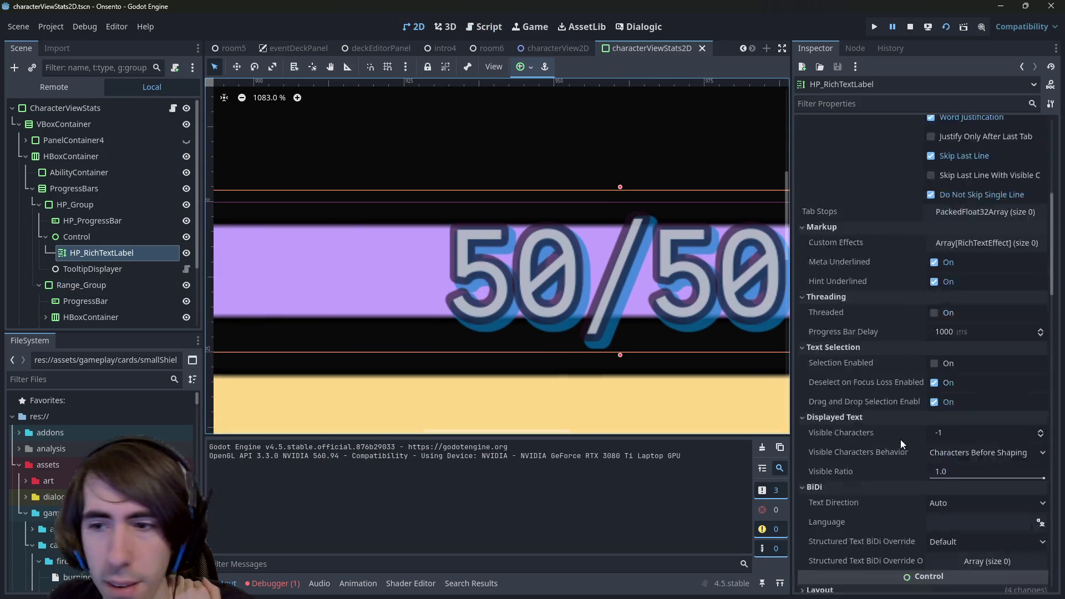
{"action": "scroll", "coordinate": [903, 441], "scroll_direction": "down", "scroll_amount": 8}
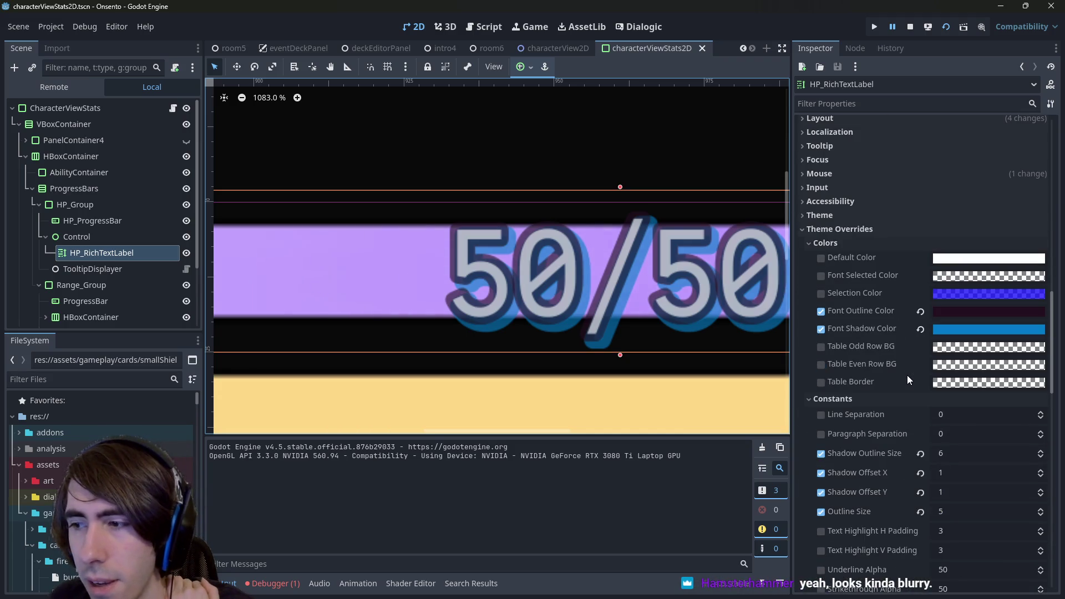
{"action": "scroll", "coordinate": [907, 377], "scroll_direction": "up", "scroll_amount": 1}
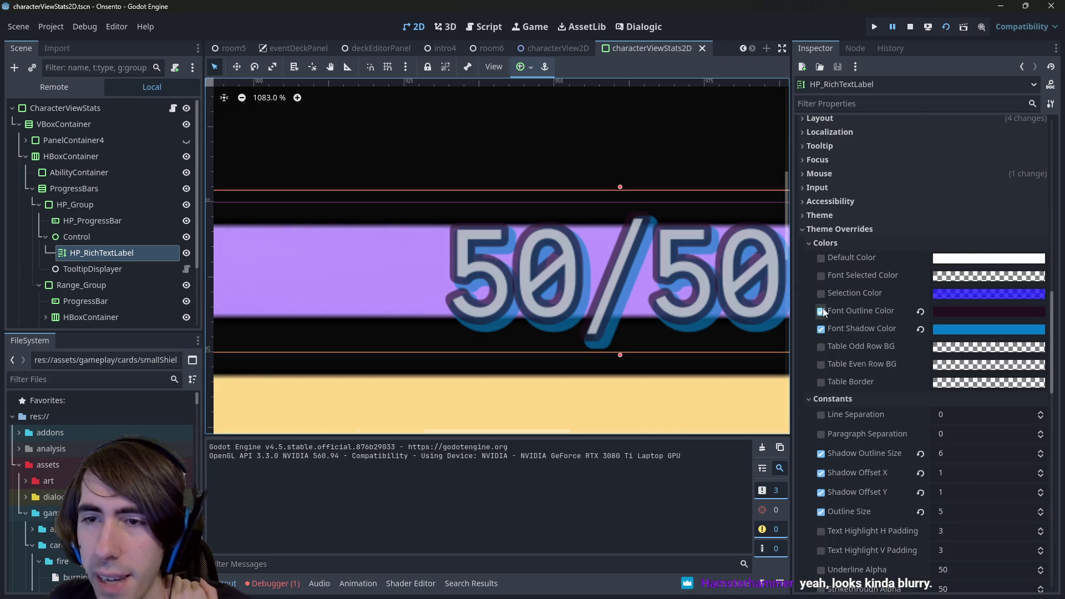
{"action": "left_click", "coordinate": [820, 329]}
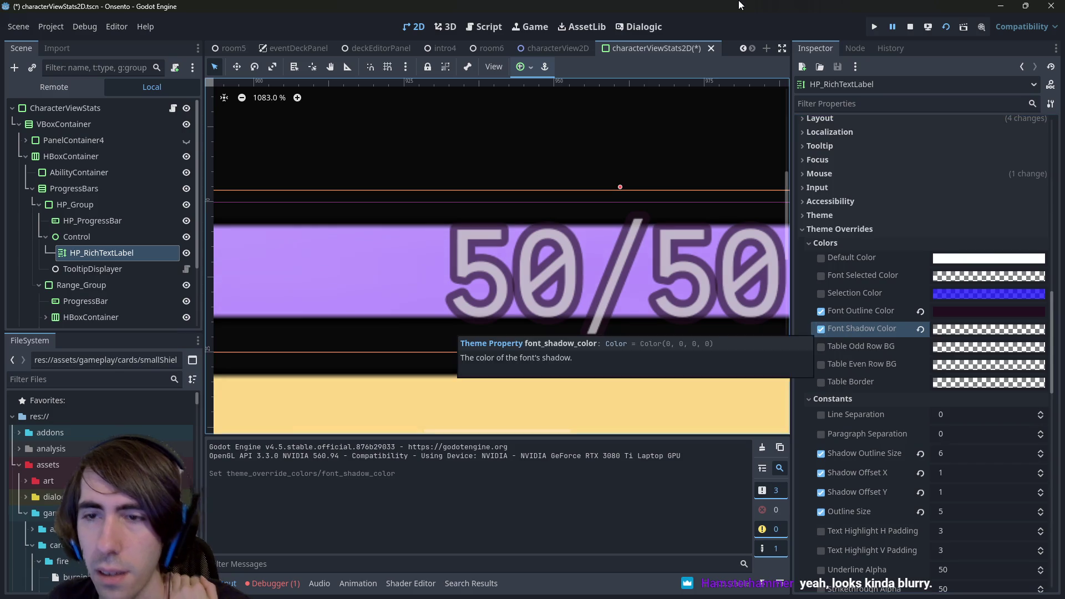
{"action": "key", "text": "ctrl+z"}
{"action": "key", "text": "ctrl+z"}
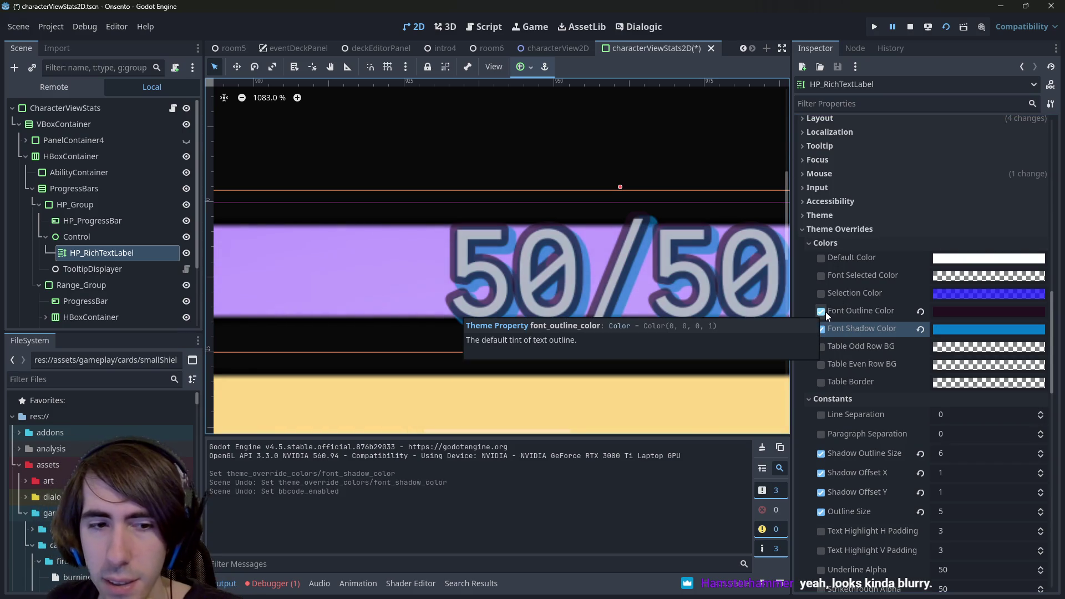
{"action": "key", "text": "ctrl+shift+z"}
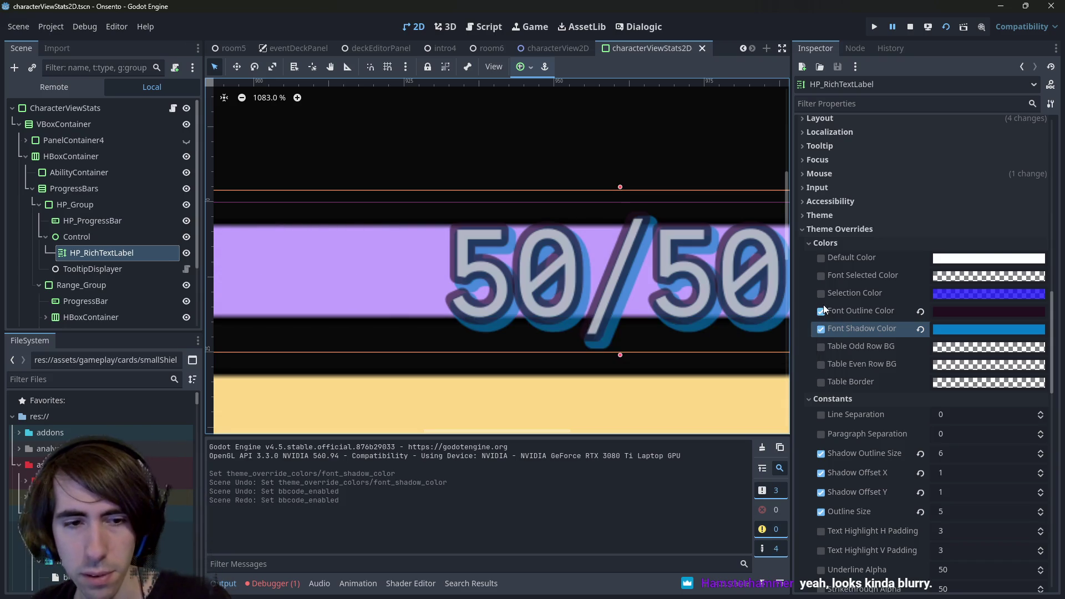
{"action": "key", "text": "ctrl+s"}
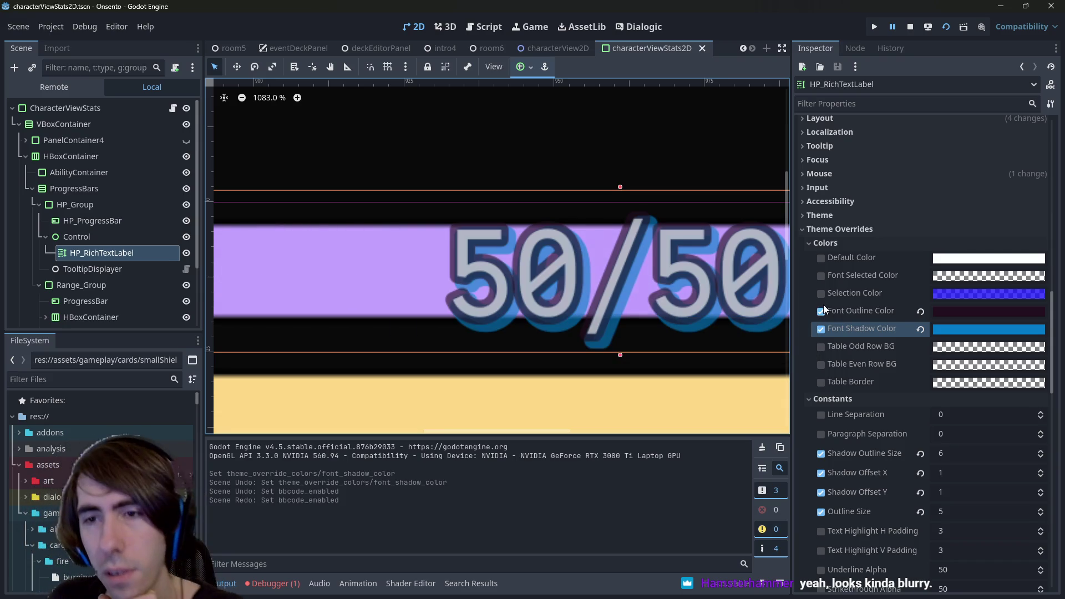
- Enable a white Default Color override, compare against the shadow, and save
{"action": "left_click", "coordinate": [821, 258]}
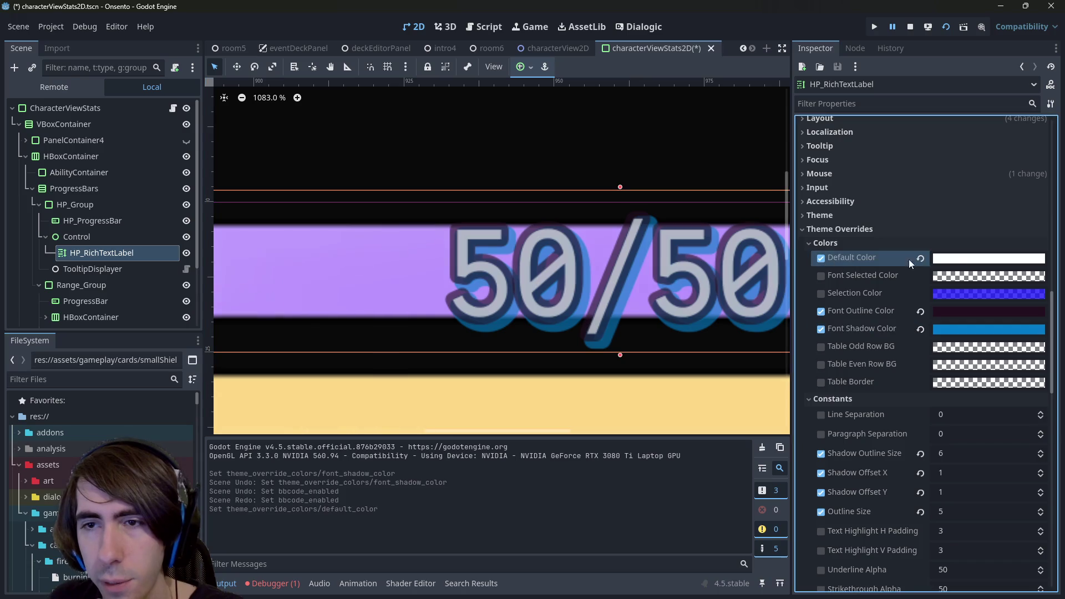
{"action": "left_click", "coordinate": [956, 261]}
{"action": "left_click", "coordinate": [837, 5]}
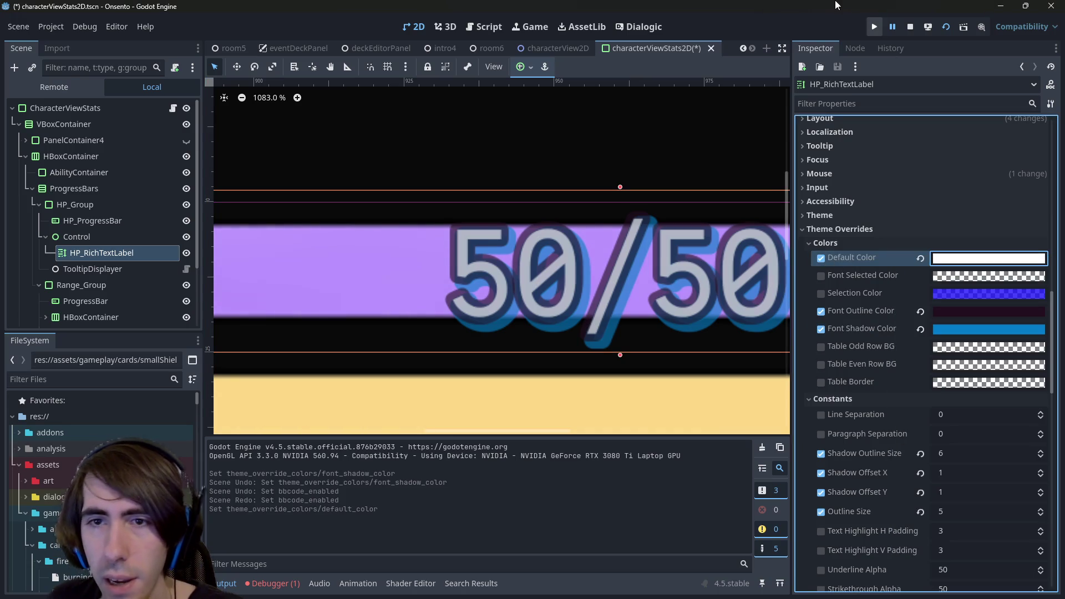
{"action": "left_click", "coordinate": [821, 329]}
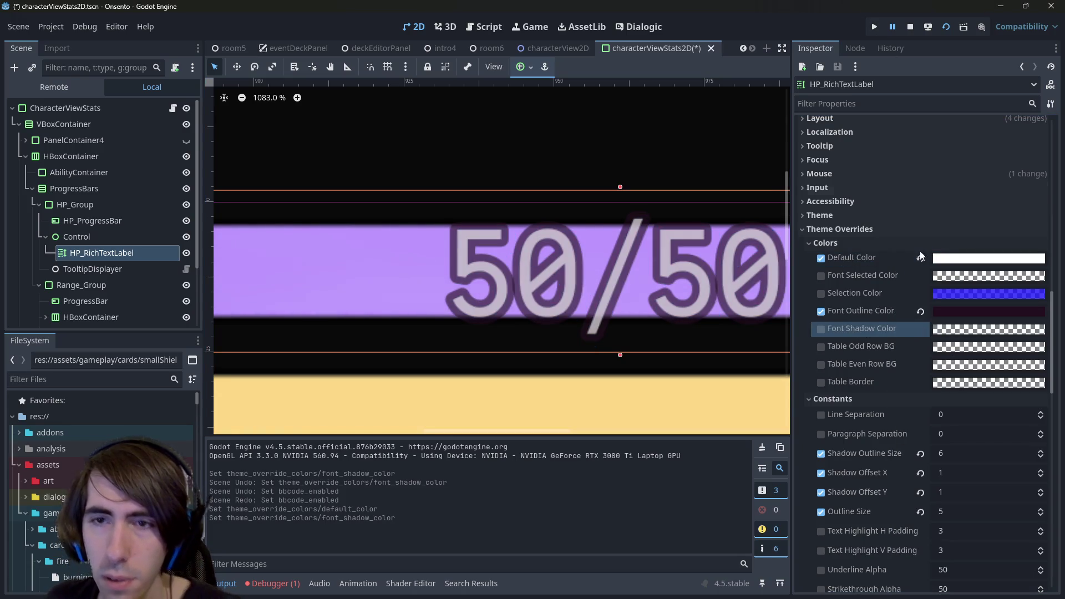
{"action": "key", "text": "ctrl+z"}
{"action": "key", "text": "ctrl+s"}
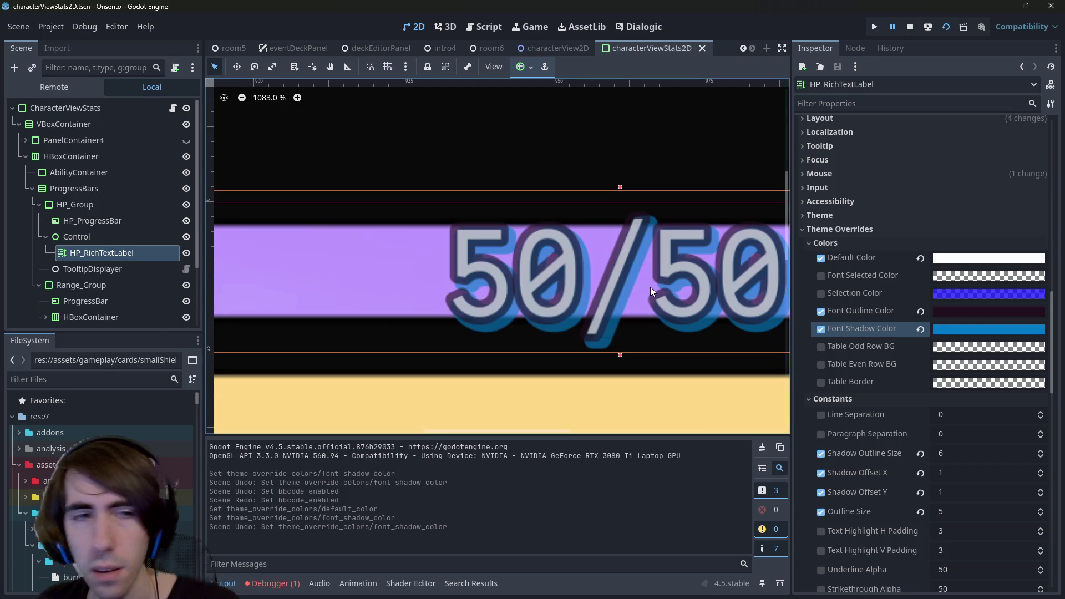